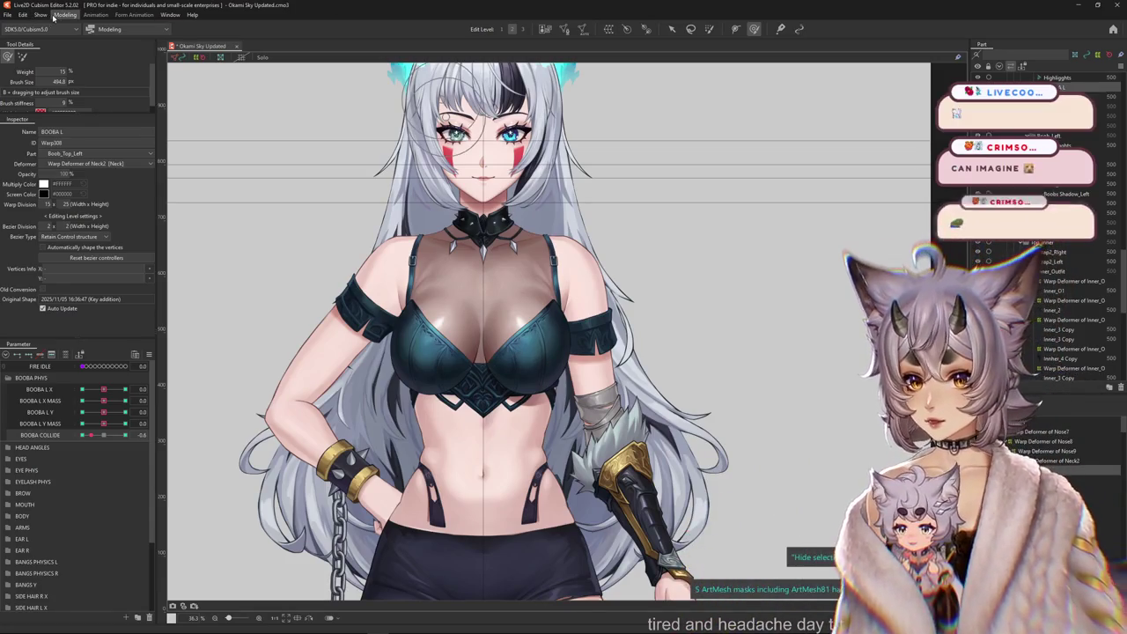
Open Physics Settings and swing the model preview to check its current sway.
{"action": "left_click", "coordinate": [132, 212]}
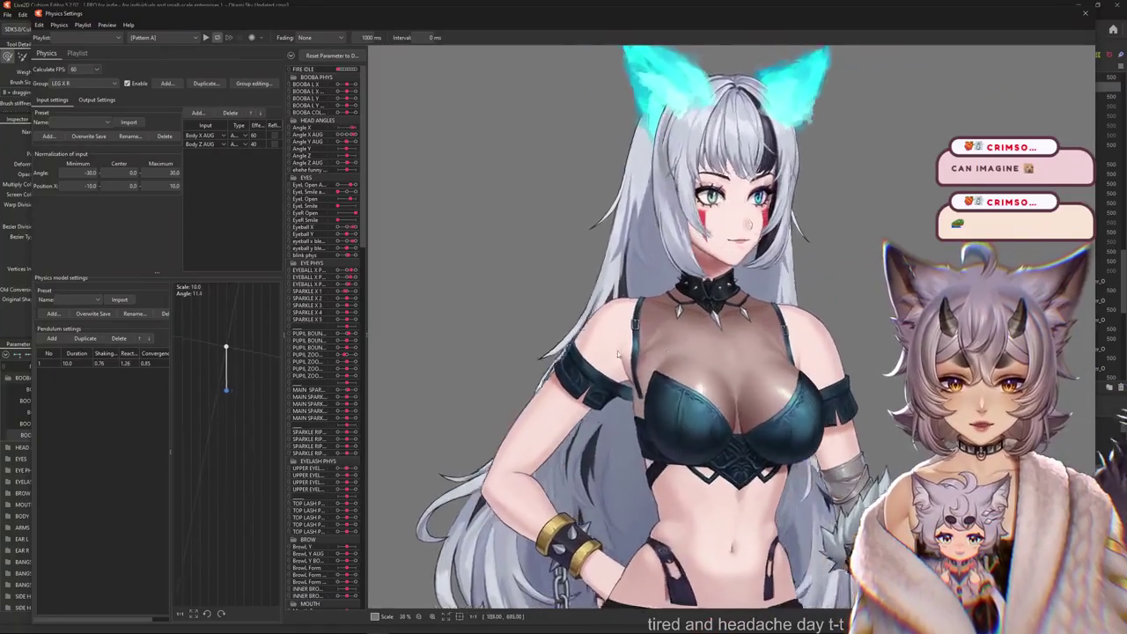
{"action": "left_click_drag", "start_coordinate": [618, 353], "coordinate": [986, 405]}
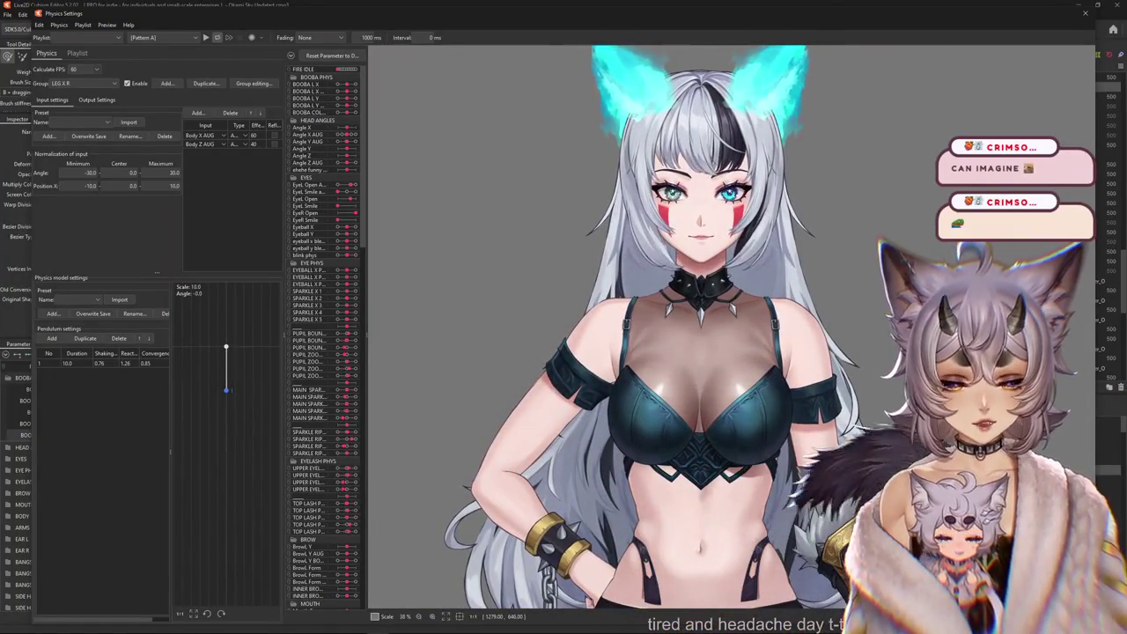
{"action": "mouse_move", "coordinate": [986, 405]}
{"action": "left_mouse_down"}
{"action": "mouse_move", "coordinate": [776, 413]}
{"action": "mouse_move", "coordinate": [836, 201]}
{"action": "mouse_move", "coordinate": [654, 378]}
{"action": "left_mouse_up"}
{"action": "scroll", "coordinate": [836, 200], "scroll_direction": "down", "scroll_amount": 2}
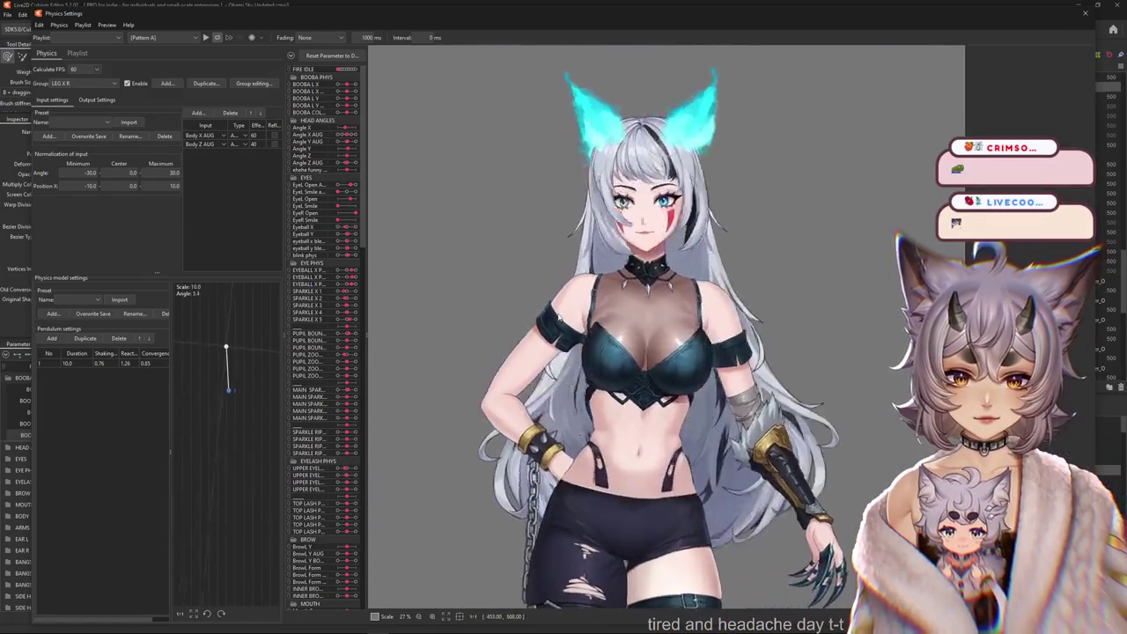
{"action": "scroll", "coordinate": [674, 382], "scroll_direction": "up", "scroll_amount": 3}
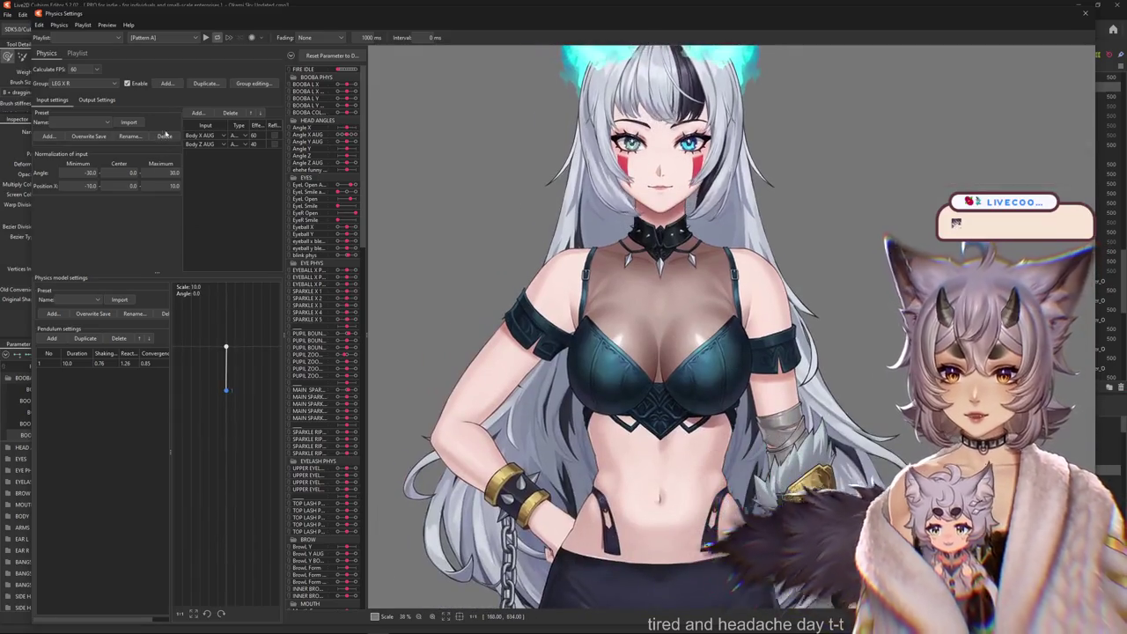
{"action": "type", "text": "boob l x"}
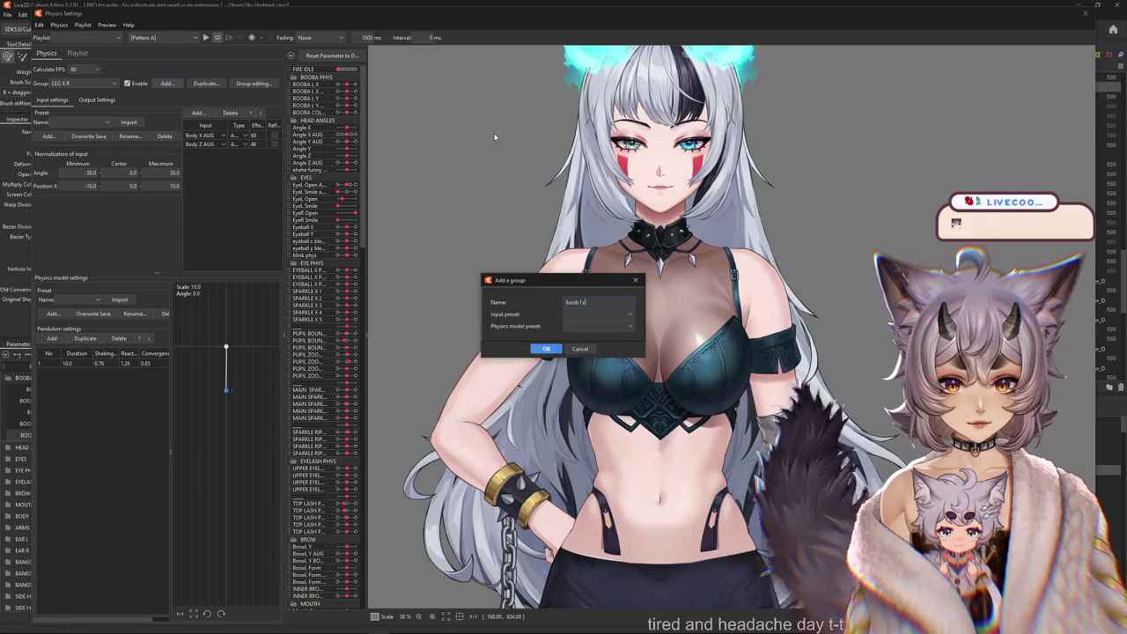
Create the boob-l-x physics group with Body X, Body Y AUG and Body Z inputs.
{"action": "key", "text": "Return"}
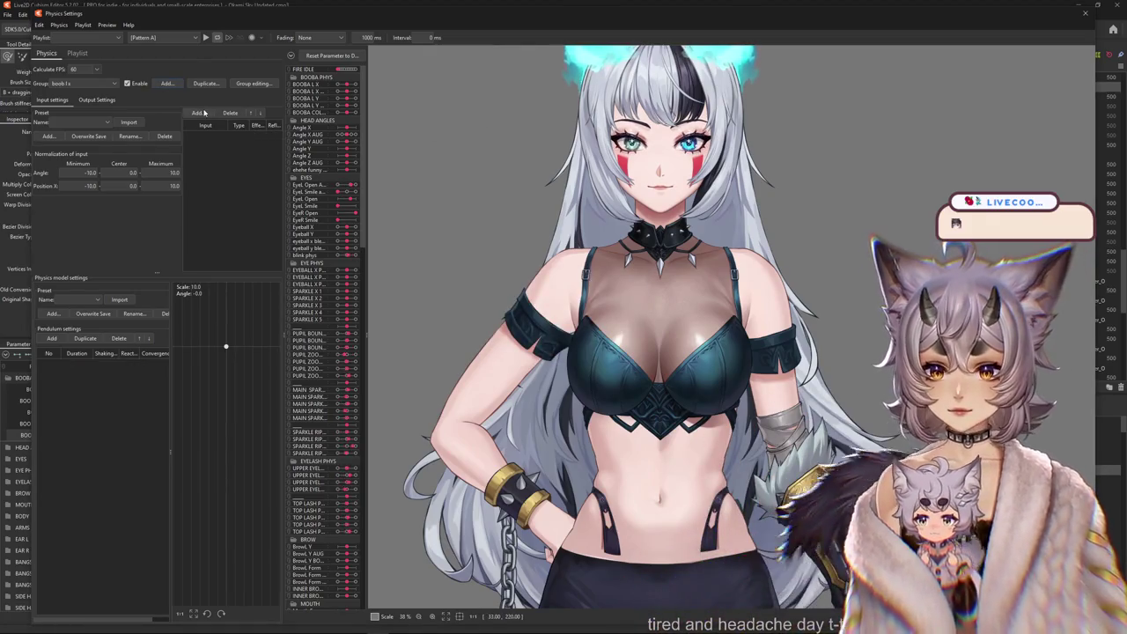
{"action": "left_click", "coordinate": [204, 112]}
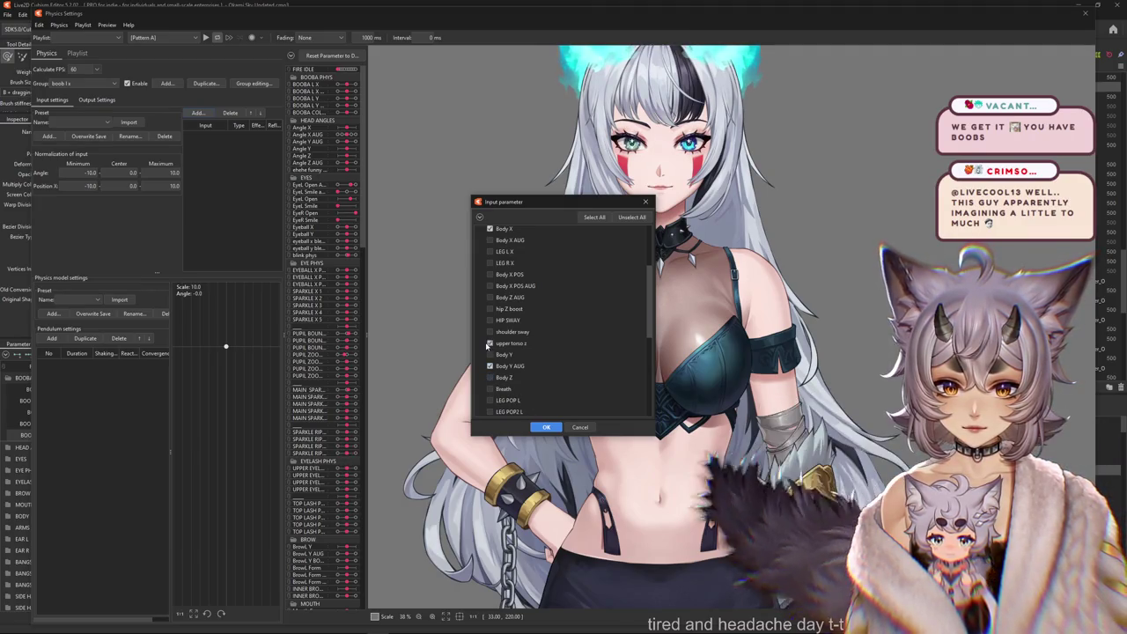
{"action": "left_click", "coordinate": [543, 428]}
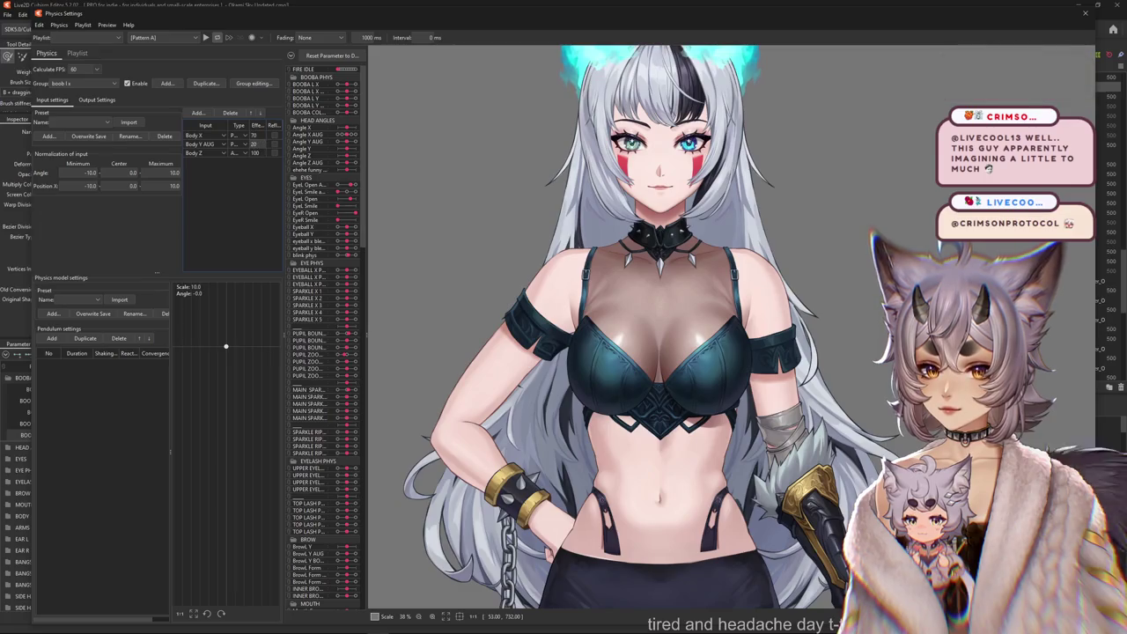
{"action": "left_click", "coordinate": [101, 99]}
{"action": "left_click", "coordinate": [47, 113]}
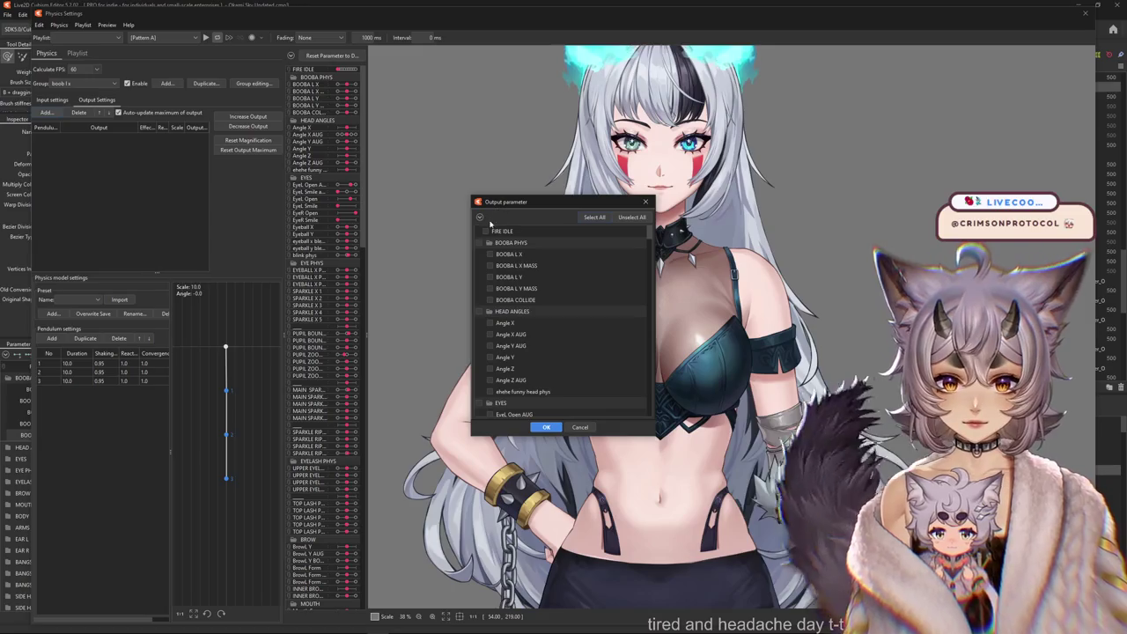
Add BOOBA L X and BOOBA L X MASS outputs and fit their magnification to range.
{"action": "left_click", "coordinate": [561, 427]}
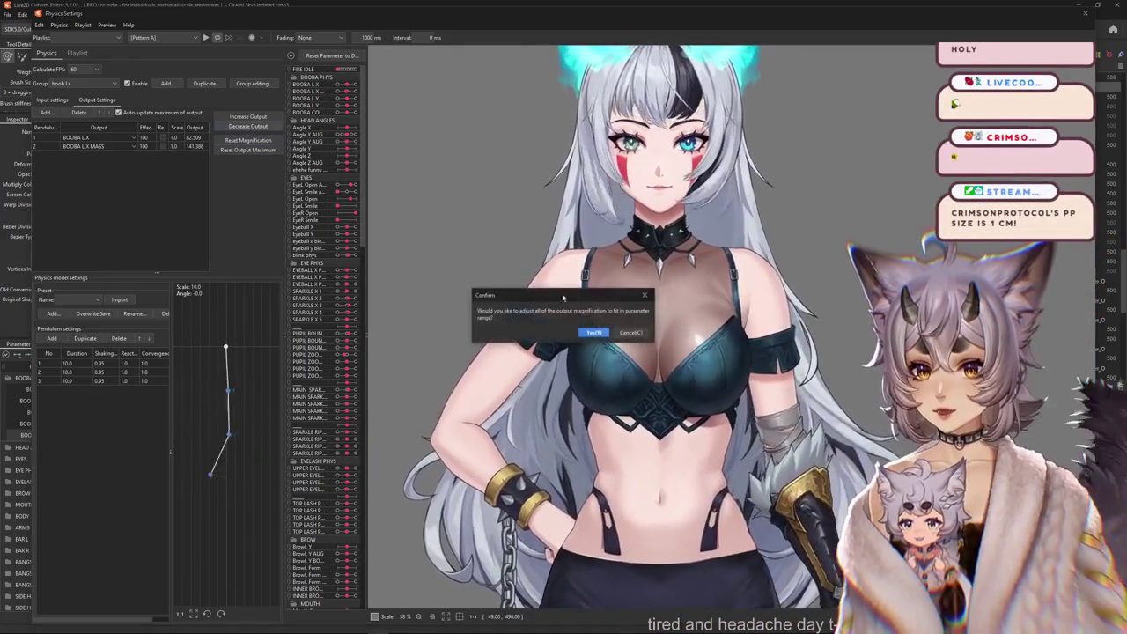
{"action": "key", "text": "Return"}
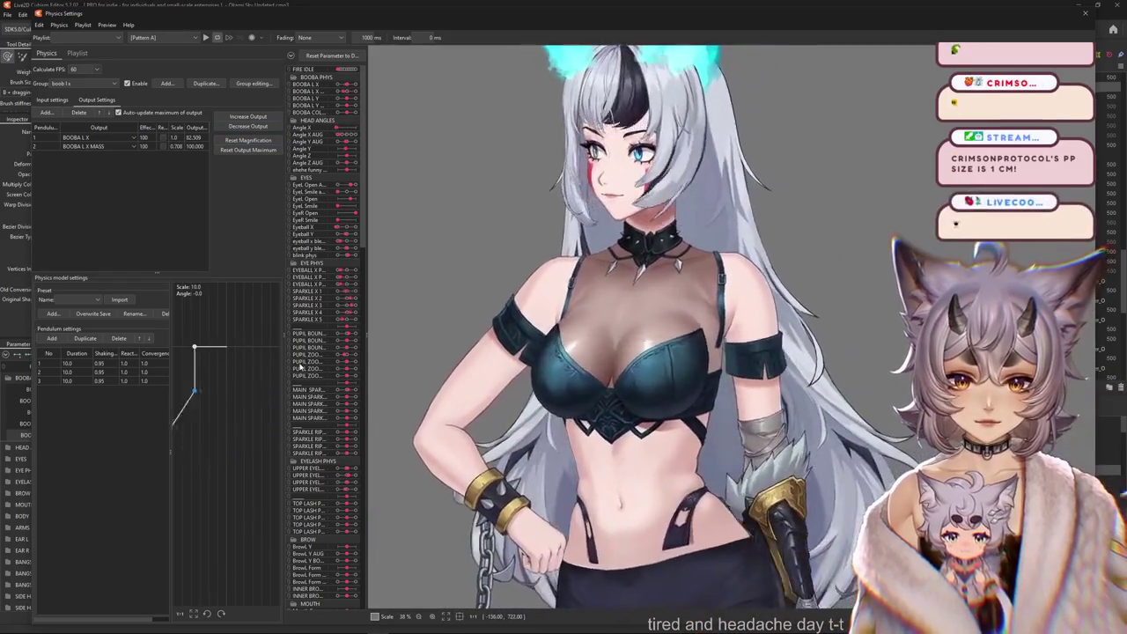
{"action": "left_click_drag", "start_coordinate": [554, 367], "coordinate": [775, 351]}
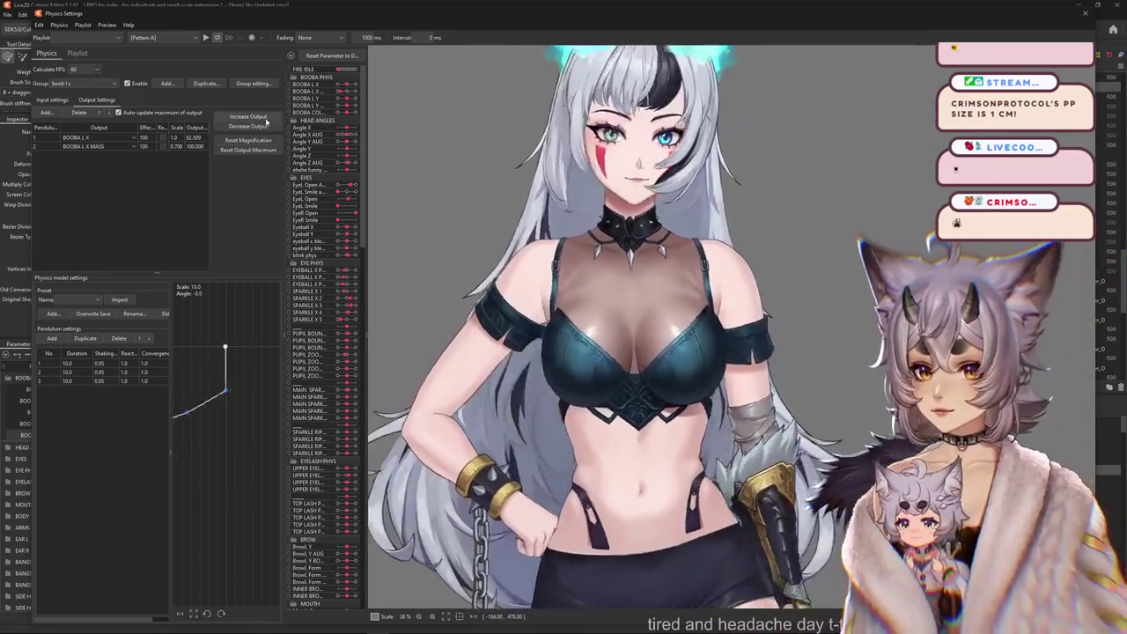
{"action": "left_click", "coordinate": [248, 140]}
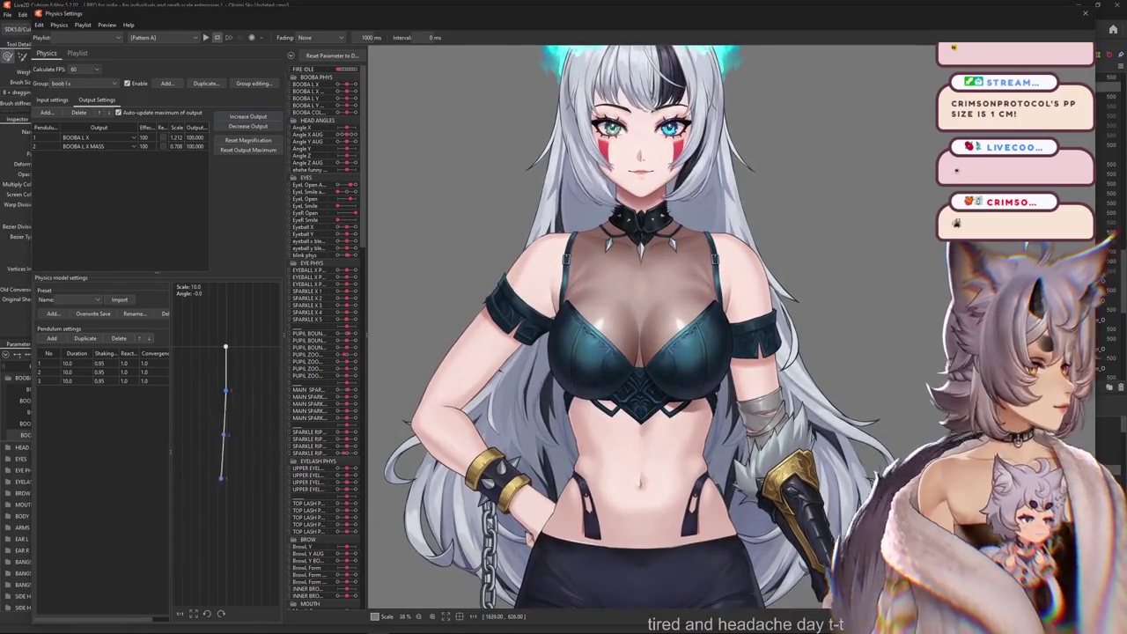
Test the chest swing with output scales 1.212 and 0.708, reviewing input and output settings.
{"action": "mouse_move", "coordinate": [531, 351]}
{"action": "left_mouse_down"}
{"action": "mouse_move", "coordinate": [476, 370]}
{"action": "mouse_move", "coordinate": [649, 380]}
{"action": "left_mouse_up"}
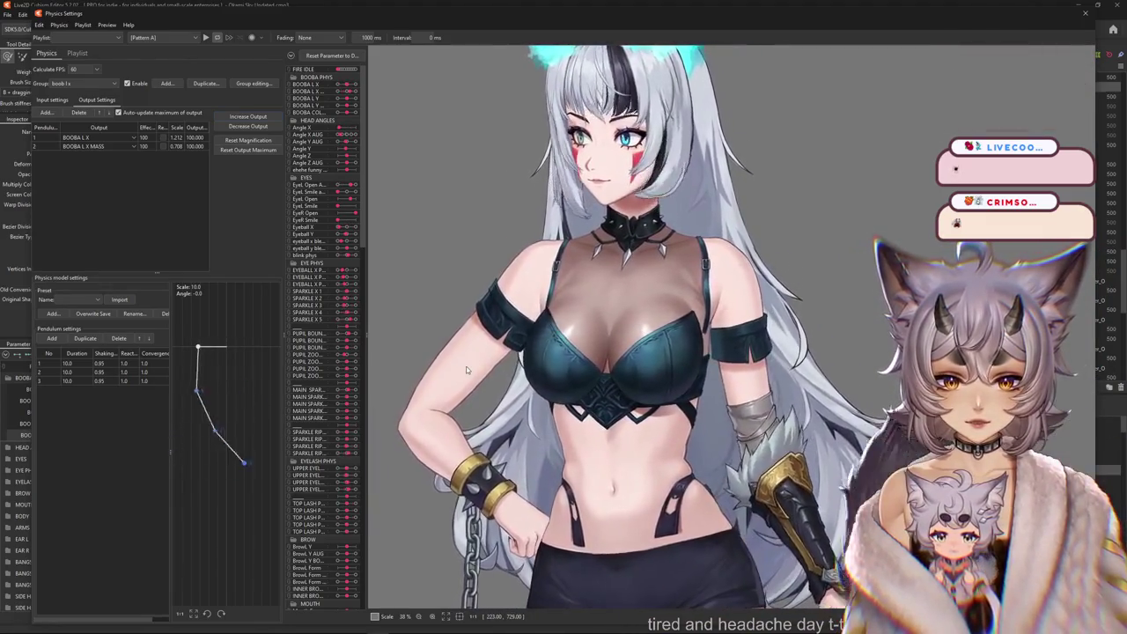
{"action": "scroll", "coordinate": [534, 403], "scroll_direction": "up", "scroll_amount": 3}
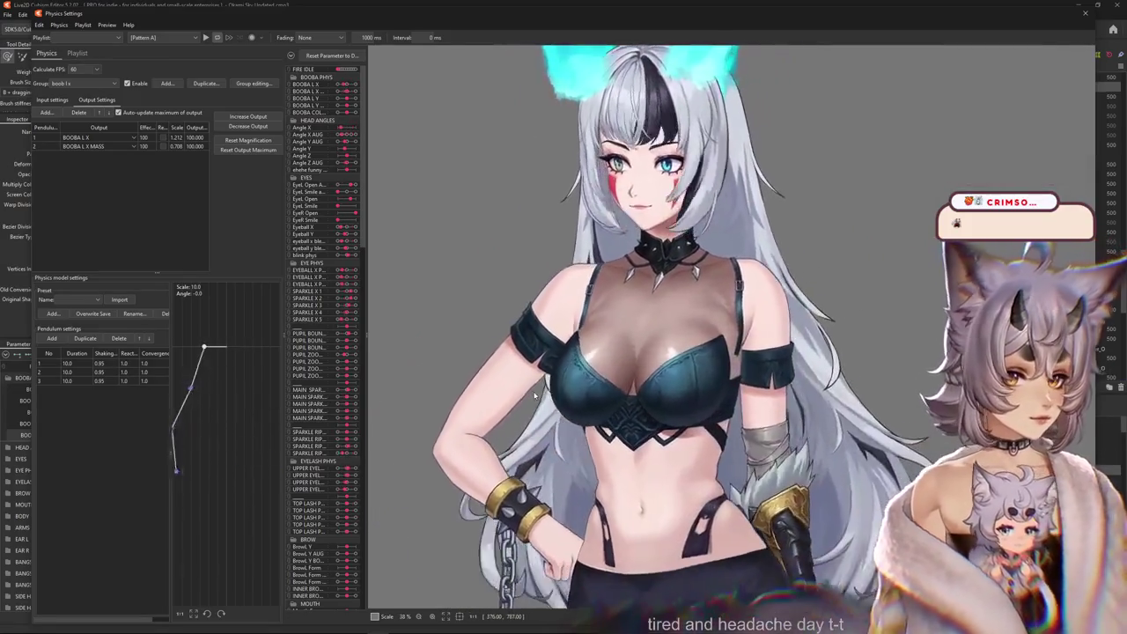
{"action": "left_click", "coordinate": [52, 100]}
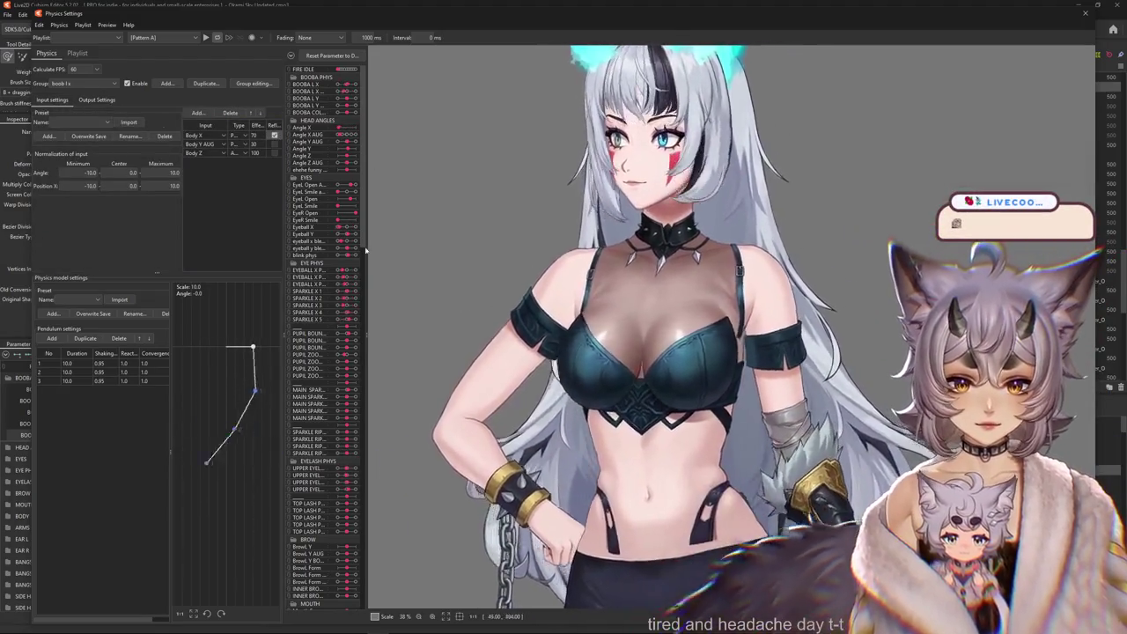
{"action": "left_click", "coordinate": [97, 100]}
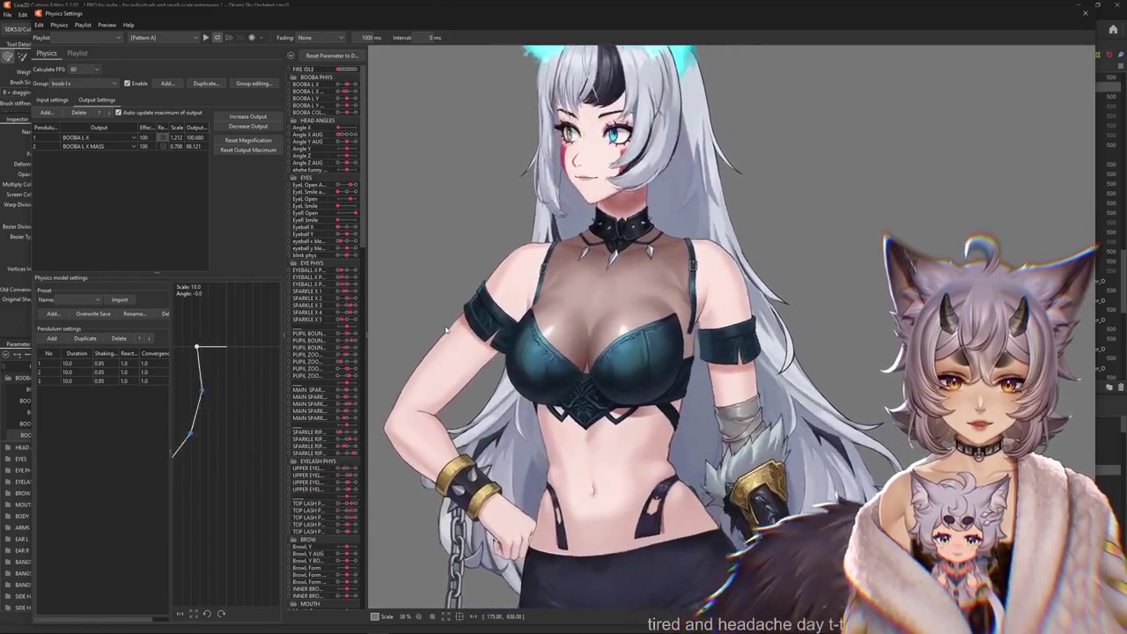
Swing the model preview side to side to test the chest motion.
{"action": "mouse_move", "coordinate": [487, 330]}
{"action": "left_mouse_down"}
{"action": "mouse_move", "coordinate": [861, 333]}
{"action": "mouse_move", "coordinate": [509, 336]}
{"action": "mouse_move", "coordinate": [561, 371]}
{"action": "left_mouse_up"}
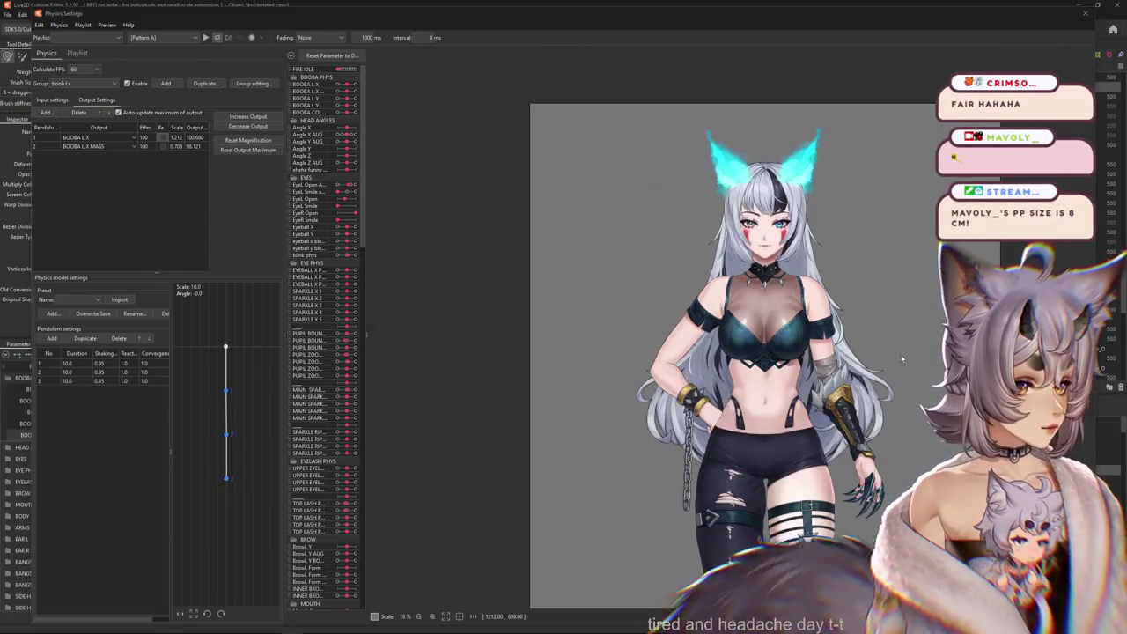
{"action": "left_click_drag", "start_coordinate": [965, 301], "coordinate": [1042, 352]}
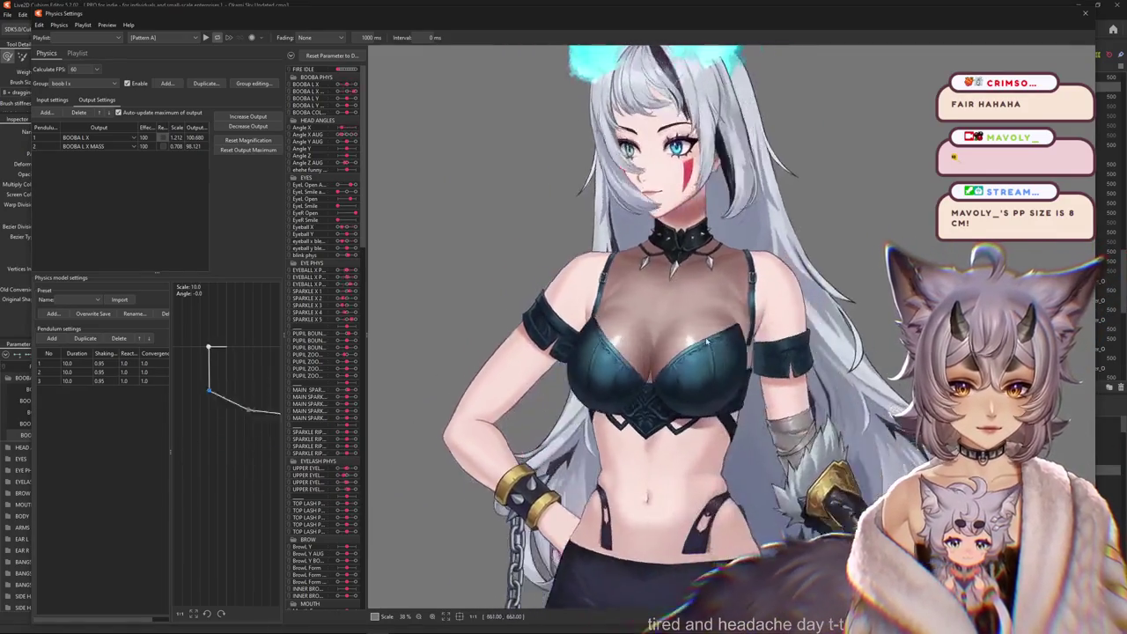
{"action": "left_click_drag", "start_coordinate": [1042, 351], "coordinate": [495, 341]}
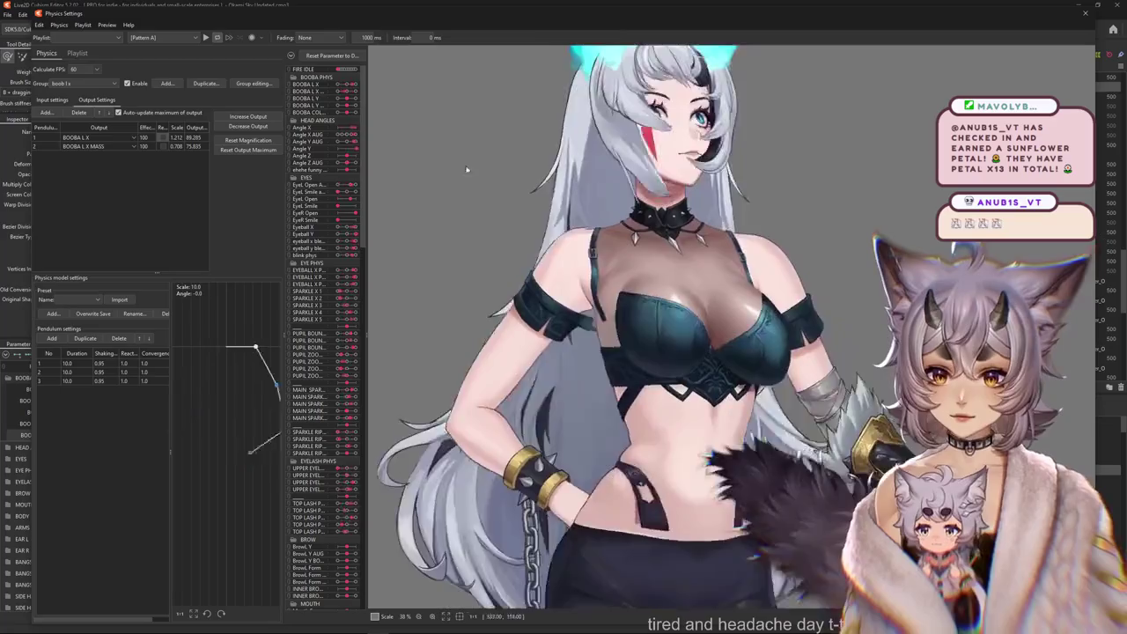
Set pendulum reaction 1.2 and convergence 0.8 without resetting magnification, then retest the sway.
{"action": "double_click", "coordinate": [140, 364]}
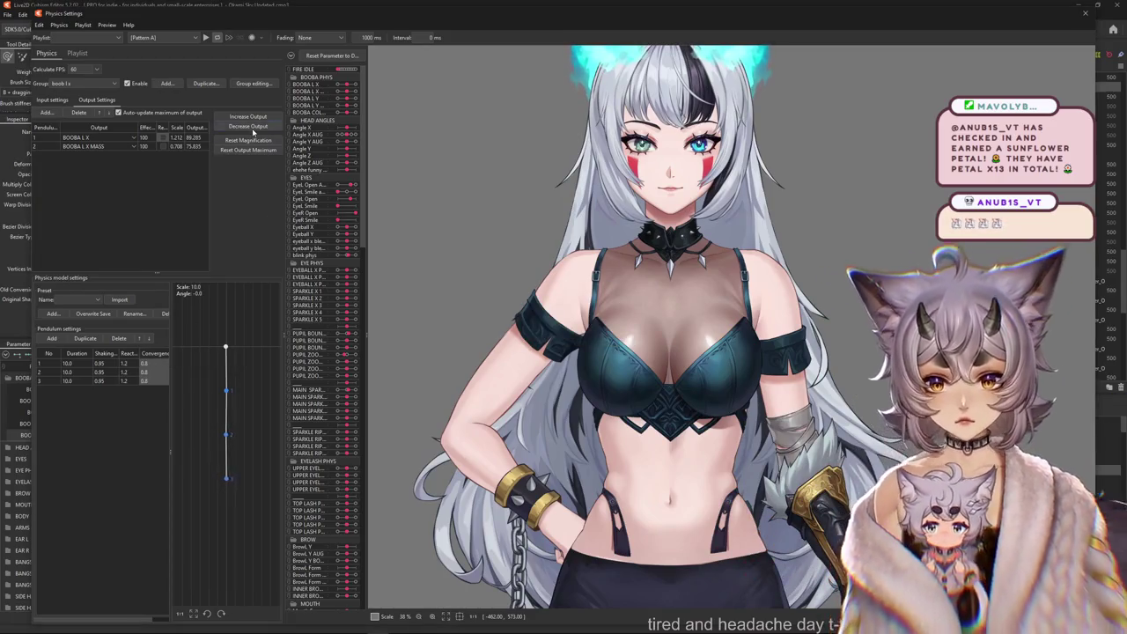
{"action": "left_click", "coordinate": [601, 332]}
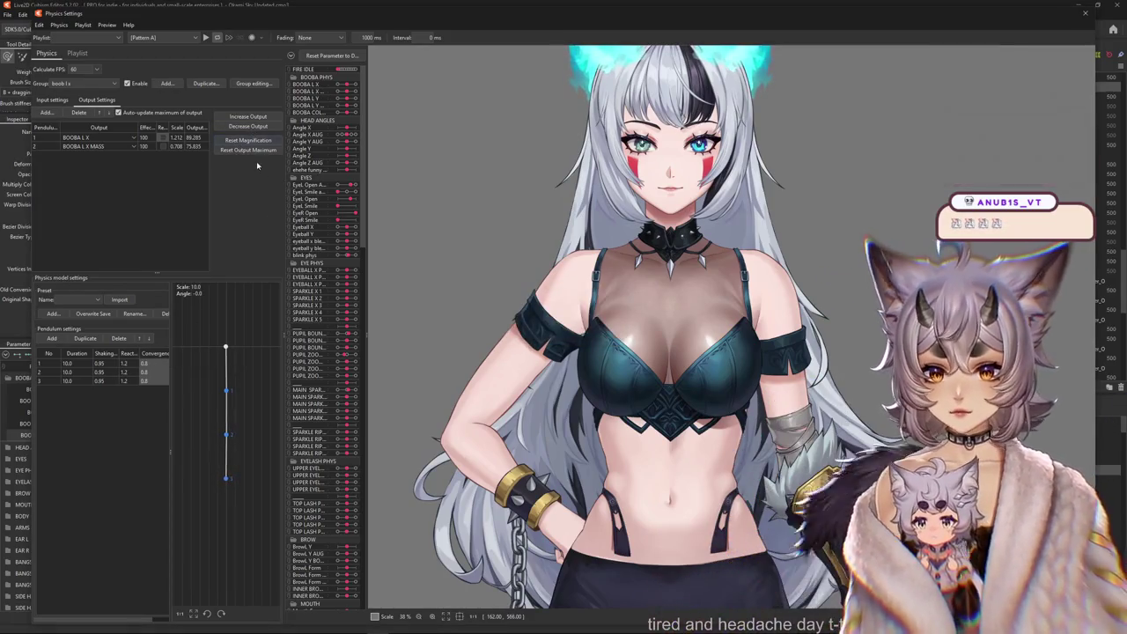
{"action": "left_click_drag", "start_coordinate": [808, 313], "coordinate": [422, 483]}
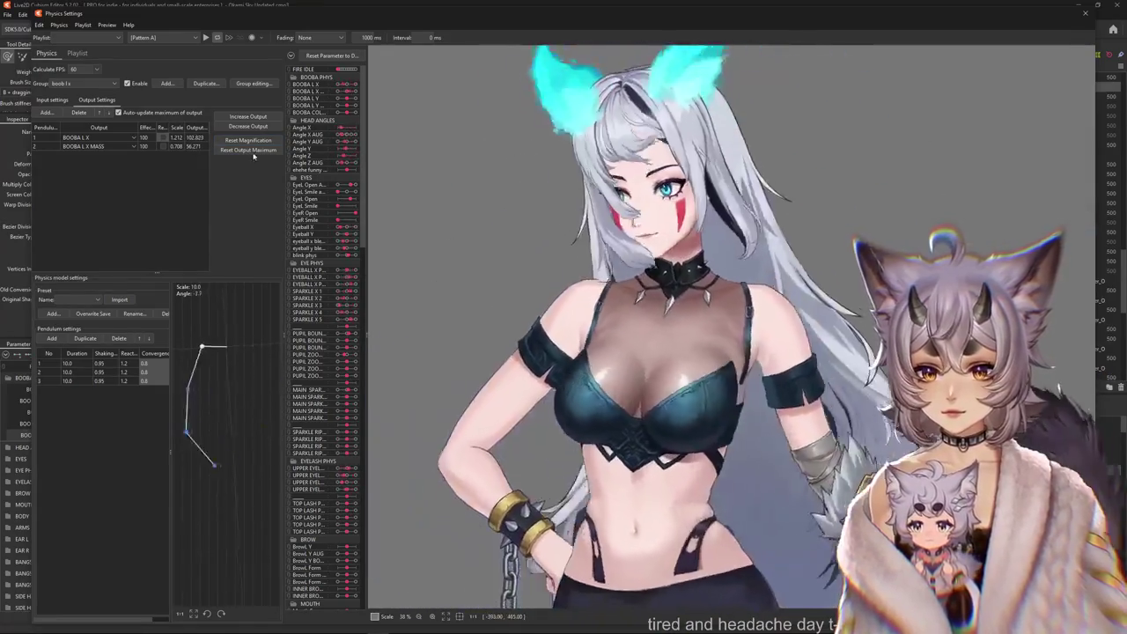
{"action": "mouse_move", "coordinate": [621, 346]}
{"action": "left_mouse_down"}
{"action": "mouse_move", "coordinate": [662, 403]}
{"action": "mouse_move", "coordinate": [388, 405]}
{"action": "mouse_move", "coordinate": [706, 165]}
{"action": "left_mouse_up"}
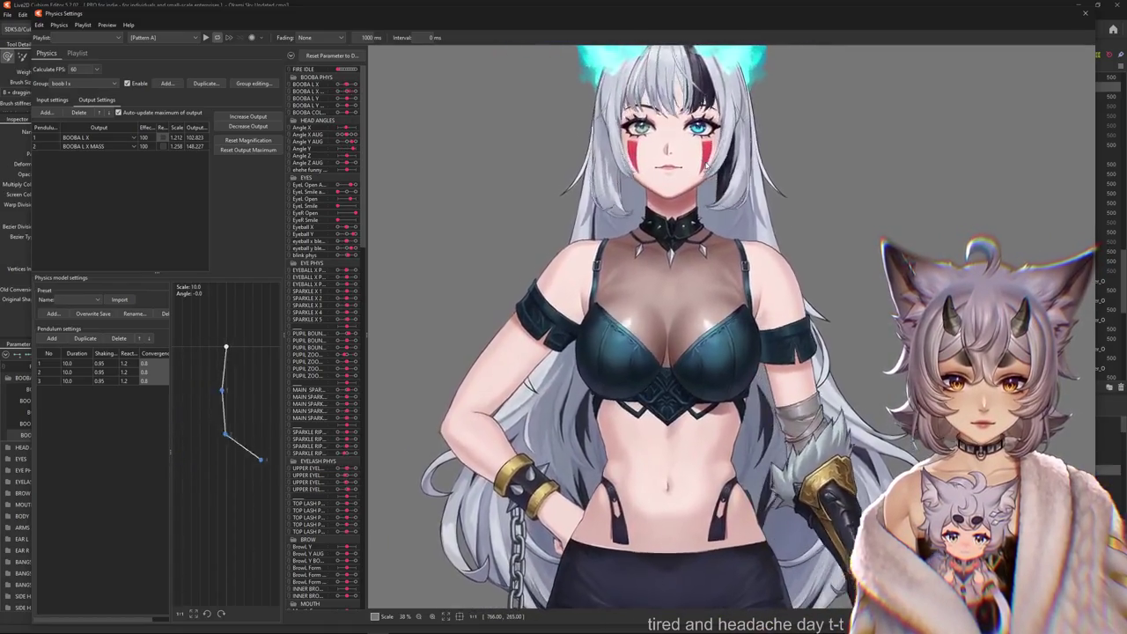
{"action": "left_click", "coordinate": [52, 100]}
Reflect the Body Y AUG input and swing the preview to test the reversed sway.
{"action": "left_click", "coordinate": [274, 144]}
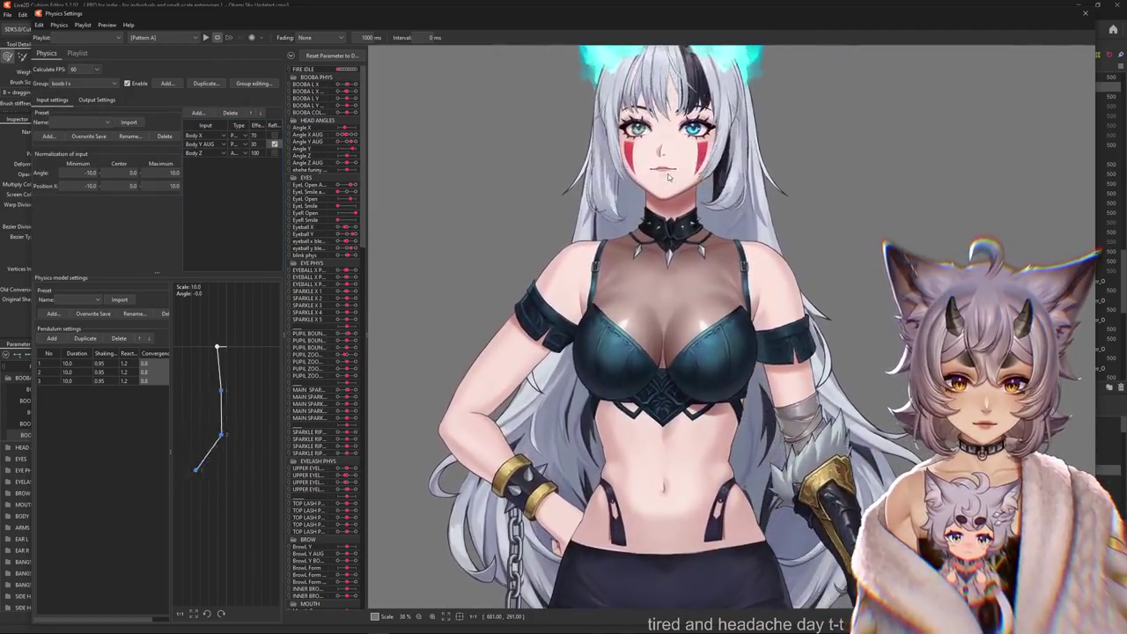
{"action": "left_click_drag", "start_coordinate": [668, 177], "coordinate": [807, 328]}
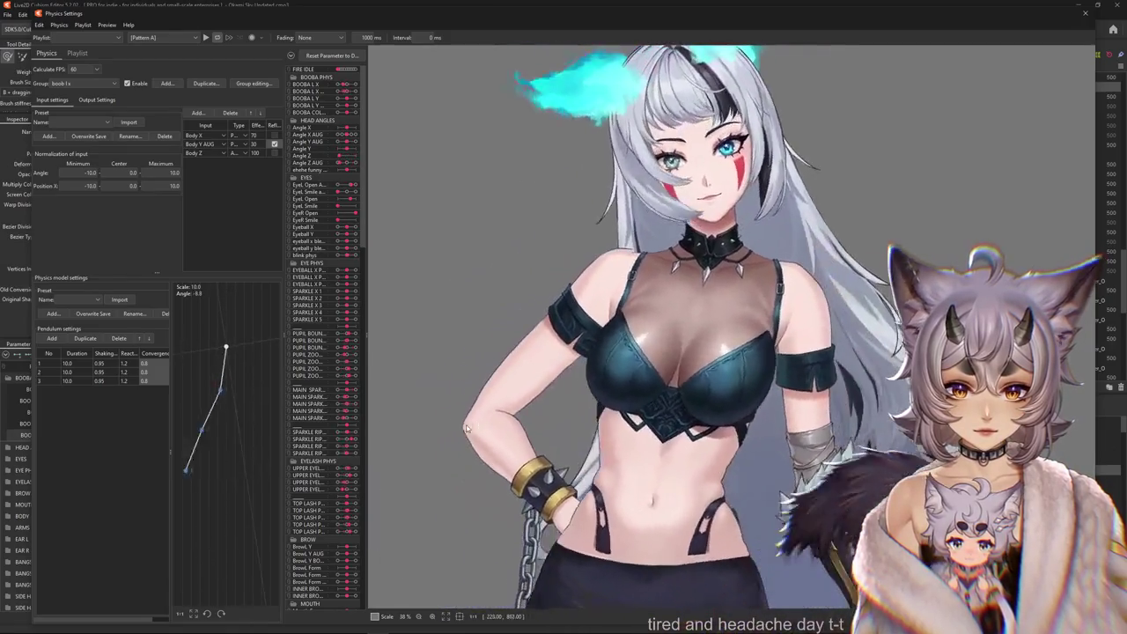
{"action": "mouse_move", "coordinate": [885, 449]}
{"action": "left_mouse_down"}
{"action": "mouse_move", "coordinate": [500, 473]}
{"action": "mouse_move", "coordinate": [606, 277]}
{"action": "mouse_move", "coordinate": [277, 156]}
{"action": "left_mouse_up"}
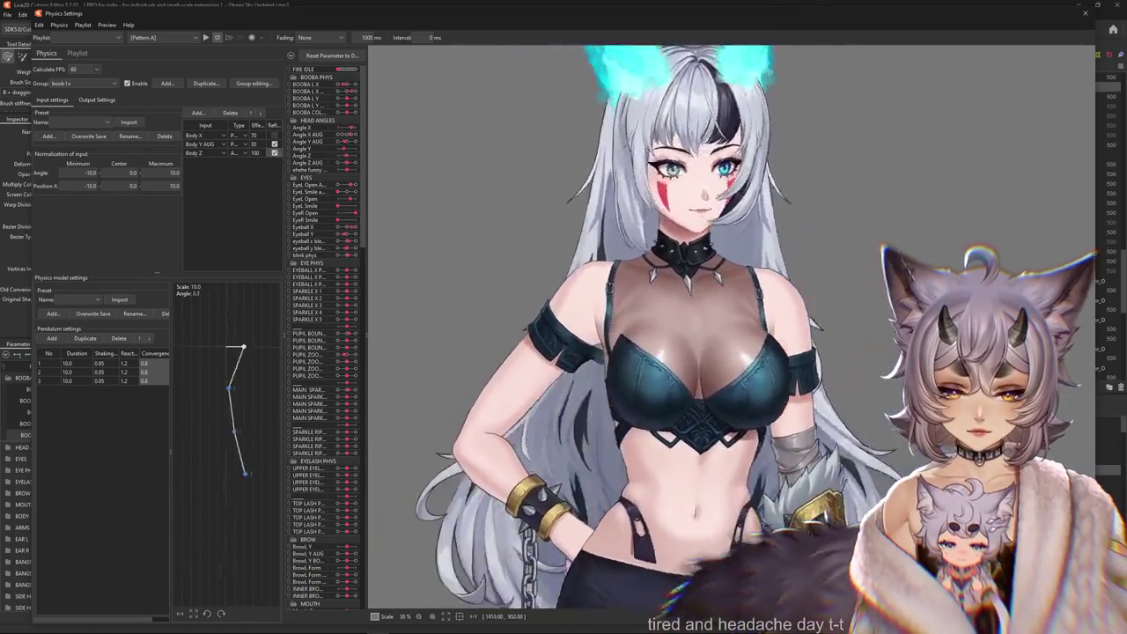
{"action": "left_click_drag", "start_coordinate": [881, 440], "coordinate": [412, 376]}
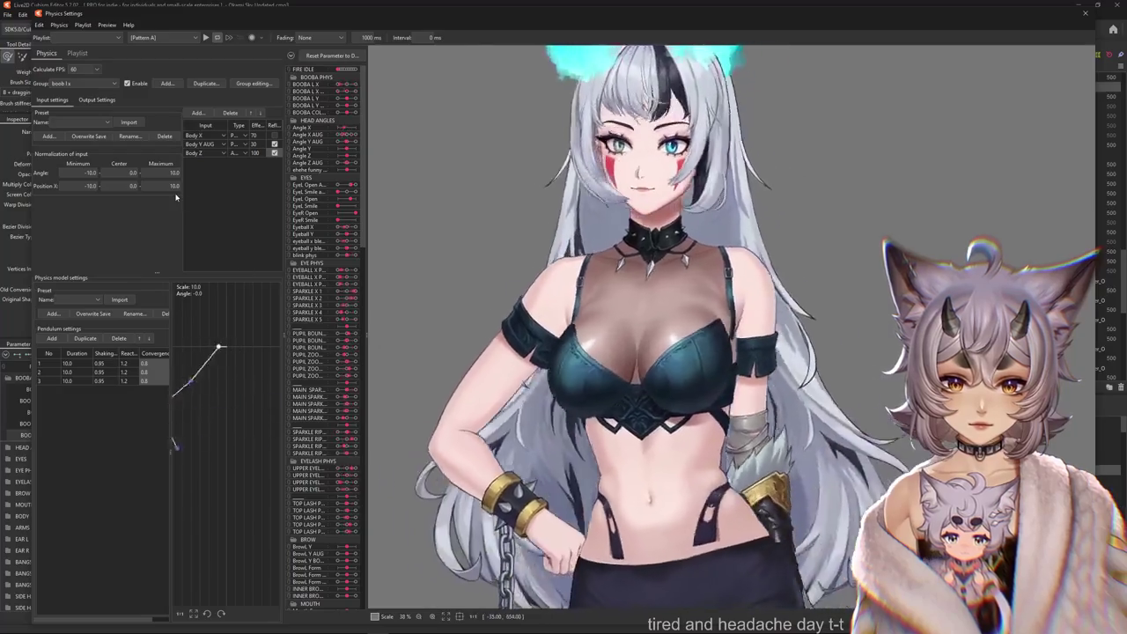
{"action": "left_click", "coordinate": [97, 100]}
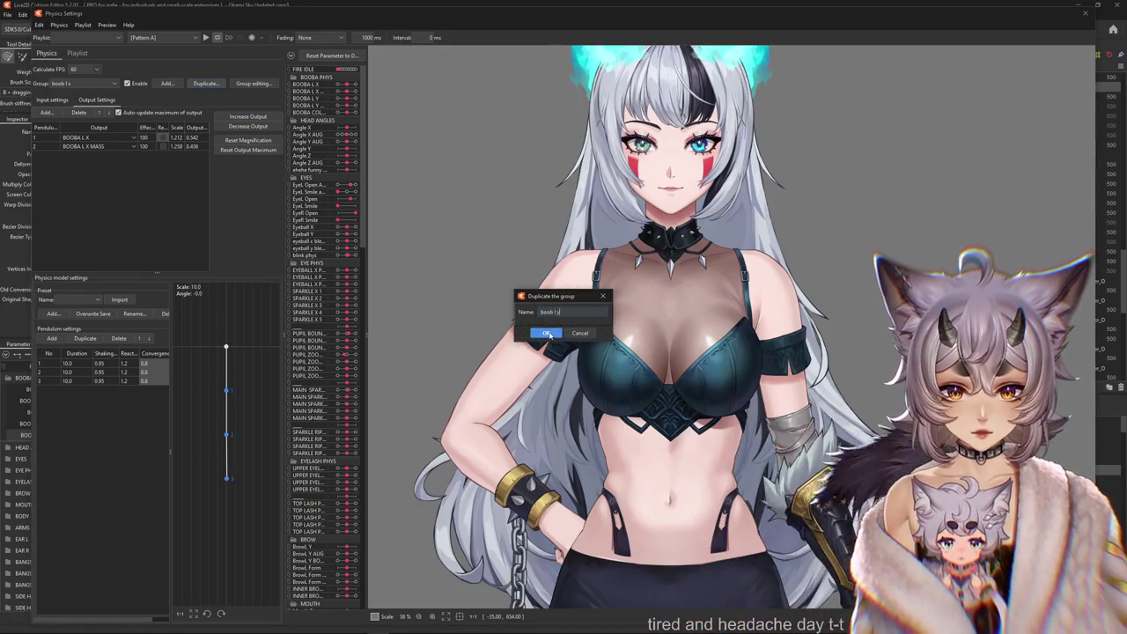
Replace the BOOBA L X outputs with BOOBA L Y and BOOBA L Y MASS.
{"action": "left_click", "coordinate": [52, 99]}
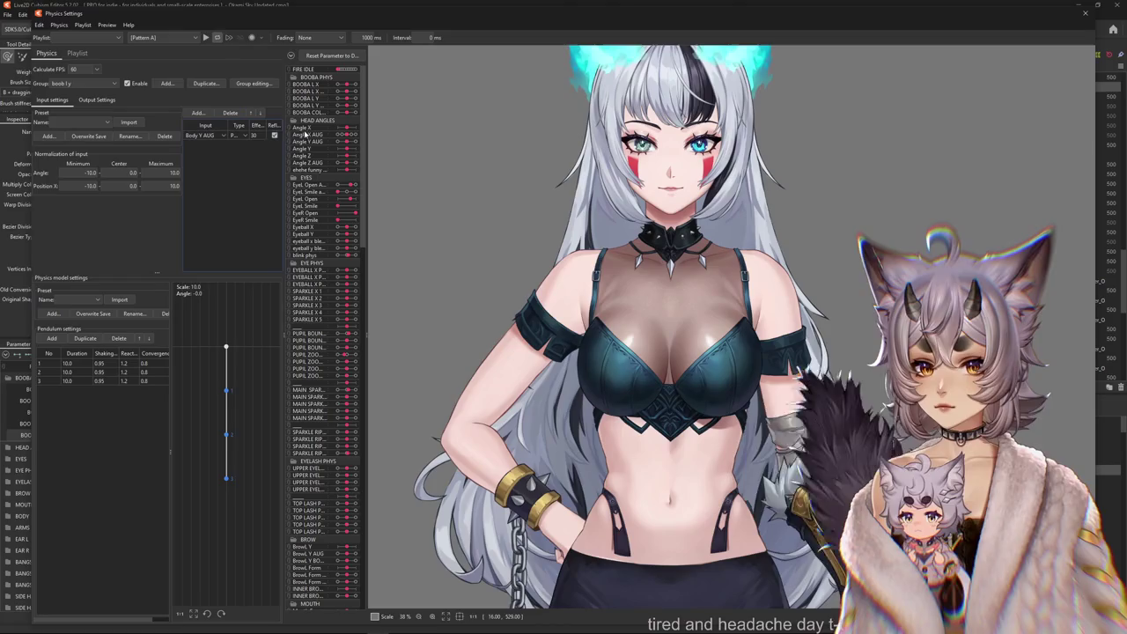
{"action": "left_click", "coordinate": [97, 100]}
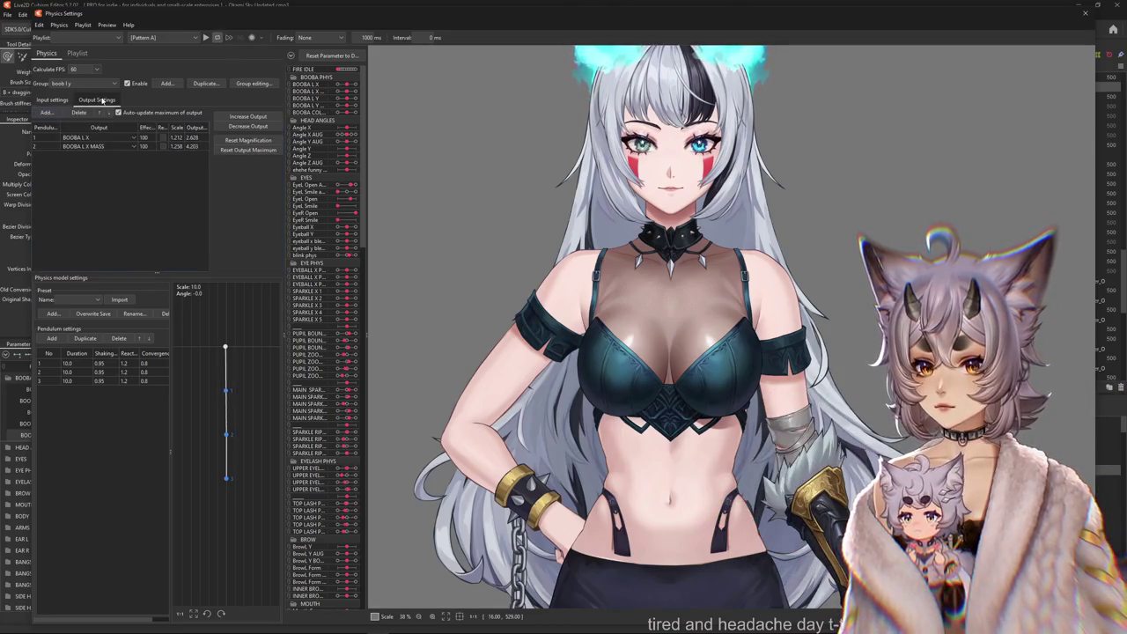
{"action": "left_click", "coordinate": [78, 113]}
{"action": "left_click", "coordinate": [46, 113]}
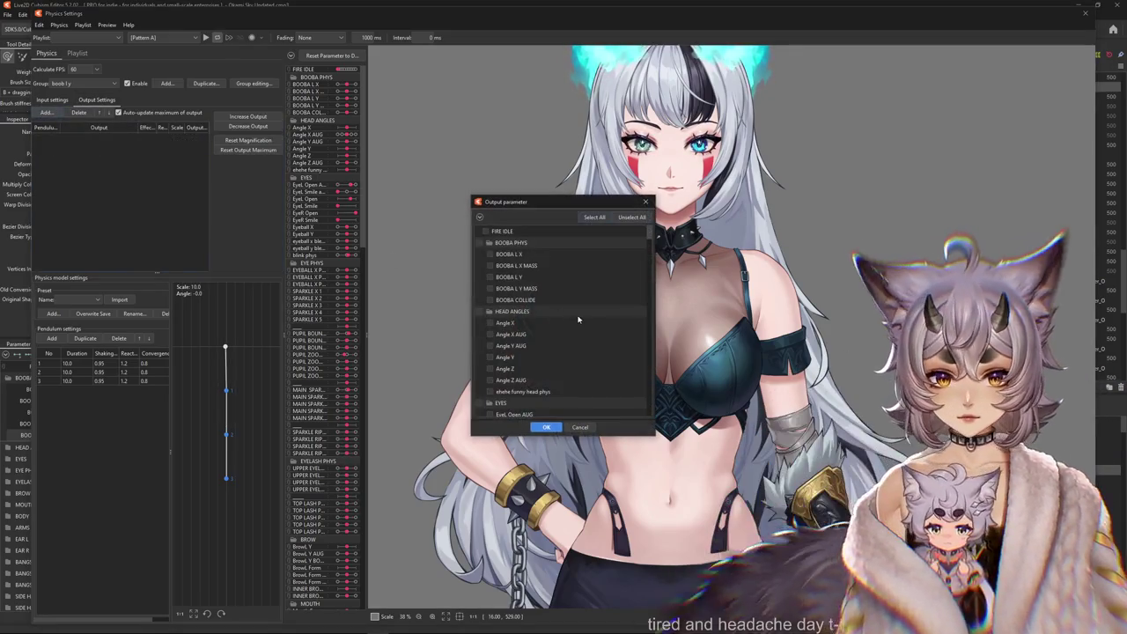
{"action": "left_click", "coordinate": [546, 427]}
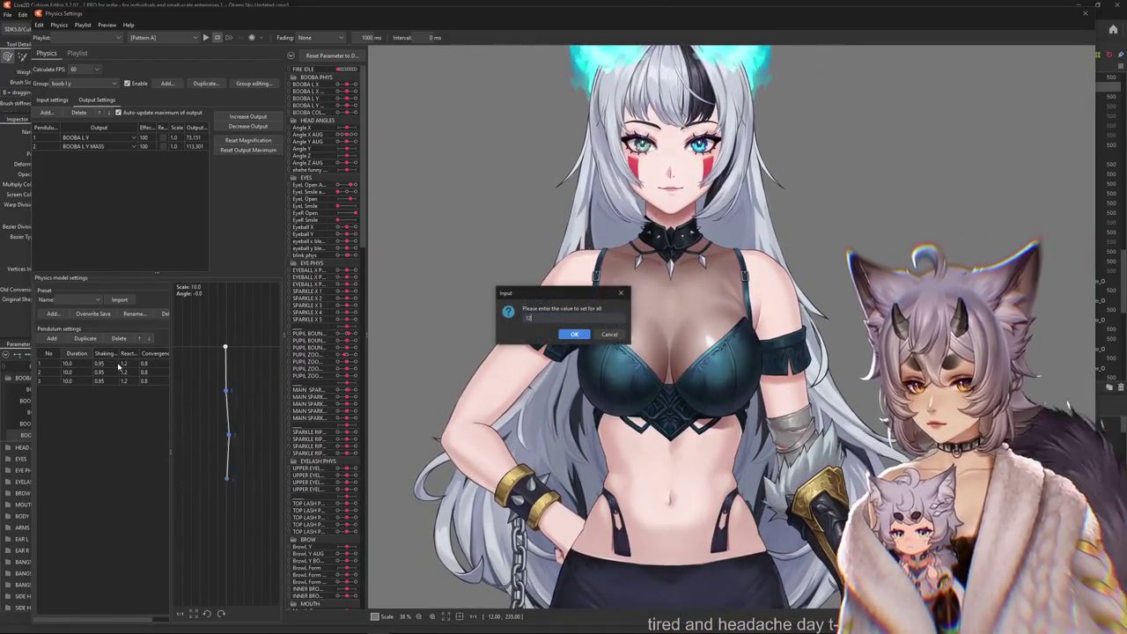
Raise output strength, test the sway, and fit magnification to scales 1.452 and 1.07.
{"action": "left_click", "coordinate": [252, 151]}
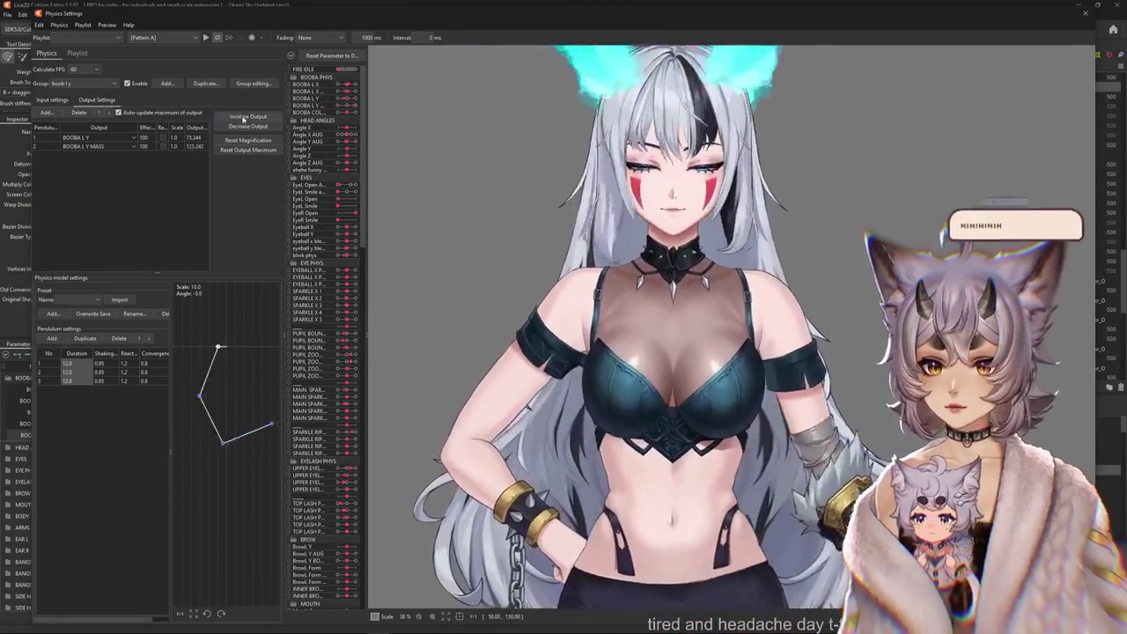
{"action": "left_click", "coordinate": [243, 121]}
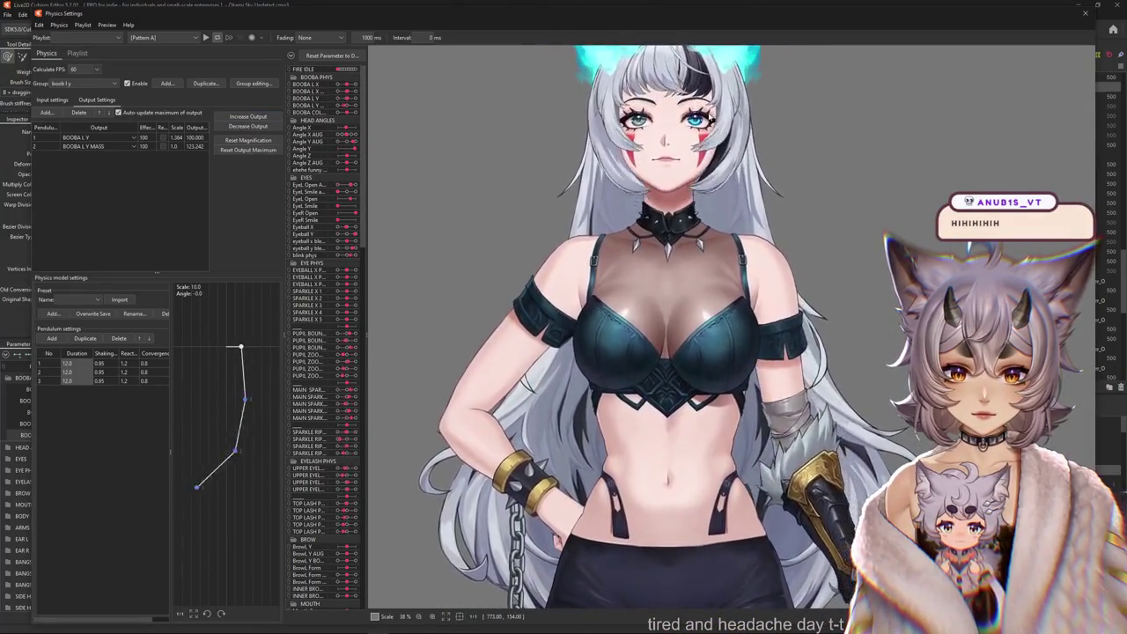
{"action": "mouse_move", "coordinate": [709, 118]}
{"action": "left_mouse_down"}
{"action": "mouse_move", "coordinate": [719, 371]}
{"action": "mouse_move", "coordinate": [700, 534]}
{"action": "left_mouse_up"}
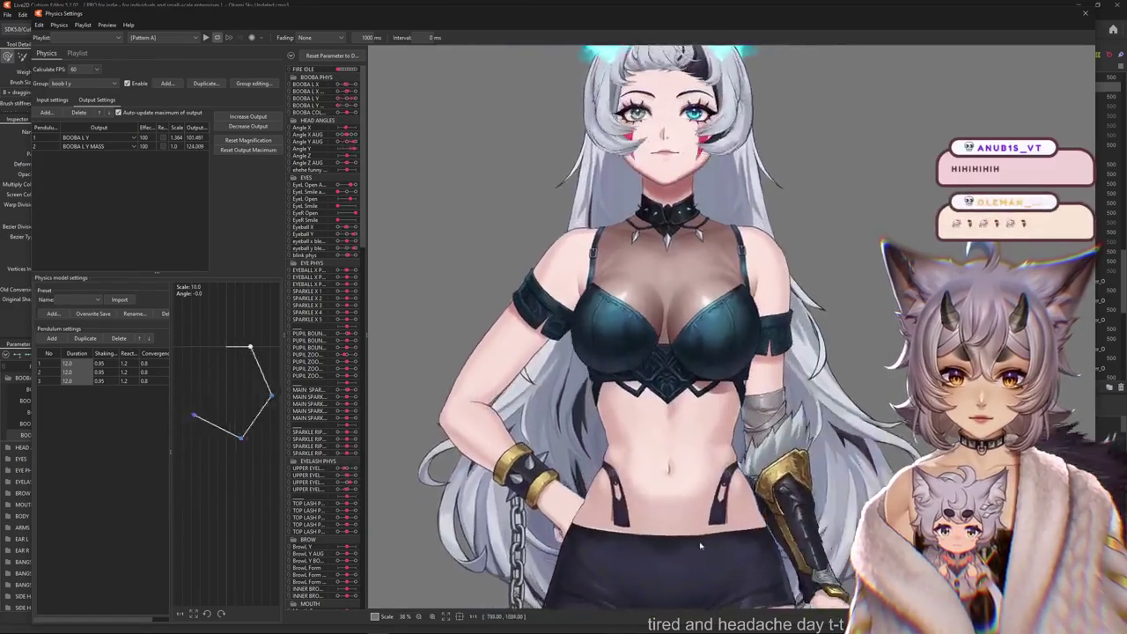
{"action": "left_click", "coordinate": [52, 100]}
{"action": "left_click", "coordinate": [92, 100]}
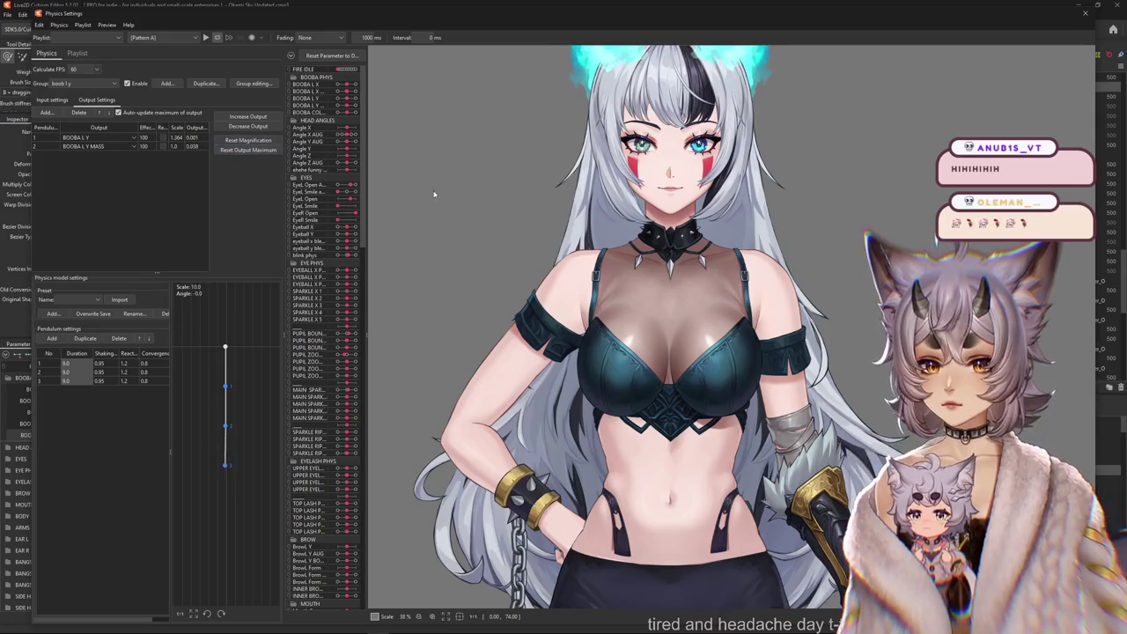
{"action": "left_click_drag", "start_coordinate": [369, 181], "coordinate": [710, 33]}
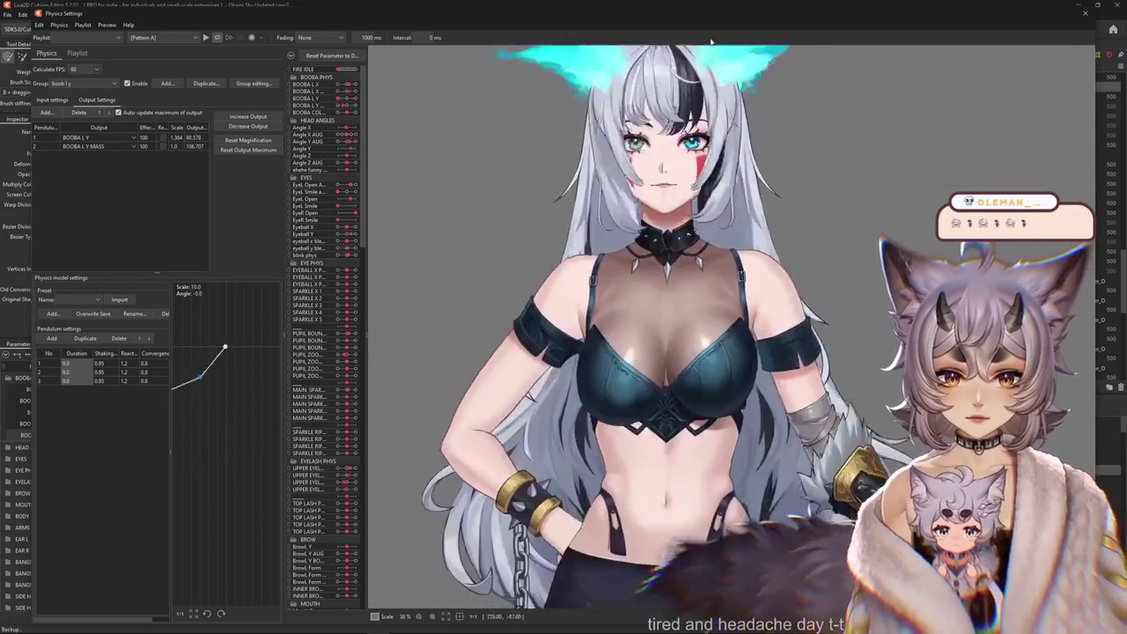
{"action": "mouse_move", "coordinate": [709, 33]}
{"action": "left_mouse_down"}
{"action": "mouse_move", "coordinate": [684, 555]}
{"action": "mouse_move", "coordinate": [687, 366]}
{"action": "mouse_move", "coordinate": [683, 414]}
{"action": "left_mouse_up"}
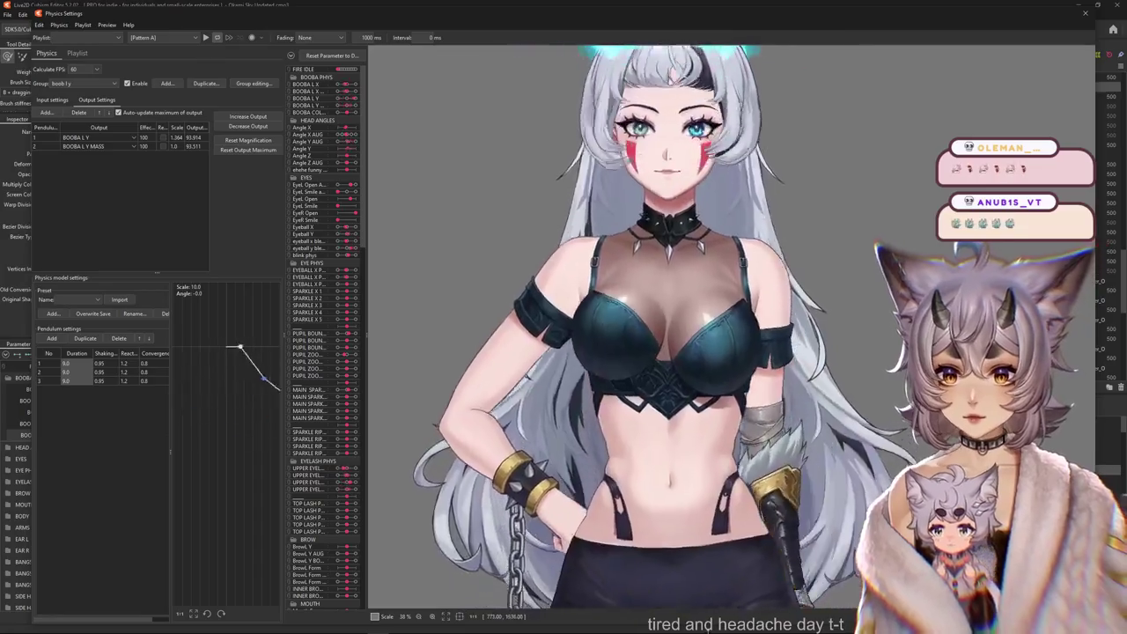
{"action": "left_click_drag", "start_coordinate": [683, 414], "coordinate": [505, 272]}
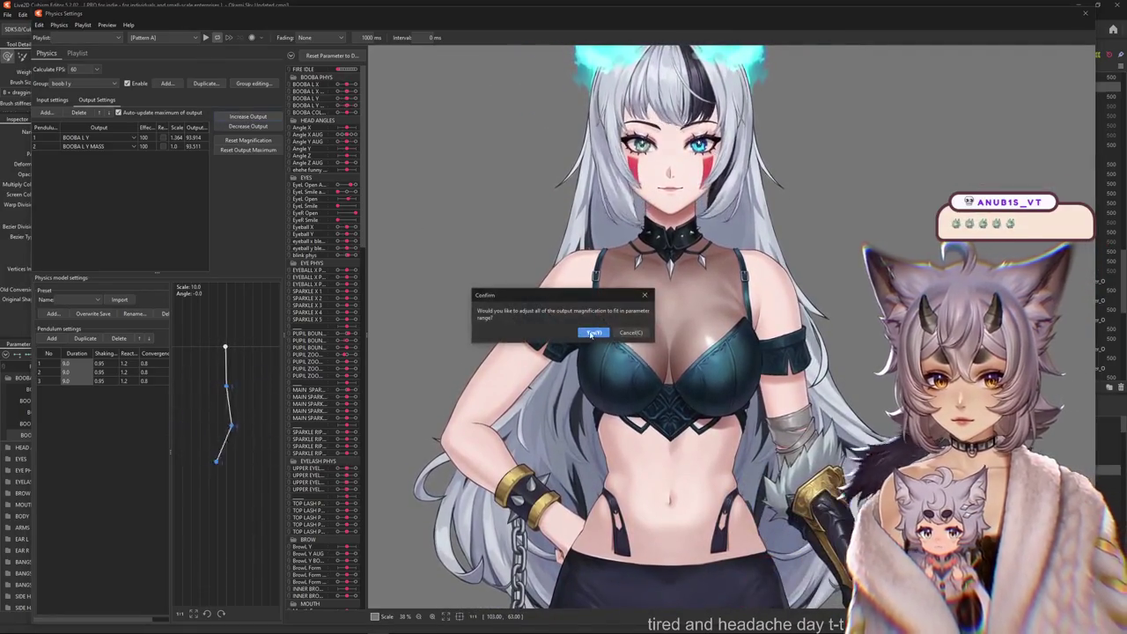
{"action": "left_click", "coordinate": [592, 334]}
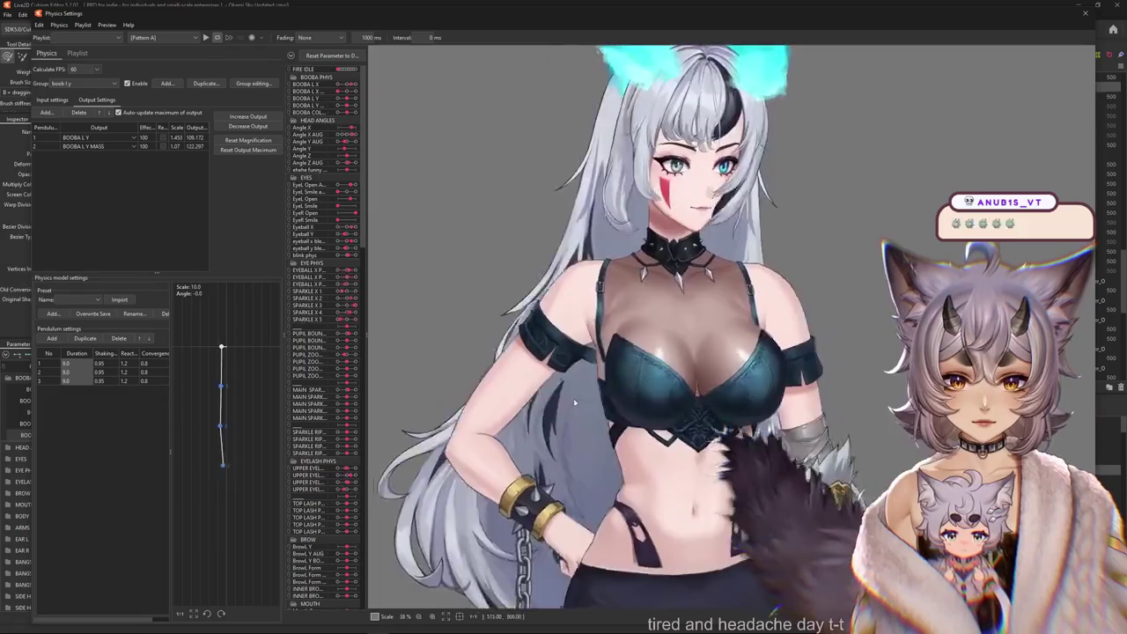
{"action": "left_click", "coordinate": [62, 83]}
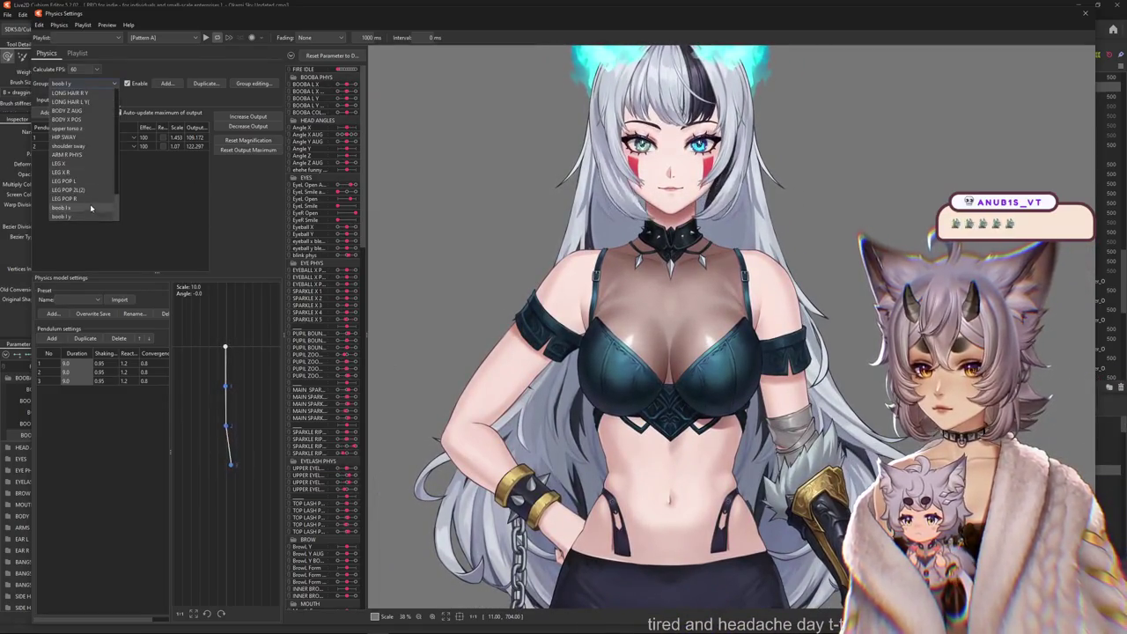
Add BOOBA COLLIDE as a reflected boob-l-y output at scale 0.471.
{"action": "left_click", "coordinate": [82, 219]}
{"action": "left_click", "coordinate": [46, 113]}
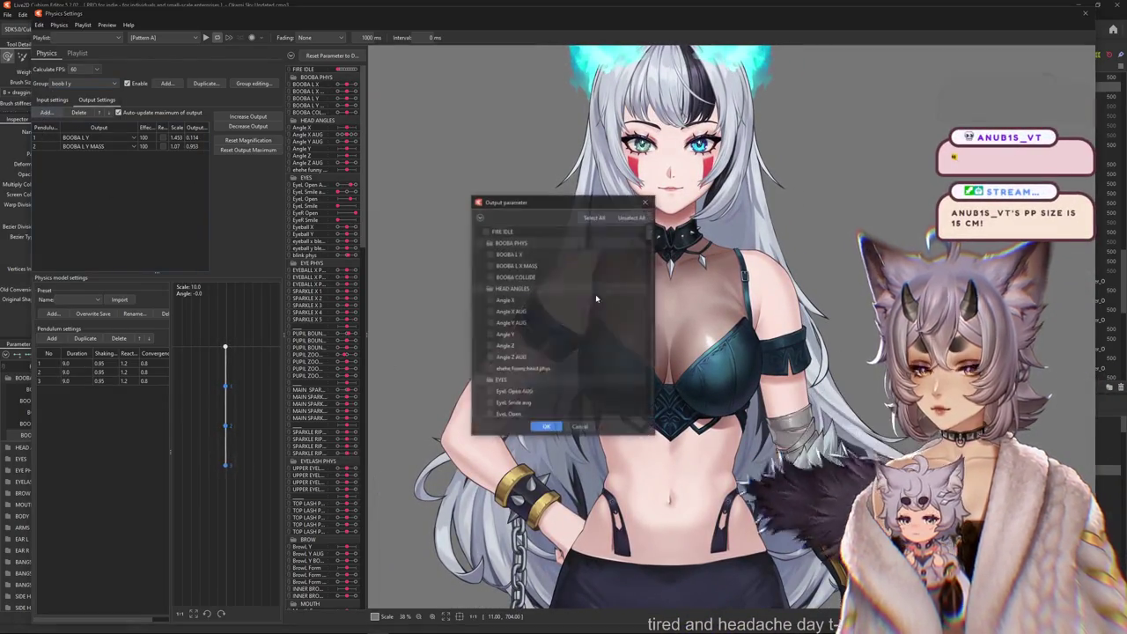
{"action": "left_click", "coordinate": [545, 426]}
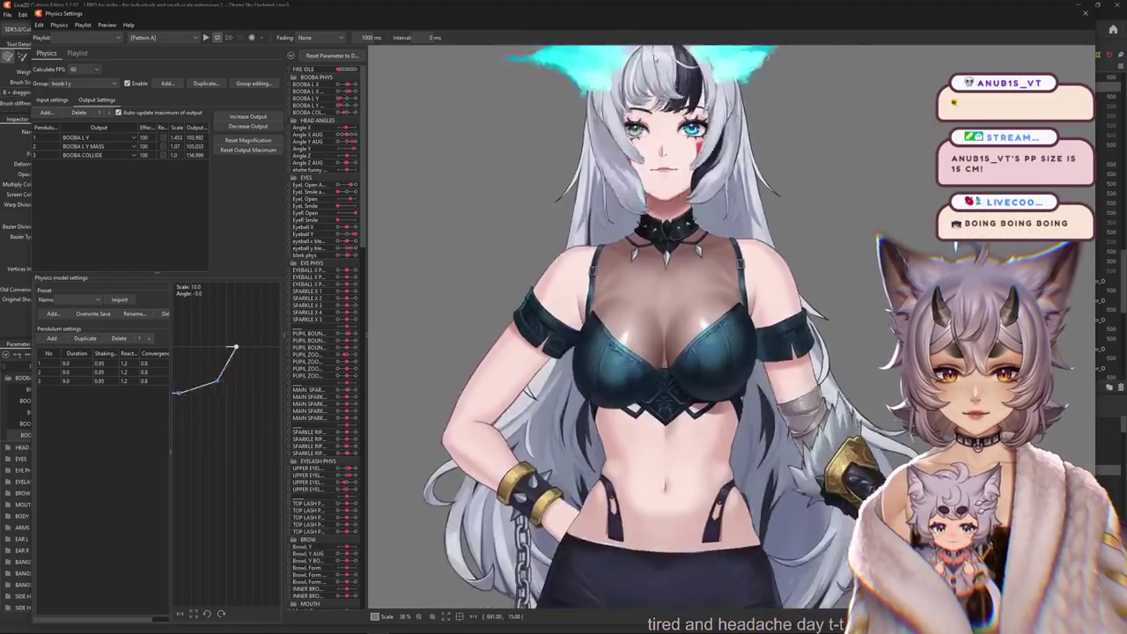
{"action": "left_click", "coordinate": [163, 155]}
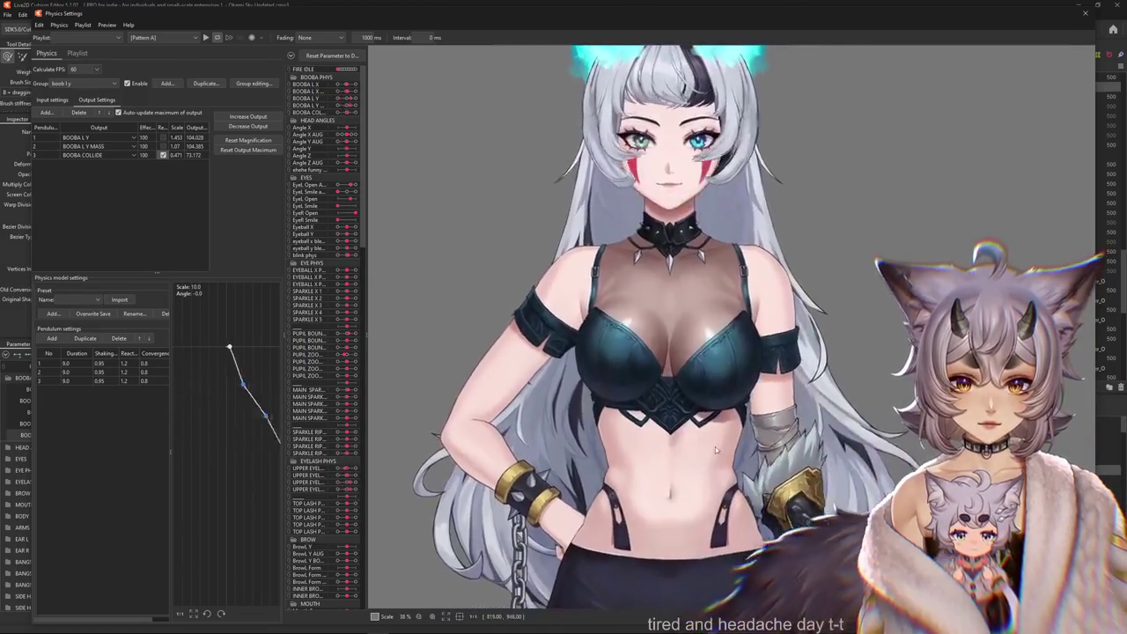
{"action": "left_click", "coordinate": [115, 84]}
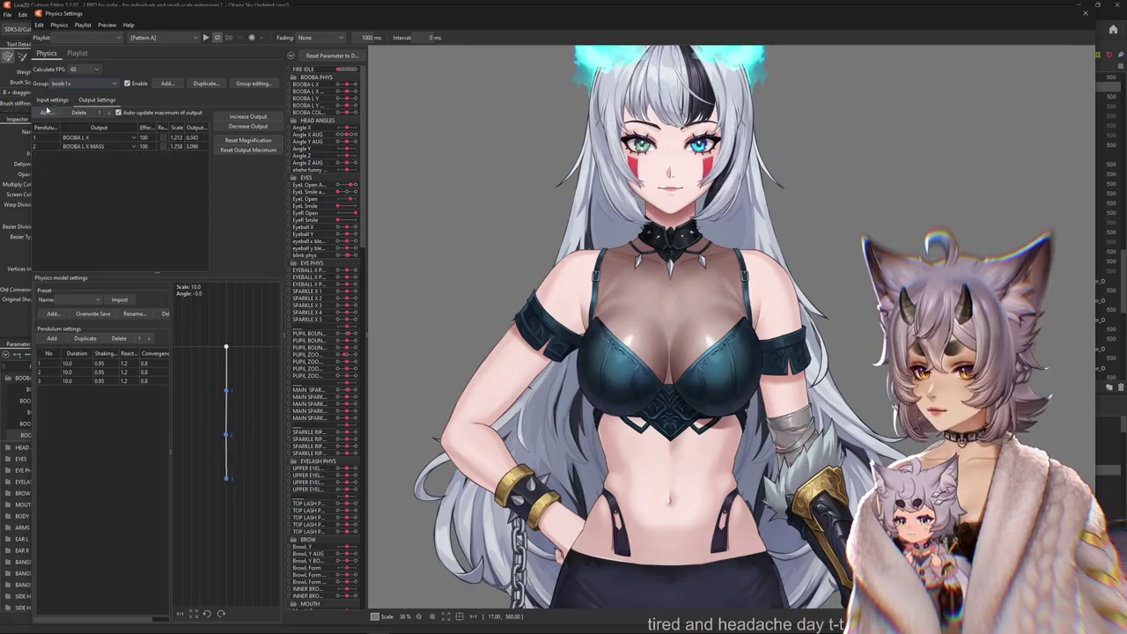
Review the boob-l-x inputs and boob-l-y outputs, then close Physics Settings.
{"action": "left_click", "coordinate": [51, 100]}
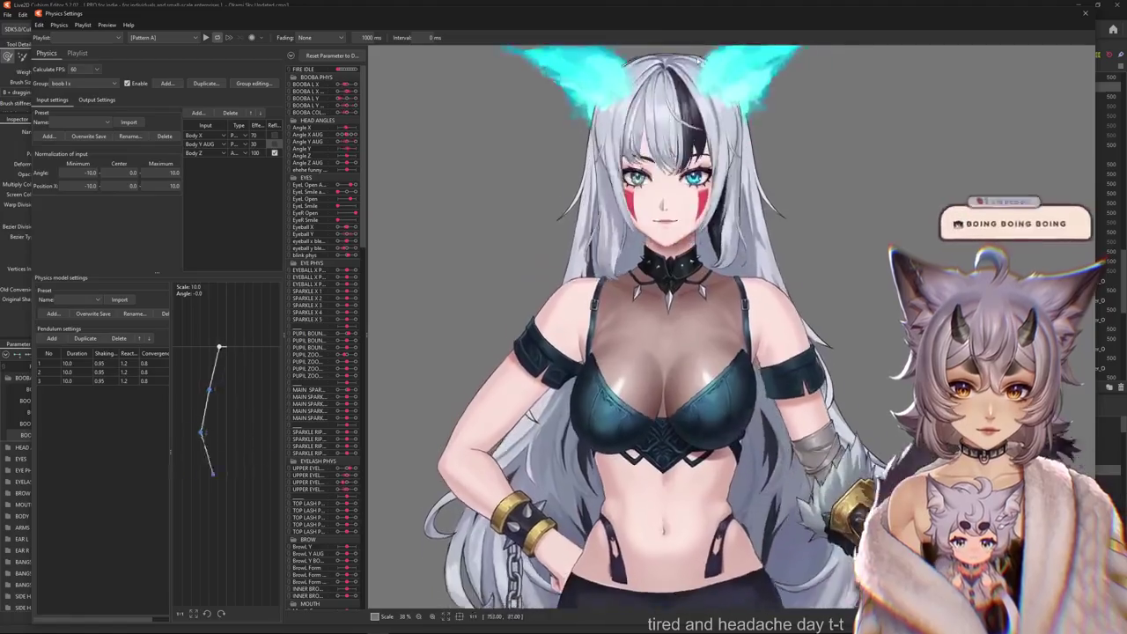
{"action": "left_click", "coordinate": [115, 84]}
{"action": "left_click", "coordinate": [70, 99]}
{"action": "left_click", "coordinate": [91, 100]}
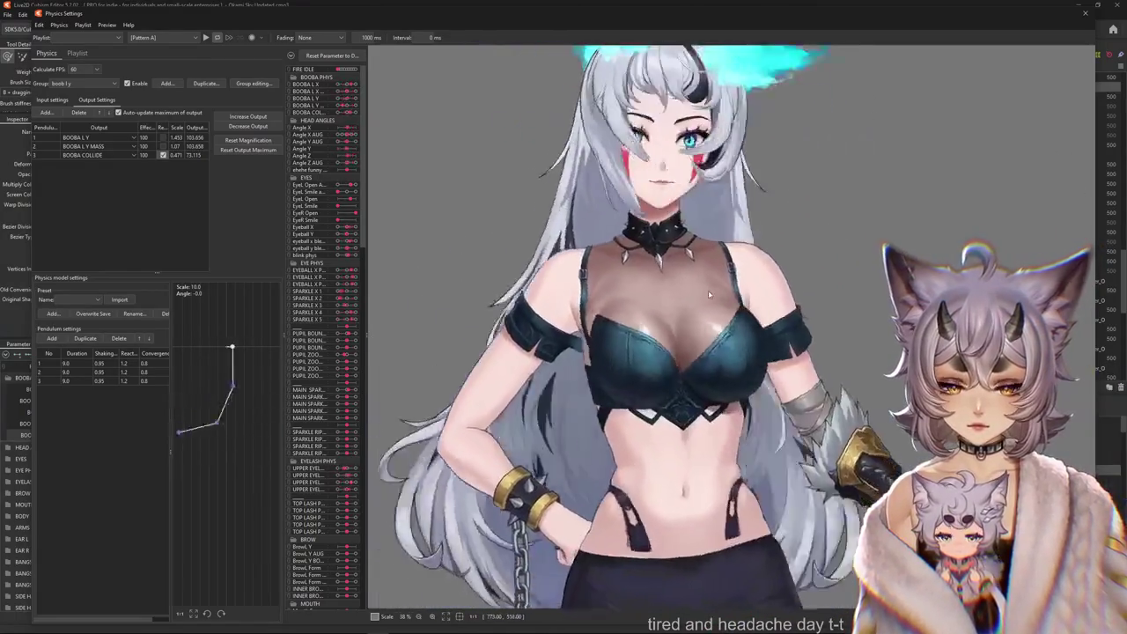
{"action": "left_click", "coordinate": [1084, 12]}
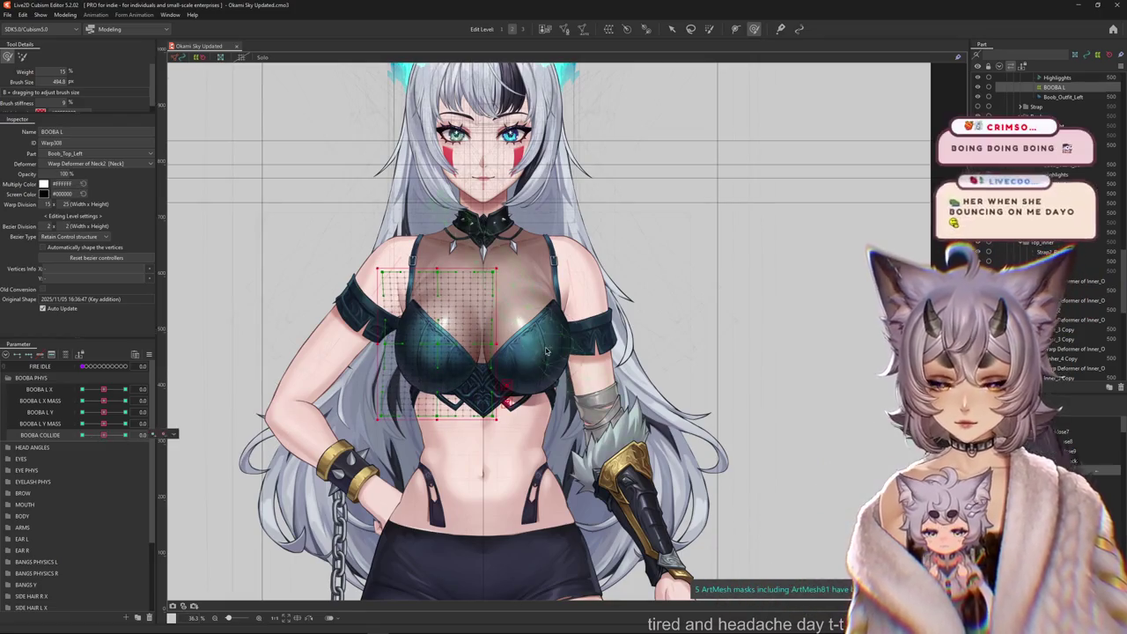
Select the BOOBA L warp deformer together with its chest meshes.
{"action": "right_click", "coordinate": [578, 369]}
{"action": "left_click", "coordinate": [585, 437]}
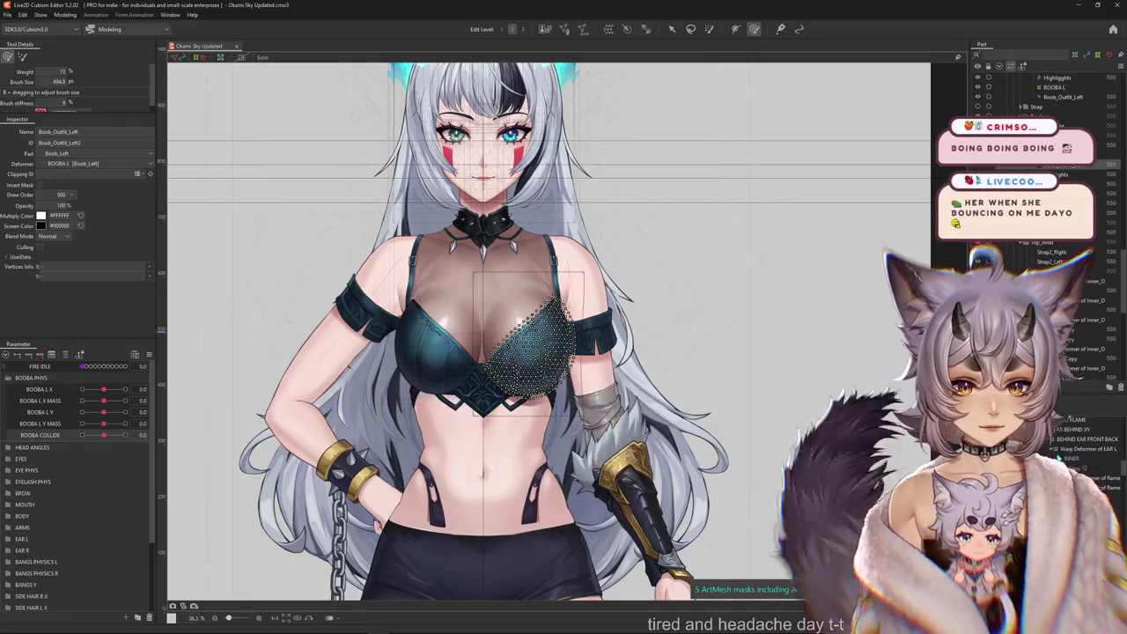
{"action": "left_click", "coordinate": [527, 343]}
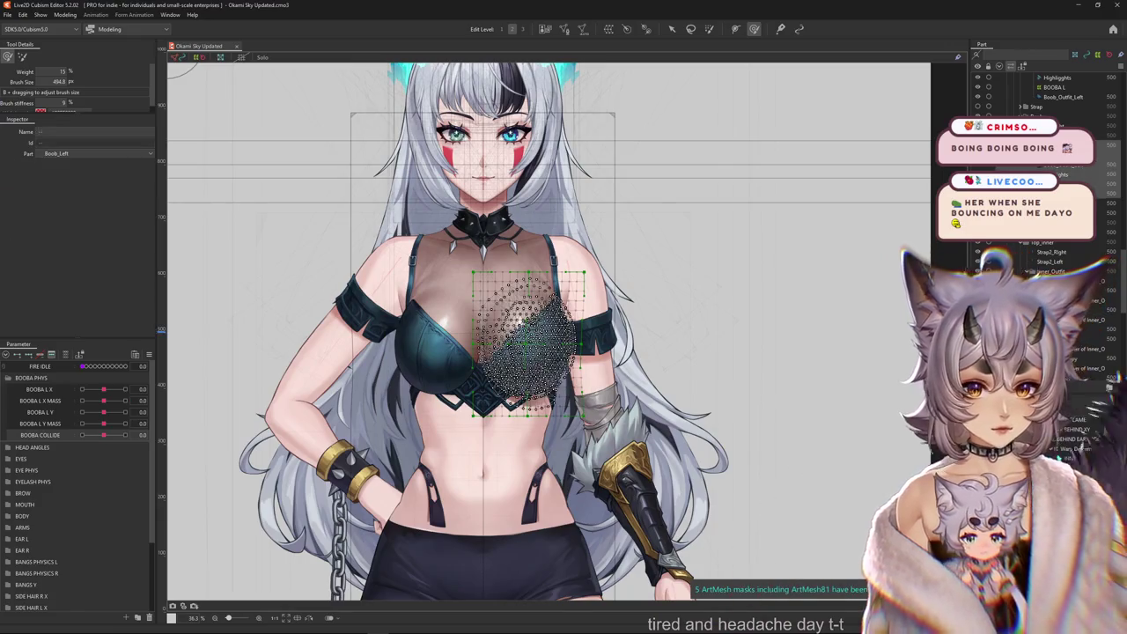
{"action": "left_click", "coordinate": [764, 281]}
{"action": "left_click", "coordinate": [671, 28]}
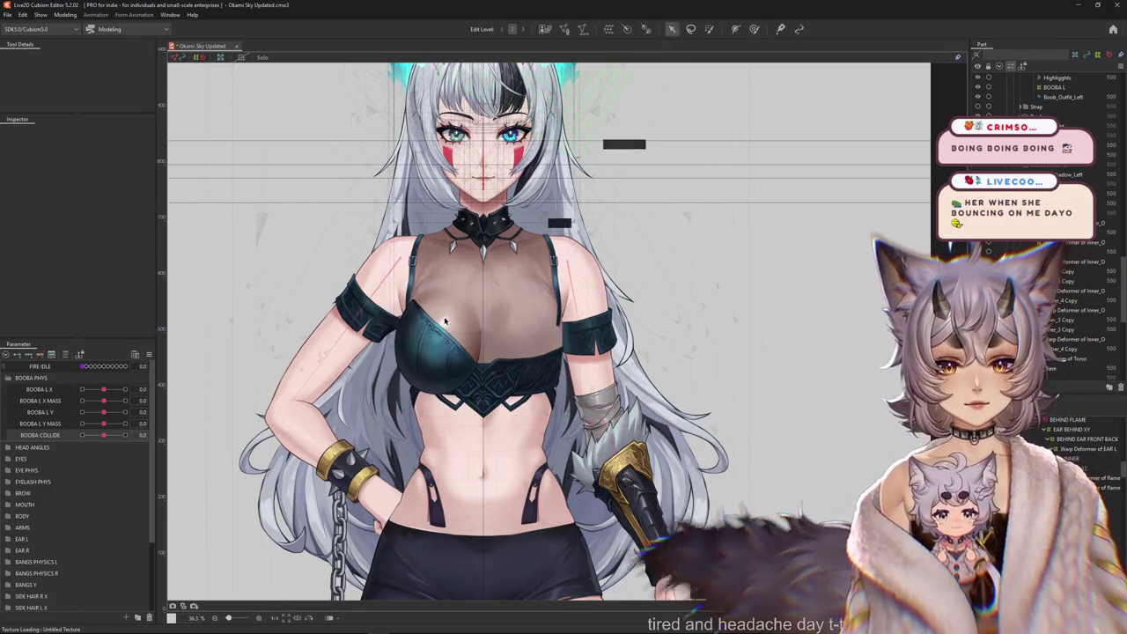
{"action": "left_click", "coordinate": [433, 330]}
{"action": "left_click", "coordinate": [471, 385]}
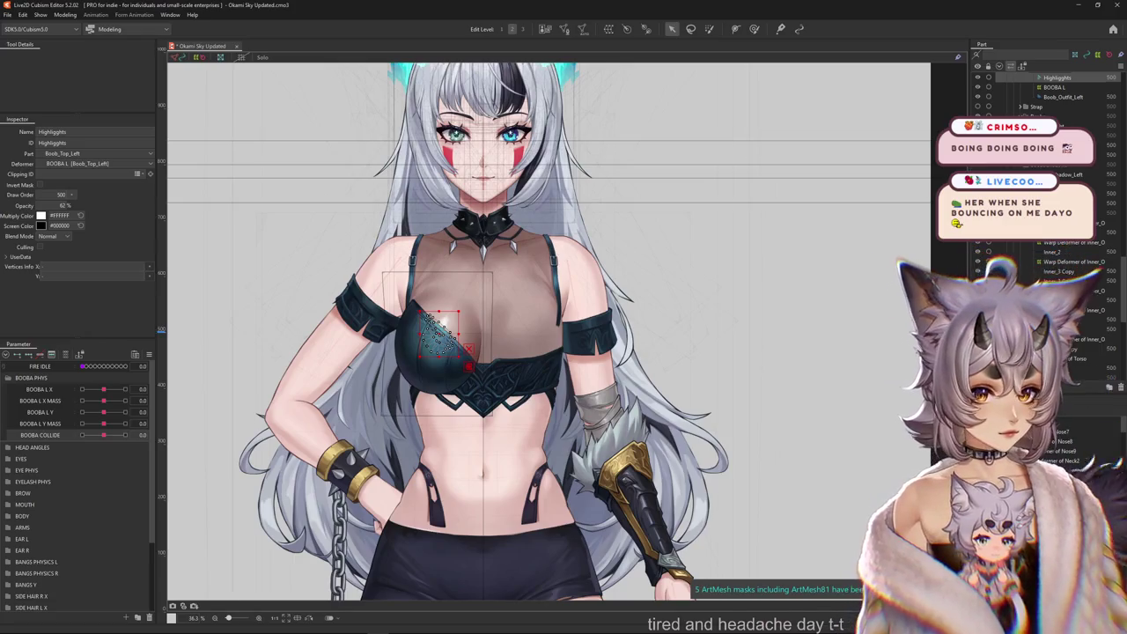
{"action": "left_click", "coordinate": [469, 368]}
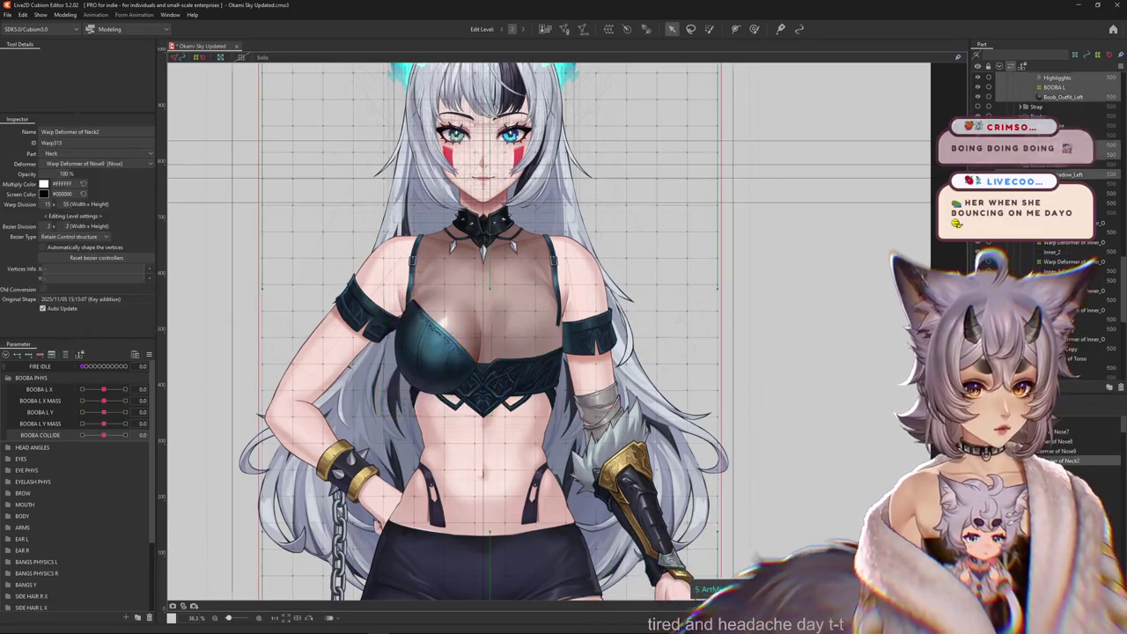
{"action": "left_click", "coordinate": [721, 515]}
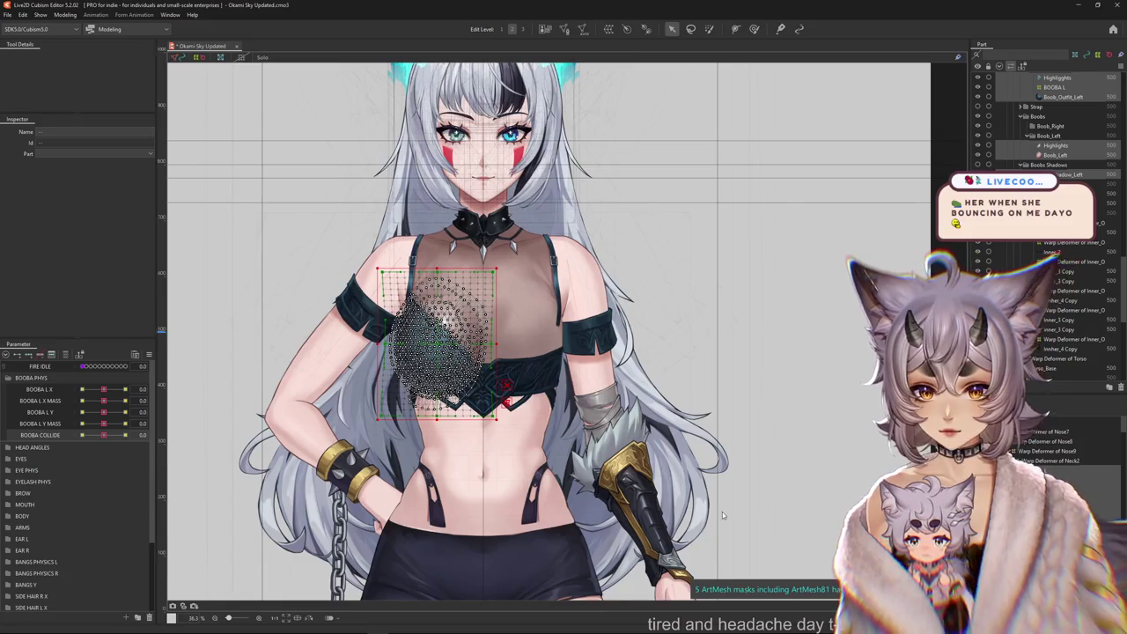
Paste a copy and reflect it horizontally, including Body X AUG.
{"action": "key", "text": "ctrl+v"}
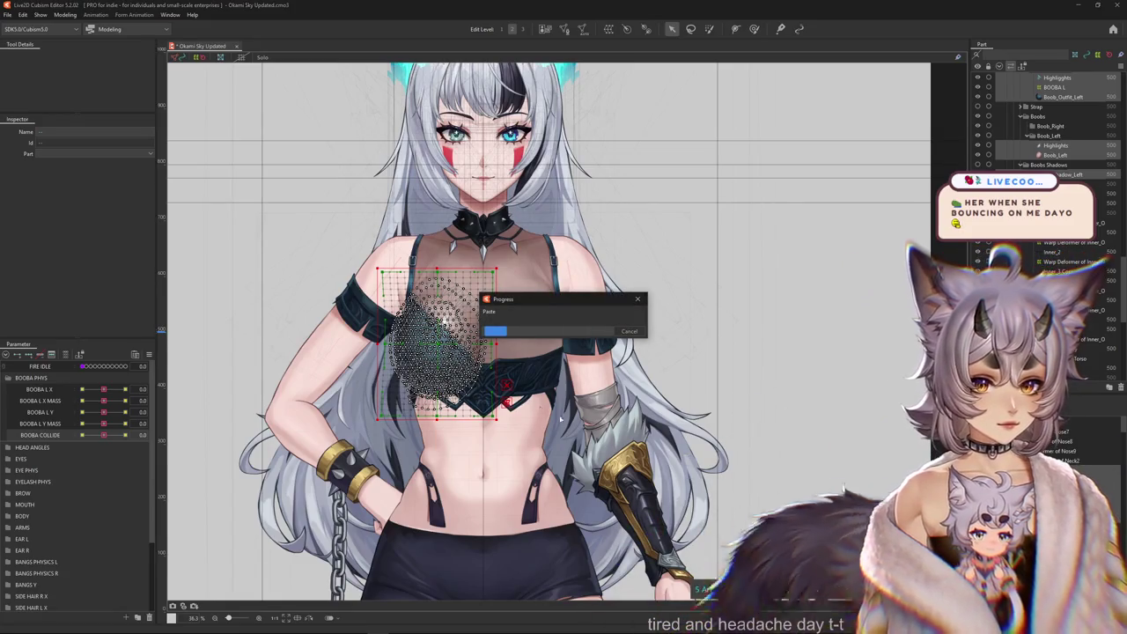
{"action": "right_click", "coordinate": [504, 280]}
{"action": "left_click", "coordinate": [524, 575]}
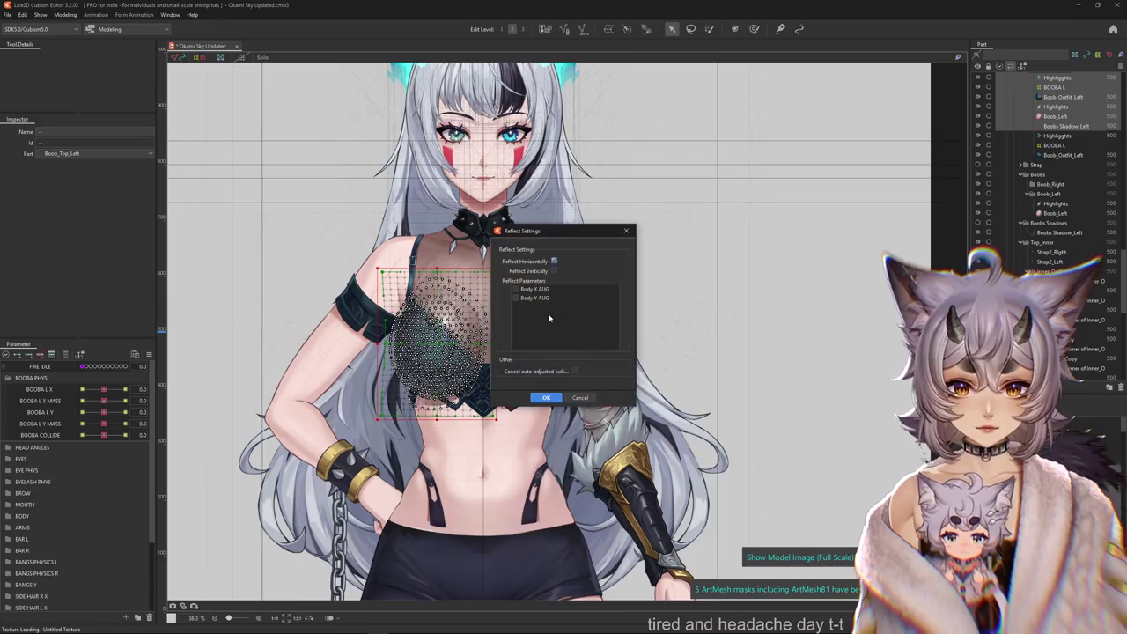
{"action": "left_click", "coordinate": [518, 289]}
{"action": "left_click", "coordinate": [546, 397]}
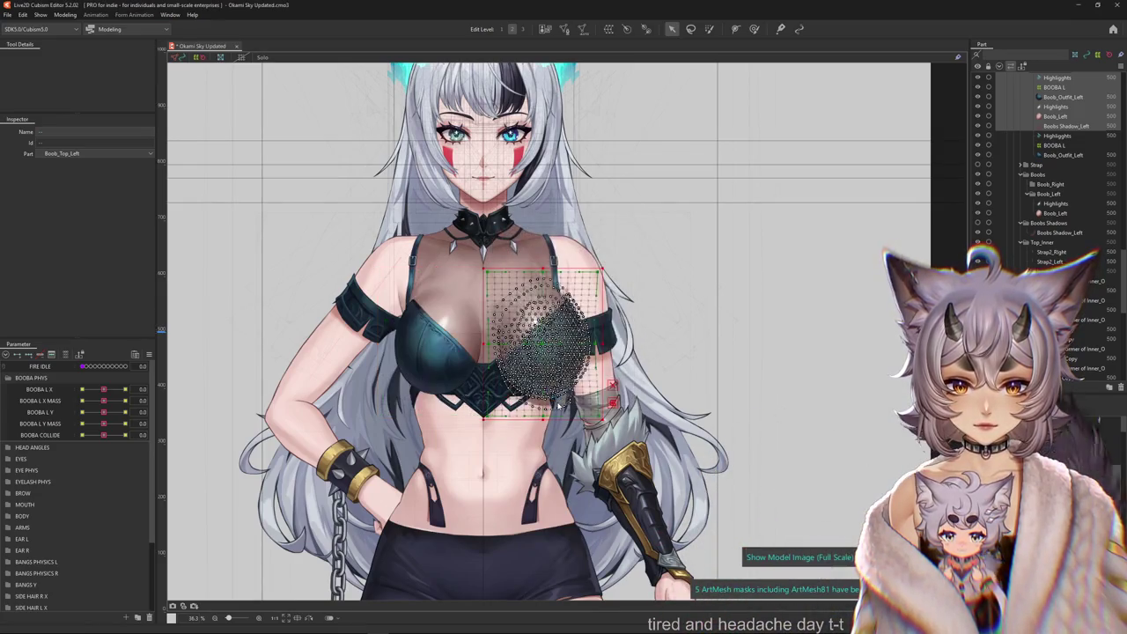
{"action": "scroll", "coordinate": [537, 383], "scroll_direction": "up", "scroll_amount": 3}
{"action": "key", "text": "ctrl+h"}
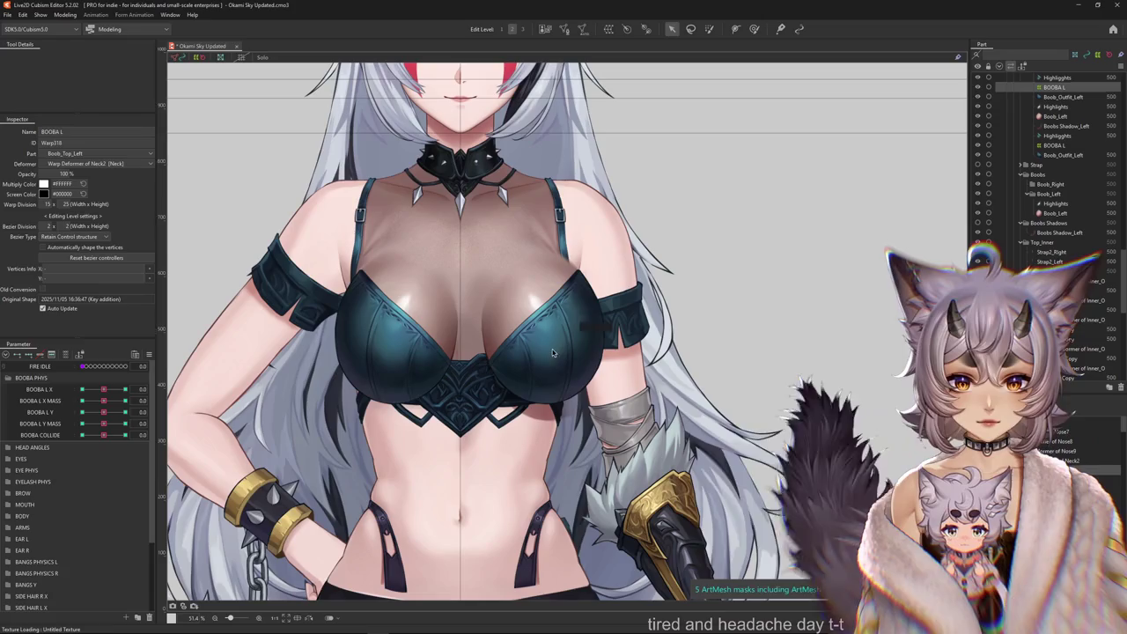
Filter parameters to the selection and select the BOOBA L warp deformer.
{"action": "left_click", "coordinate": [78, 355]}
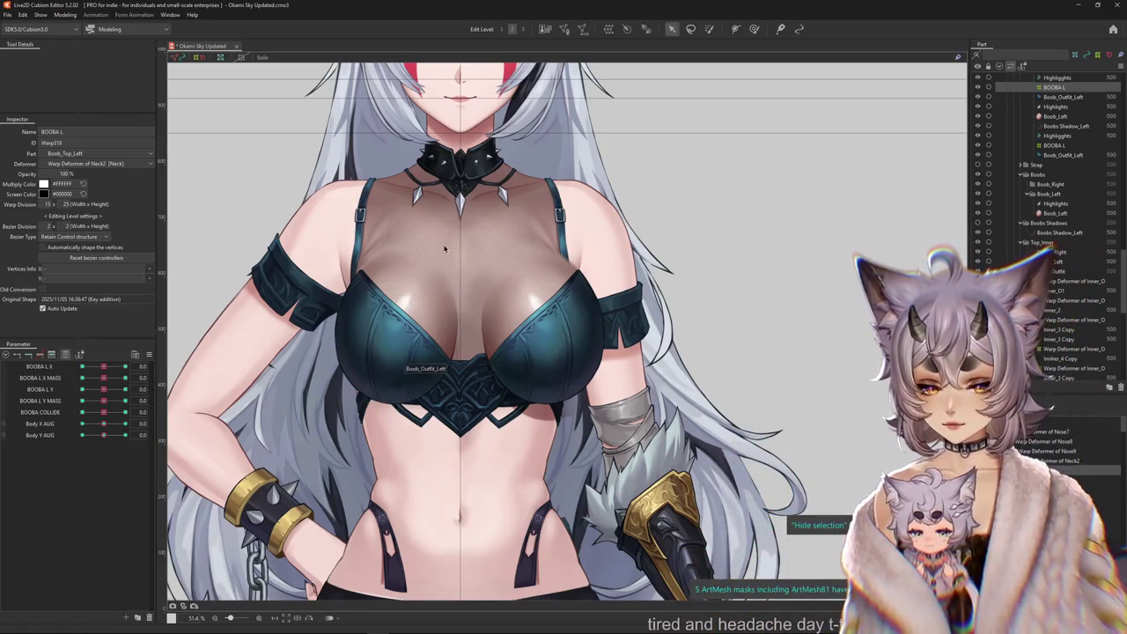
{"action": "key", "text": "ctrl+h"}
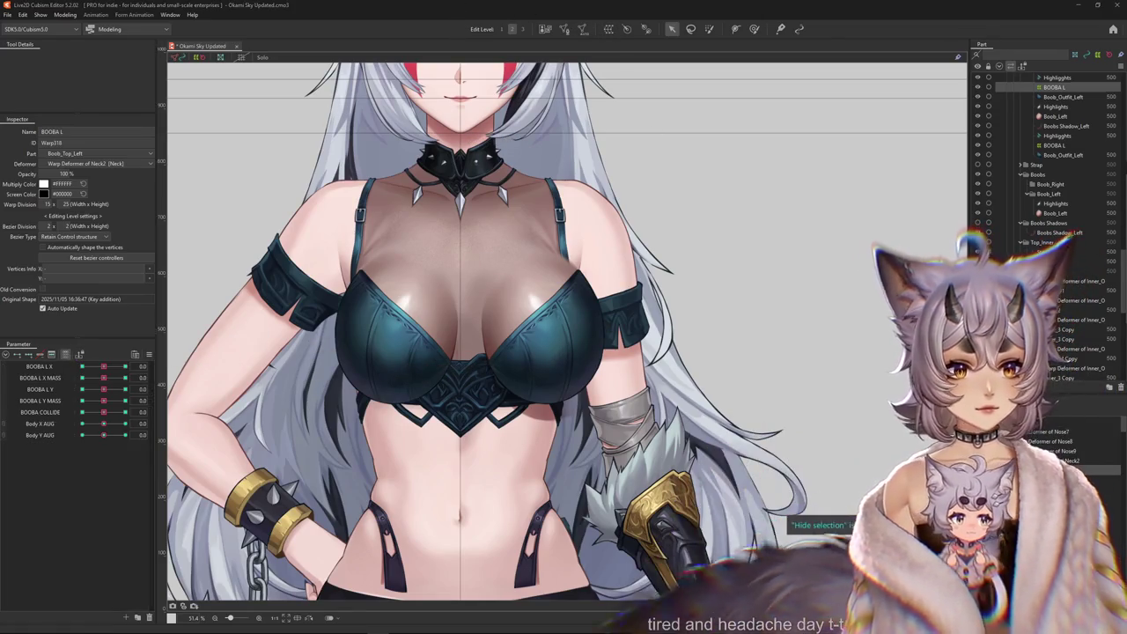
{"action": "left_click", "coordinate": [588, 247]}
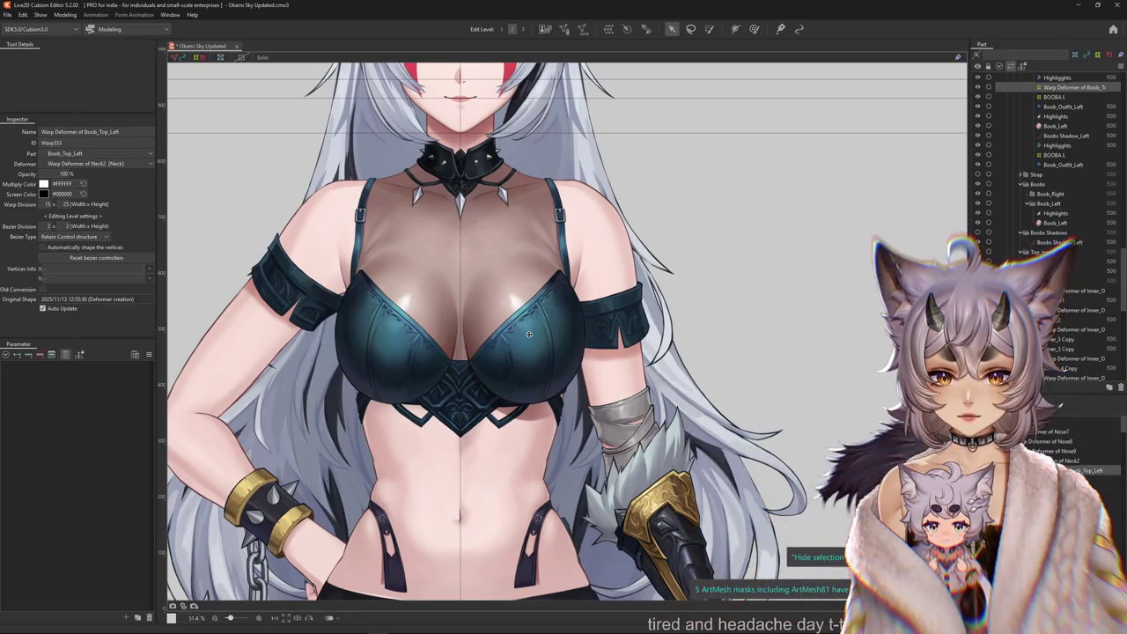
{"action": "left_click", "coordinate": [65, 15]}
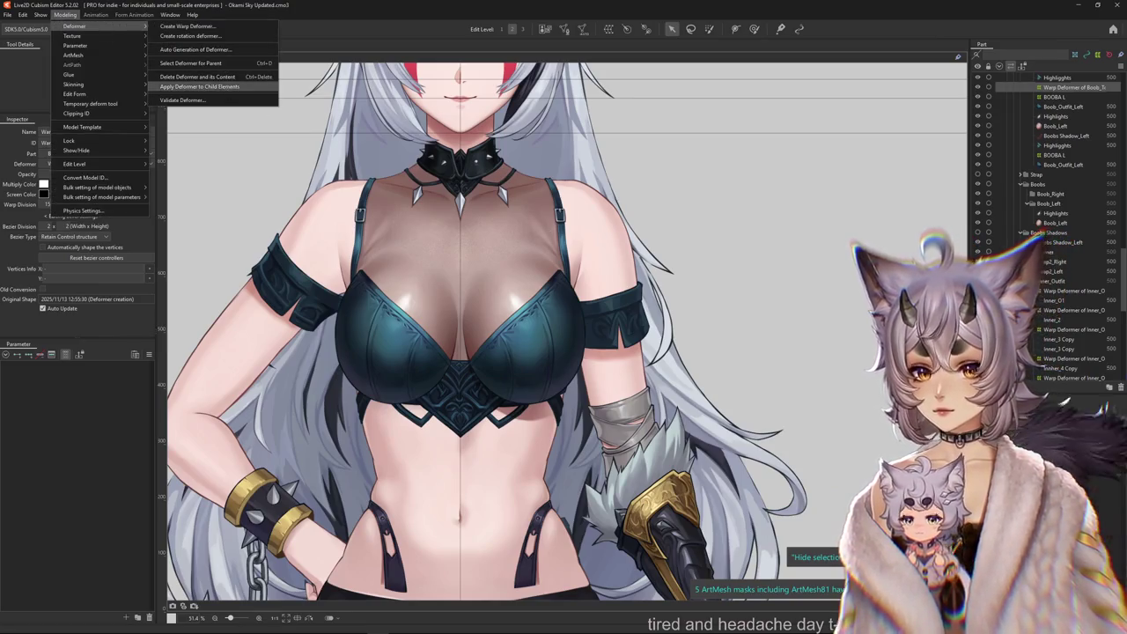
{"action": "left_click", "coordinate": [838, 370]}
{"action": "left_click", "coordinate": [1054, 87]}
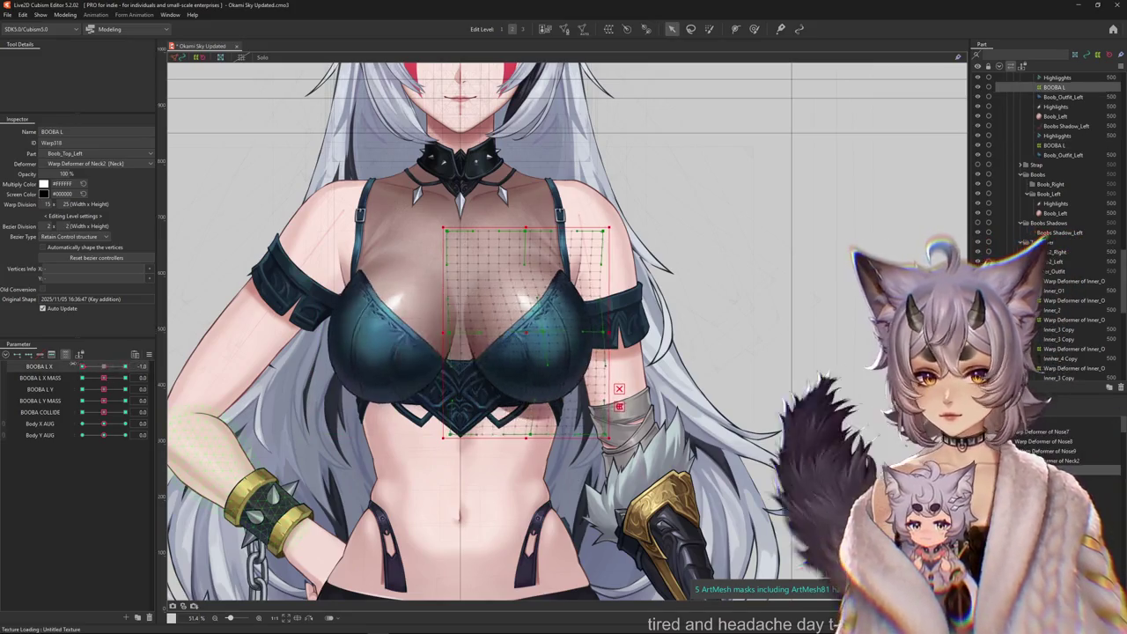
Nudge Body Y AUG and turn Body X AUG to its extreme to test the deformer.
{"action": "mouse_move", "coordinate": [104, 435]}
{"action": "left_mouse_down"}
{"action": "mouse_move", "coordinate": [142, 435]}
{"action": "mouse_move", "coordinate": [104, 435]}
{"action": "left_mouse_up"}
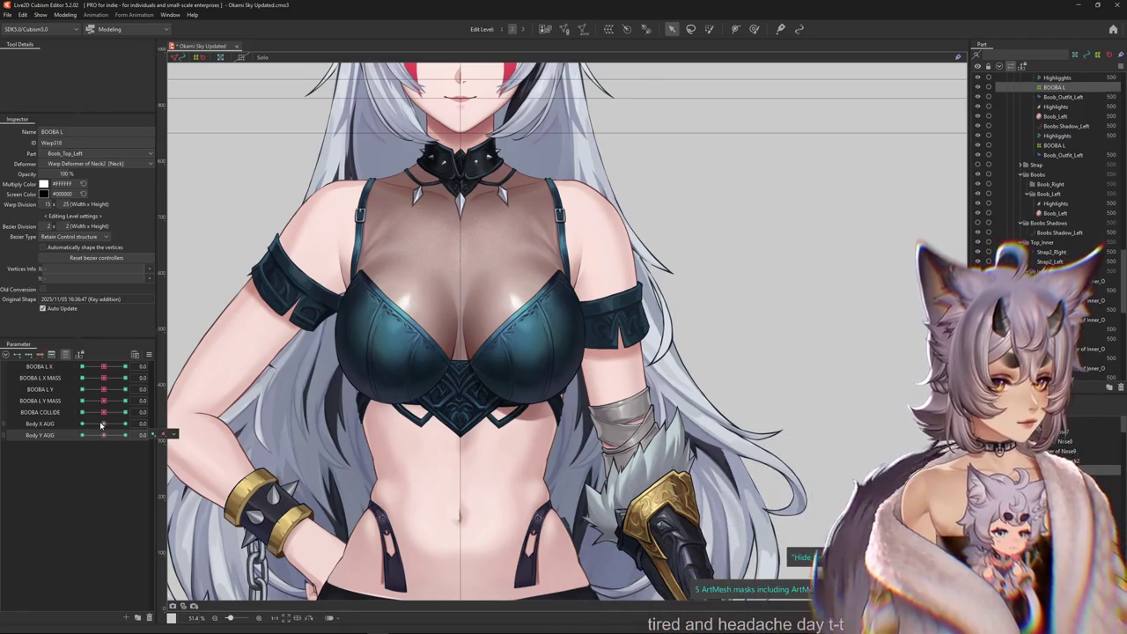
{"action": "mouse_move", "coordinate": [102, 424]}
{"action": "left_mouse_down"}
{"action": "mouse_move", "coordinate": [39, 427]}
{"action": "mouse_move", "coordinate": [53, 426]}
{"action": "left_mouse_up"}
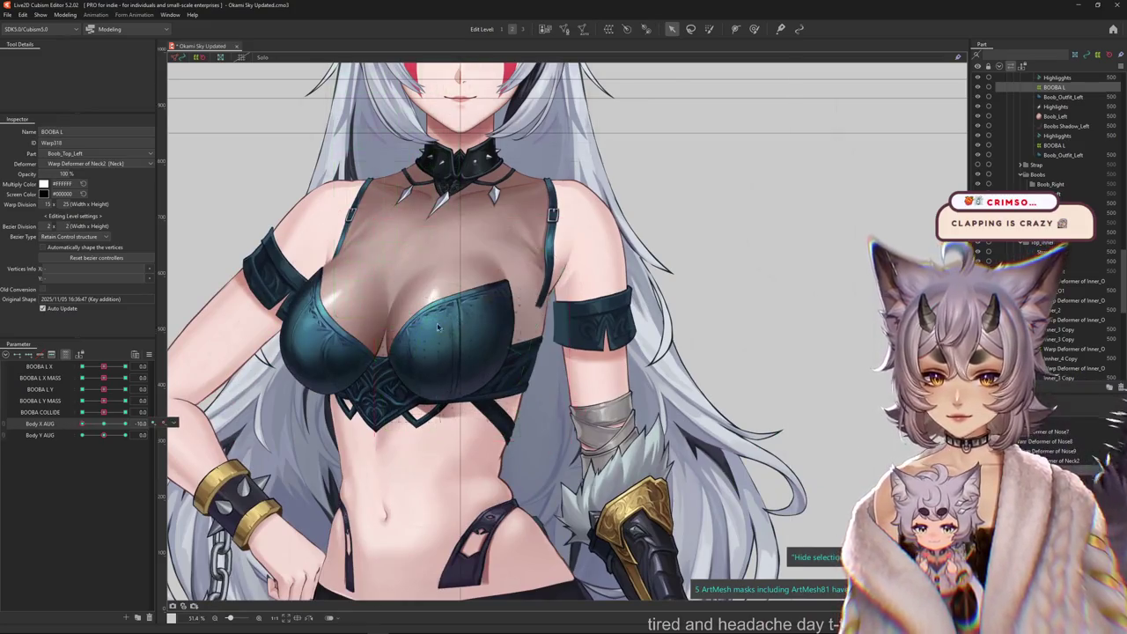
{"action": "scroll", "coordinate": [471, 330], "scroll_direction": "up", "scroll_amount": 2}
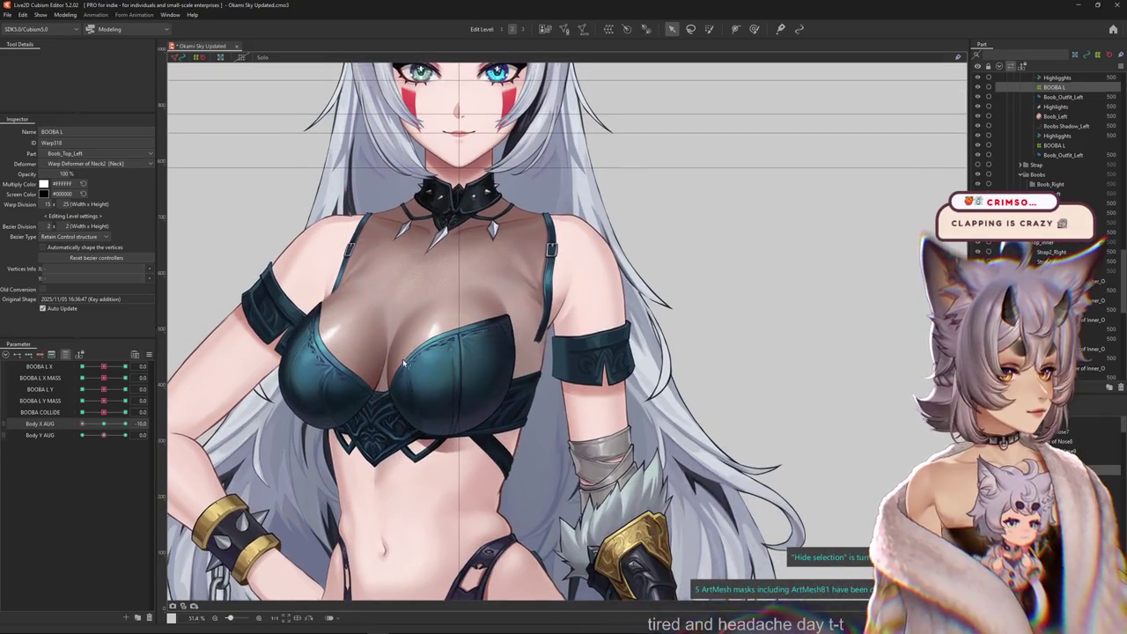
Return the torso to frontal, max out BOOBA COLLIDE, test BOOBA L Y, then select BOOBA L X MASS.
{"action": "key", "text": "ctrl+z"}
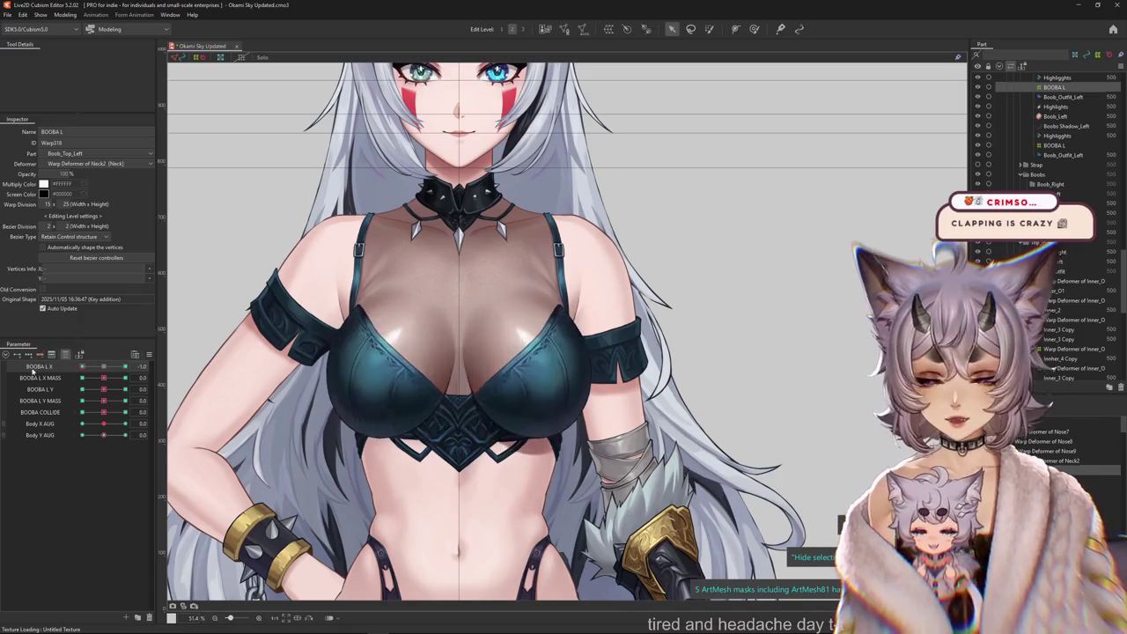
{"action": "left_click_drag", "start_coordinate": [103, 411], "coordinate": [168, 419]}
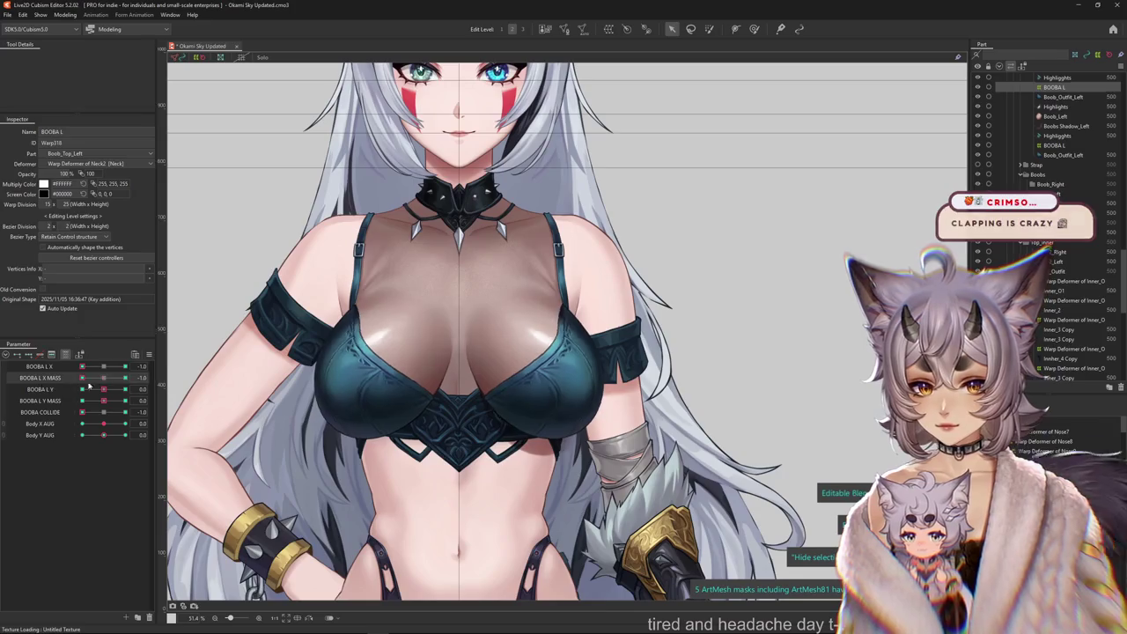
{"action": "mouse_move", "coordinate": [103, 390]}
{"action": "left_mouse_down"}
{"action": "mouse_move", "coordinate": [167, 388]}
{"action": "mouse_move", "coordinate": [103, 390]}
{"action": "left_mouse_up"}
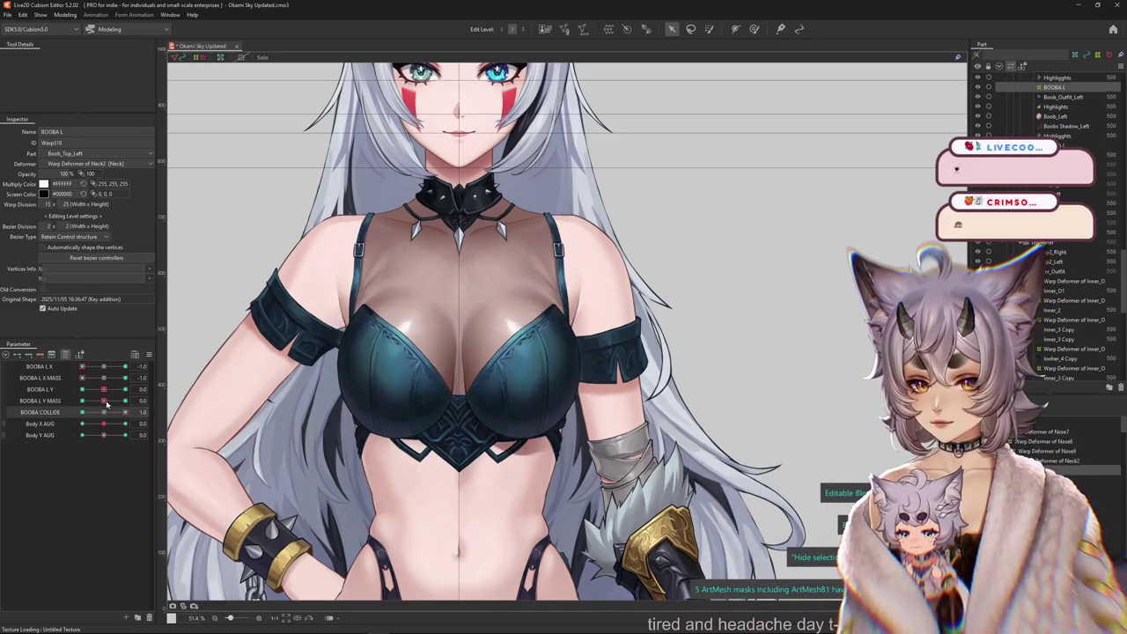
{"action": "left_click", "coordinate": [153, 381]}
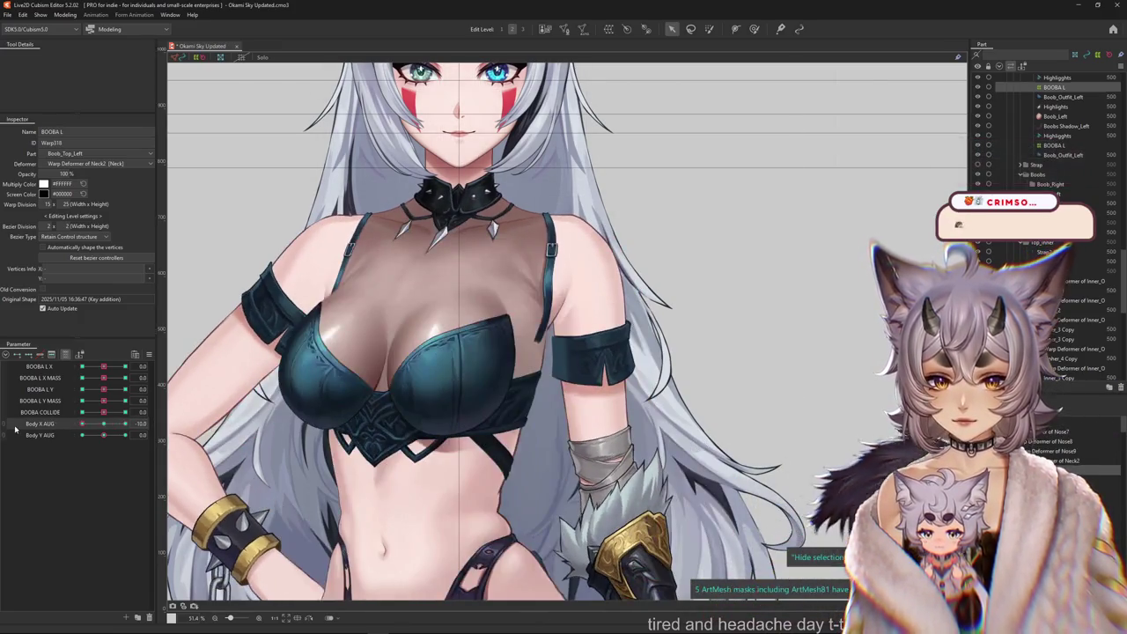
Pose the body through Body X ±10 and Body Y -10, finishing at Body X AUG -10.
{"action": "left_click", "coordinate": [567, 362]}
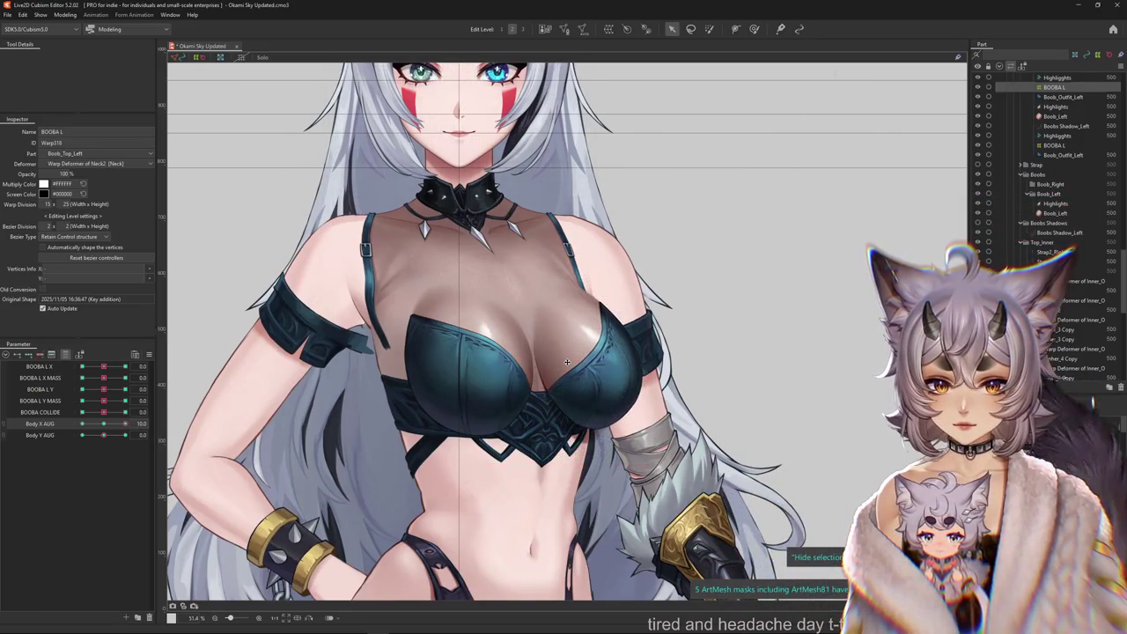
{"action": "left_click", "coordinate": [93, 428]}
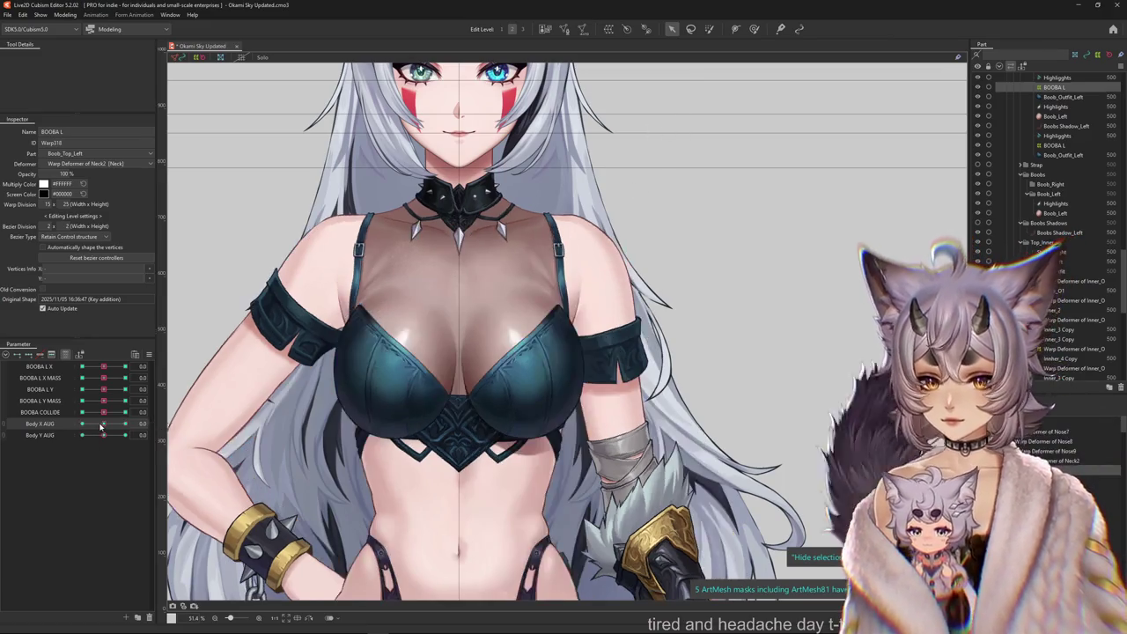
{"action": "left_click", "coordinate": [431, 366]}
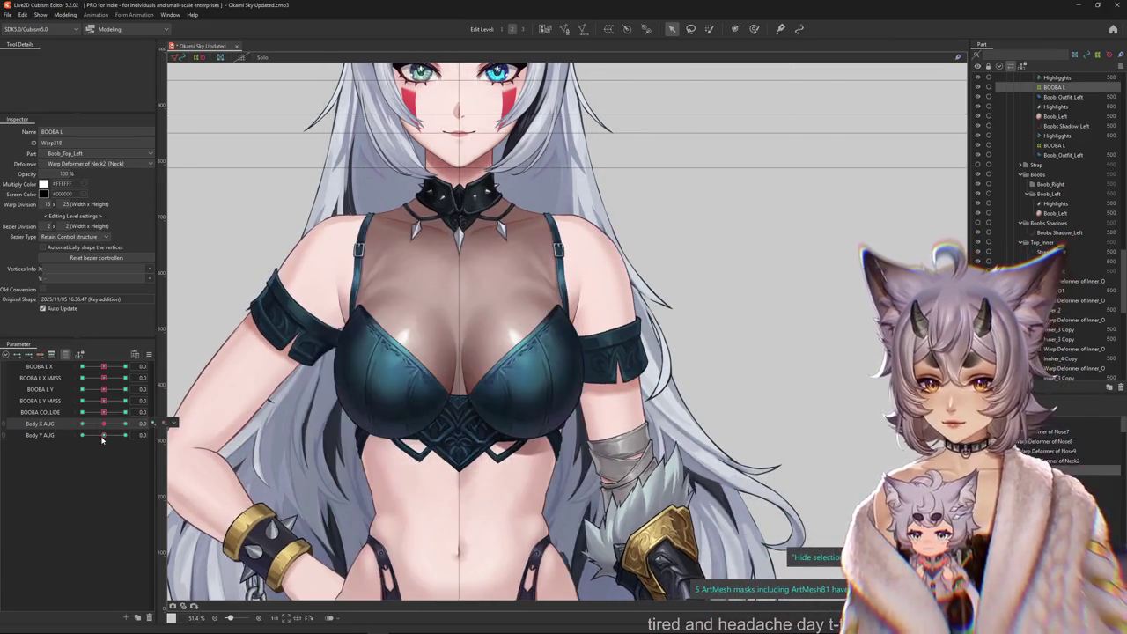
{"action": "left_click", "coordinate": [82, 435]}
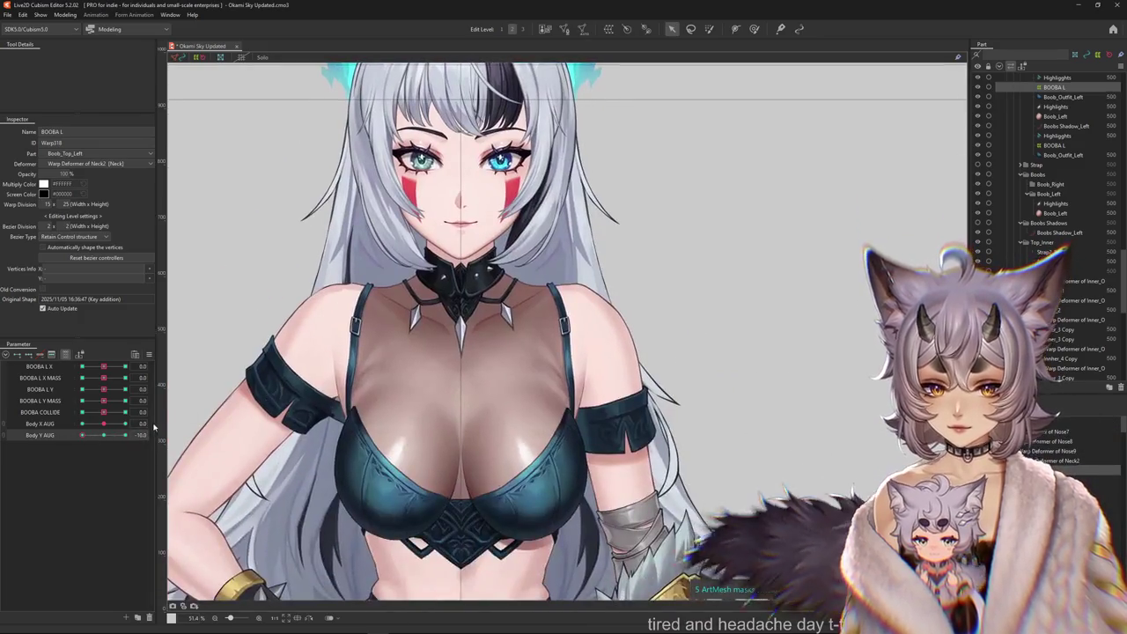
{"action": "left_click", "coordinate": [125, 423]}
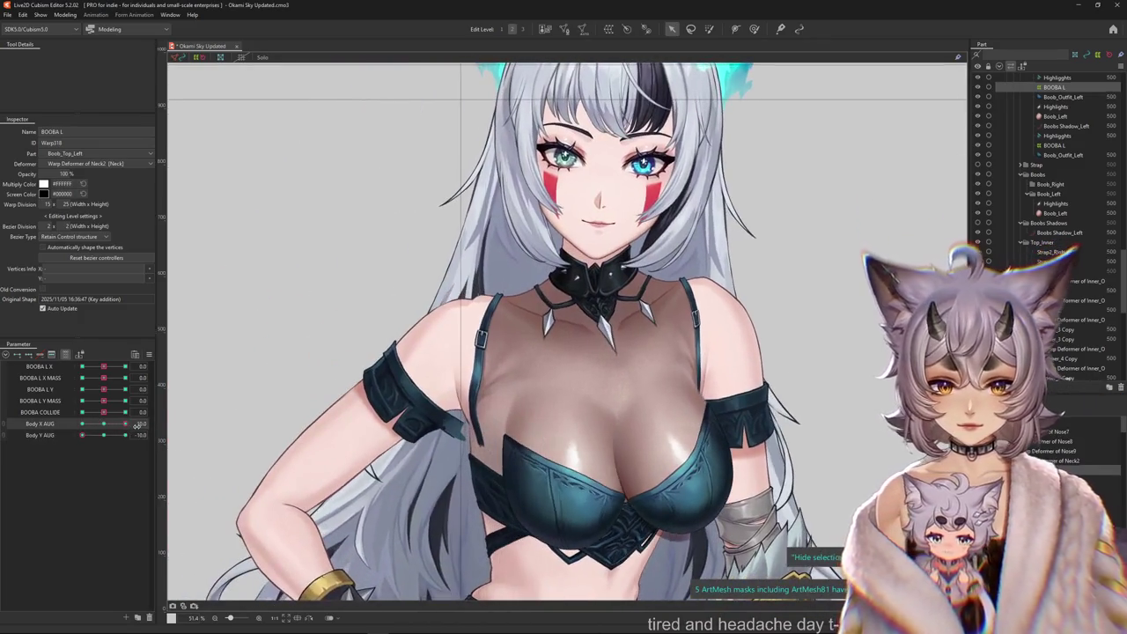
{"action": "right_click", "coordinate": [137, 425]}
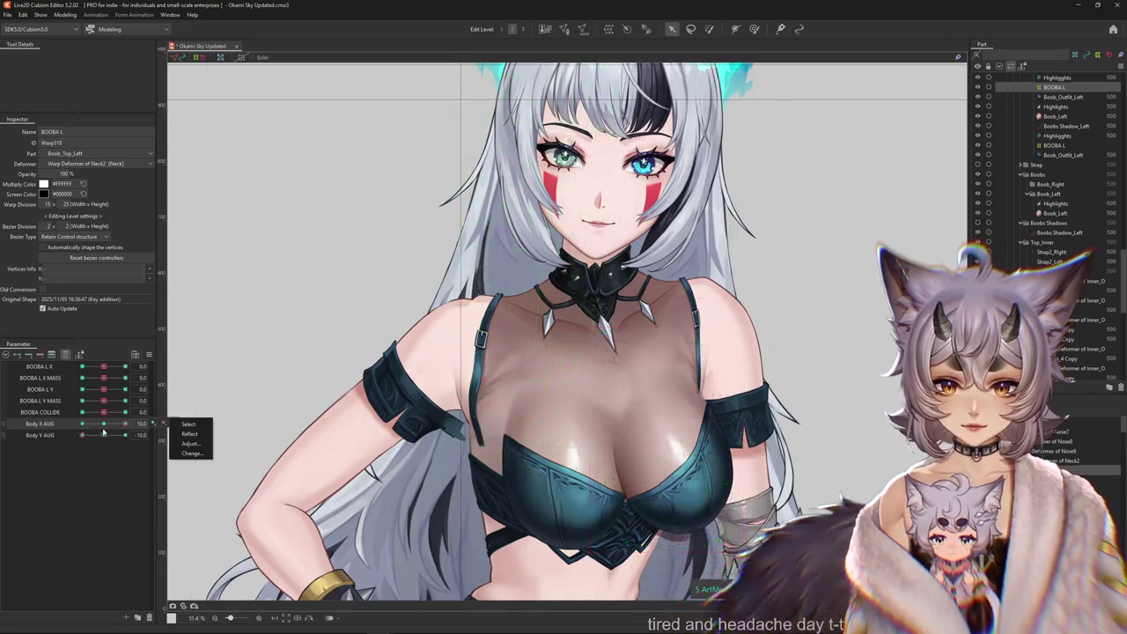
{"action": "left_click", "coordinate": [190, 432]}
{"action": "left_click", "coordinate": [606, 447]}
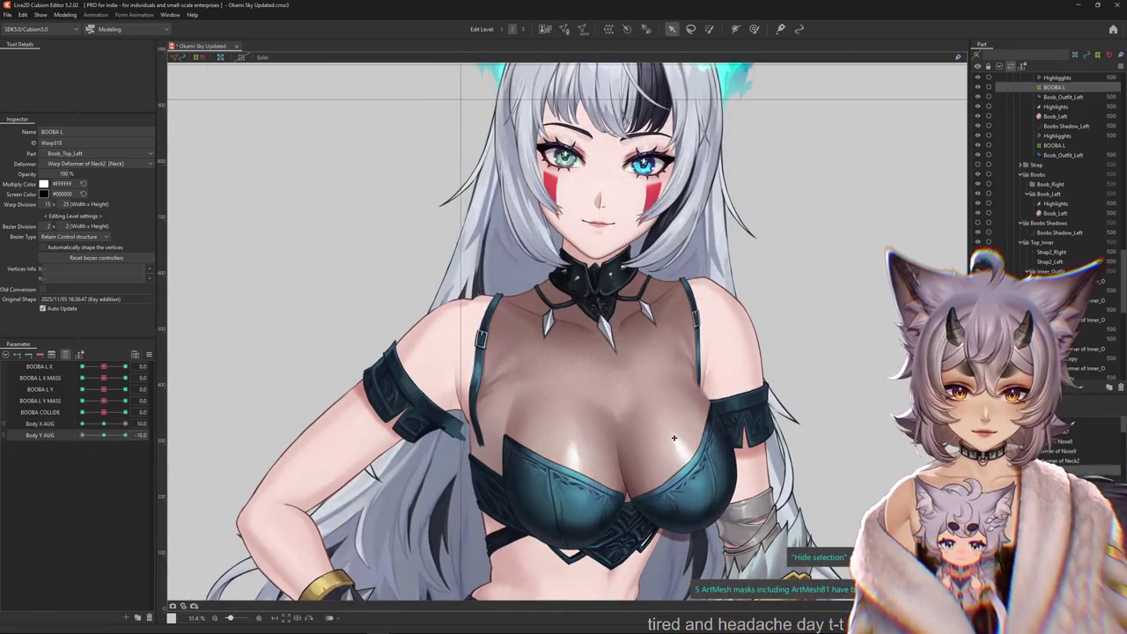
{"action": "left_click_drag", "start_coordinate": [132, 423], "coordinate": [51, 443]}
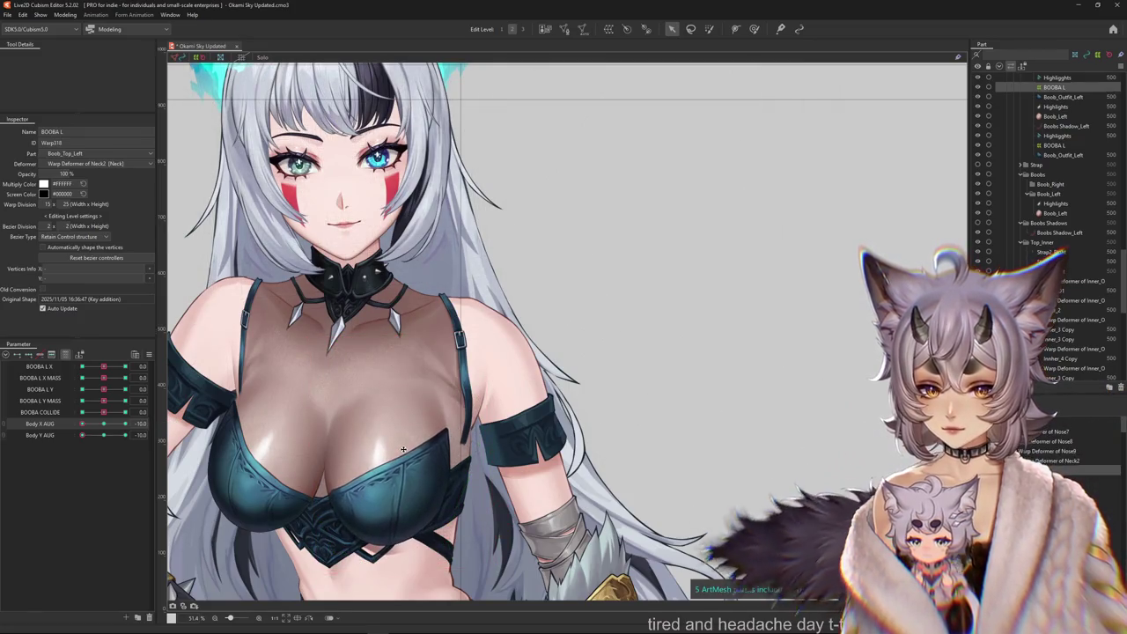
Swing Body X AUG and Body Y AUG to 10, then set BOOBA L X to -1 to test the chest.
{"action": "scroll", "coordinate": [352, 445], "scroll_direction": "down", "scroll_amount": 3}
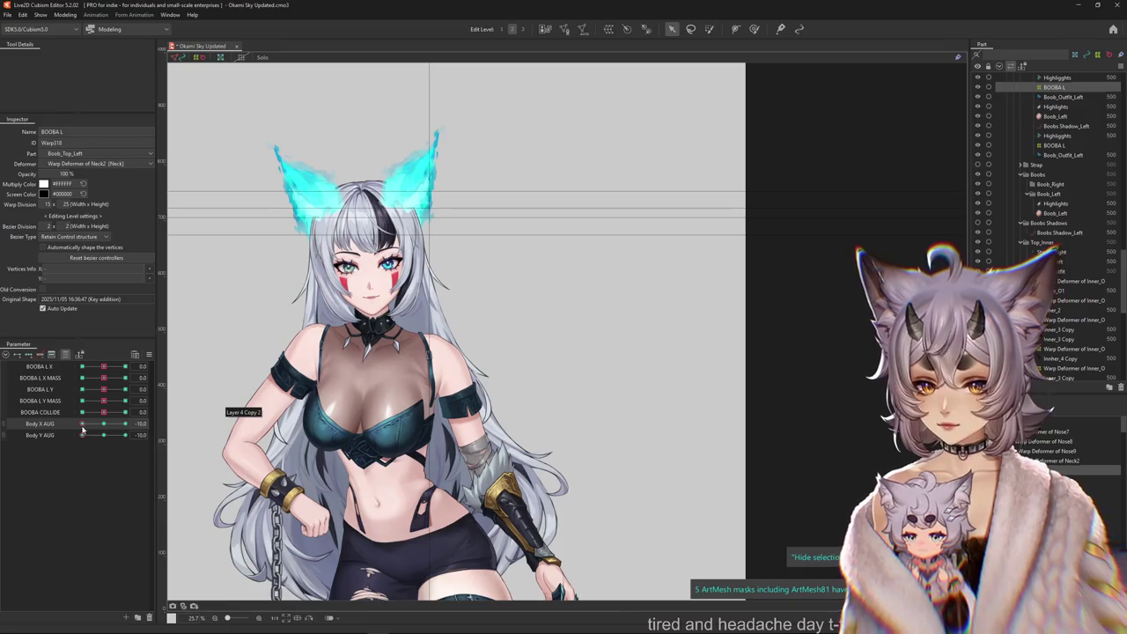
{"action": "mouse_move", "coordinate": [83, 424]}
{"action": "left_mouse_down"}
{"action": "mouse_move", "coordinate": [169, 428]}
{"action": "mouse_move", "coordinate": [104, 424]}
{"action": "mouse_move", "coordinate": [104, 435]}
{"action": "mouse_move", "coordinate": [80, 436]}
{"action": "left_mouse_up"}
{"action": "scroll", "coordinate": [471, 392], "scroll_direction": "up", "scroll_amount": 1}
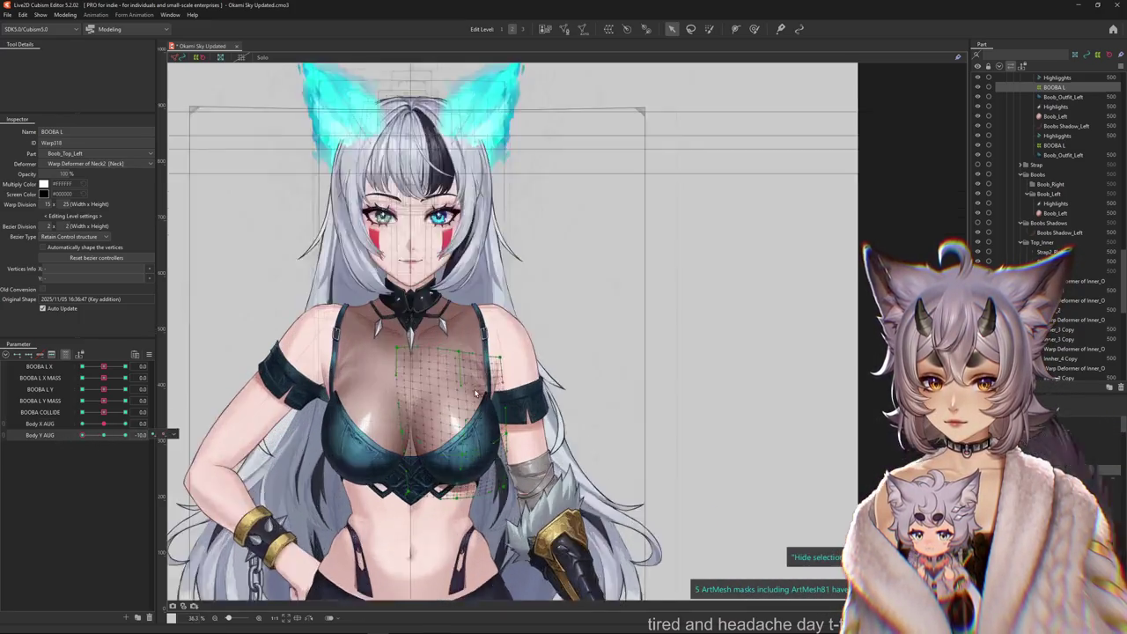
{"action": "scroll", "coordinate": [471, 391], "scroll_direction": "up", "scroll_amount": 3}
{"action": "scroll", "coordinate": [471, 392], "scroll_direction": "down", "scroll_amount": 2}
{"action": "mouse_move", "coordinate": [112, 437]}
{"action": "left_mouse_down"}
{"action": "mouse_move", "coordinate": [126, 435]}
{"action": "mouse_move", "coordinate": [104, 435]}
{"action": "left_mouse_up"}
{"action": "scroll", "coordinate": [309, 457], "scroll_direction": "down", "scroll_amount": 4}
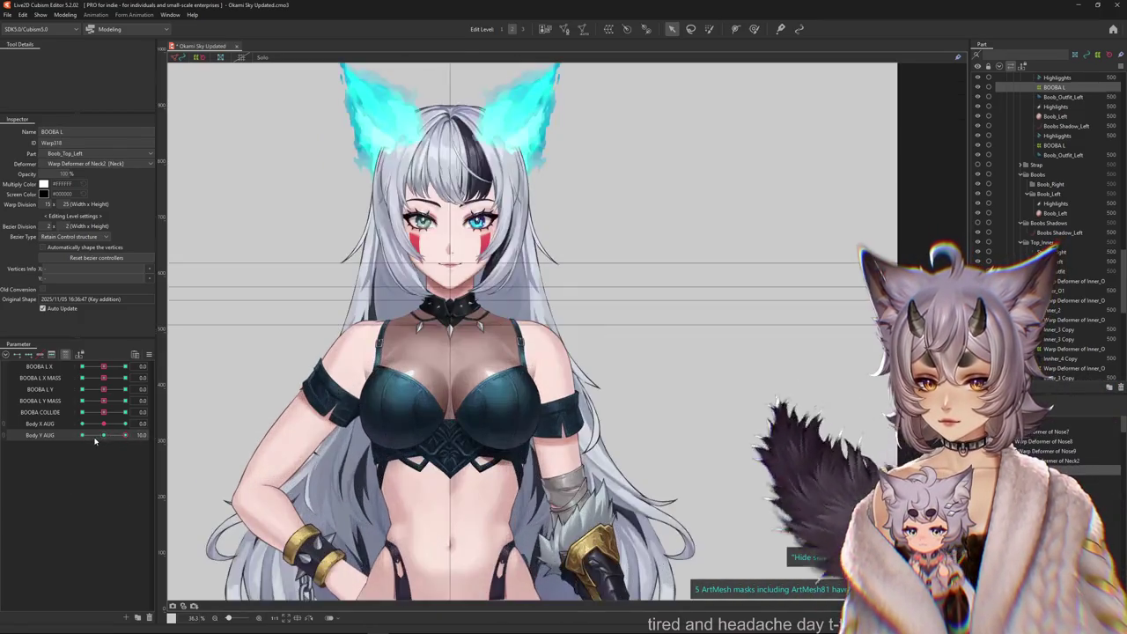
{"action": "scroll", "coordinate": [311, 368], "scroll_direction": "up", "scroll_amount": 2}
{"action": "left_click_drag", "start_coordinate": [104, 369], "coordinate": [94, 370]}
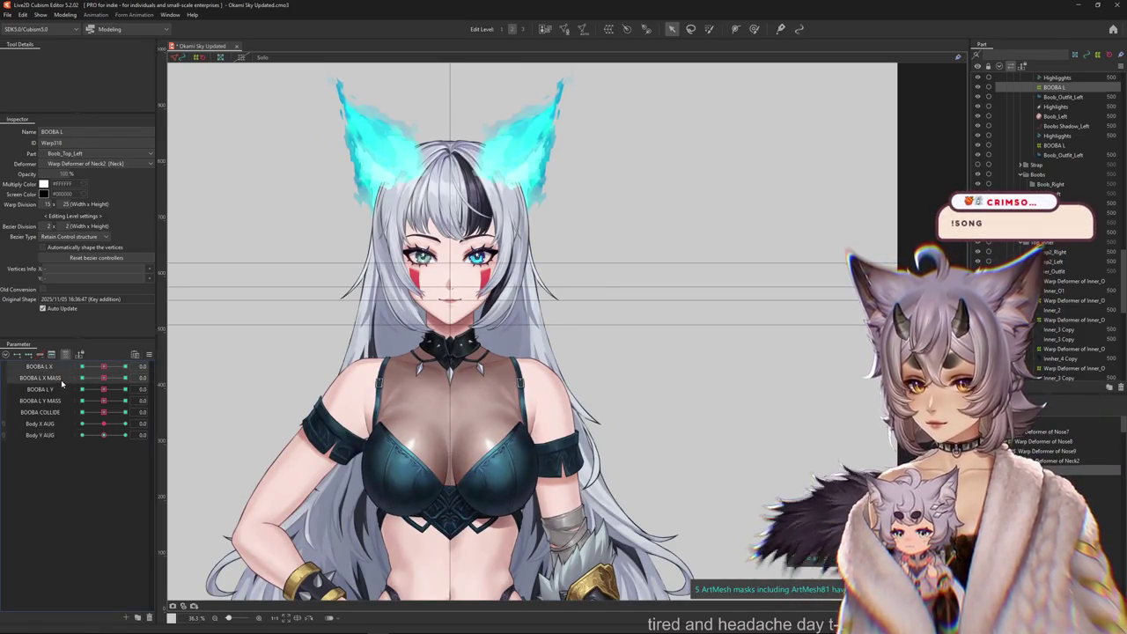
Rename BOOBA L X to BOOBA R X and BOOBA L X MASS to BOOBA R X MASS.
{"action": "left_click", "coordinate": [64, 355]}
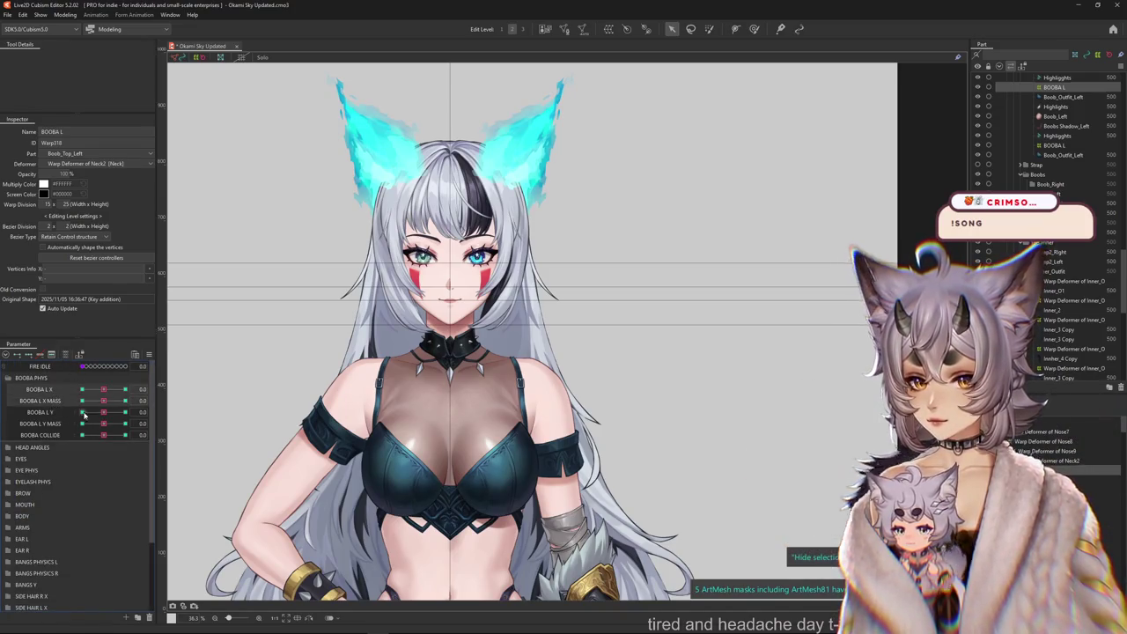
{"action": "left_click", "coordinate": [45, 412]}
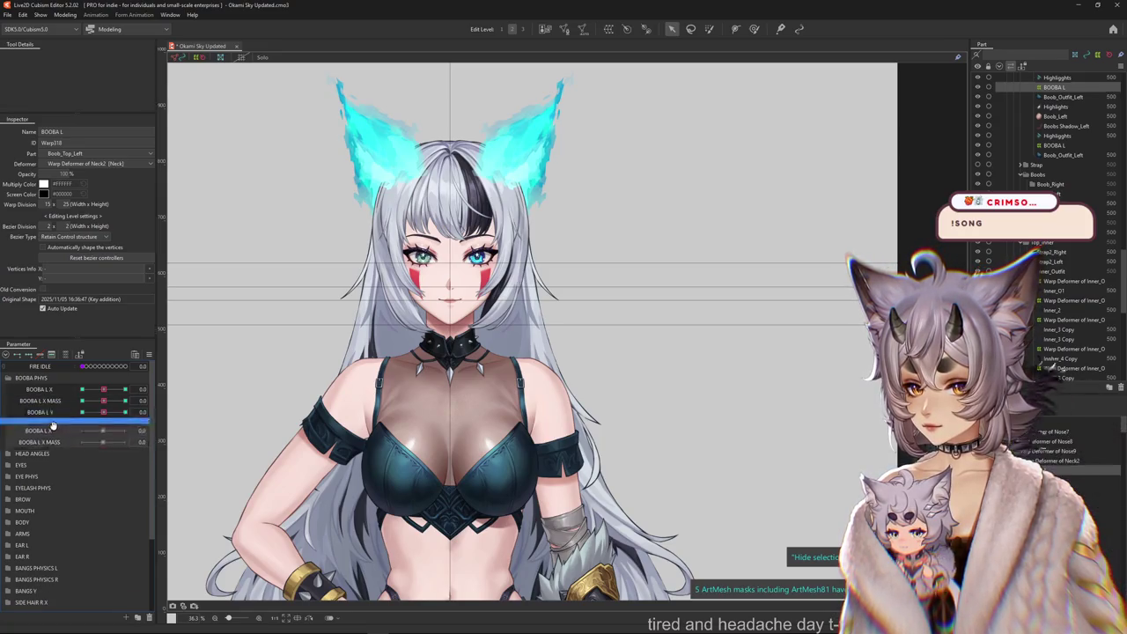
{"action": "left_click", "coordinate": [73, 417]}
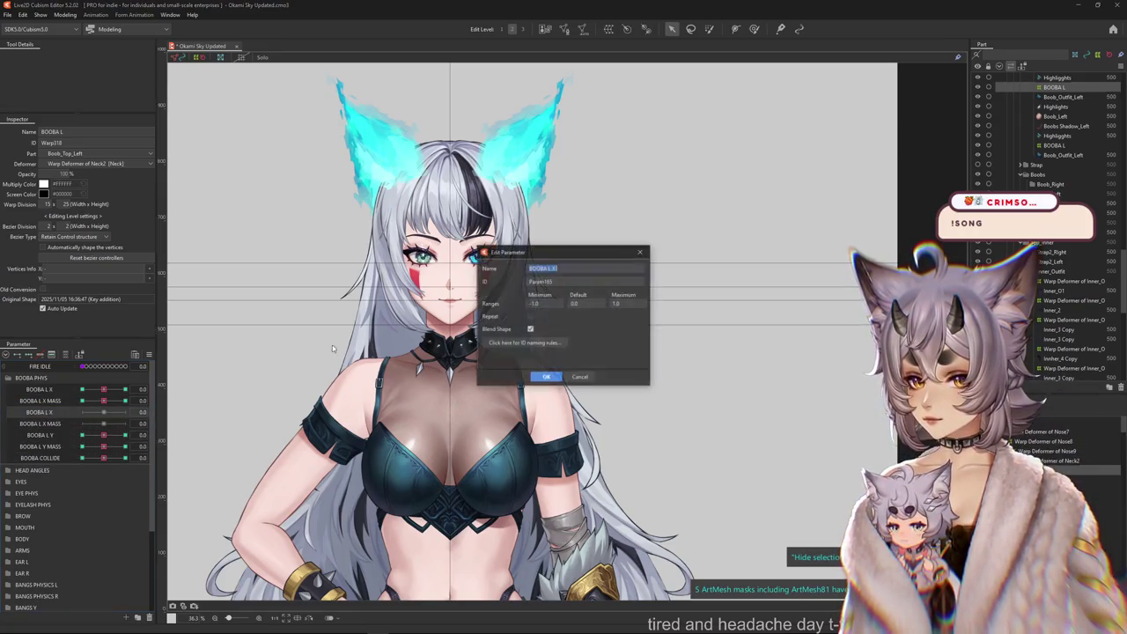
{"action": "left_click", "coordinate": [545, 376]}
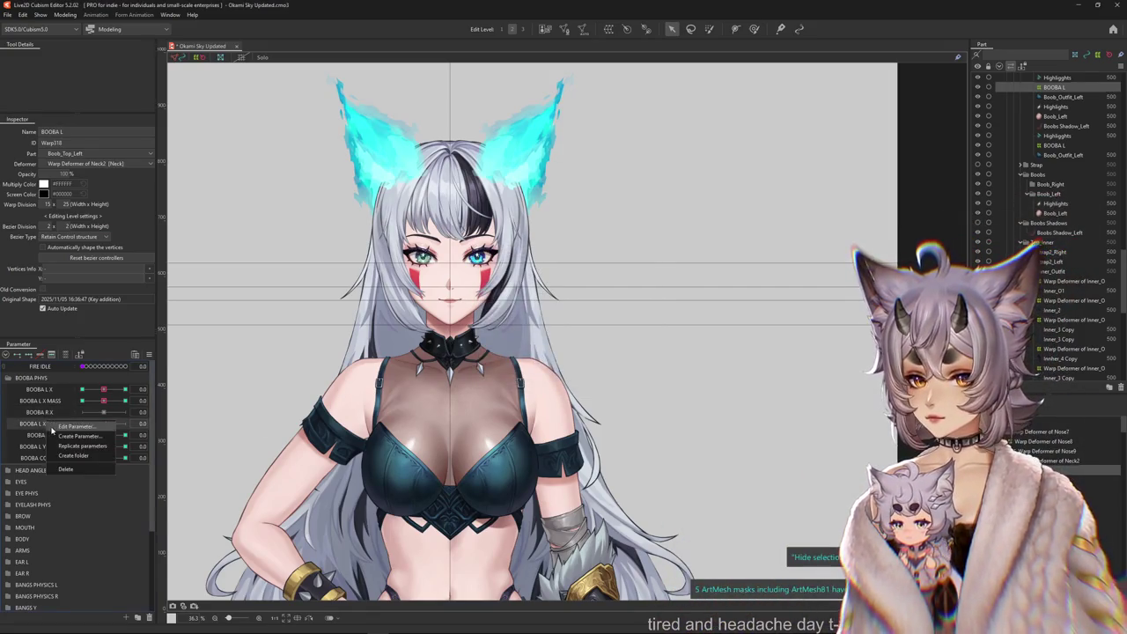
{"action": "left_click", "coordinate": [75, 426]}
{"action": "left_click", "coordinate": [552, 268]}
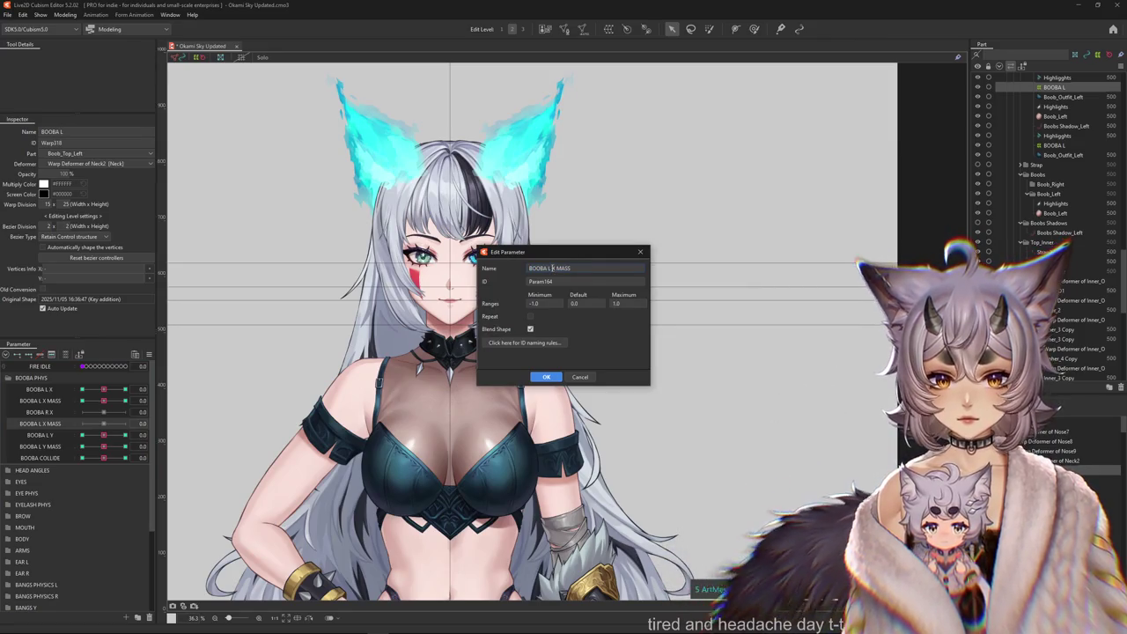
{"action": "left_click", "coordinate": [546, 376]}
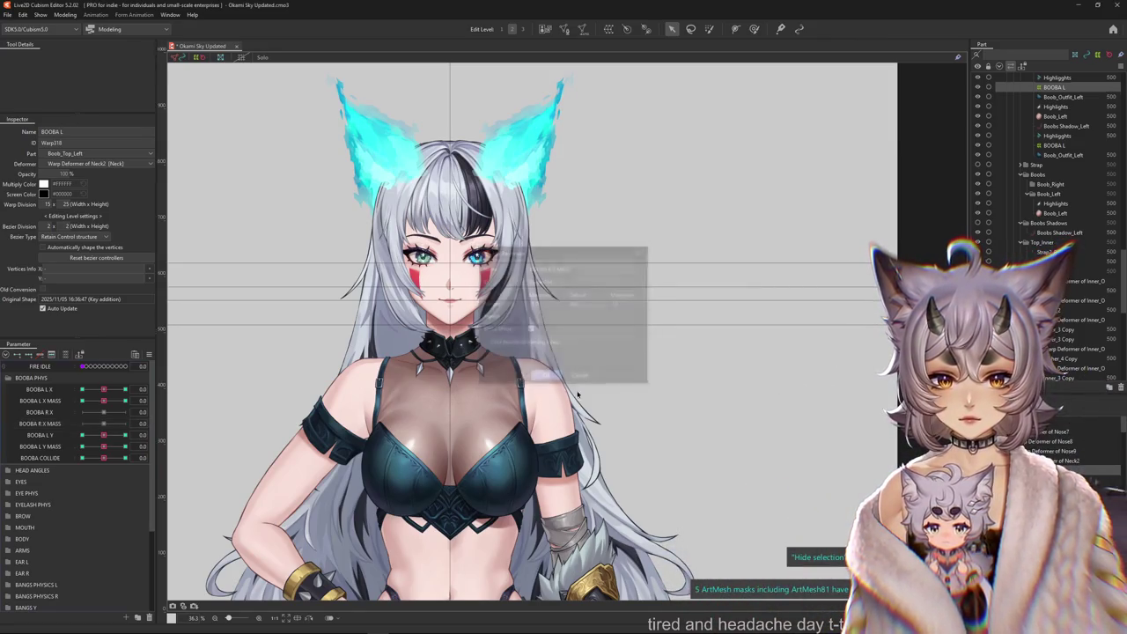
Reassign the chest meshes' BOOBA L X keyforms to a different parameter.
{"action": "left_click", "coordinate": [73, 422]}
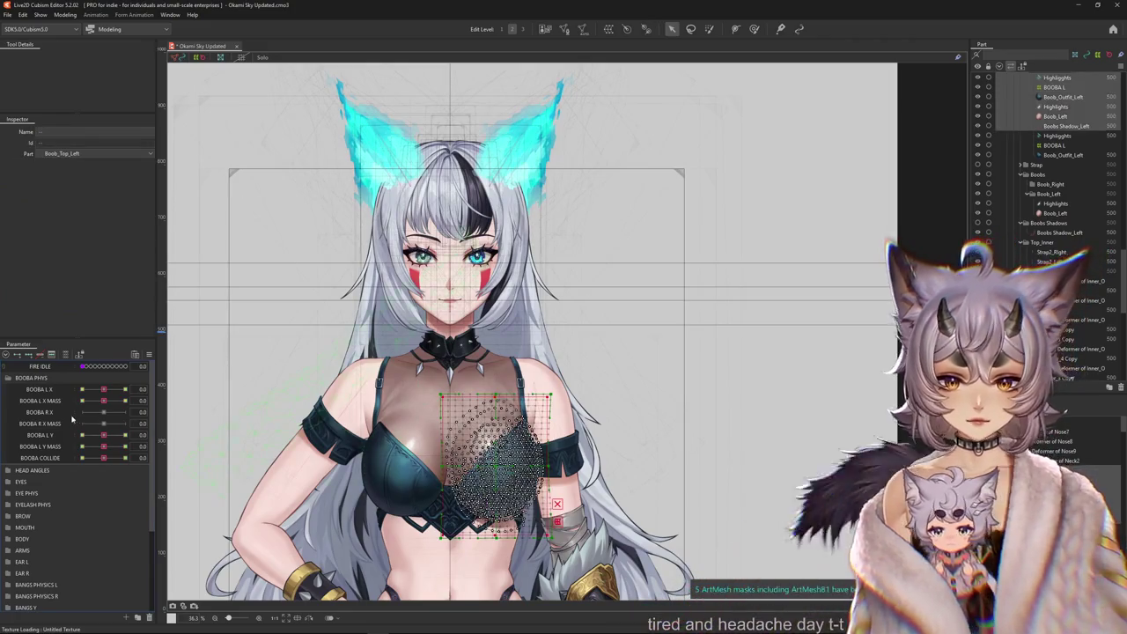
{"action": "left_click", "coordinate": [190, 413]}
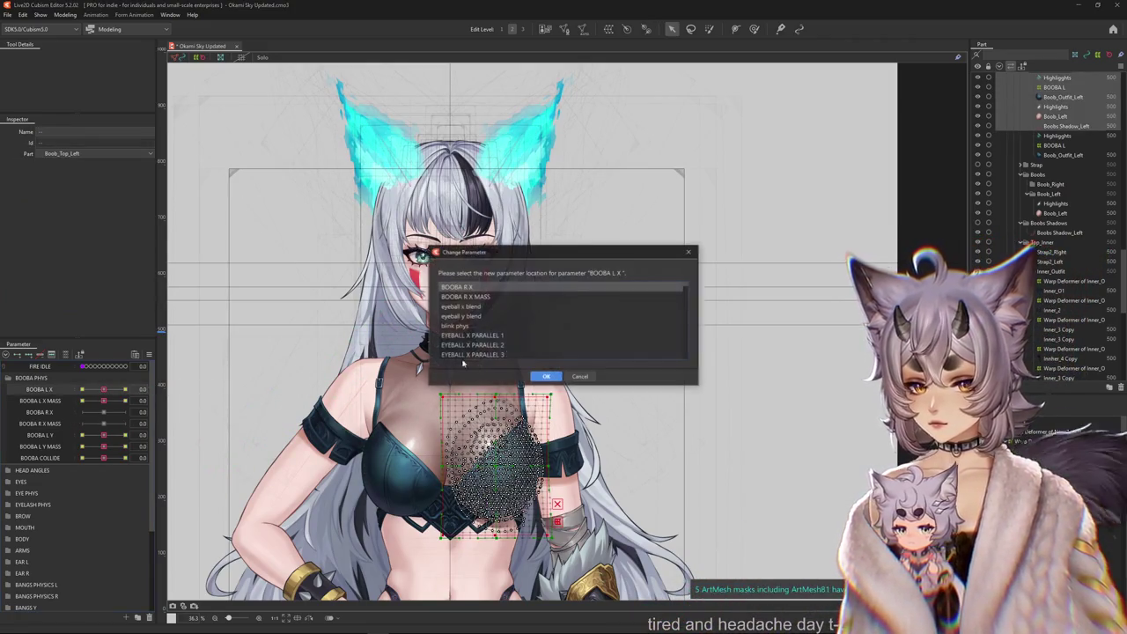
{"action": "left_click", "coordinate": [546, 376]}
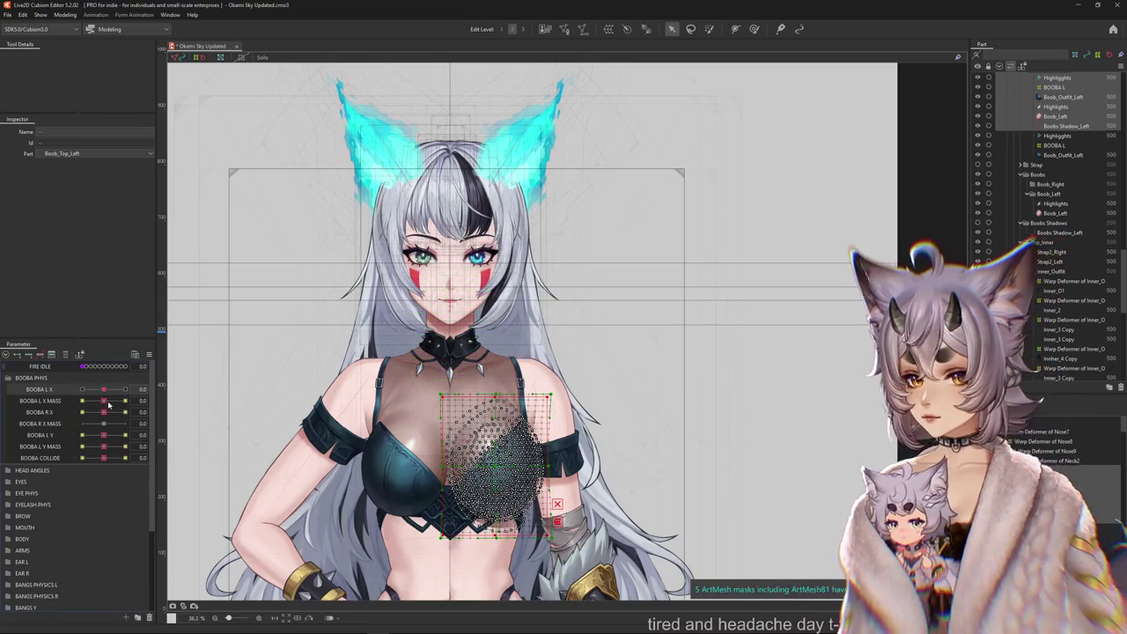
{"action": "left_click", "coordinate": [197, 431]}
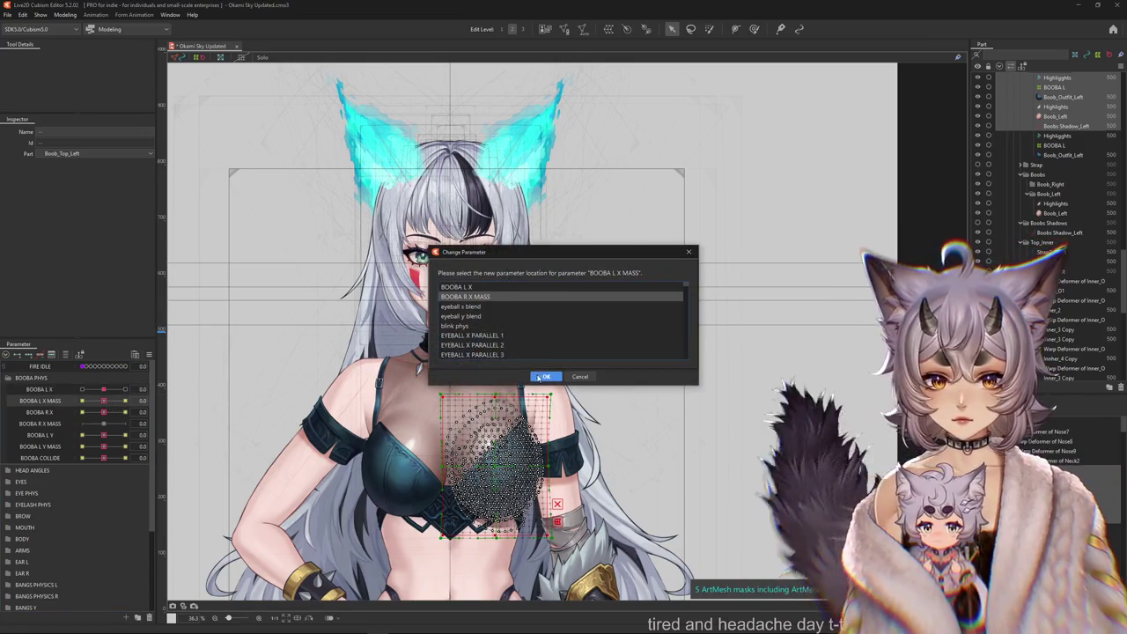
{"action": "left_click", "coordinate": [541, 376]}
{"action": "left_click", "coordinate": [70, 16]}
{"action": "left_click", "coordinate": [97, 210]}
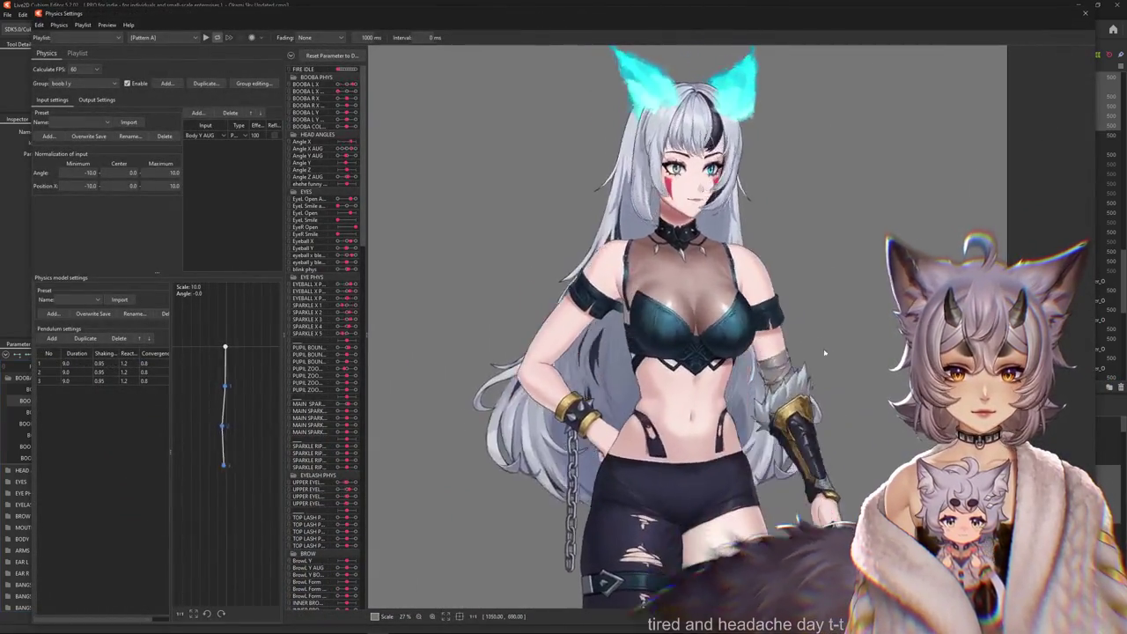
In group boob R x(2), set the second output to BOOBA R X MASS and reflect the Body Y AUG input.
{"action": "left_click", "coordinate": [95, 84]}
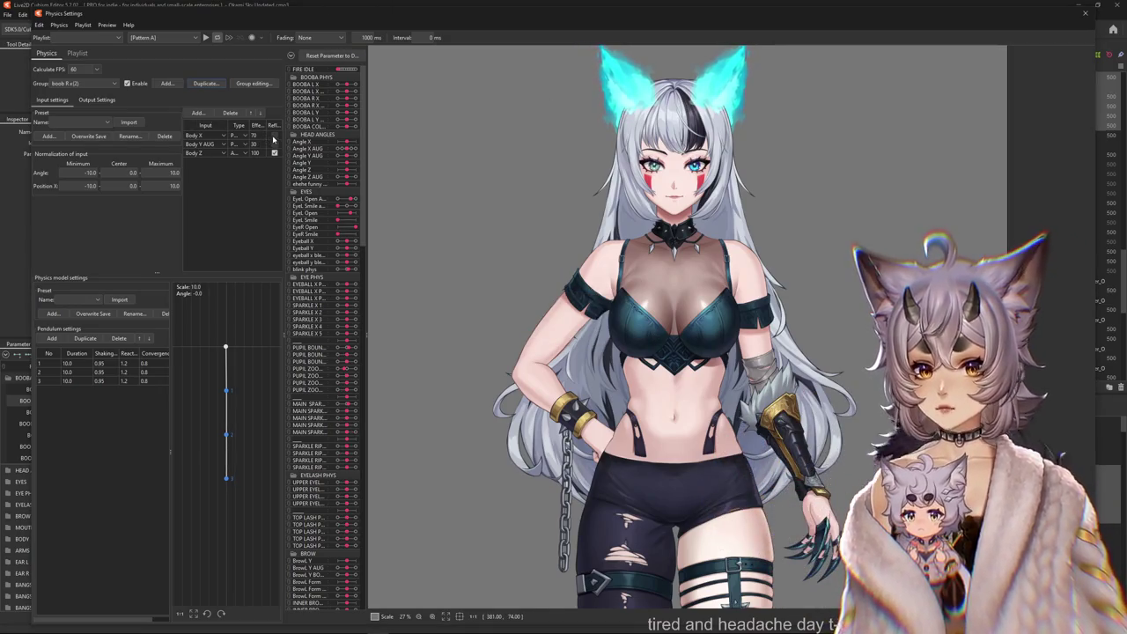
{"action": "left_click", "coordinate": [96, 100]}
{"action": "left_click", "coordinate": [53, 102]}
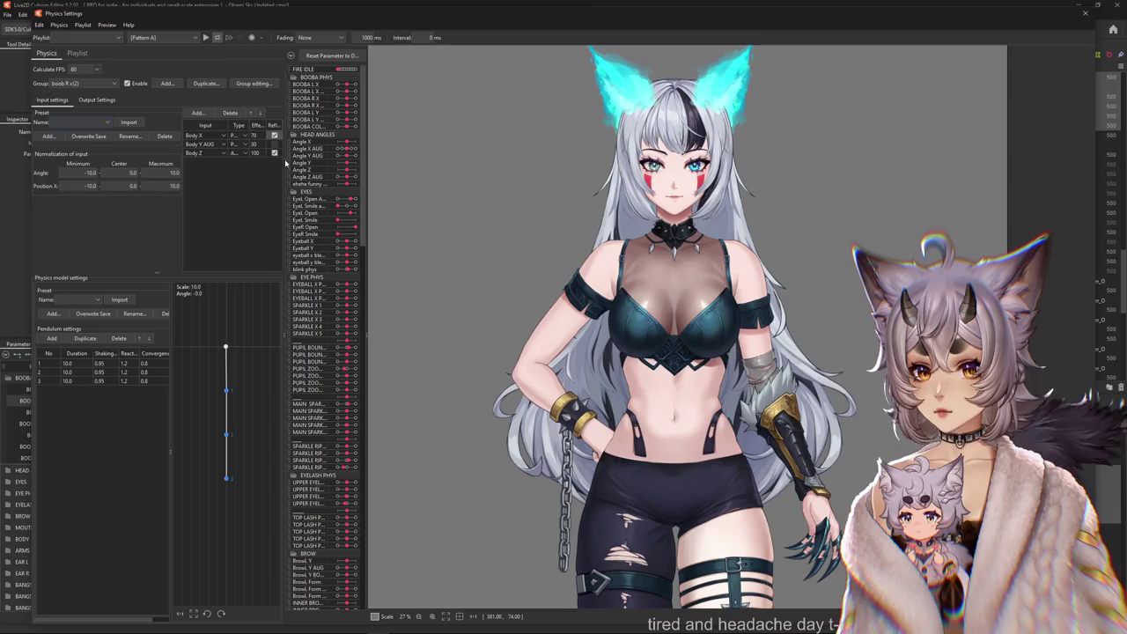
{"action": "left_click", "coordinate": [92, 99]}
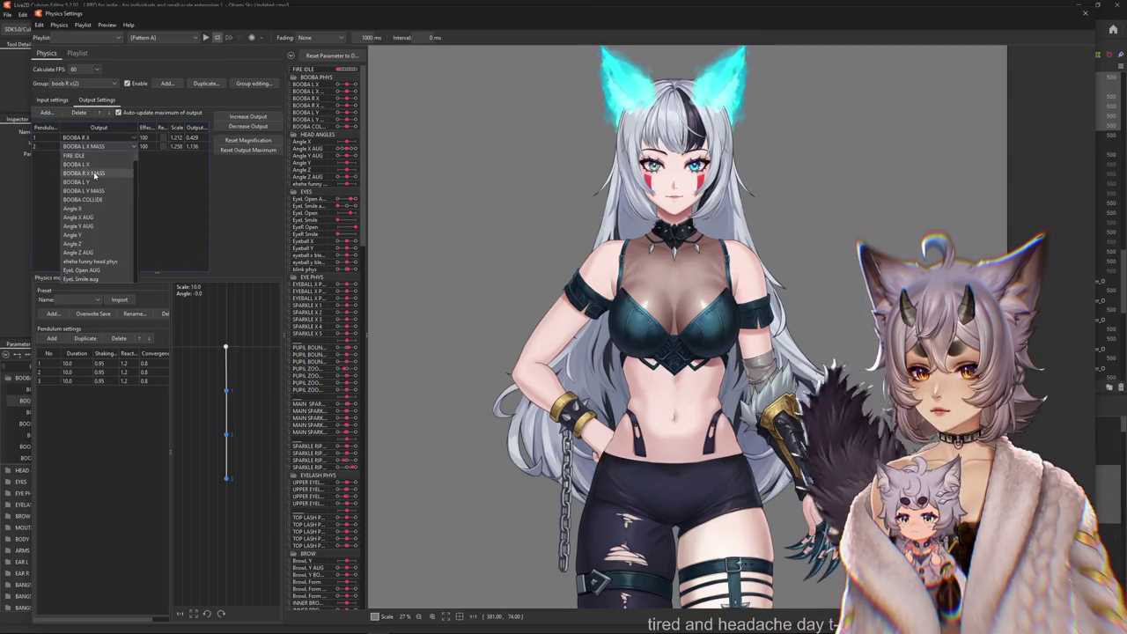
{"action": "left_click", "coordinate": [95, 173]}
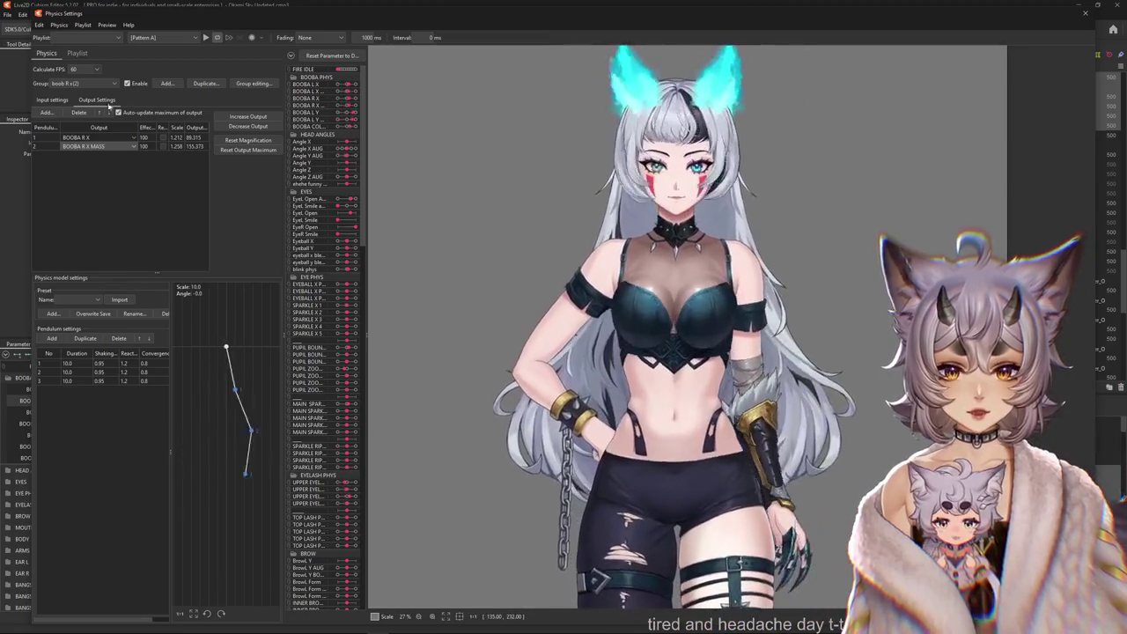
{"action": "left_click", "coordinate": [274, 143]}
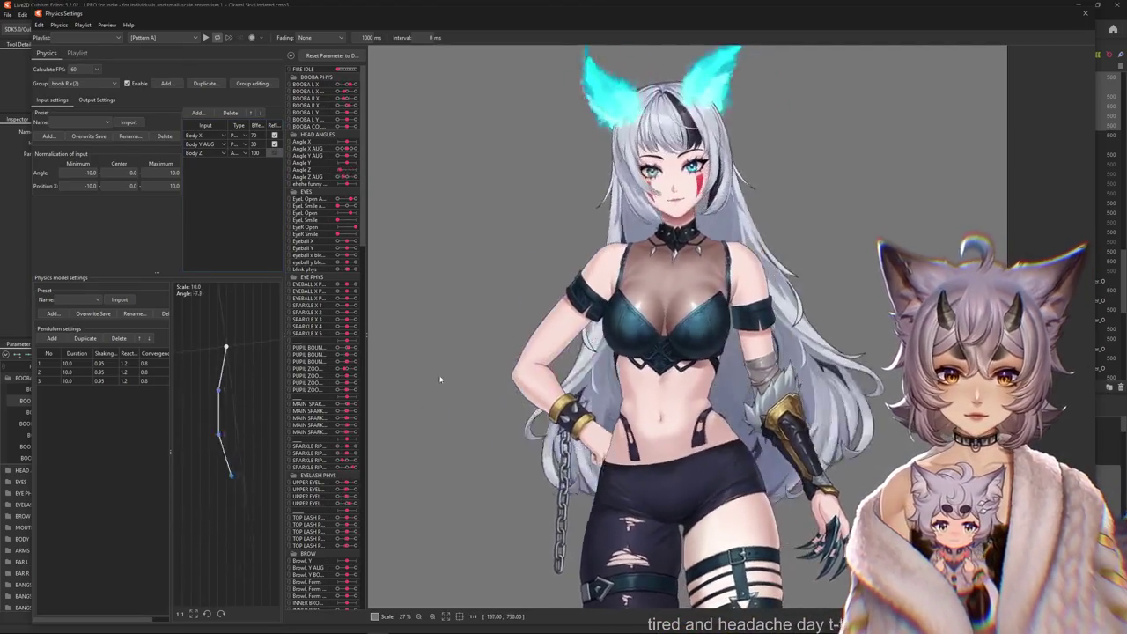
Review the output parameters of the boob l x physics group.
{"action": "left_click", "coordinate": [78, 84]}
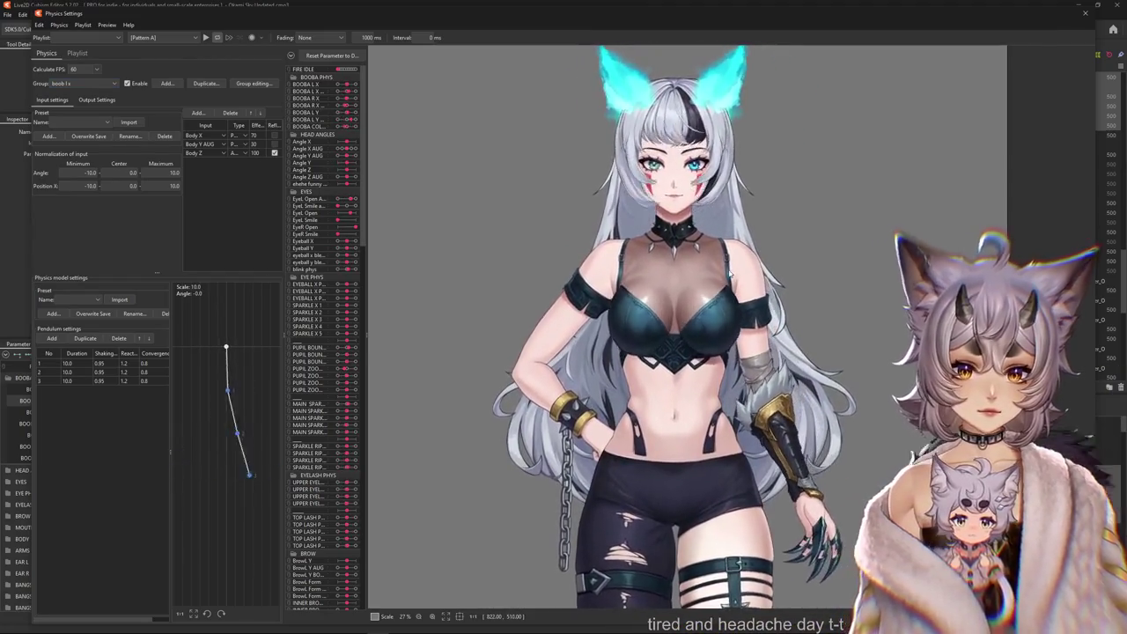
{"action": "left_click", "coordinate": [97, 99]}
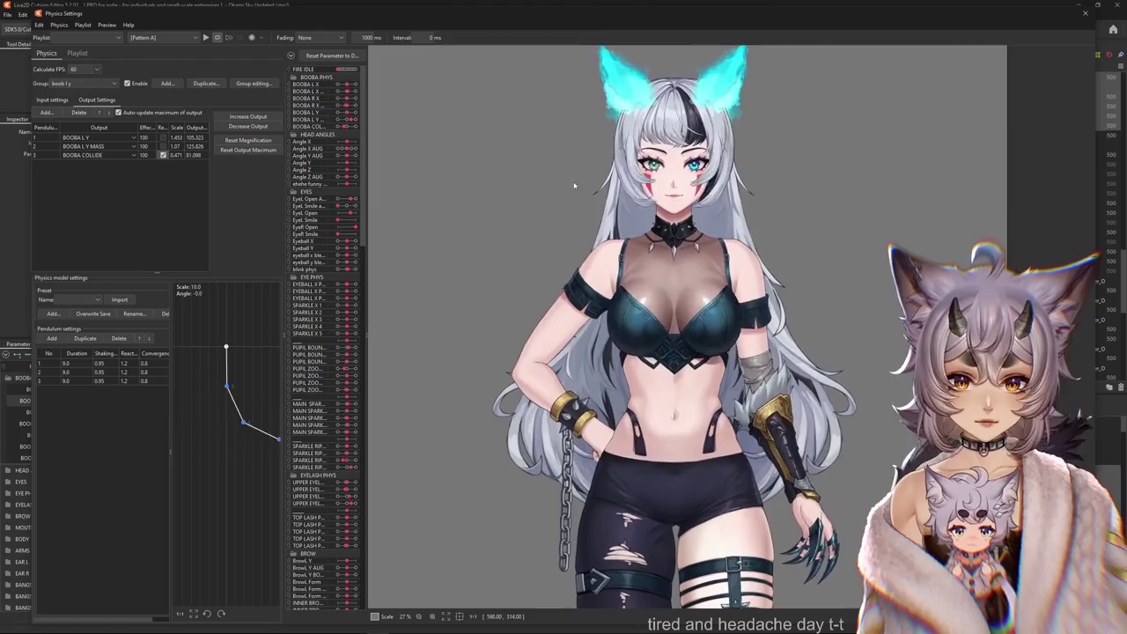
{"action": "left_click", "coordinate": [71, 83]}
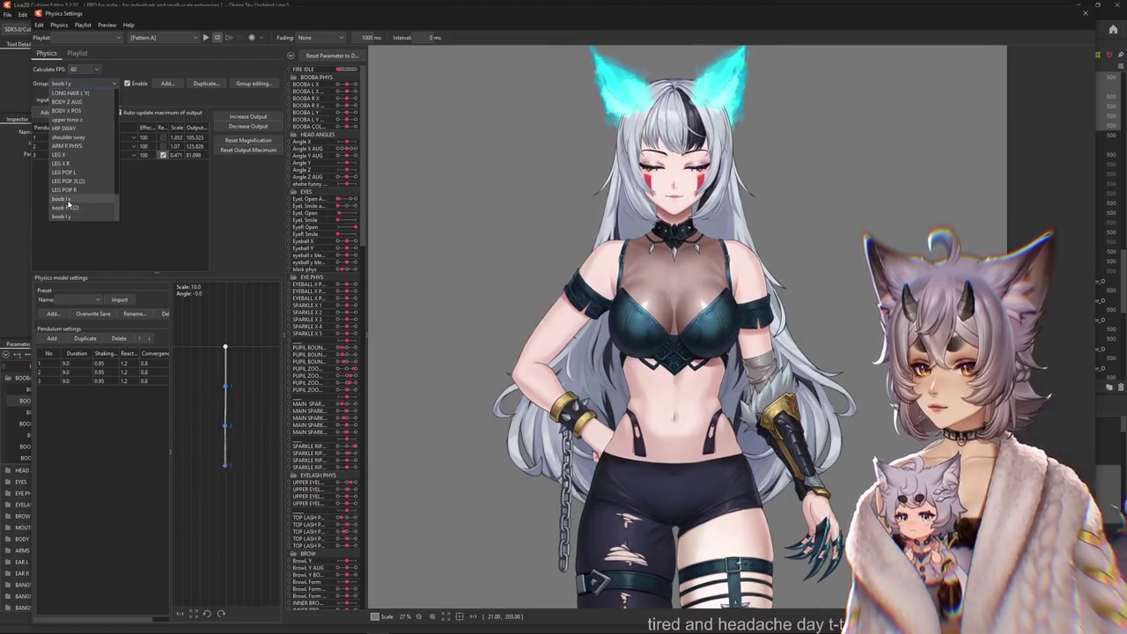
In group boob l y, tick Reflect for the BOOBA COLLIDE output and sway the preview to test.
{"action": "left_click", "coordinate": [51, 99]}
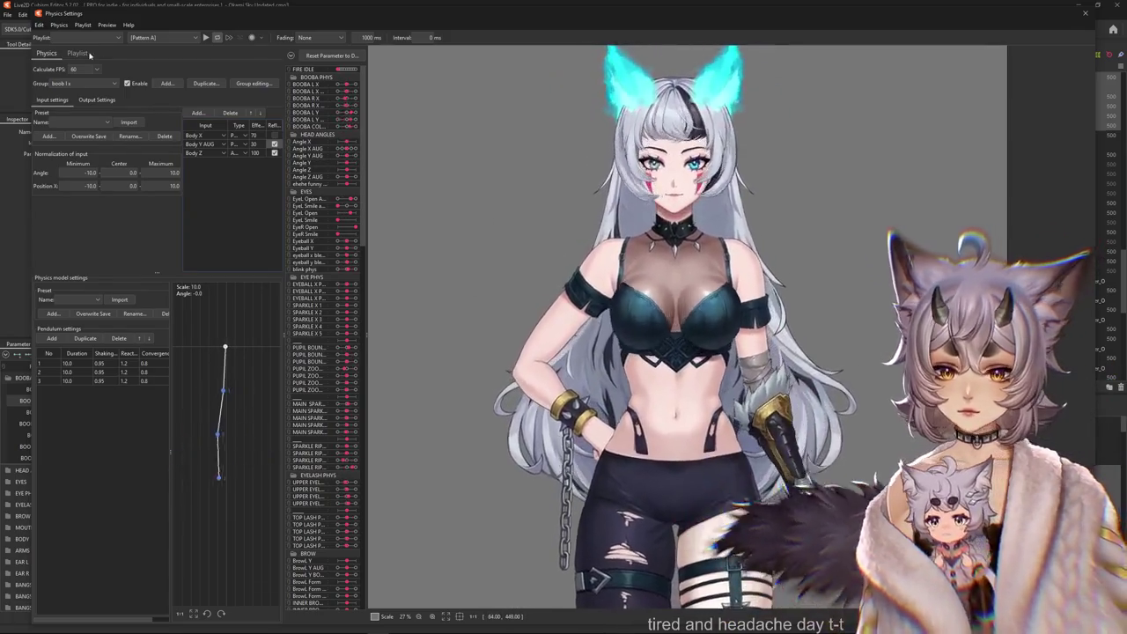
{"action": "left_click", "coordinate": [84, 82]}
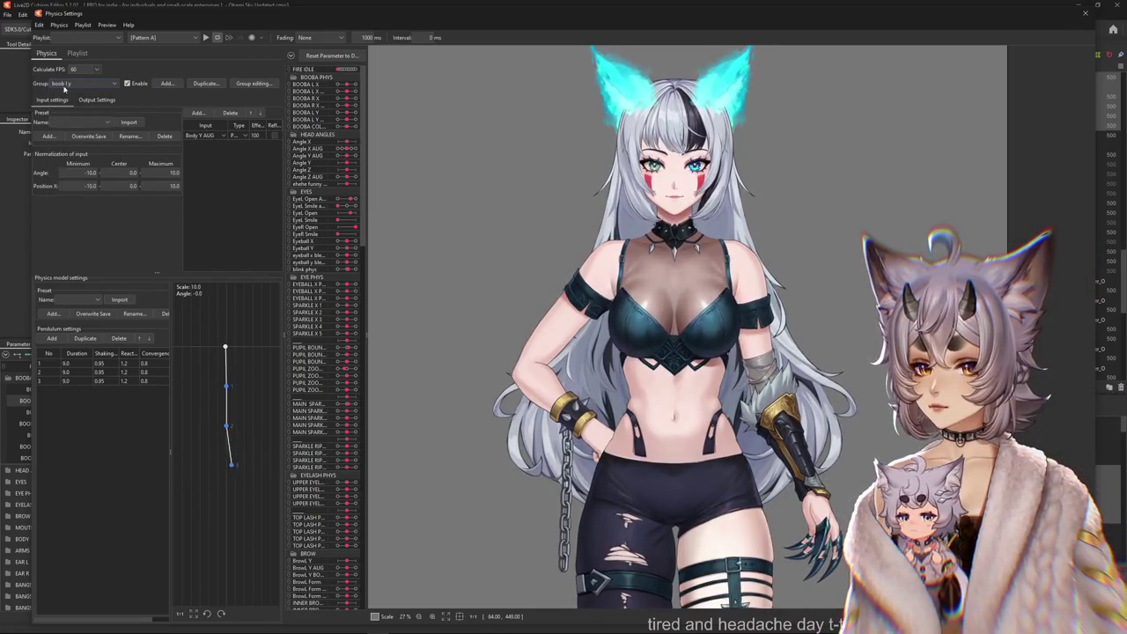
{"action": "left_click", "coordinate": [97, 99]}
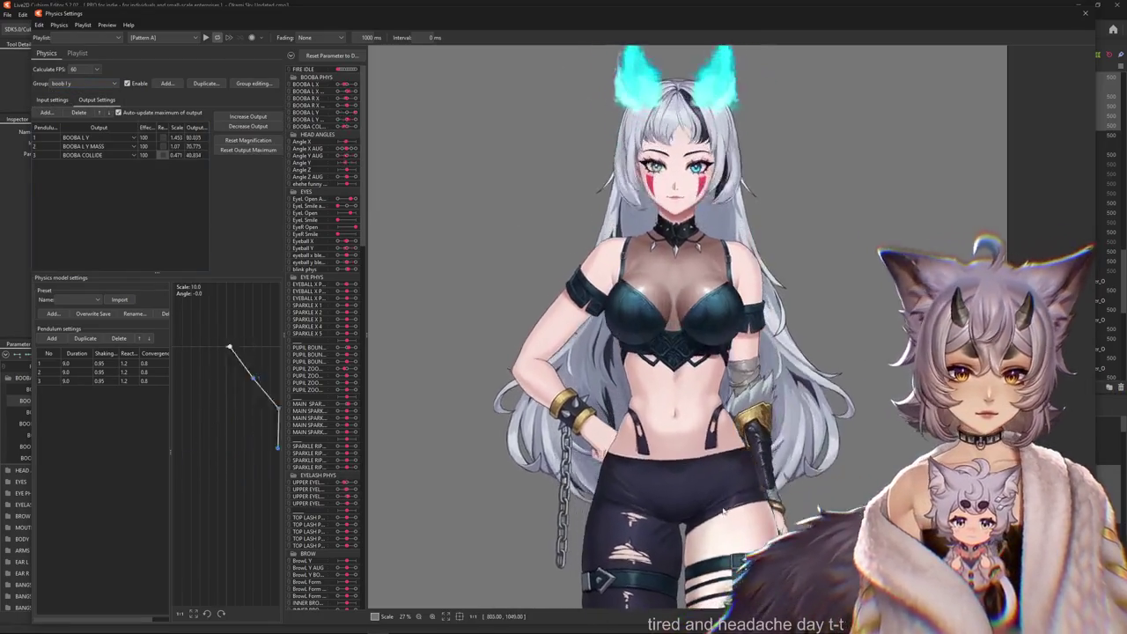
{"action": "left_click", "coordinate": [162, 155]}
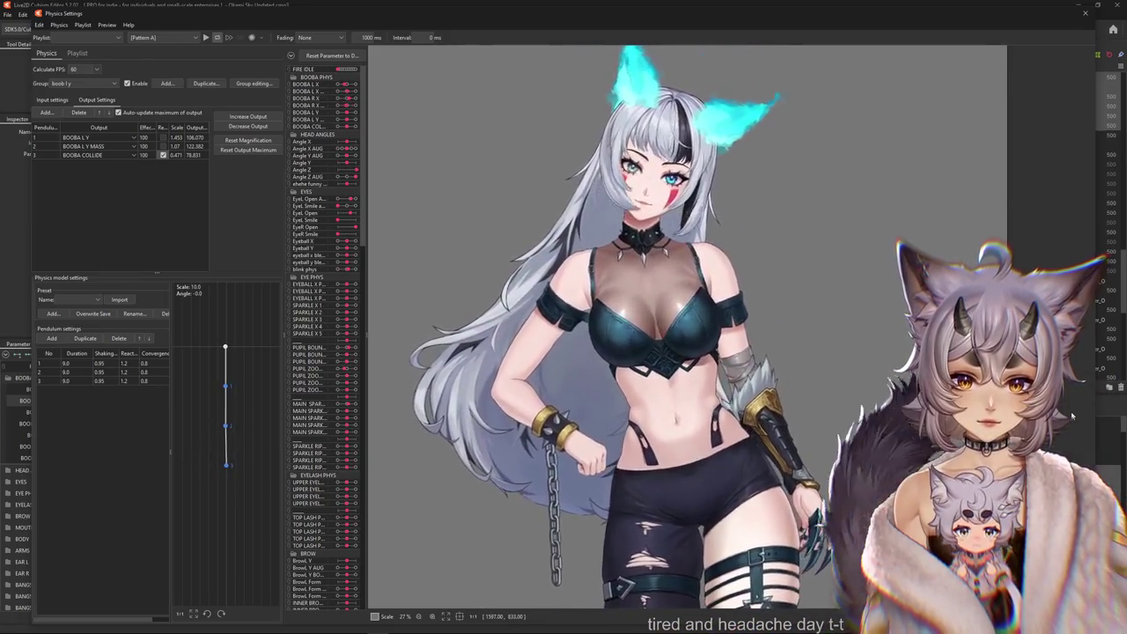
{"action": "left_click_drag", "start_coordinate": [949, 440], "coordinate": [612, 413]}
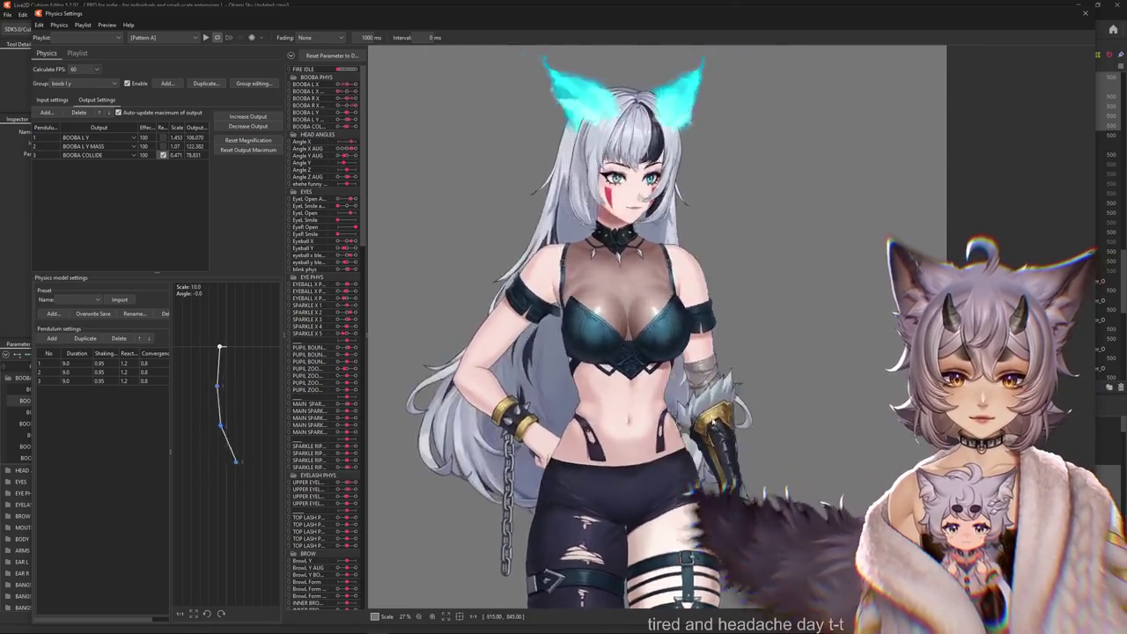
{"action": "mouse_move", "coordinate": [612, 414]}
{"action": "left_mouse_down"}
{"action": "mouse_move", "coordinate": [736, 433]}
{"action": "mouse_move", "coordinate": [663, 420]}
{"action": "left_mouse_up"}
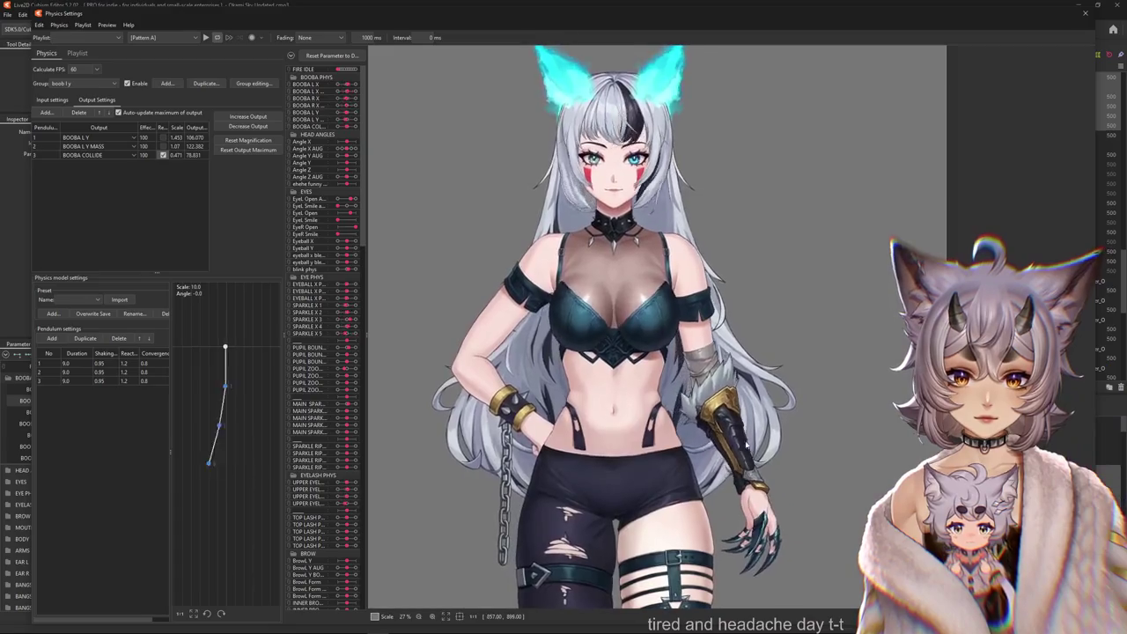
{"action": "left_click", "coordinate": [64, 87]}
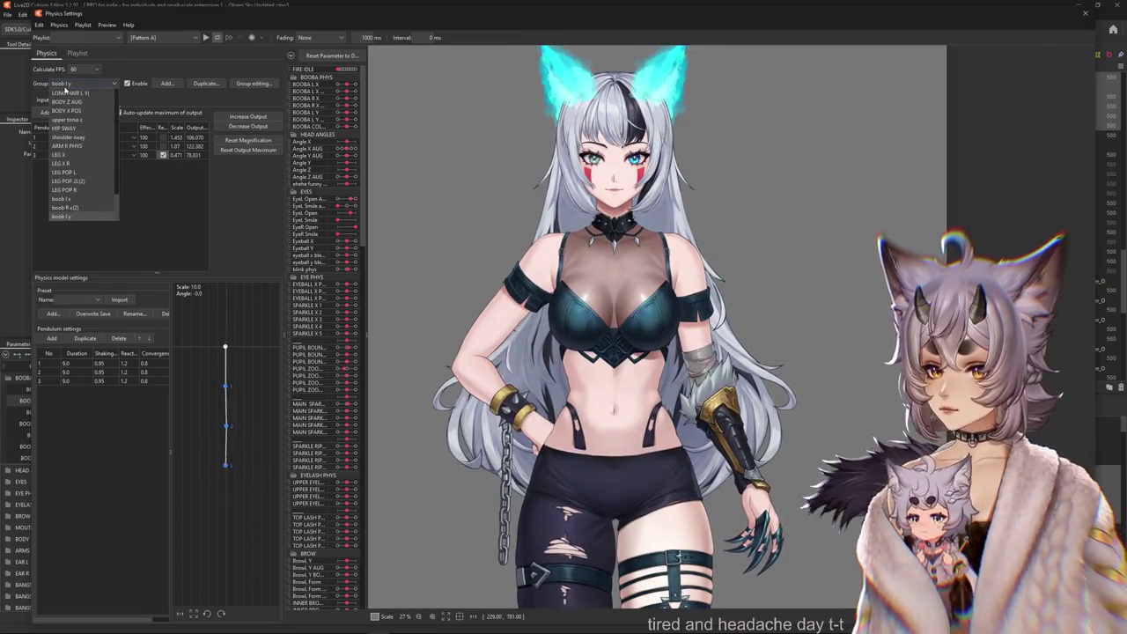
Give all boob R x(2) pendulums duration 12.0, shaking 0.97 and reaction 1.3, testing the sway.
{"action": "left_click", "coordinate": [66, 207]}
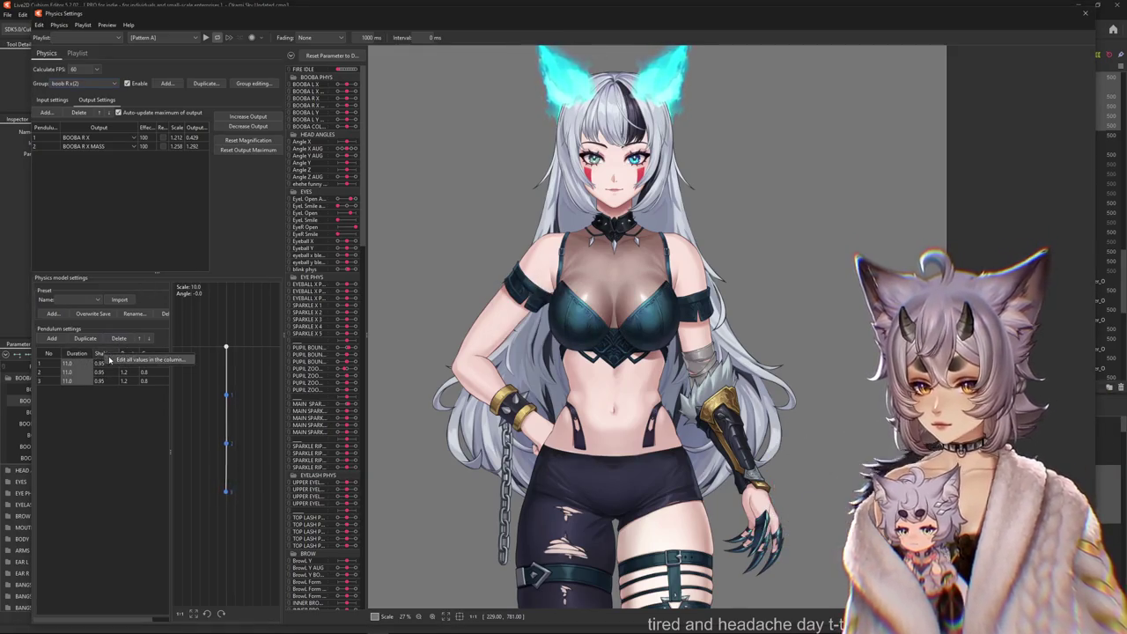
{"action": "type", "text": "0.848"}
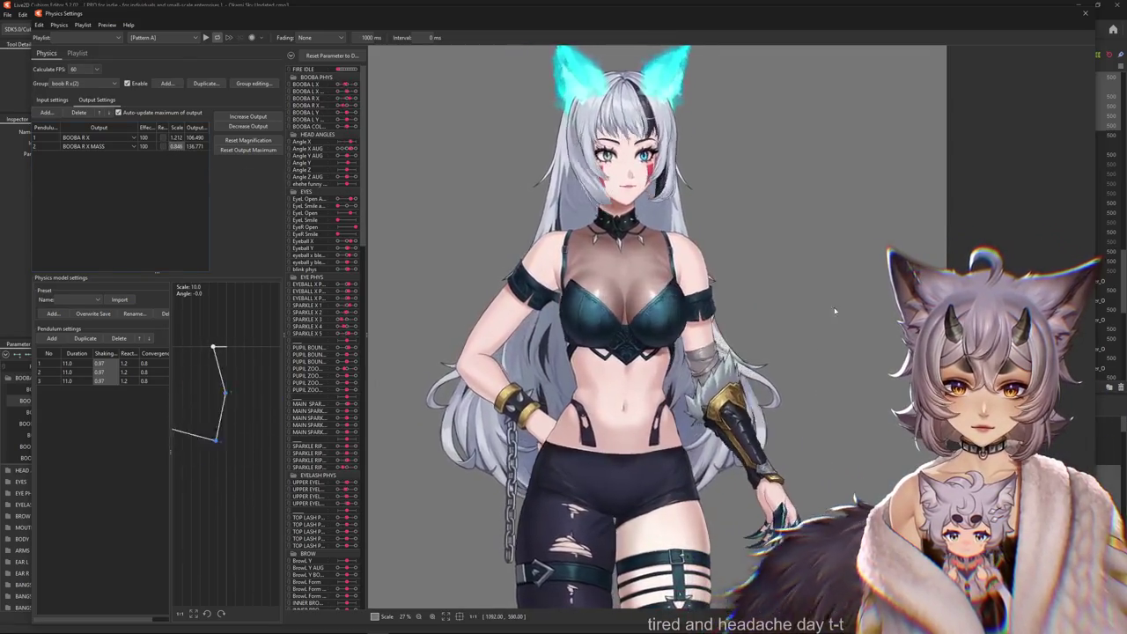
{"action": "left_click_drag", "start_coordinate": [737, 278], "coordinate": [435, 504]}
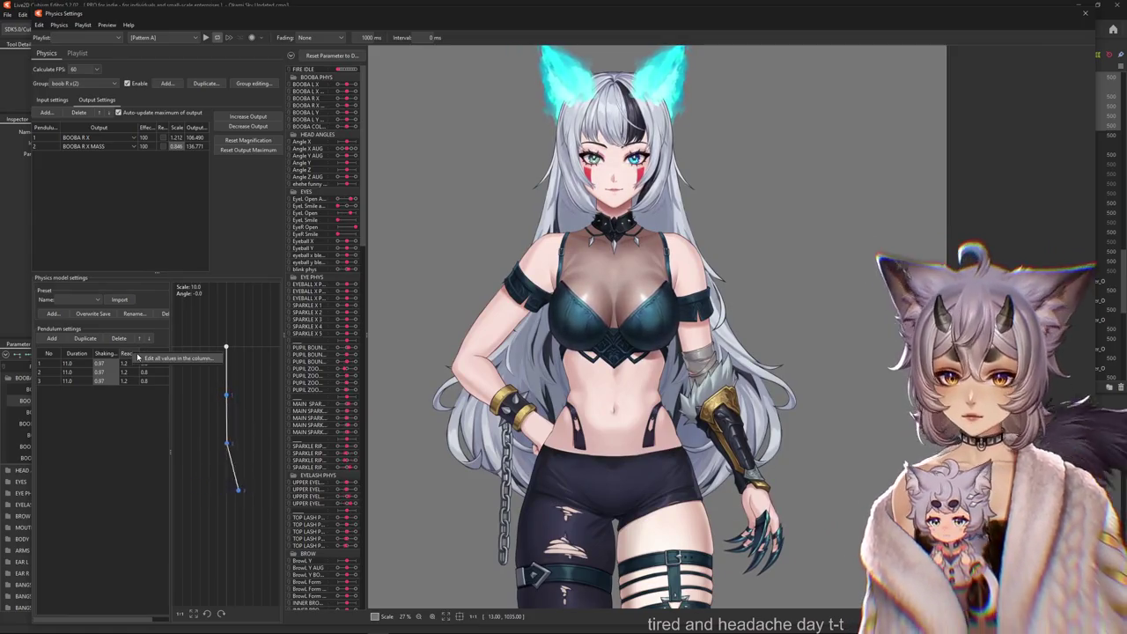
{"action": "key", "text": "Return"}
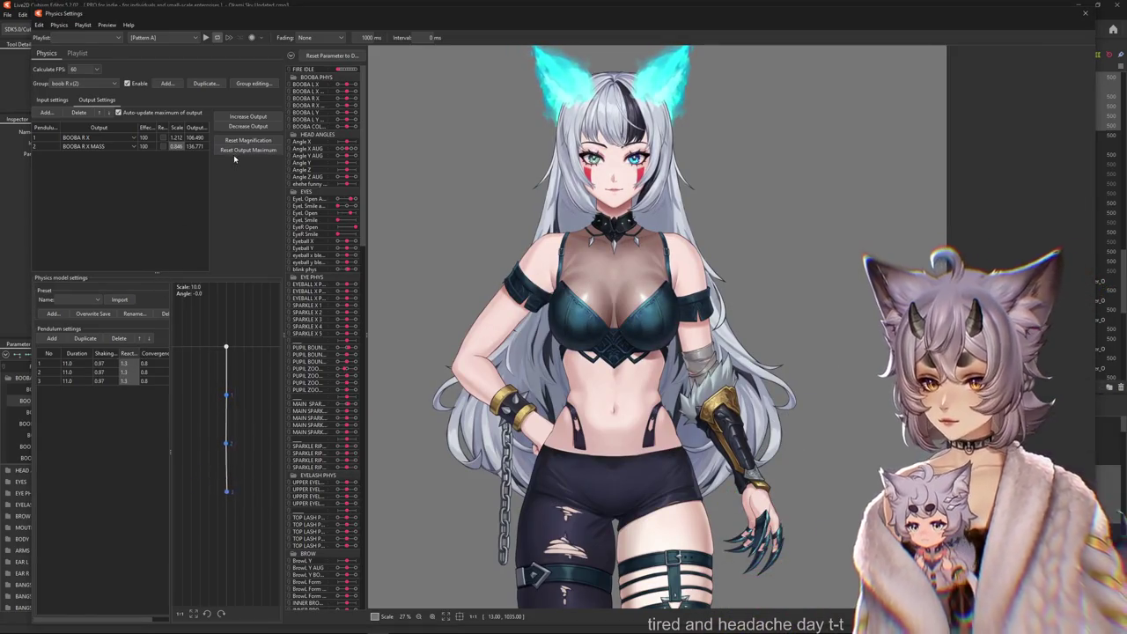
{"action": "type", "text": "12"}
{"action": "key", "text": "Return"}
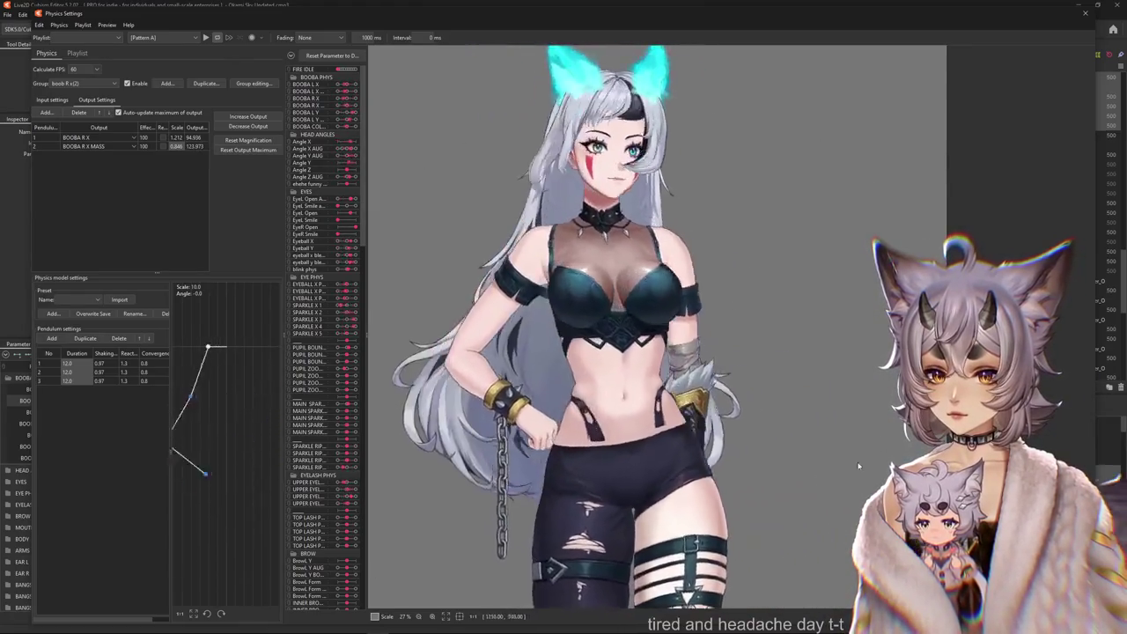
Fit the boob R x(2) outputs to 100, raising the BOOBA R X scale to 1.277.
{"action": "left_click", "coordinate": [247, 140]}
{"action": "left_click", "coordinate": [592, 332]}
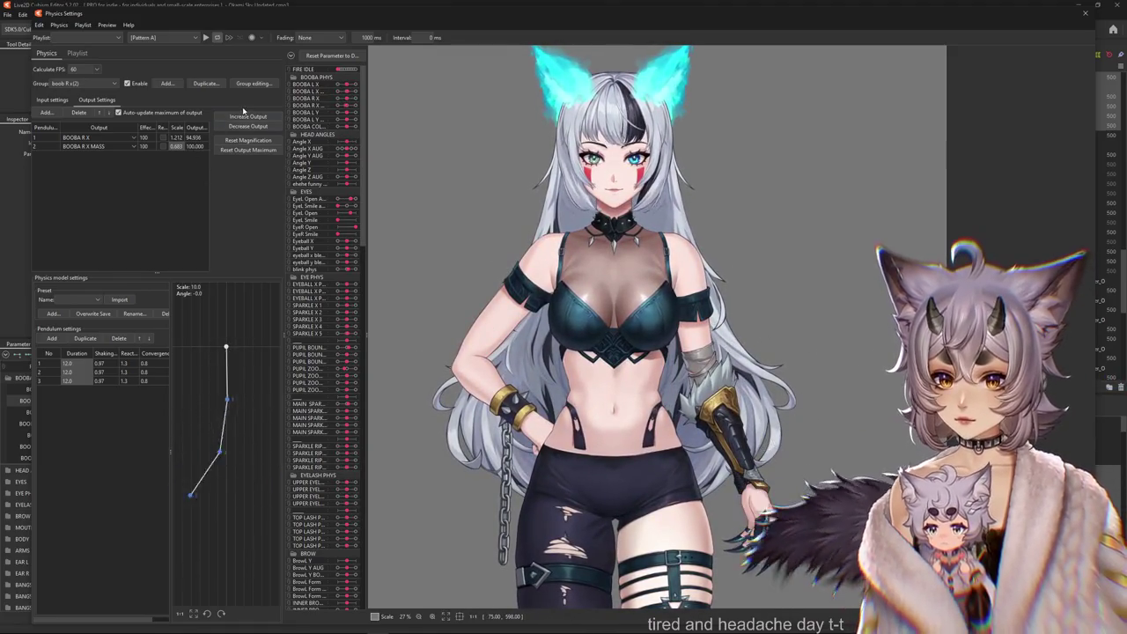
{"action": "left_click", "coordinate": [248, 140]}
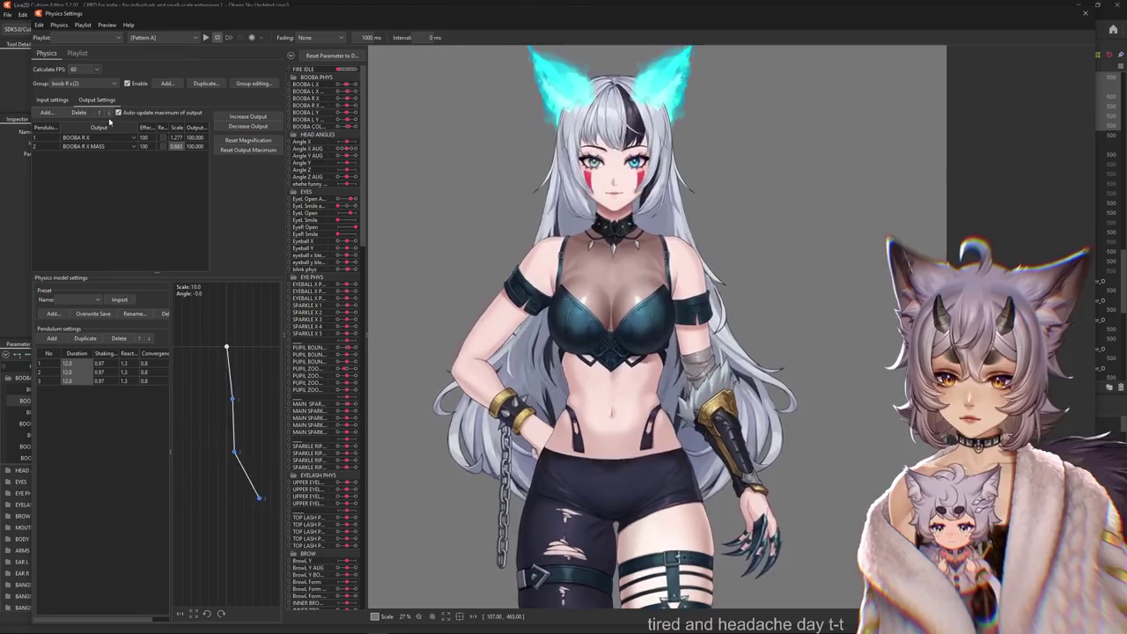
{"action": "left_click", "coordinate": [84, 83]}
Set the boob l x pendulum durations to 9.0, fit its outputs, and test the sway.
{"action": "left_click", "coordinate": [81, 219]}
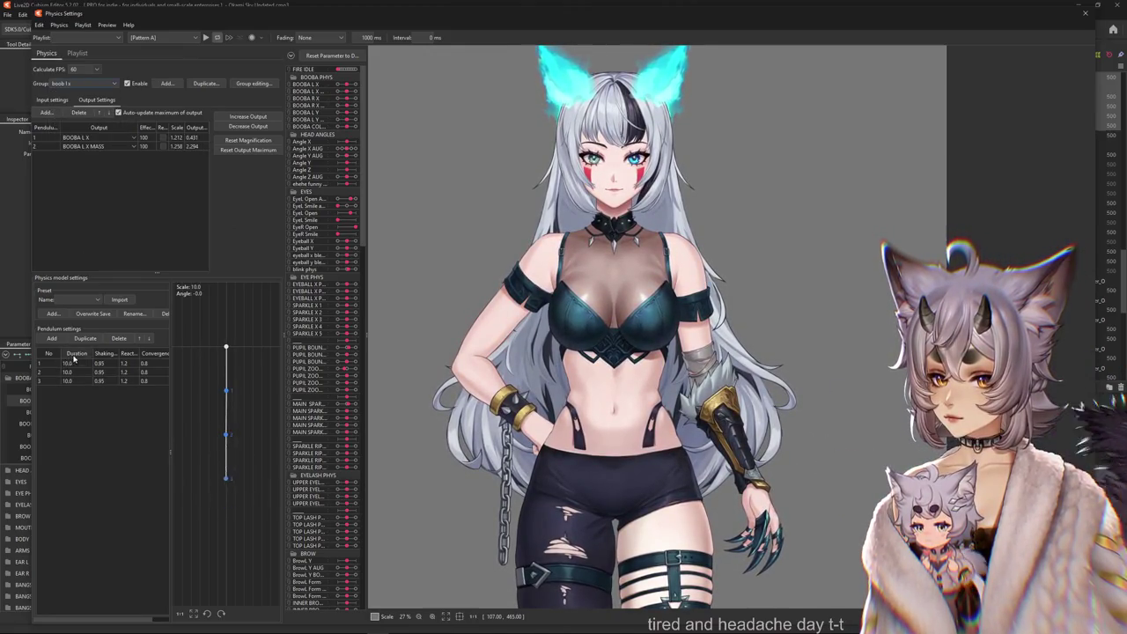
{"action": "type", "text": "9"}
{"action": "key", "text": "Return"}
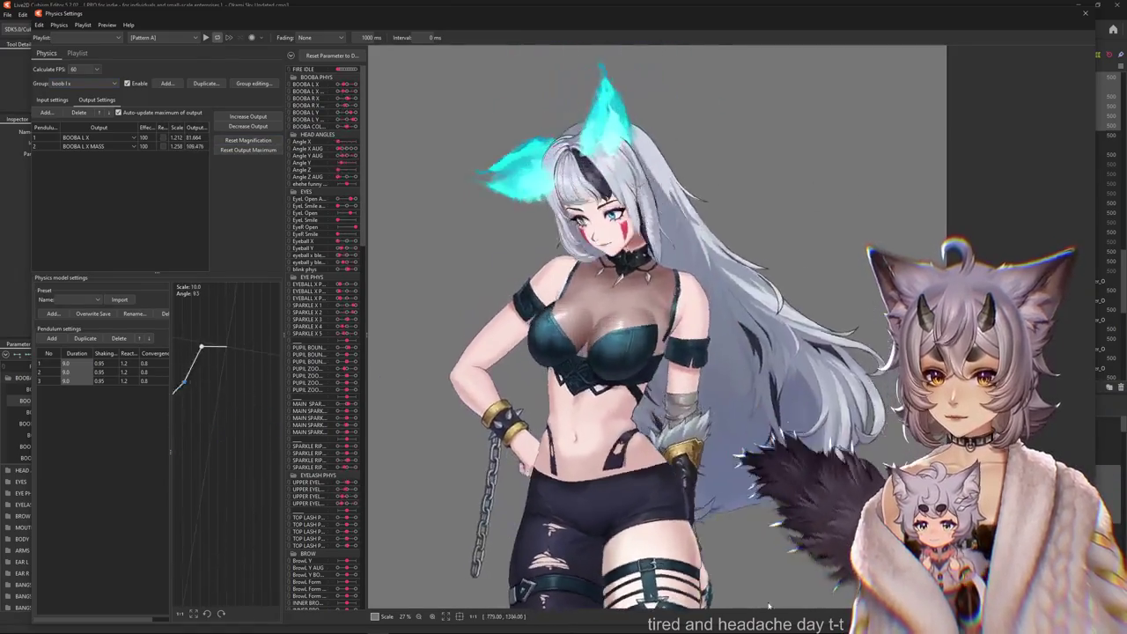
{"action": "left_click", "coordinate": [248, 117]}
{"action": "left_click", "coordinate": [593, 332]}
{"action": "left_click", "coordinate": [247, 116]}
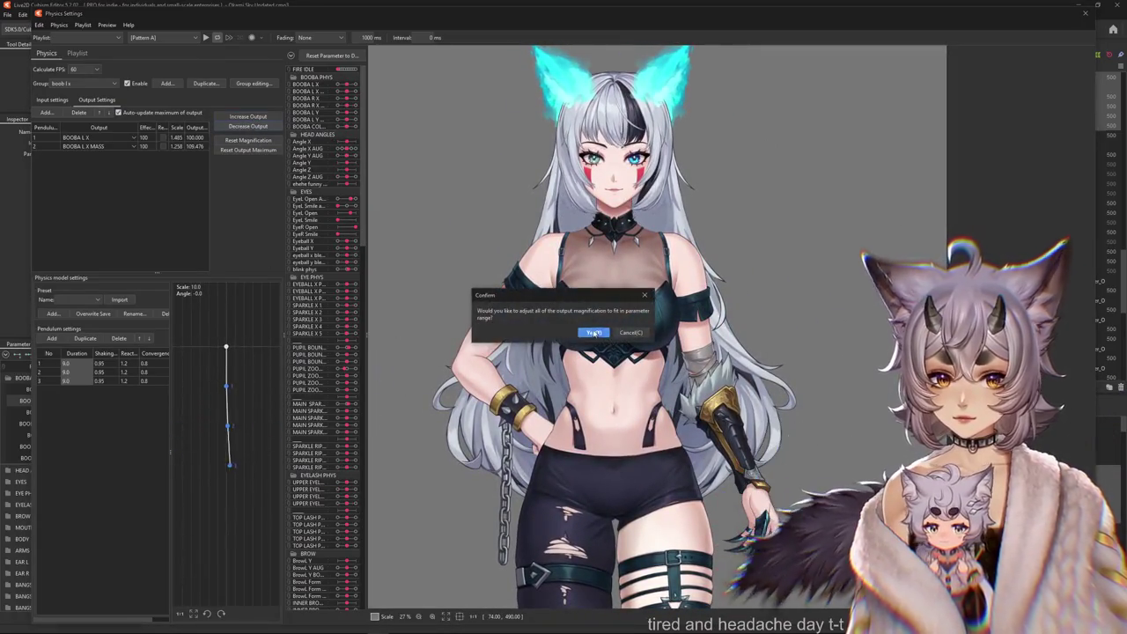
{"action": "left_click", "coordinate": [594, 332]}
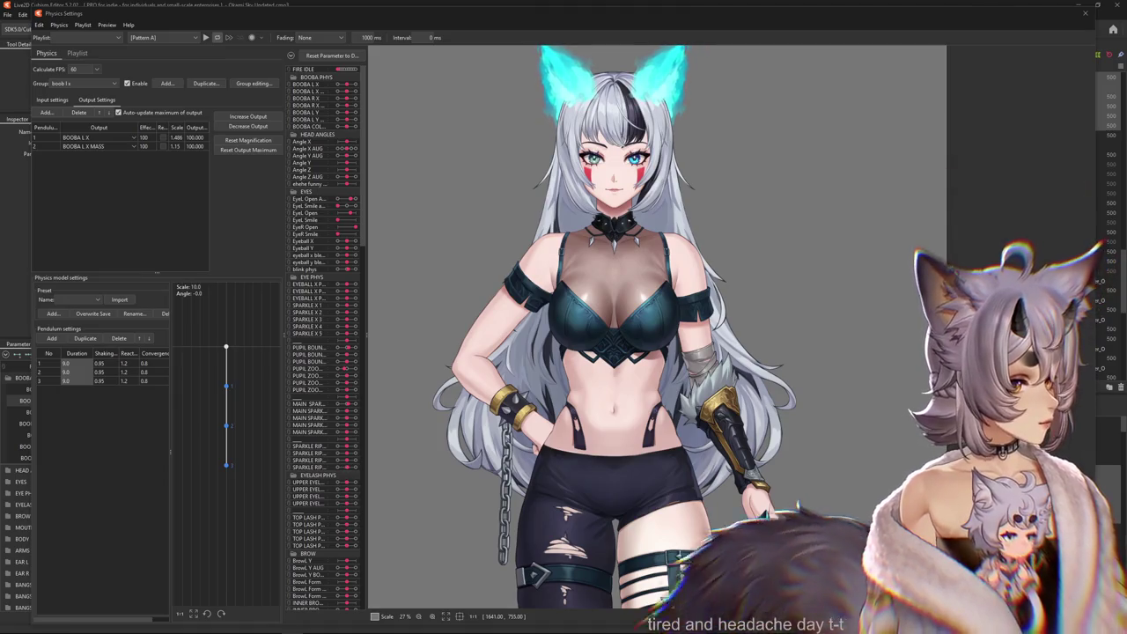
{"action": "left_click_drag", "start_coordinate": [706, 257], "coordinate": [763, 331]}
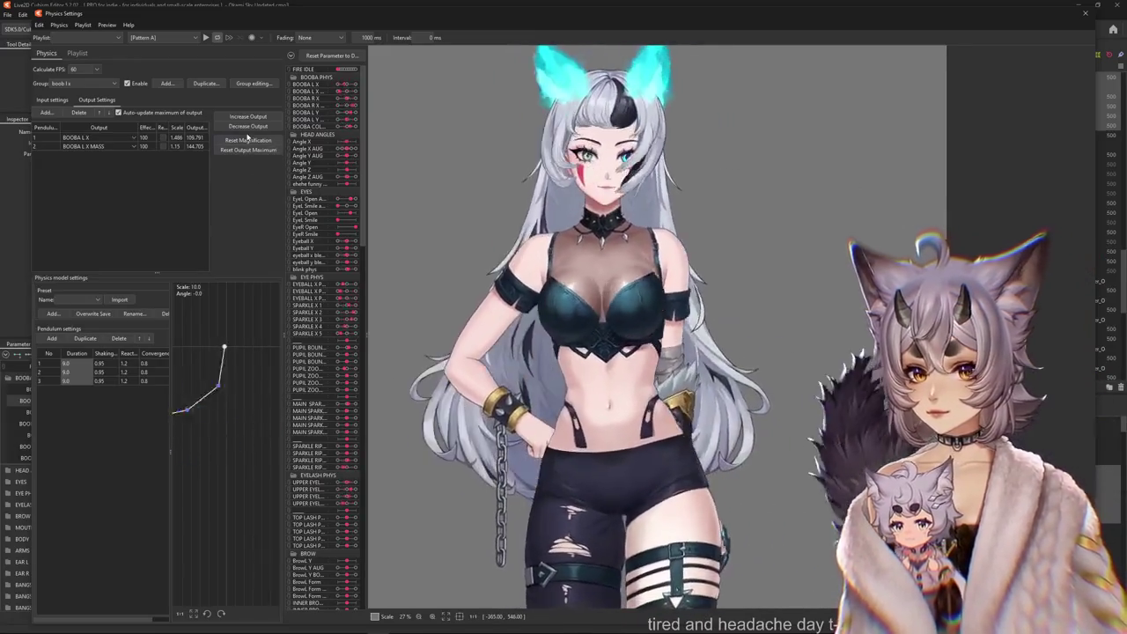
Lower boob l x output scales to 1.254 and 0.795, test the sway, and close Physics Settings.
{"action": "left_click", "coordinate": [247, 126]}
{"action": "key", "text": "Return"}
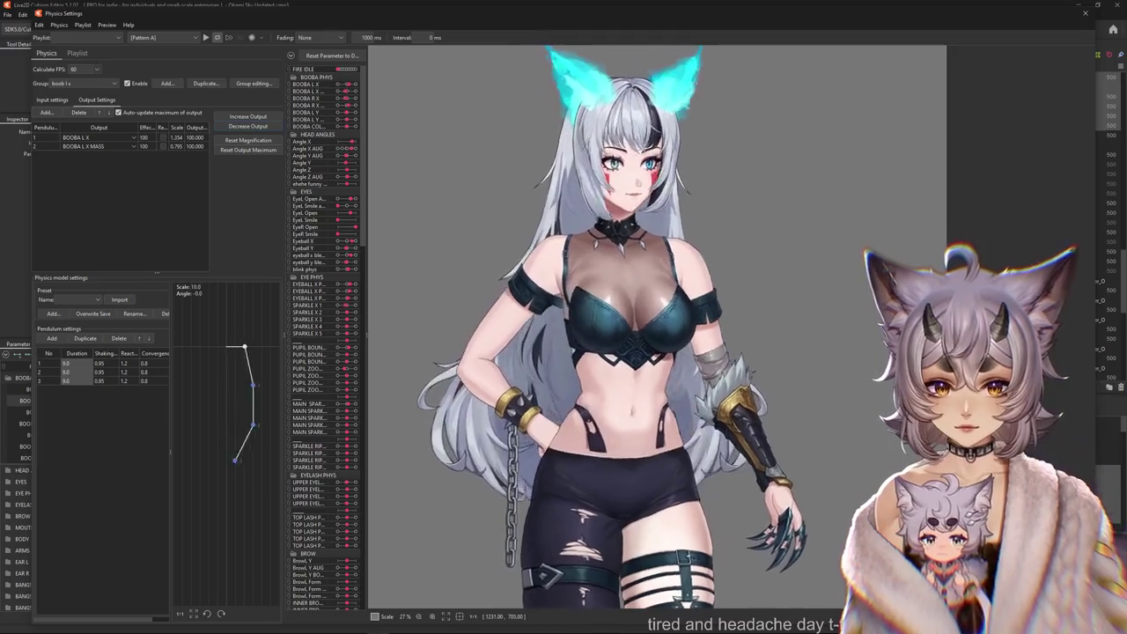
{"action": "mouse_move", "coordinate": [679, 555]}
{"action": "left_mouse_down"}
{"action": "mouse_move", "coordinate": [706, 376]}
{"action": "mouse_move", "coordinate": [710, 121]}
{"action": "left_mouse_up"}
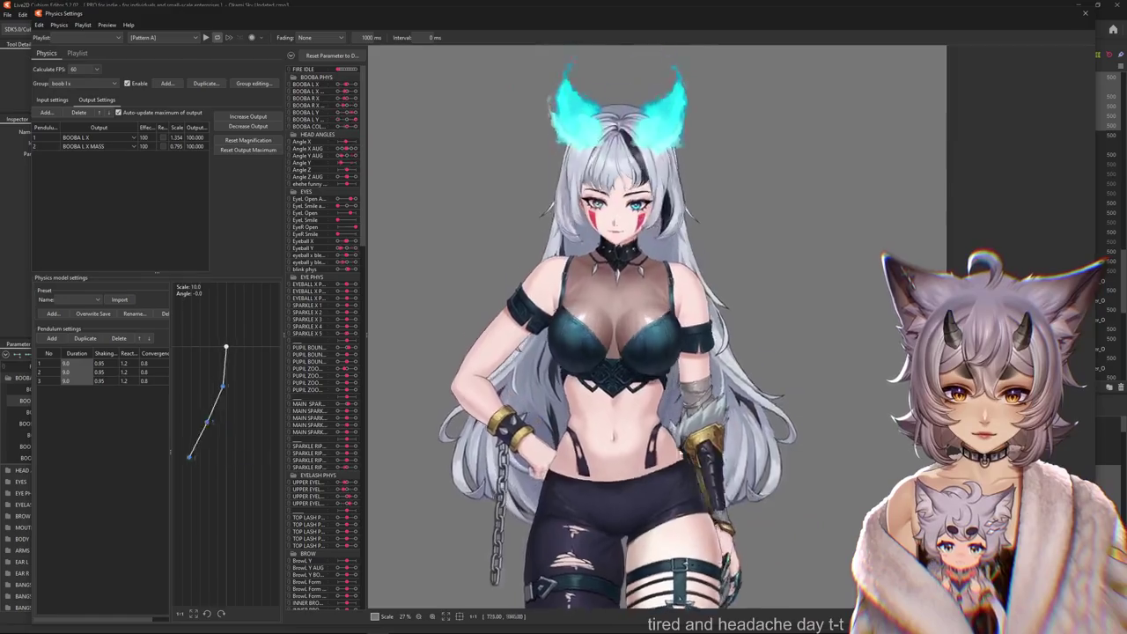
{"action": "left_click_drag", "start_coordinate": [710, 120], "coordinate": [656, 255]}
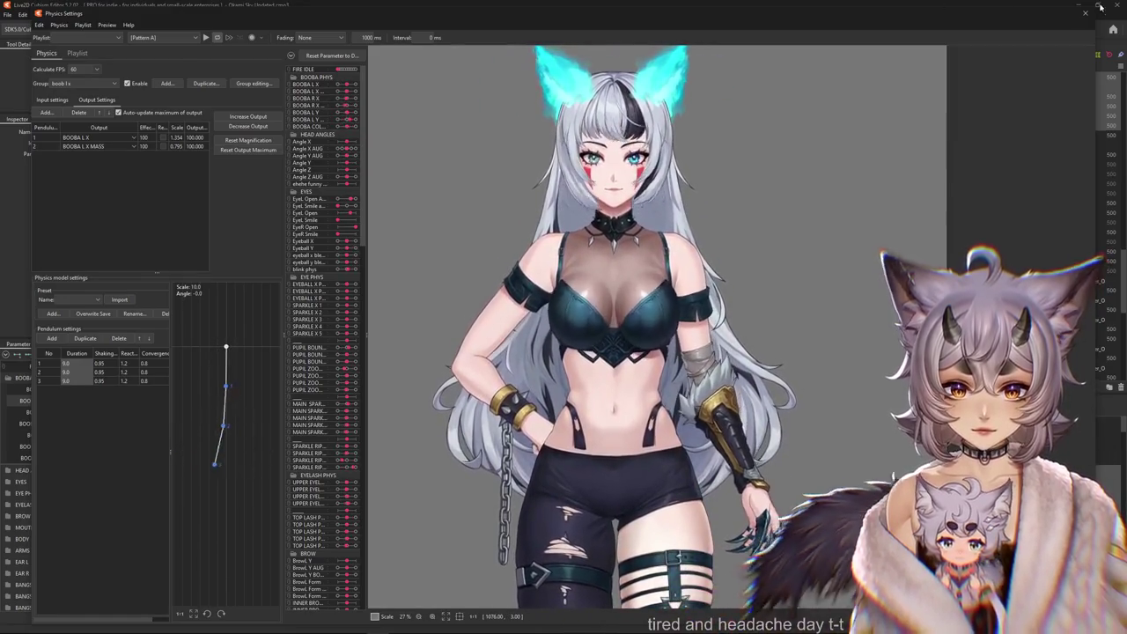
{"action": "left_click", "coordinate": [1086, 13]}
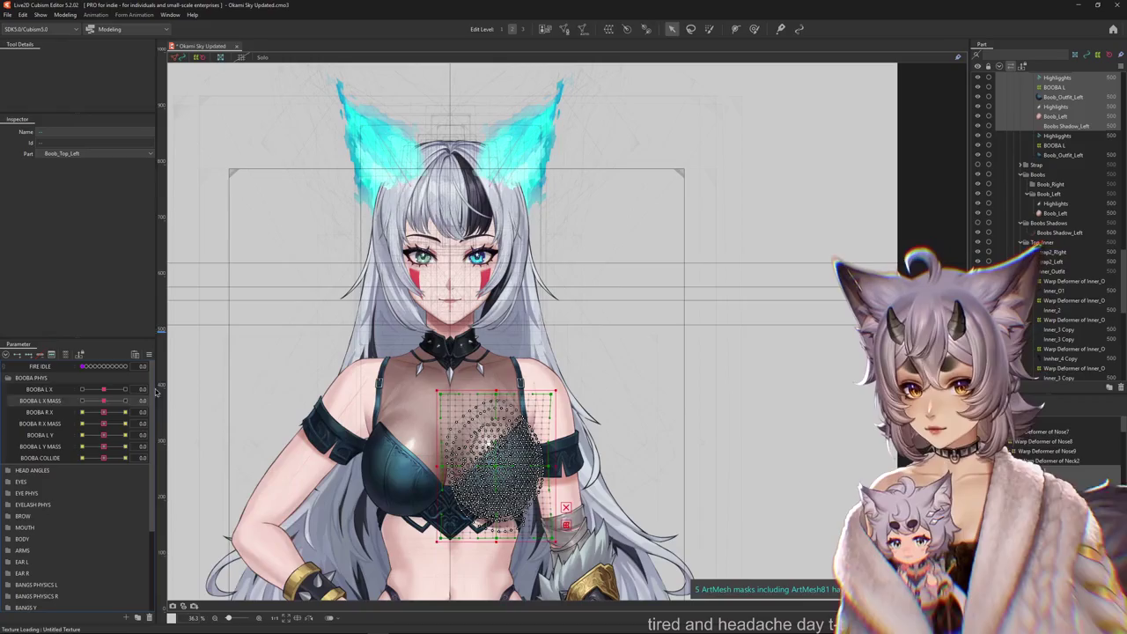
Preview BOOBA COLLIDE at 1.0, select the BOOBA L warp deformer, and shrink the brush.
{"action": "left_click_drag", "start_coordinate": [103, 461], "coordinate": [173, 456]}
{"action": "scroll", "coordinate": [437, 485], "scroll_direction": "up", "scroll_amount": 3}
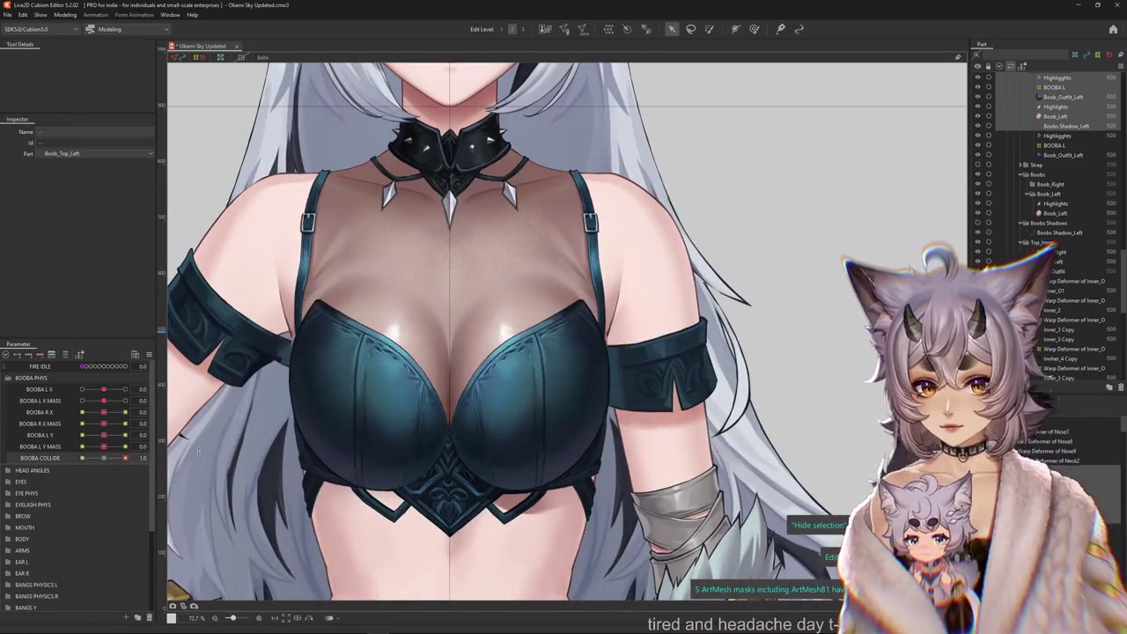
{"action": "left_click", "coordinate": [519, 335]}
{"action": "scroll", "coordinate": [651, 414], "scroll_direction": "up", "scroll_amount": 2}
{"action": "left_click", "coordinate": [1054, 87]}
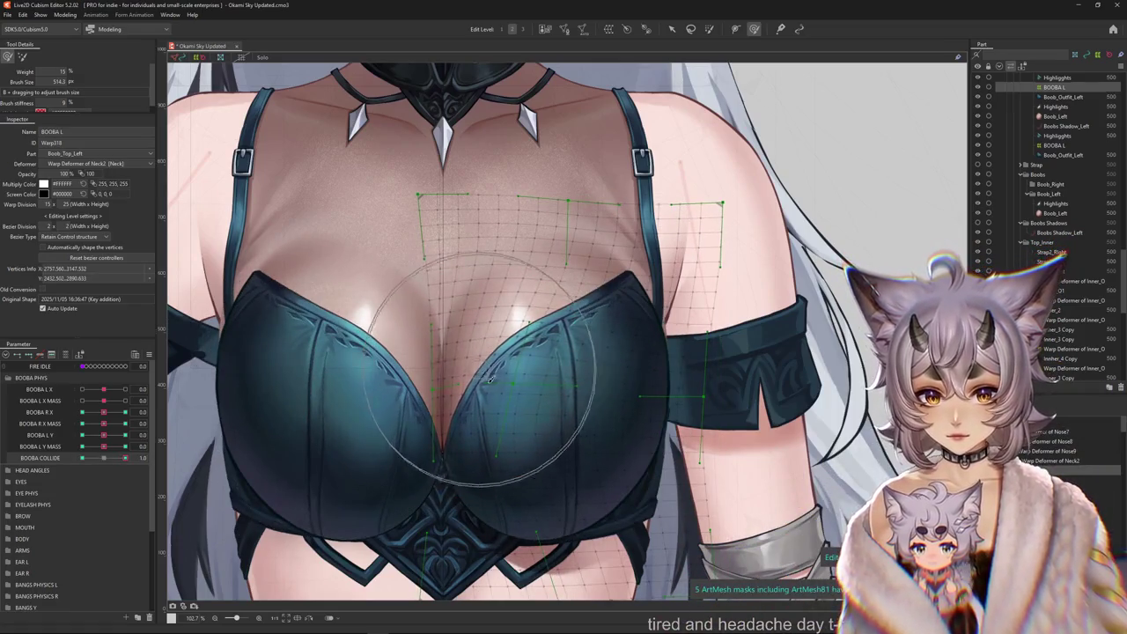
{"action": "left_click_drag", "start_coordinate": [538, 443], "coordinate": [524, 354]}
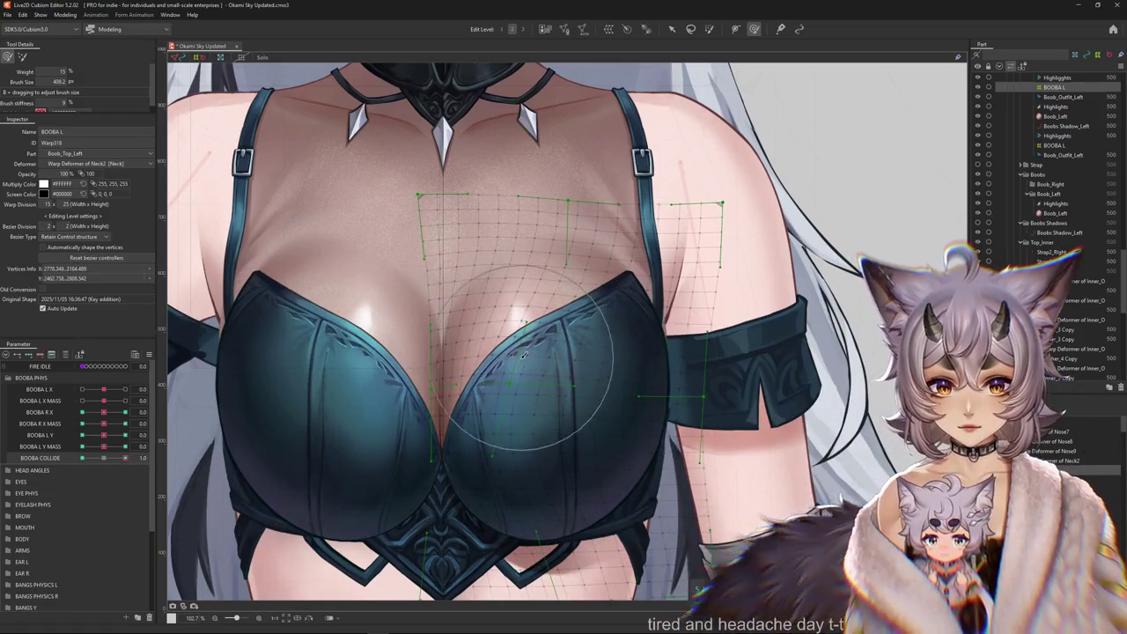
{"action": "scroll", "coordinate": [513, 487], "scroll_direction": "down", "scroll_amount": 5}
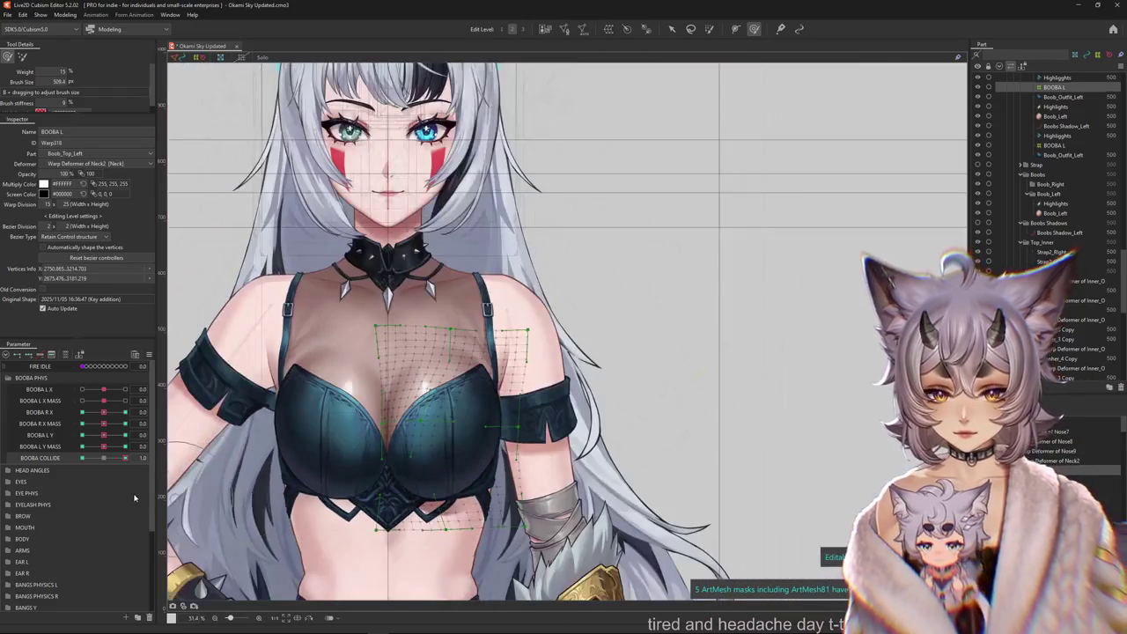
Reset BOOBA COLLIDE, set it to 1.0, and reshape the chest mesh at that pose.
{"action": "left_click_drag", "start_coordinate": [125, 458], "coordinate": [104, 459]}
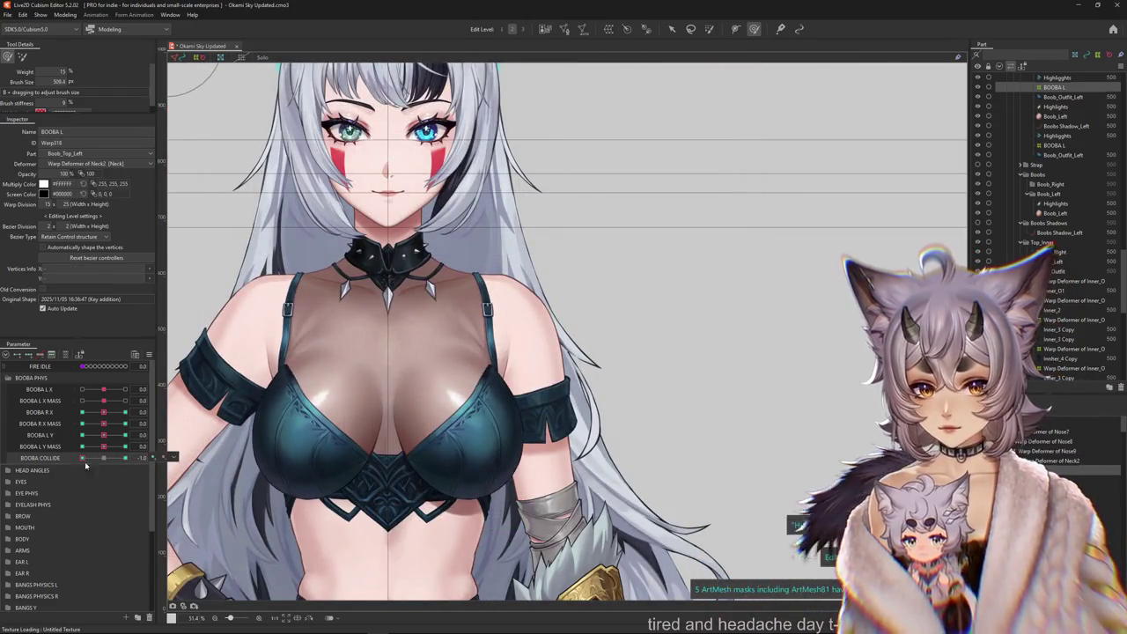
{"action": "left_click", "coordinate": [102, 459]}
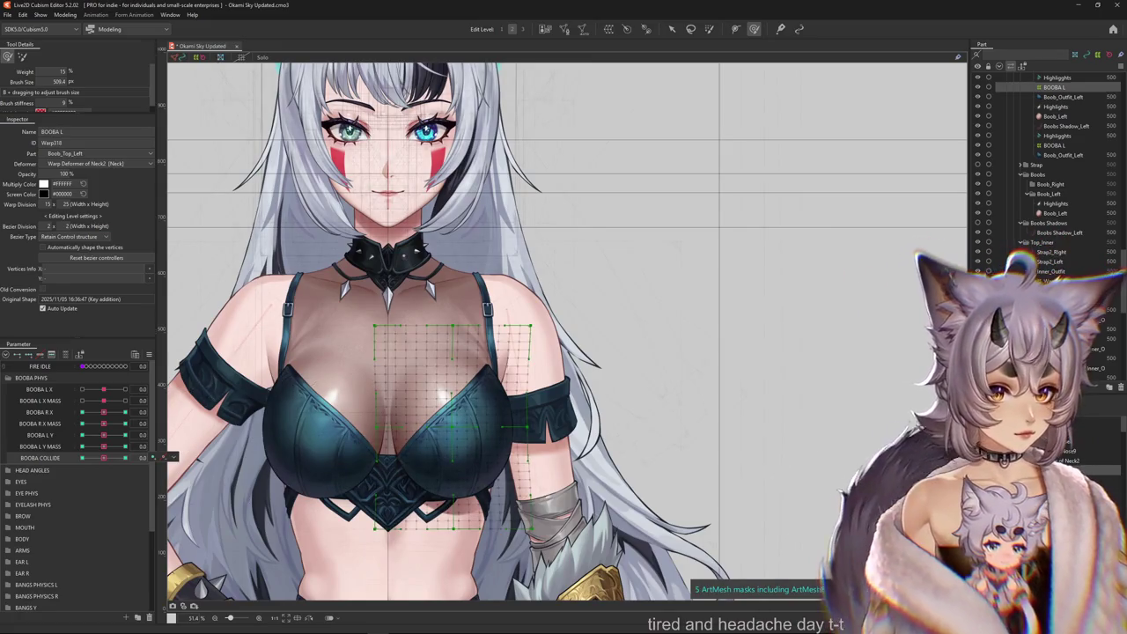
{"action": "left_click", "coordinate": [125, 458]}
{"action": "left_click", "coordinate": [308, 450]}
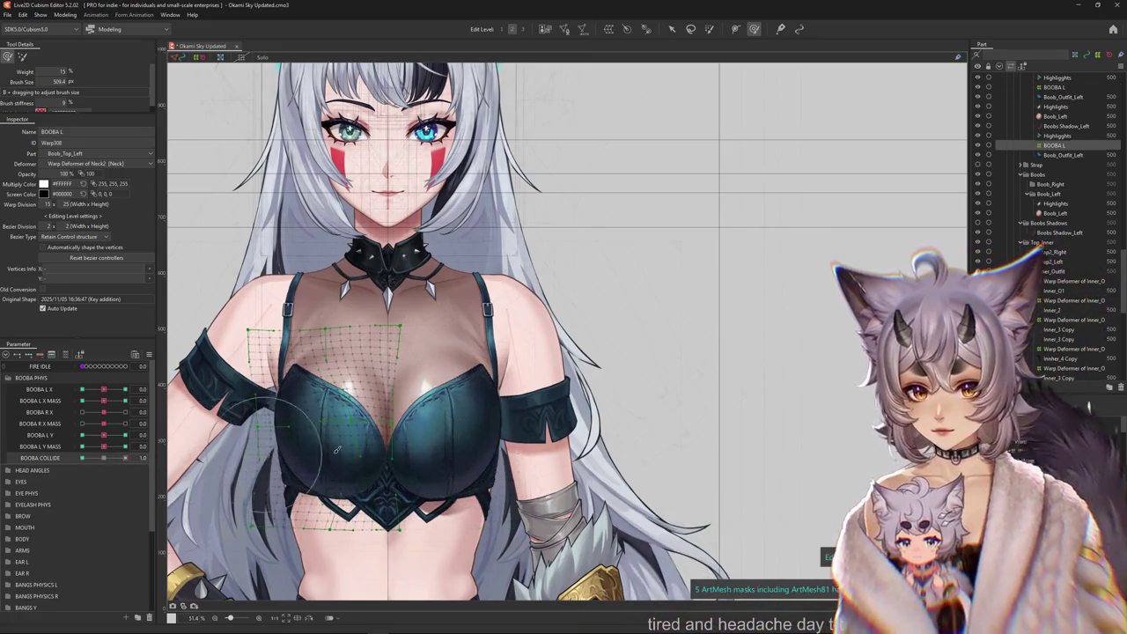
{"action": "scroll", "coordinate": [308, 450], "scroll_direction": "up", "scroll_amount": 2}
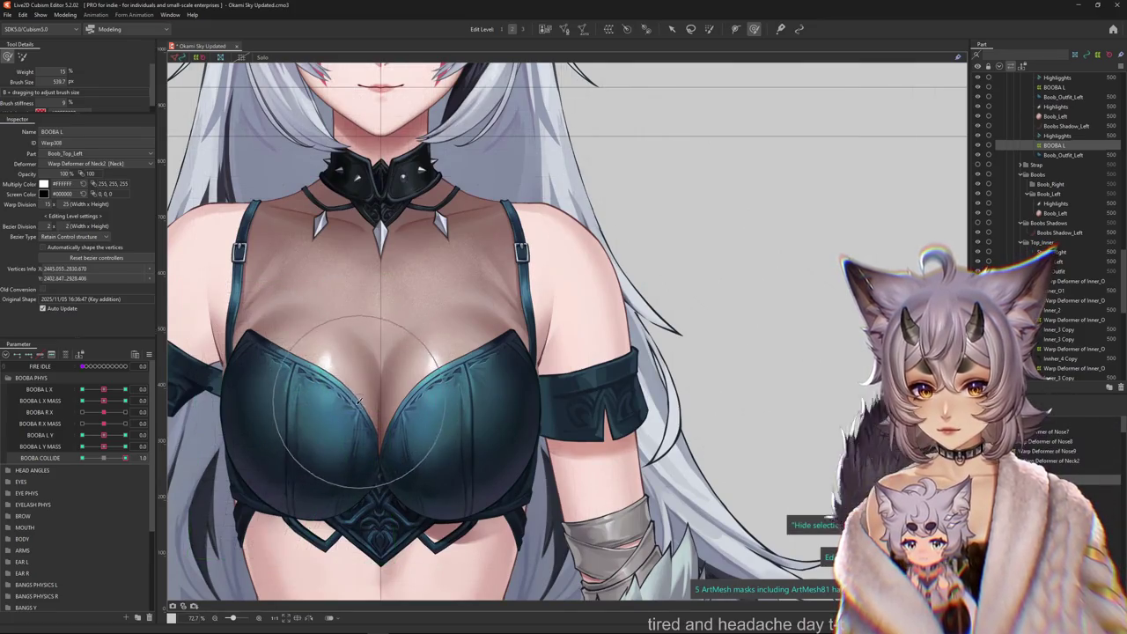
{"action": "left_click_drag", "start_coordinate": [342, 447], "coordinate": [410, 457]}
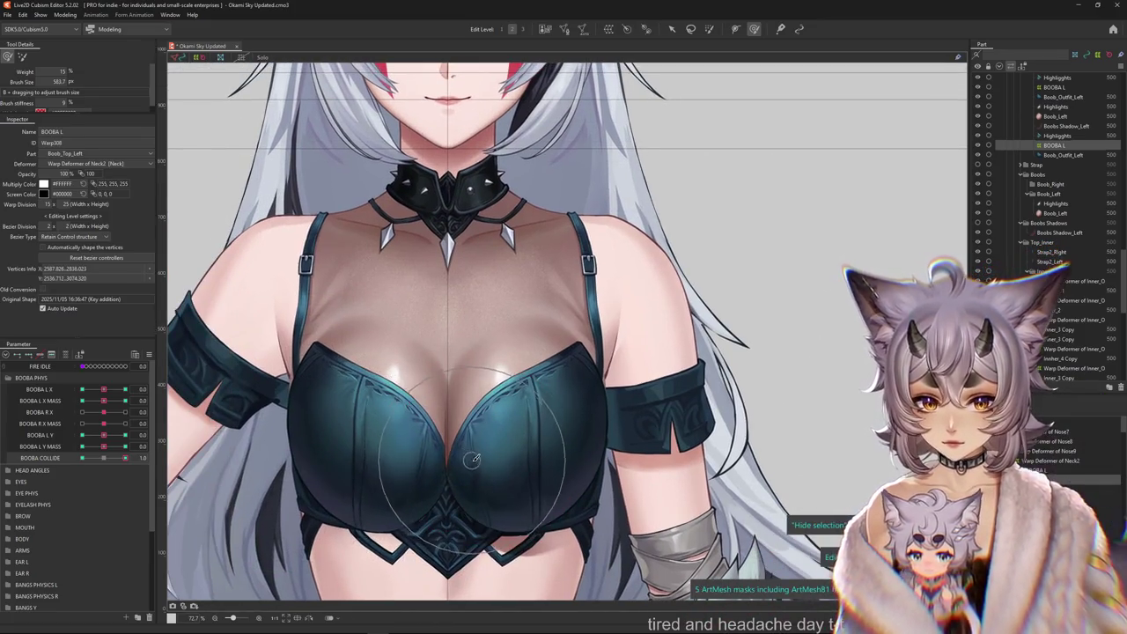
{"action": "scroll", "coordinate": [473, 459], "scroll_direction": "down", "scroll_amount": 2}
{"action": "left_click", "coordinate": [103, 433]}
{"action": "mouse_move", "coordinate": [104, 414]}
{"action": "left_mouse_down"}
{"action": "mouse_move", "coordinate": [55, 453]}
{"action": "mouse_move", "coordinate": [115, 464]}
{"action": "left_mouse_up"}
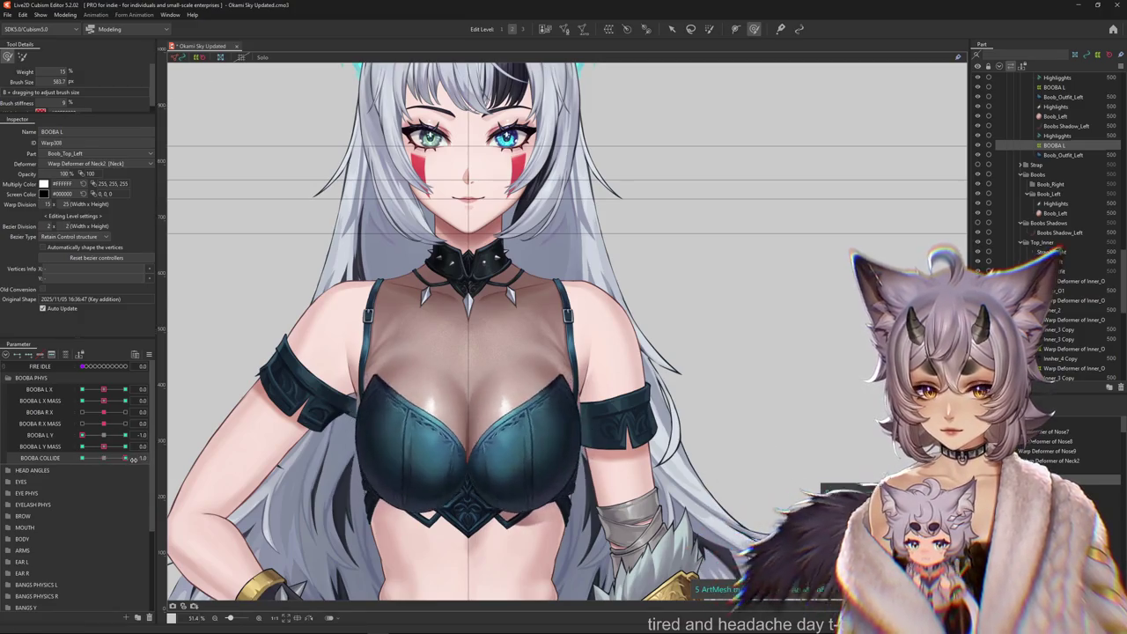
Reset BOOBA L Y and test BOOBA COLLIDE at 1.0 and -1.0, ending at 0.0.
{"action": "left_click", "coordinate": [154, 457]}
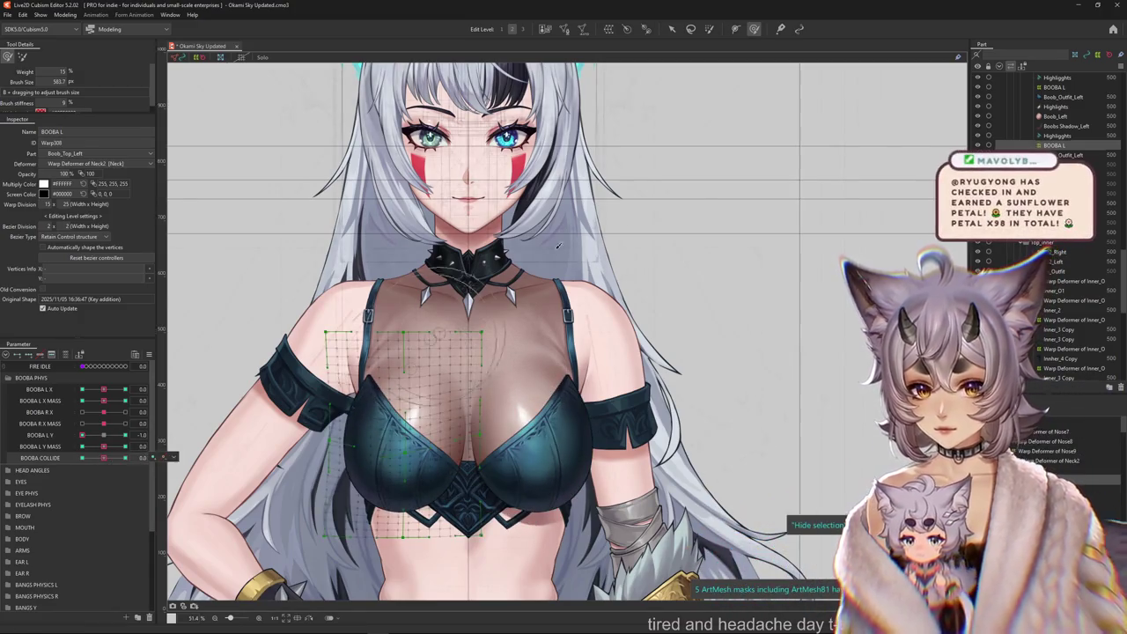
{"action": "left_click", "coordinate": [154, 434]}
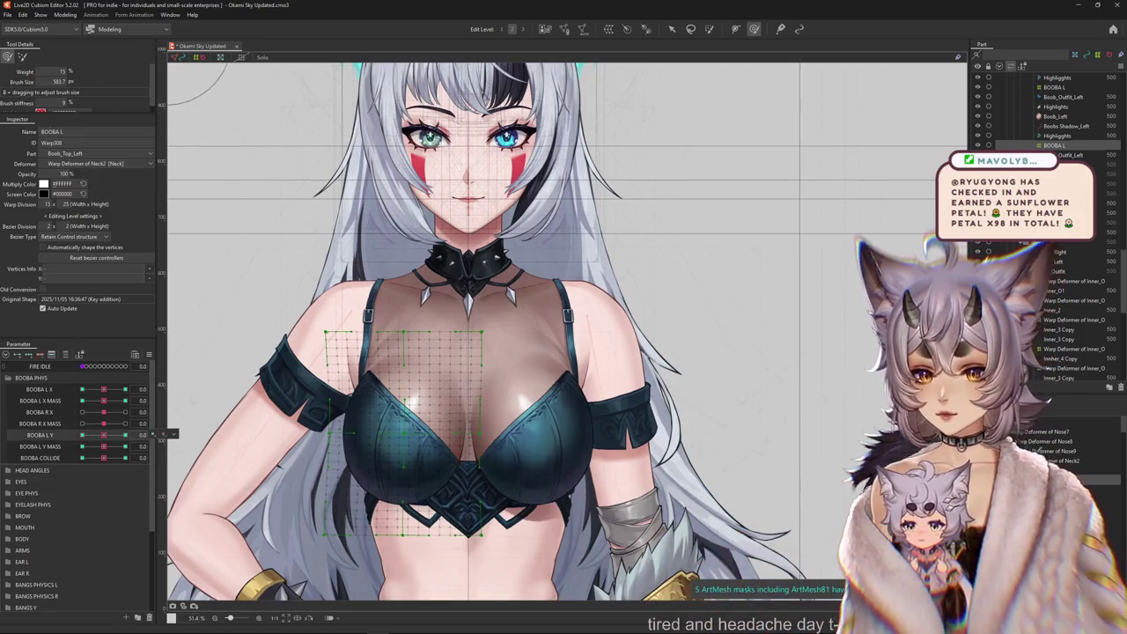
{"action": "scroll", "coordinate": [381, 315], "scroll_direction": "up", "scroll_amount": 1}
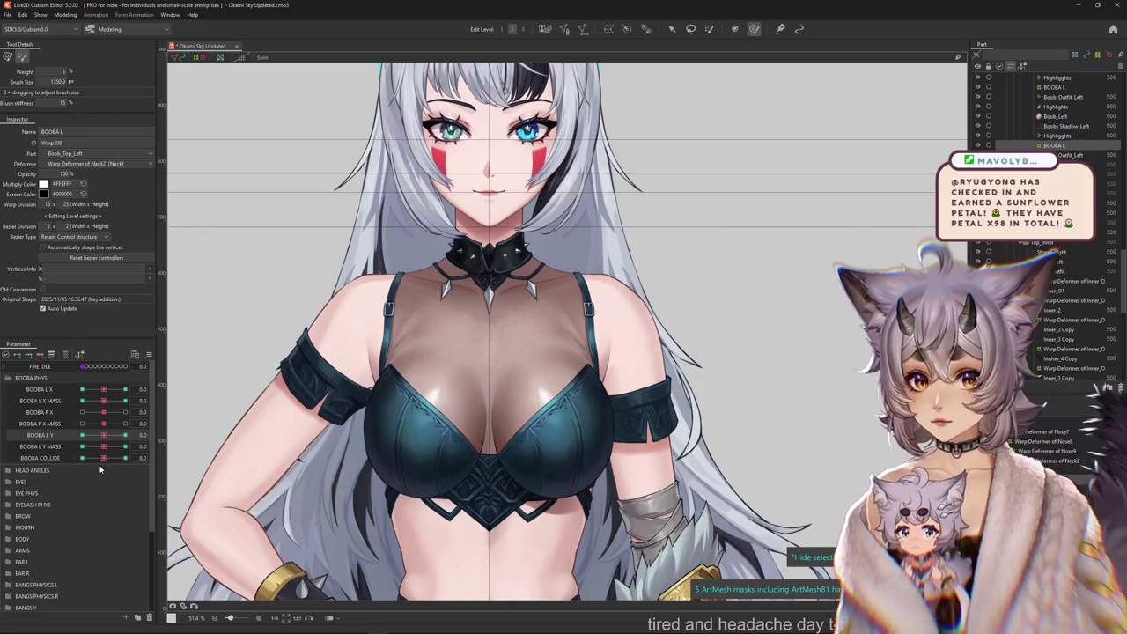
{"action": "left_click", "coordinate": [157, 455]}
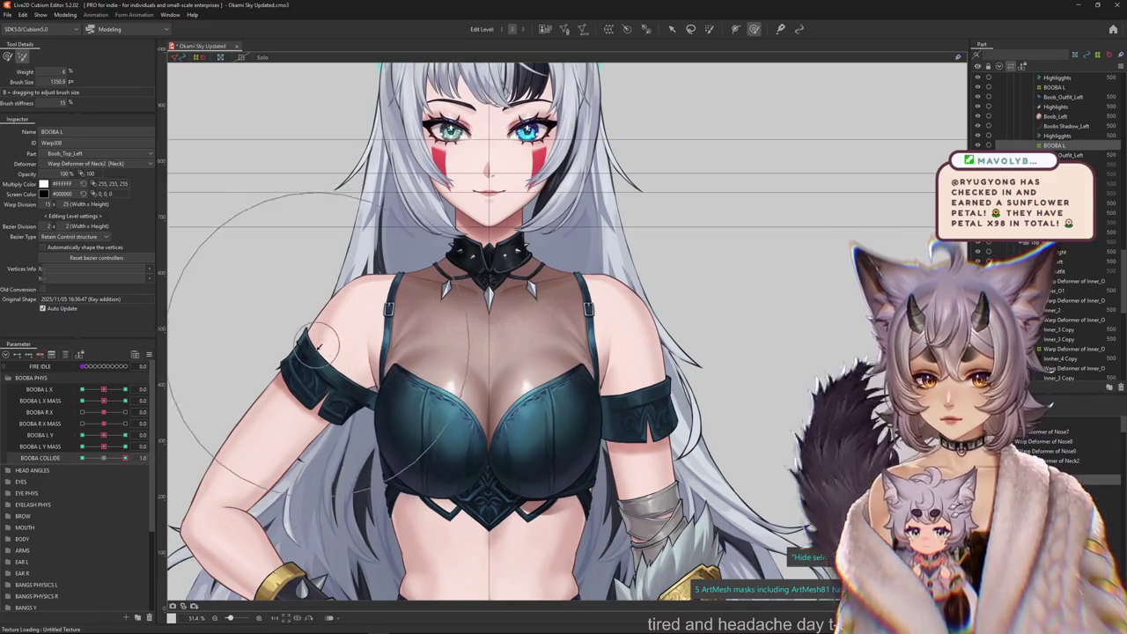
{"action": "left_click", "coordinate": [81, 458]}
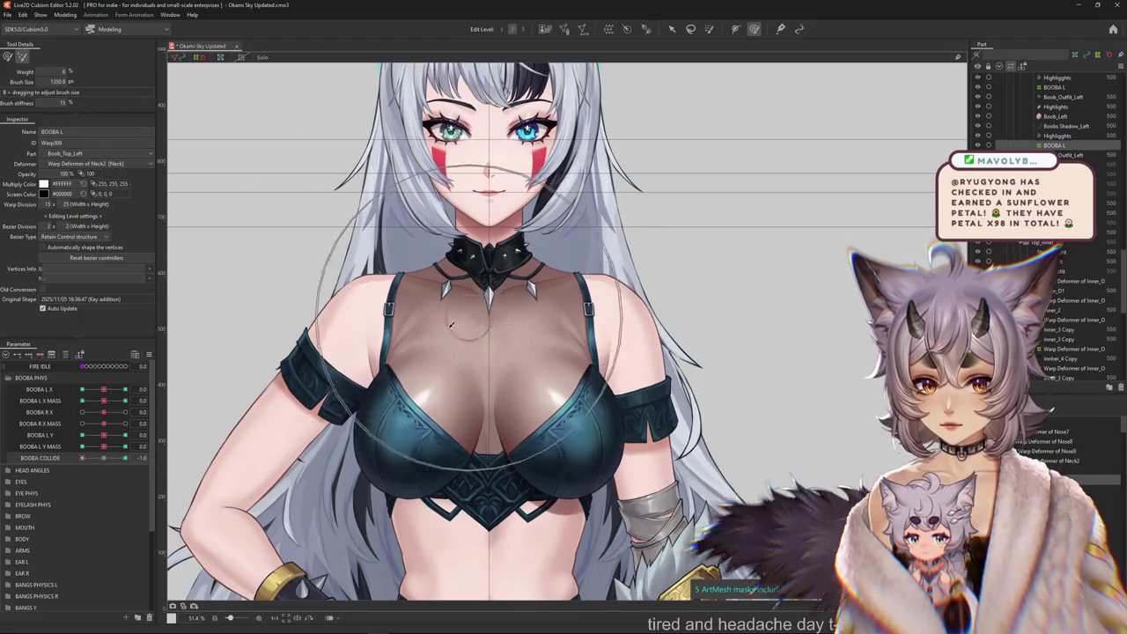
{"action": "left_click", "coordinate": [103, 457]}
{"action": "right_click", "coordinate": [179, 454]}
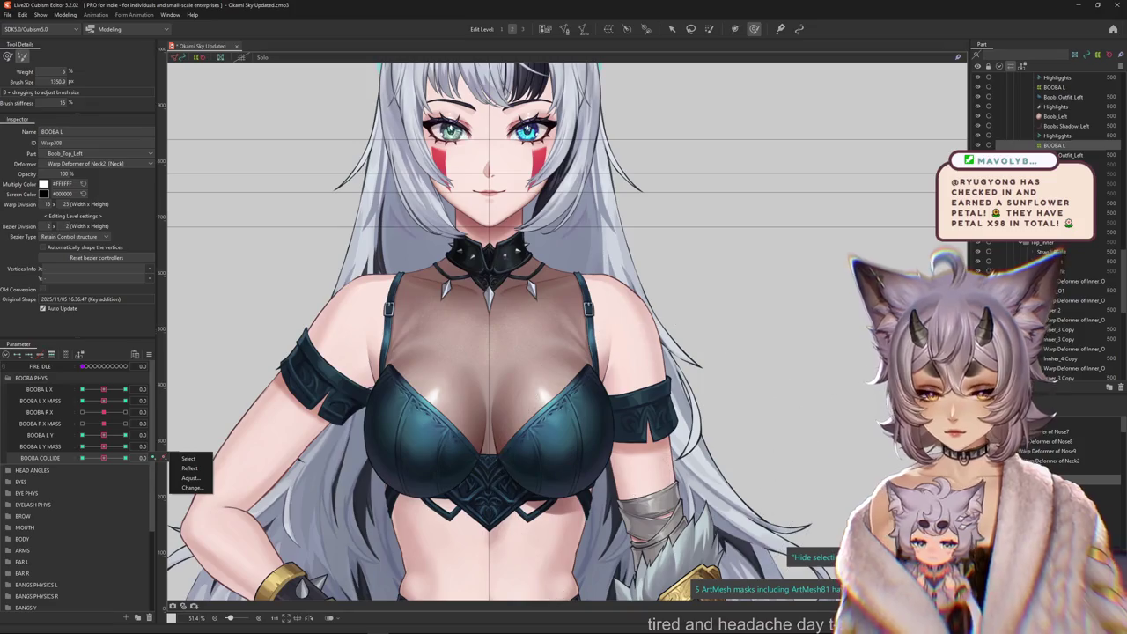
{"action": "left_click", "coordinate": [102, 459]}
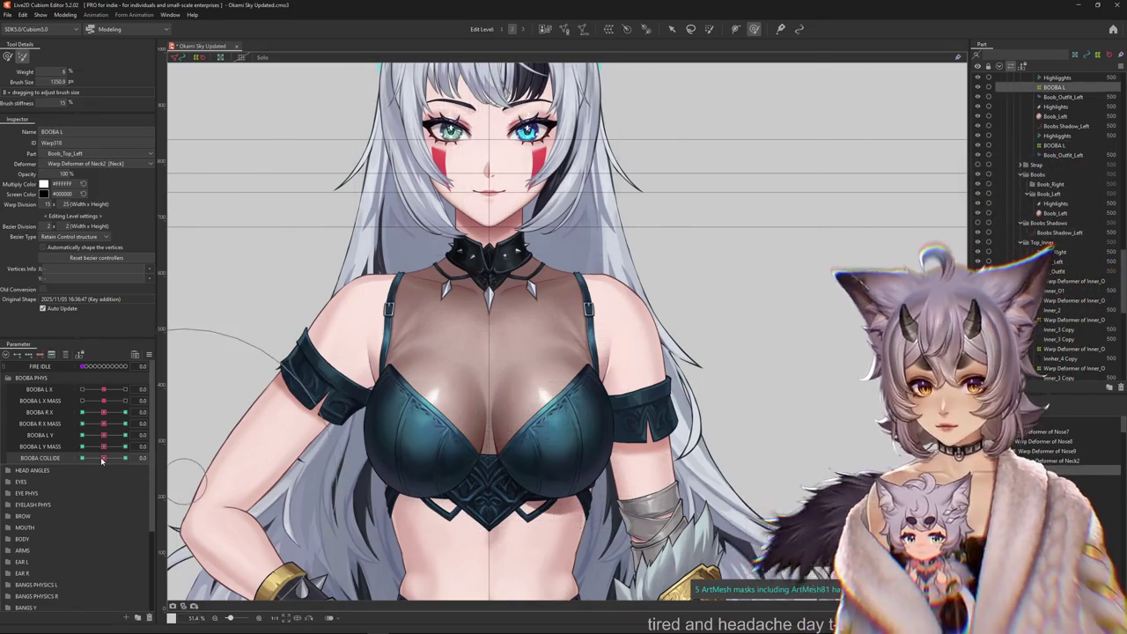
{"action": "left_click_drag", "start_coordinate": [103, 458], "coordinate": [184, 437]}
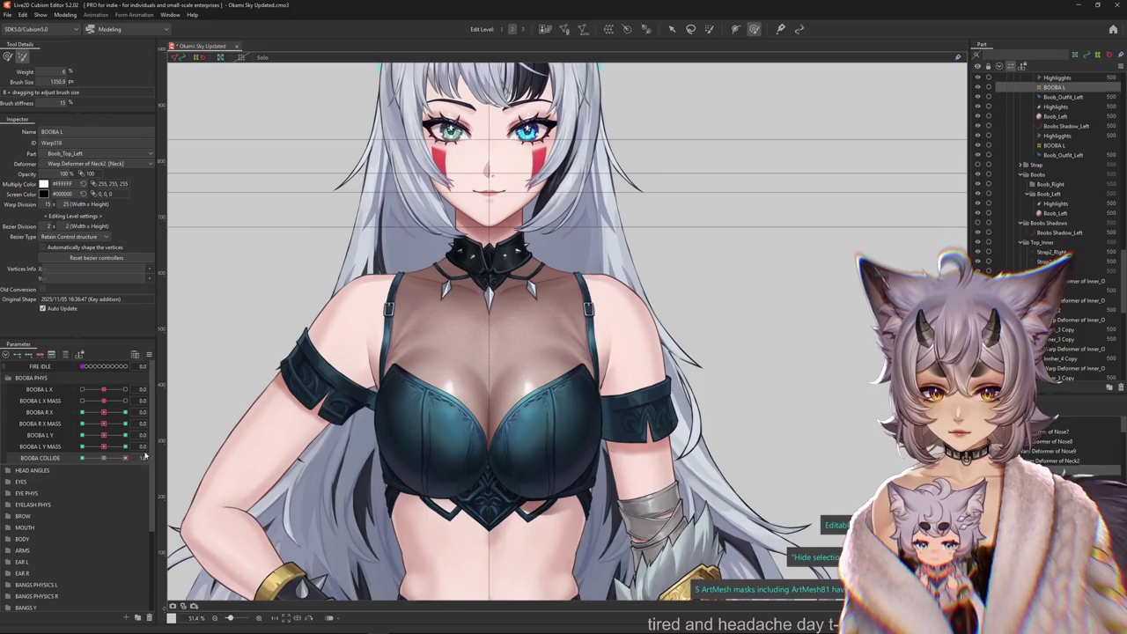
{"action": "left_click_drag", "start_coordinate": [125, 458], "coordinate": [82, 458]}
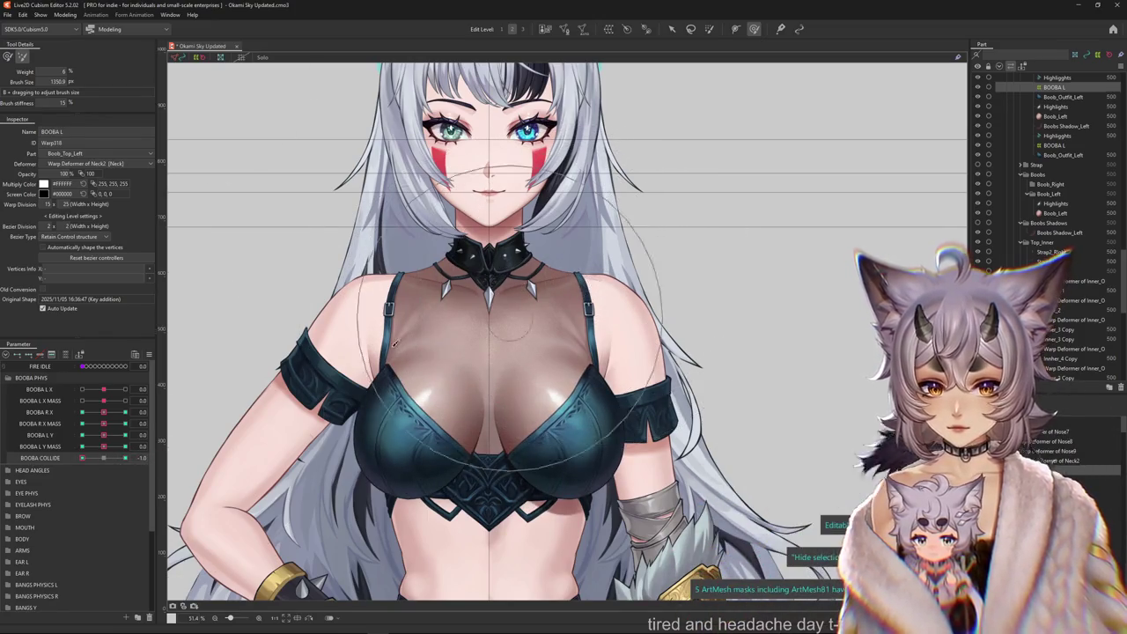
{"action": "left_click", "coordinate": [104, 459]}
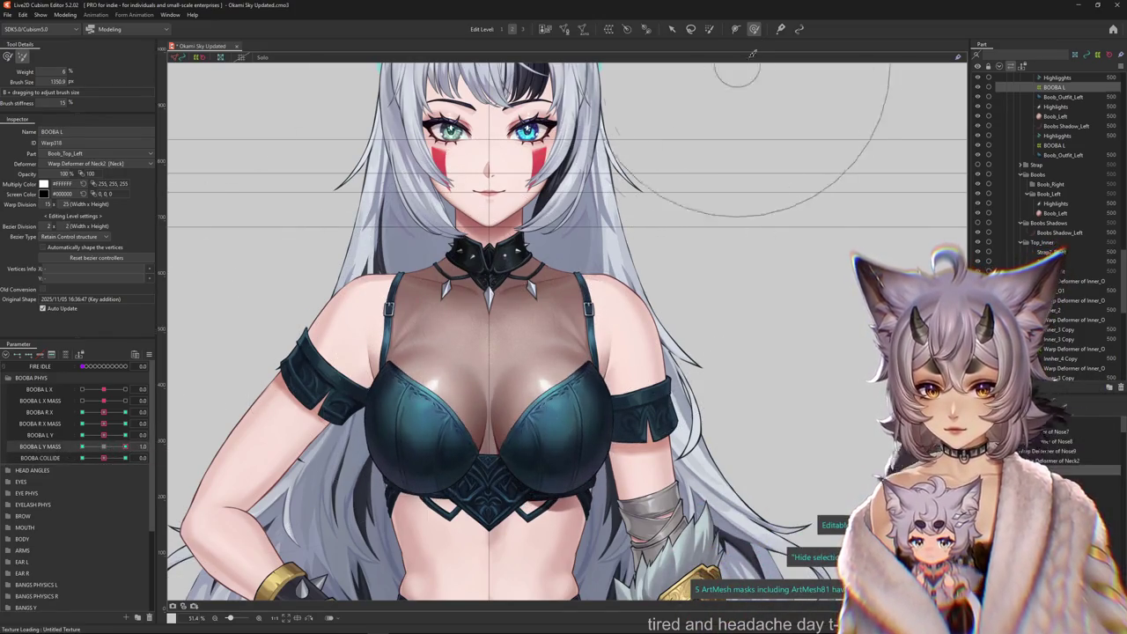
{"action": "left_click", "coordinate": [632, 179]}
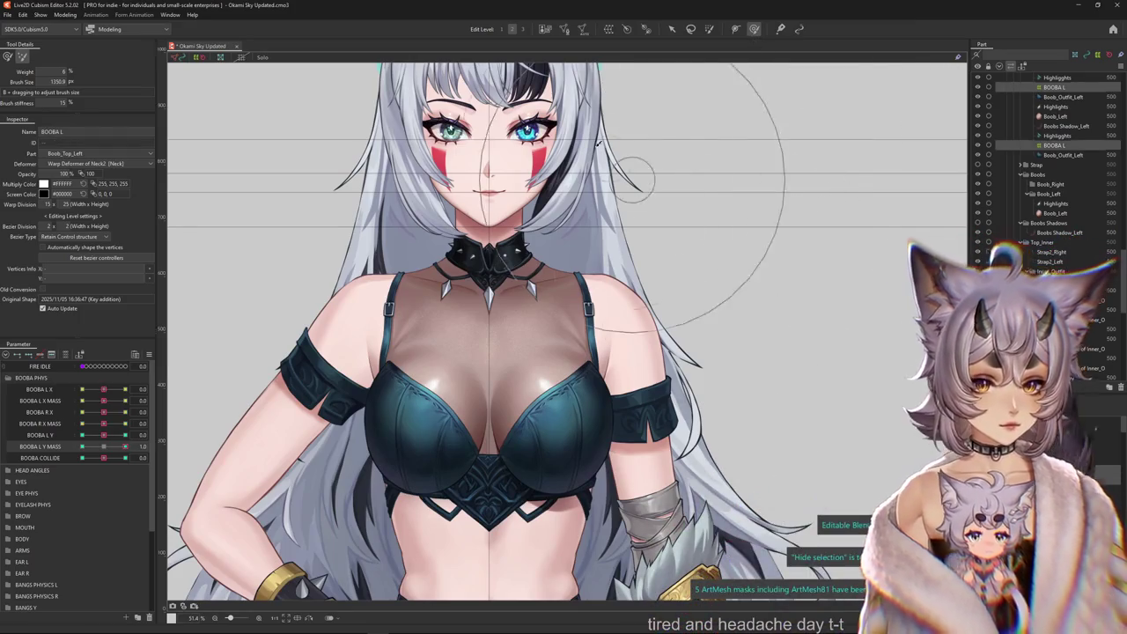
Brush-reshape the chest at BOOBA L Y 1.0 and at BOOBA L Y MASS -1.0.
{"action": "left_click", "coordinate": [103, 435]}
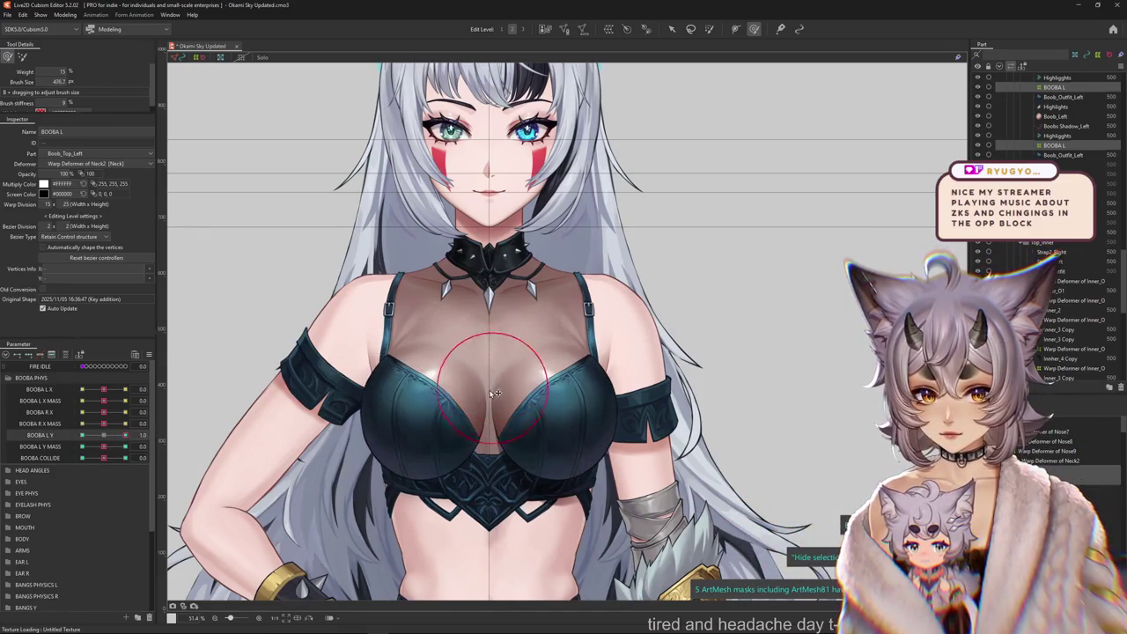
{"action": "left_click_drag", "start_coordinate": [422, 368], "coordinate": [474, 382]}
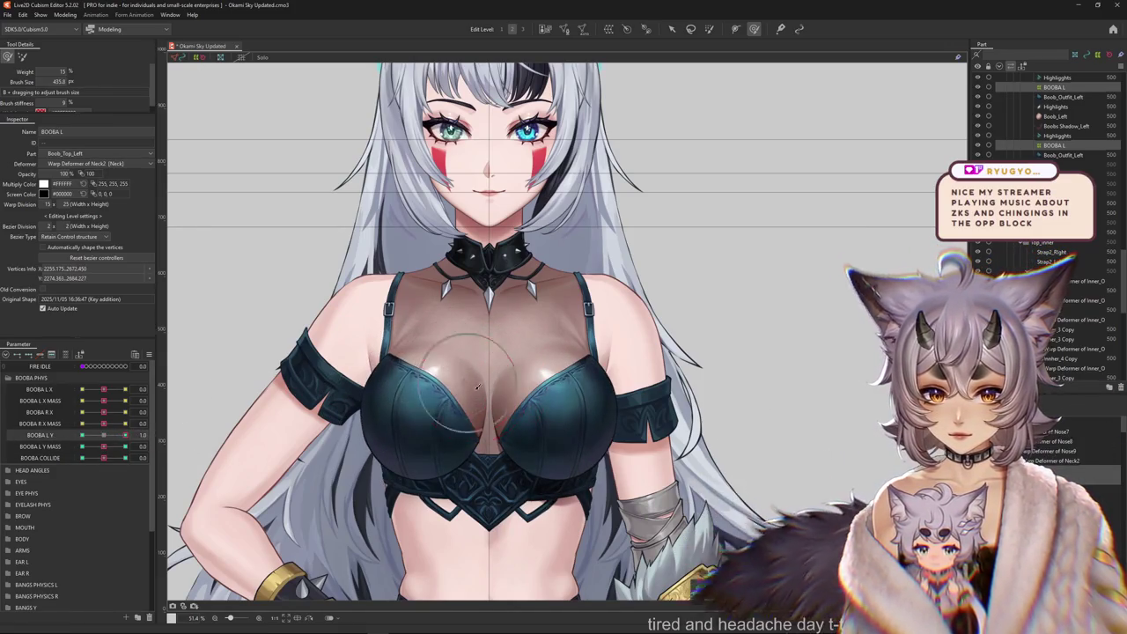
{"action": "left_click_drag", "start_coordinate": [104, 447], "coordinate": [125, 446]}
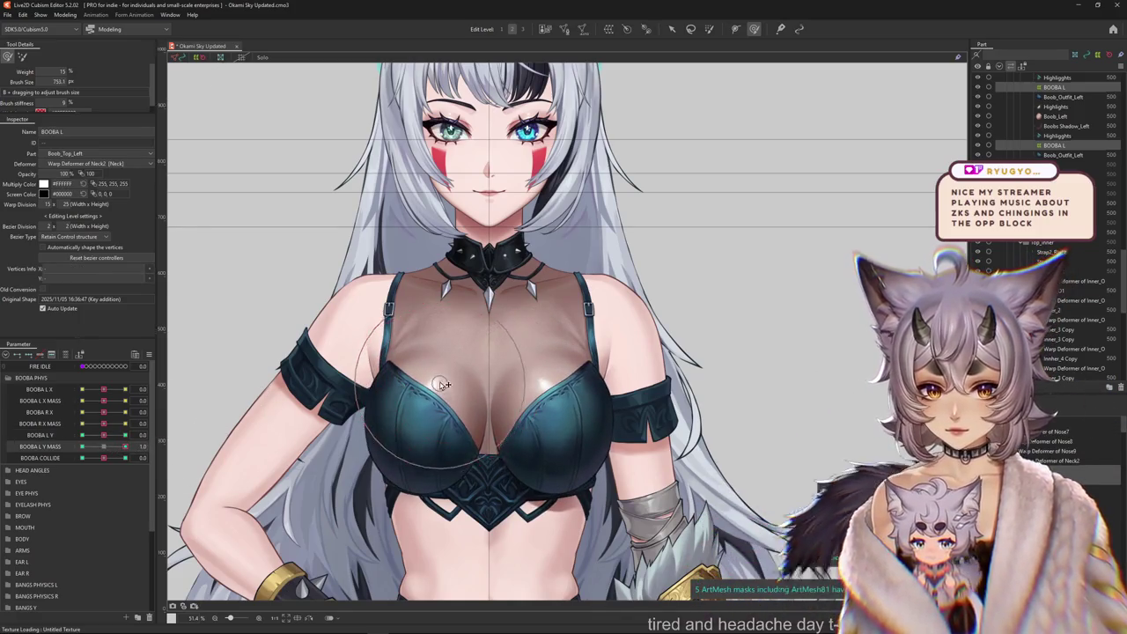
{"action": "scroll", "coordinate": [540, 423], "scroll_direction": "down", "scroll_amount": 1}
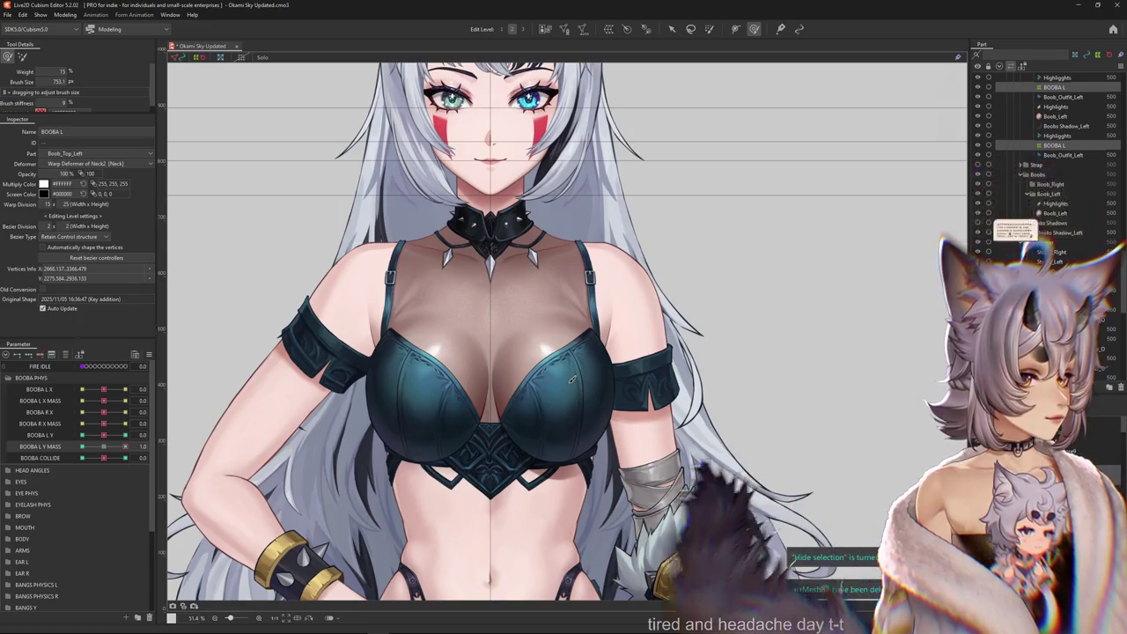
{"action": "left_click_drag", "start_coordinate": [89, 450], "coordinate": [33, 473]}
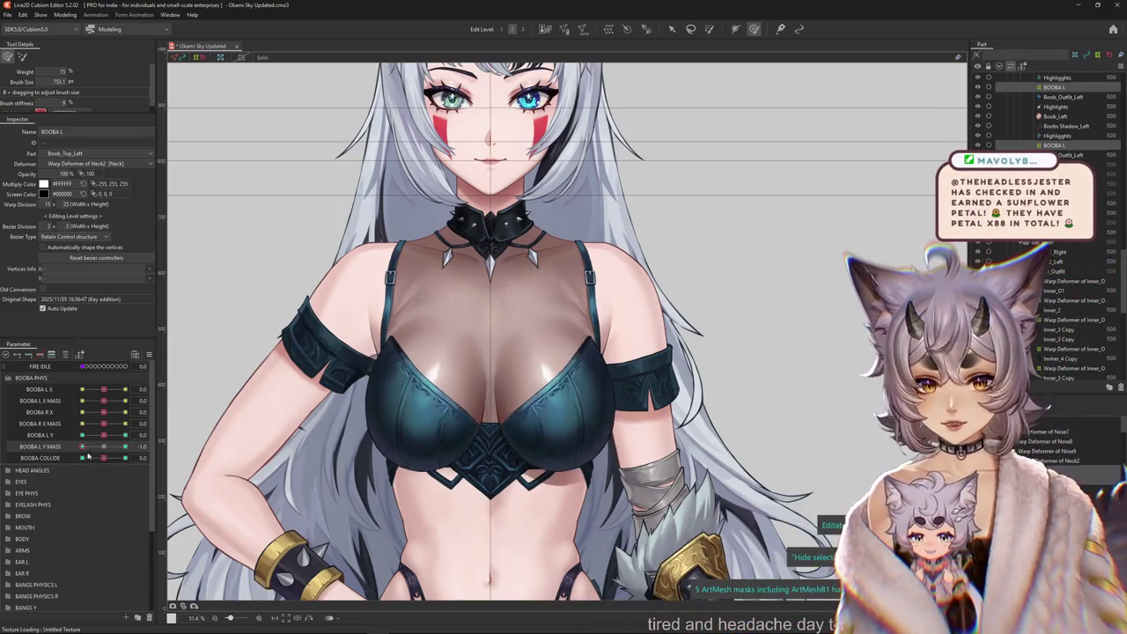
{"action": "left_click_drag", "start_coordinate": [407, 442], "coordinate": [574, 431]}
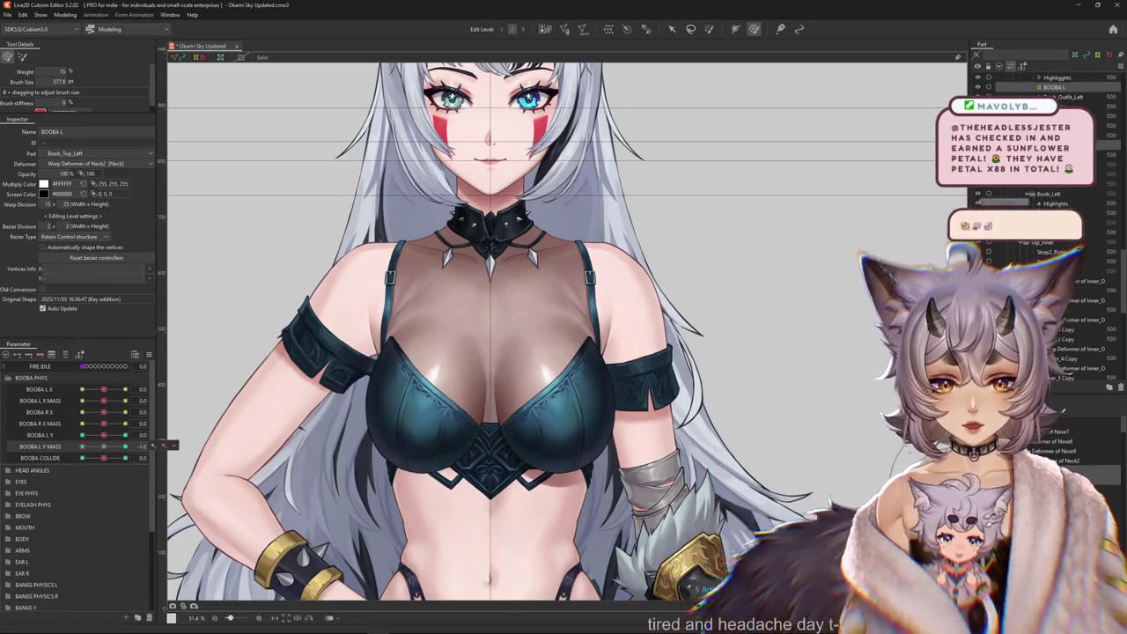
Select the left chest warp deformer and sculpt the BOOBA L Y MASS 1.0 key.
{"action": "left_click", "coordinate": [494, 391]}
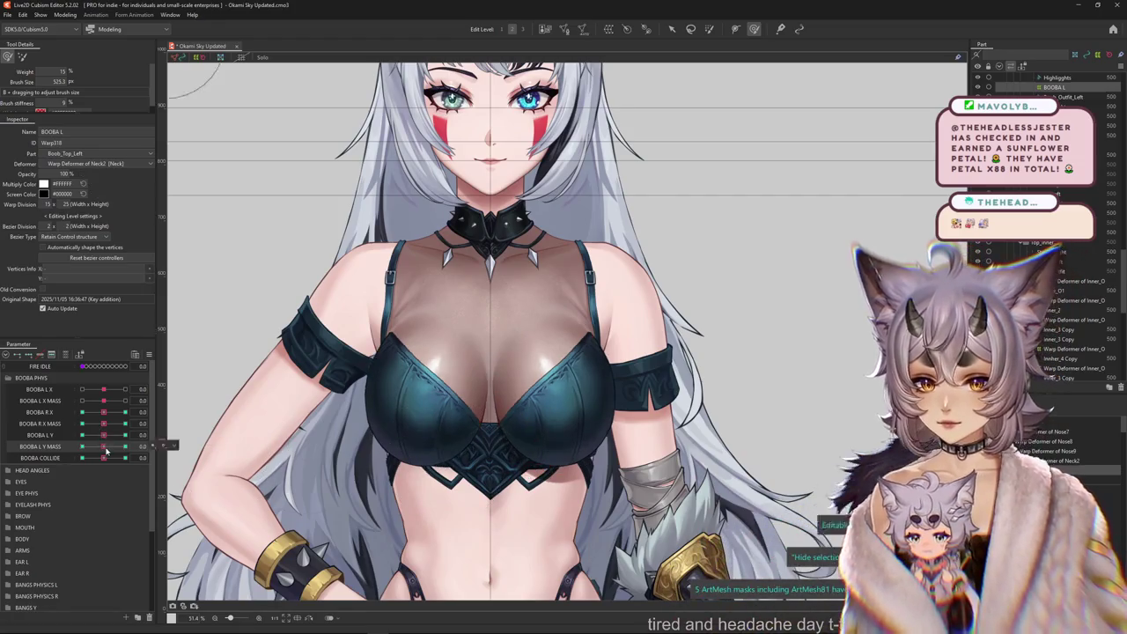
{"action": "left_click_drag", "start_coordinate": [337, 407], "coordinate": [421, 423]}
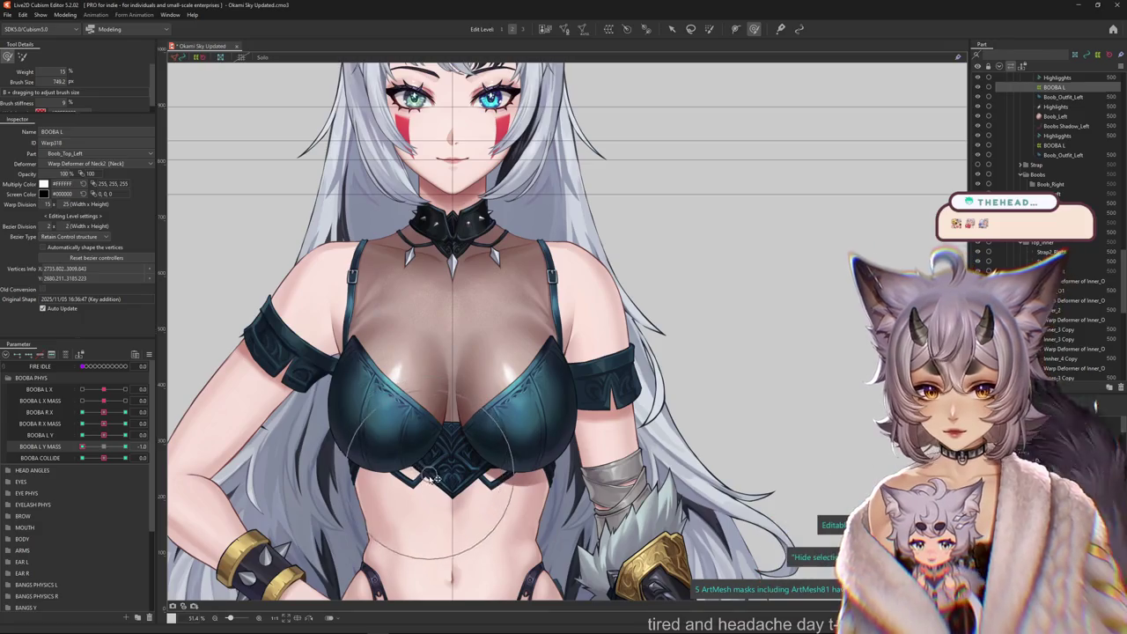
{"action": "left_click", "coordinate": [97, 447]}
{"action": "key", "text": "ctrl+z"}
{"action": "left_click_drag", "start_coordinate": [409, 434], "coordinate": [482, 426]}
{"action": "left_click", "coordinate": [125, 447]}
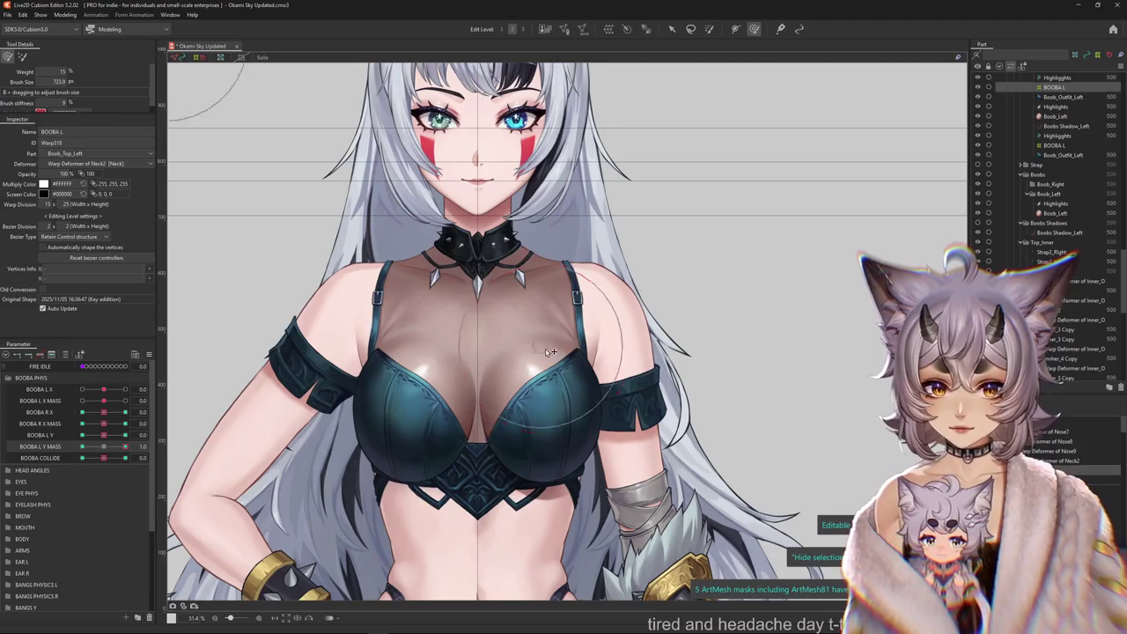
{"action": "left_click_drag", "start_coordinate": [518, 290], "coordinate": [572, 374]}
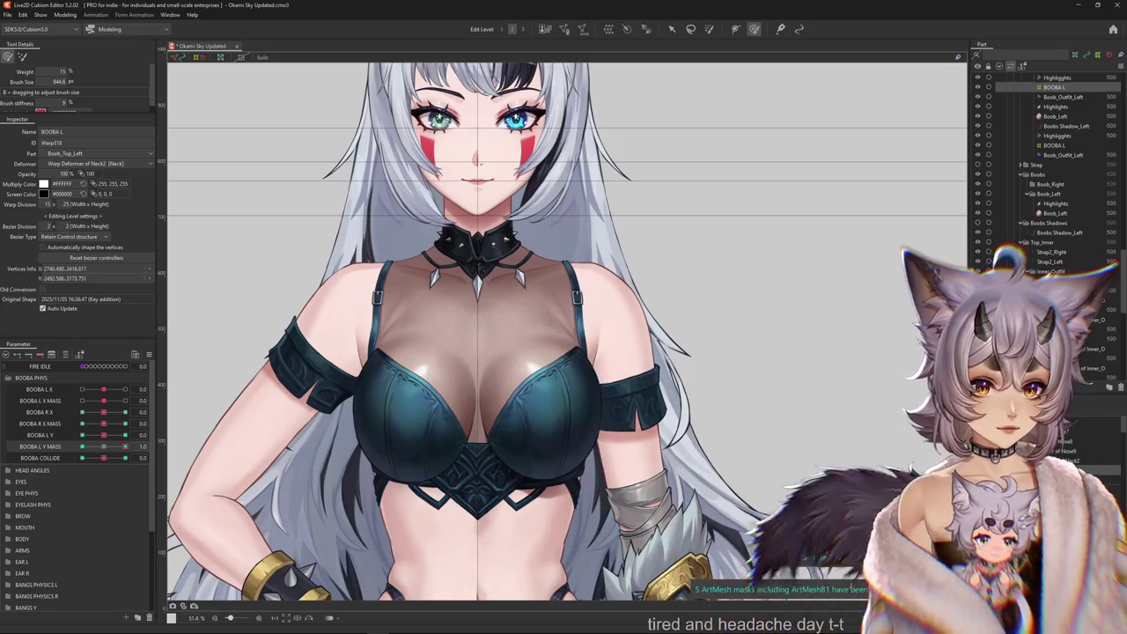
Select the other left chest warp deformer and sculpt its BOOBA L Y 1.0 key.
{"action": "left_click", "coordinate": [368, 438]}
{"action": "mouse_move", "coordinate": [368, 439]}
{"action": "left_mouse_down"}
{"action": "mouse_move", "coordinate": [410, 408]}
{"action": "mouse_move", "coordinate": [394, 414]}
{"action": "left_mouse_up"}
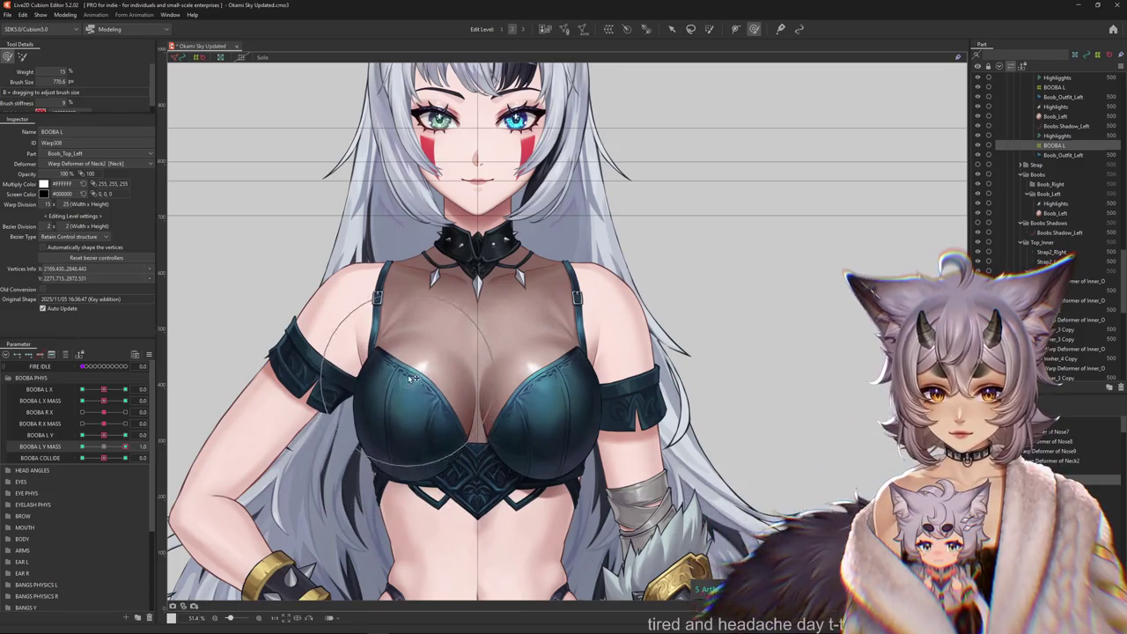
{"action": "left_click", "coordinate": [150, 438]}
{"action": "left_click_drag", "start_coordinate": [456, 267], "coordinate": [458, 291]}
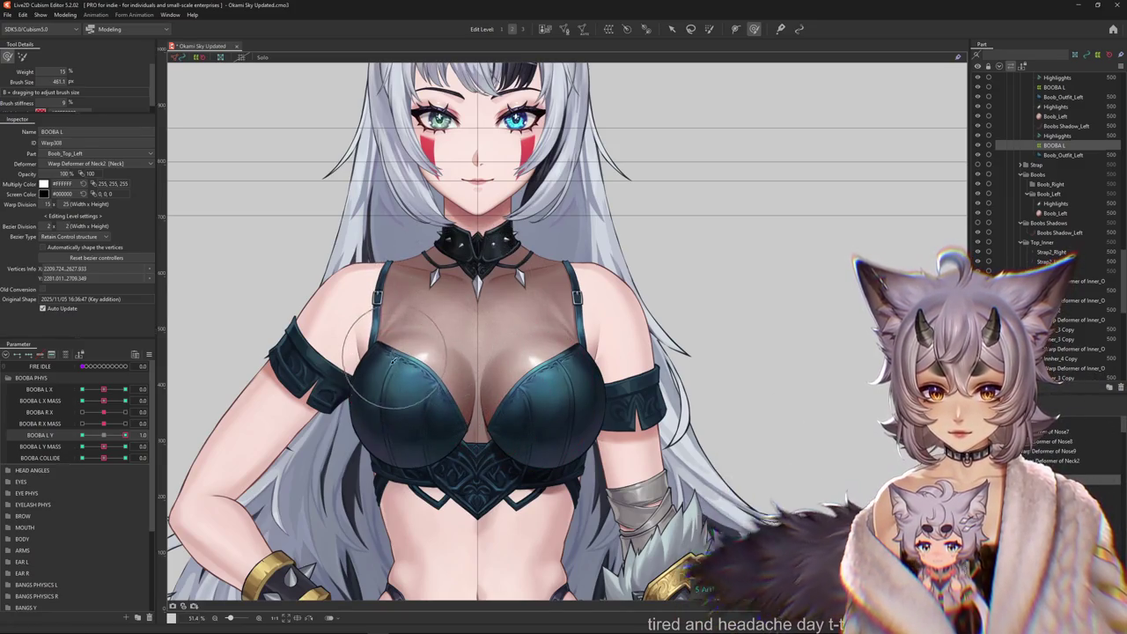
Sculpt the chest at BOOBA L Y -1.0, then return to 1.0 to compare.
{"action": "mouse_move", "coordinate": [124, 435]}
{"action": "left_mouse_down"}
{"action": "mouse_move", "coordinate": [153, 451]}
{"action": "mouse_move", "coordinate": [79, 436]}
{"action": "left_mouse_up"}
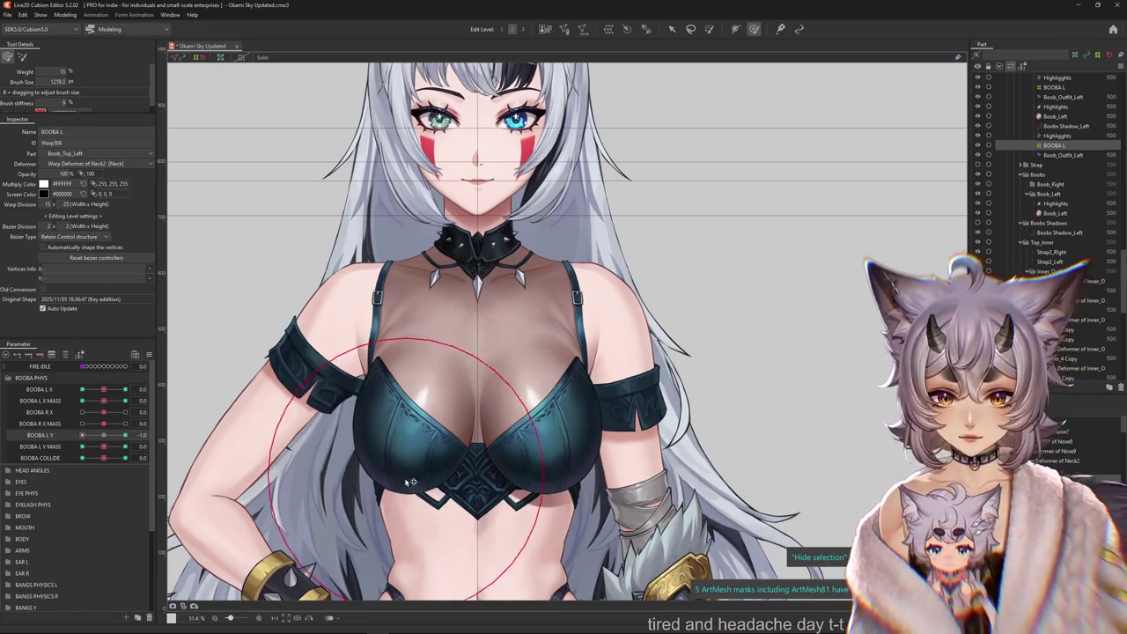
{"action": "left_click_drag", "start_coordinate": [387, 464], "coordinate": [404, 472]}
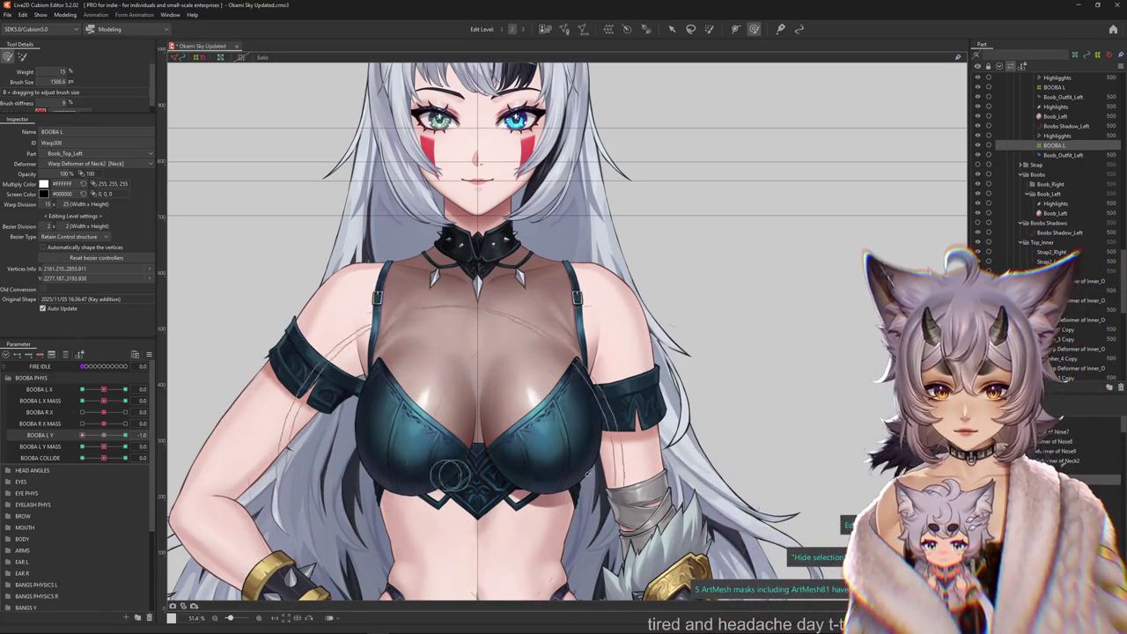
{"action": "left_click_drag", "start_coordinate": [450, 475], "coordinate": [545, 445]}
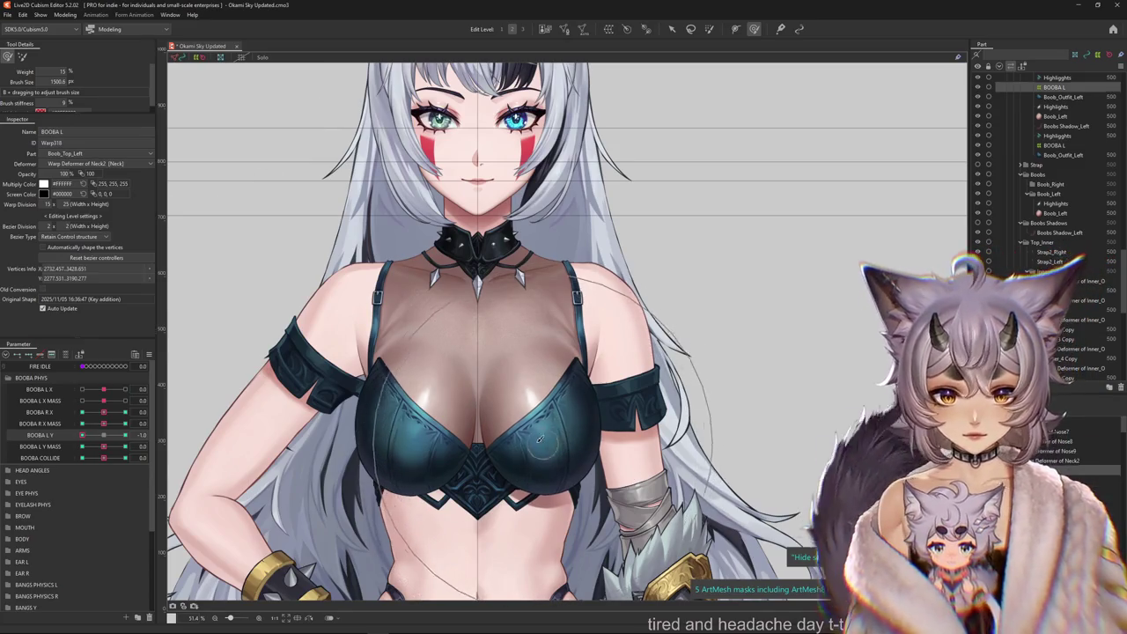
{"action": "left_click", "coordinate": [125, 435]}
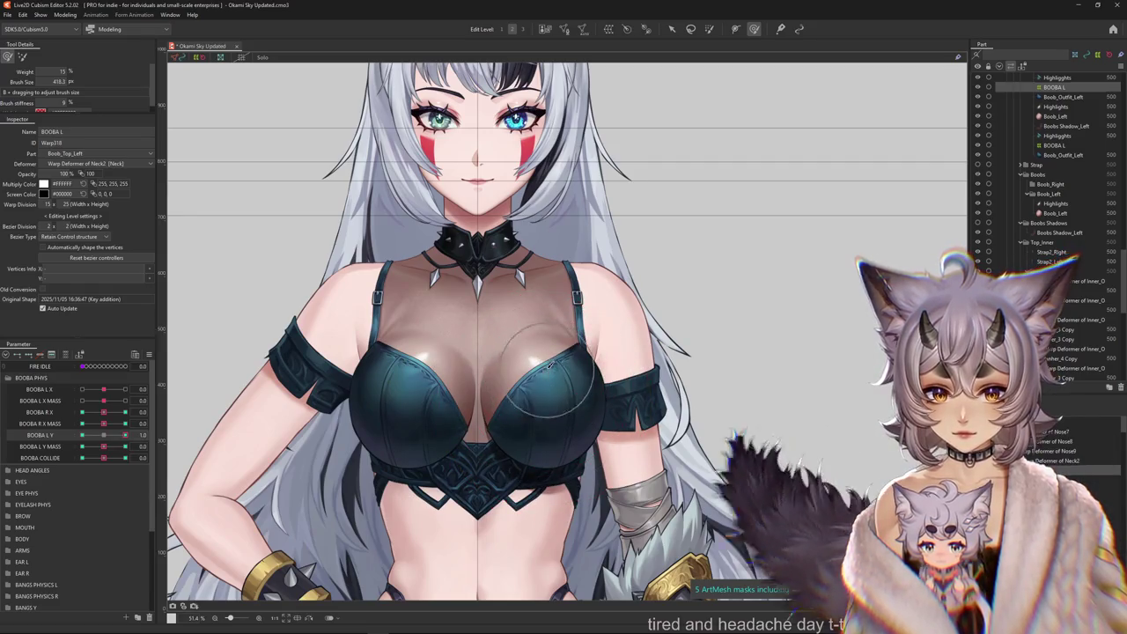
{"action": "left_click", "coordinate": [64, 15]}
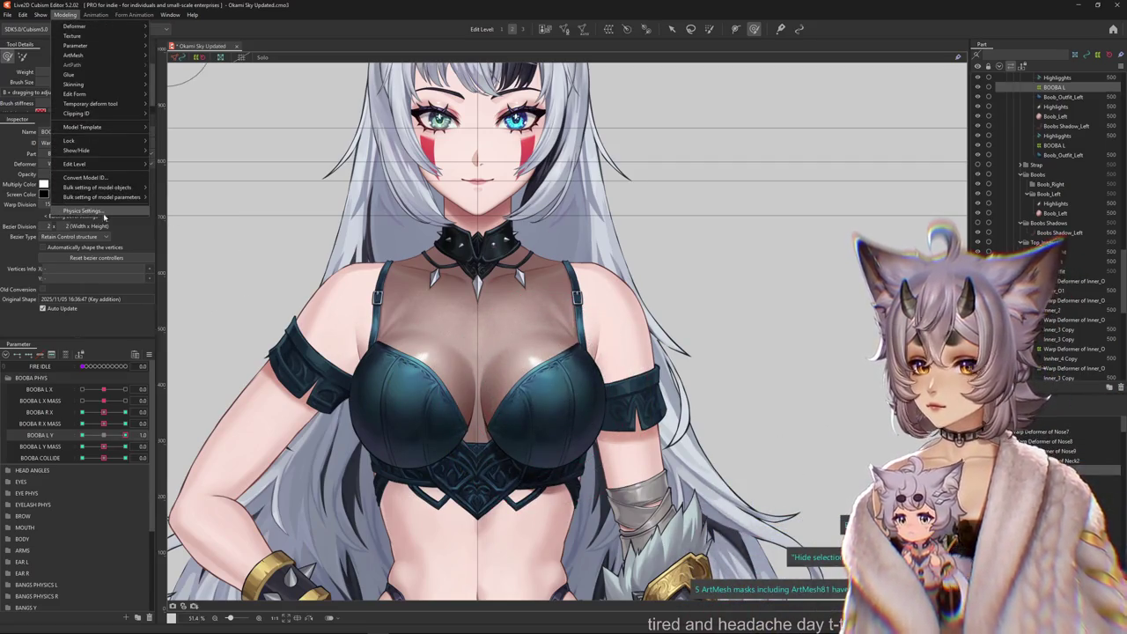
{"action": "left_click", "coordinate": [89, 199]}
{"action": "scroll", "coordinate": [715, 397], "scroll_direction": "up", "scroll_amount": 2}
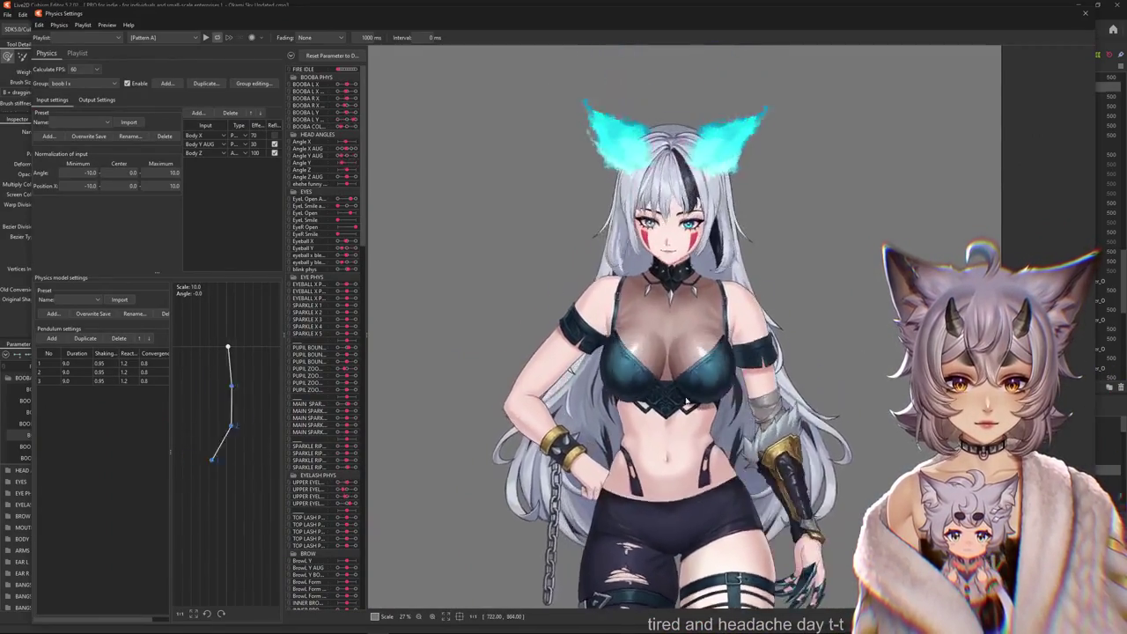
{"action": "left_click_drag", "start_coordinate": [693, 457], "coordinate": [700, 106]}
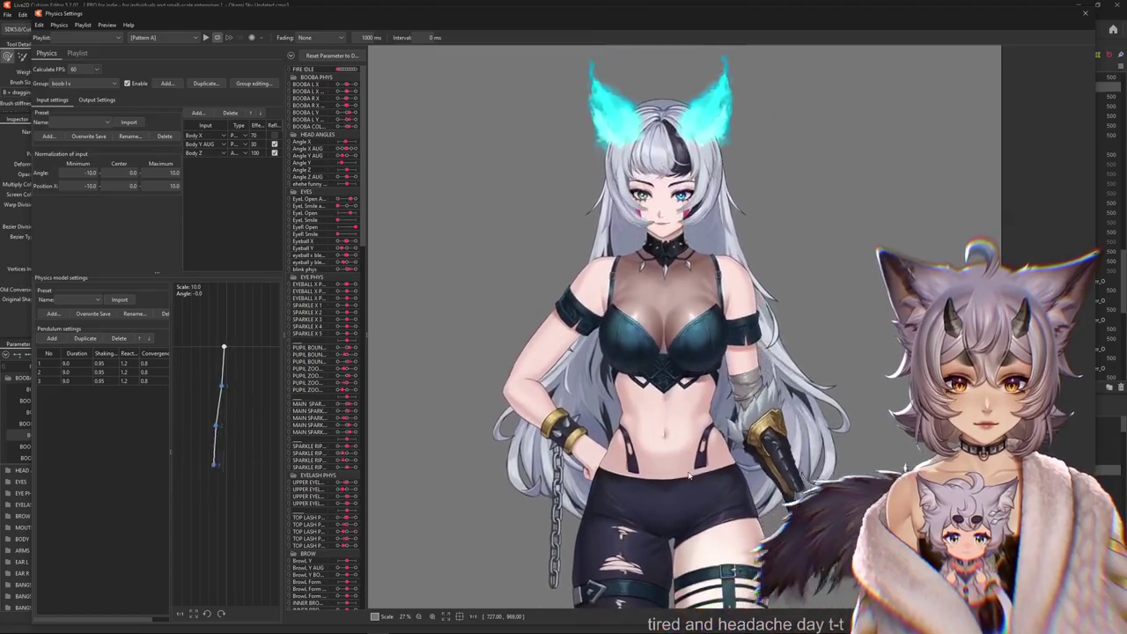
{"action": "left_click_drag", "start_coordinate": [786, 447], "coordinate": [978, 181]}
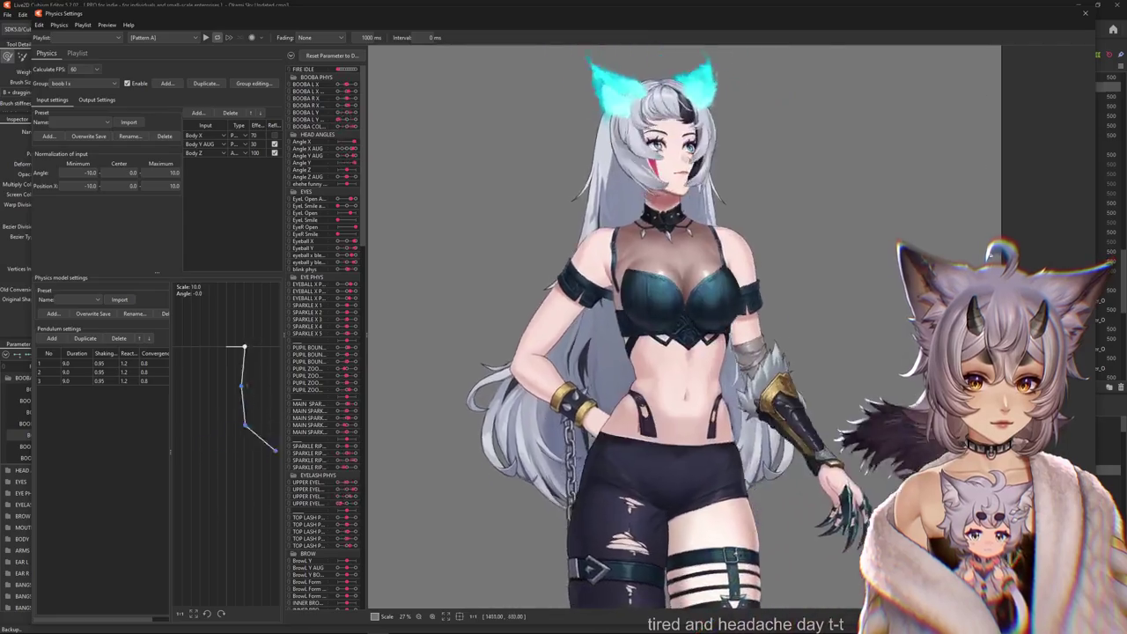
{"action": "left_click_drag", "start_coordinate": [936, 201], "coordinate": [403, 177]}
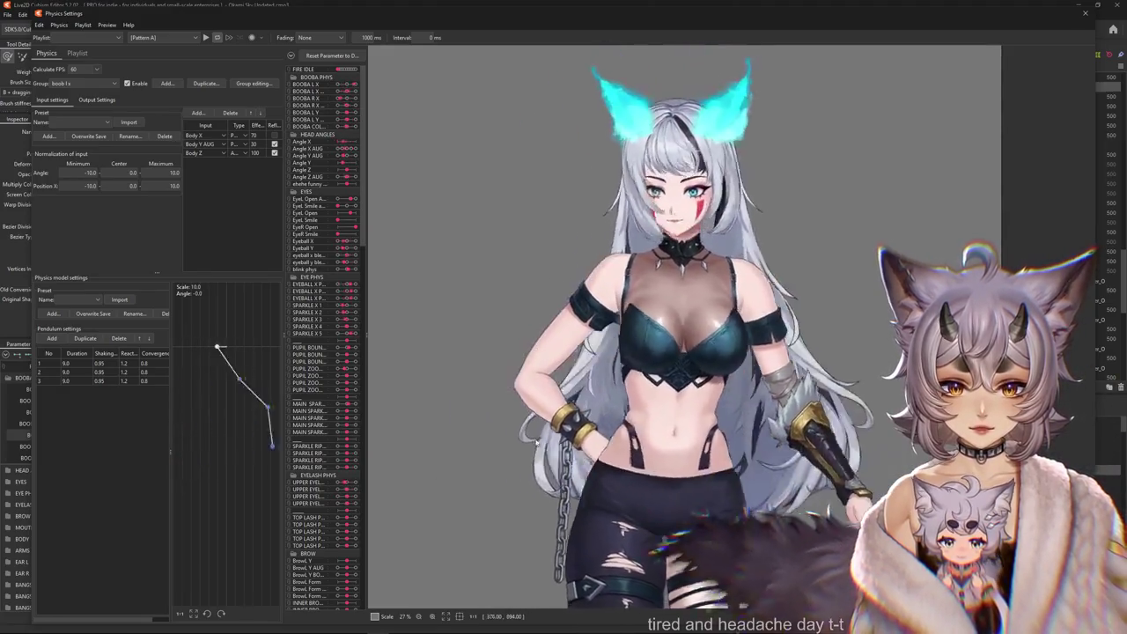
{"action": "mouse_move", "coordinate": [448, 302]}
{"action": "left_mouse_down"}
{"action": "mouse_move", "coordinate": [390, 190]}
{"action": "mouse_move", "coordinate": [1111, 380]}
{"action": "mouse_move", "coordinate": [992, 283]}
{"action": "mouse_move", "coordinate": [674, 154]}
{"action": "mouse_move", "coordinate": [1079, 24]}
{"action": "left_mouse_up"}
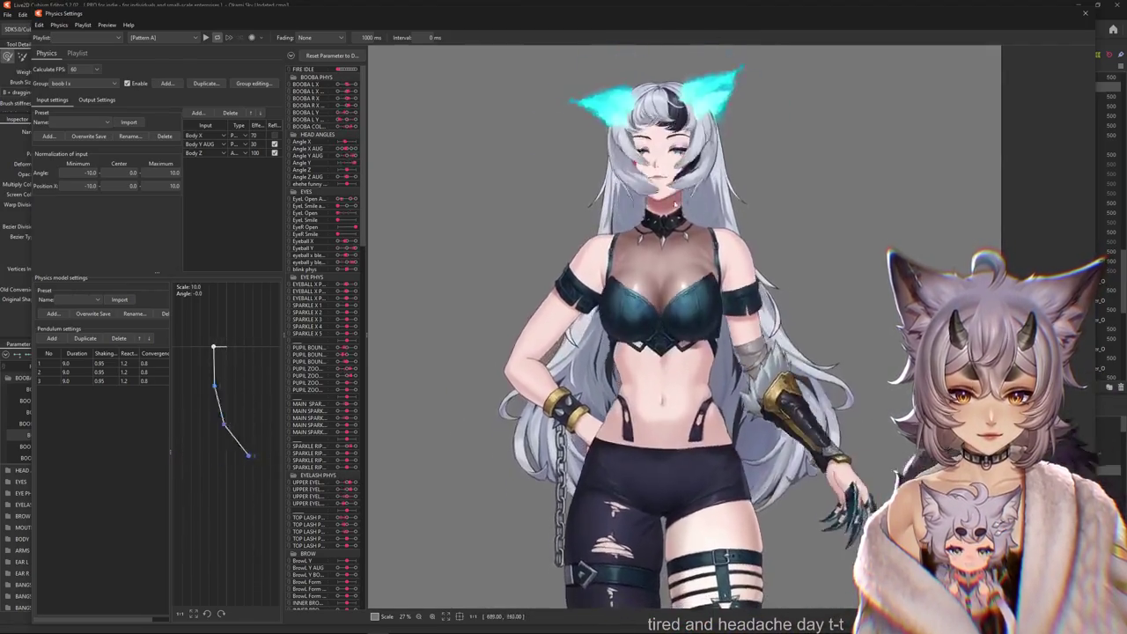
{"action": "left_click", "coordinate": [1085, 13]}
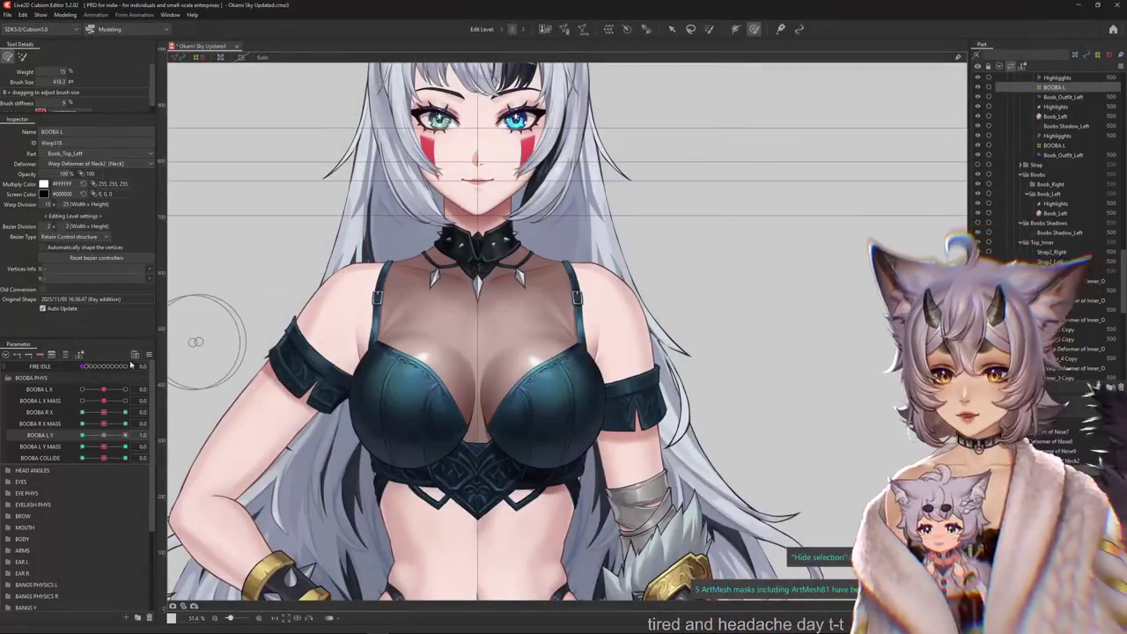
Select the Boob_Outfit_Left mesh from the overlapping layers and test BOOBA L X, resetting it to 0.
{"action": "scroll", "coordinate": [412, 388], "scroll_direction": "up", "scroll_amount": 2}
{"action": "right_click", "coordinate": [414, 415]}
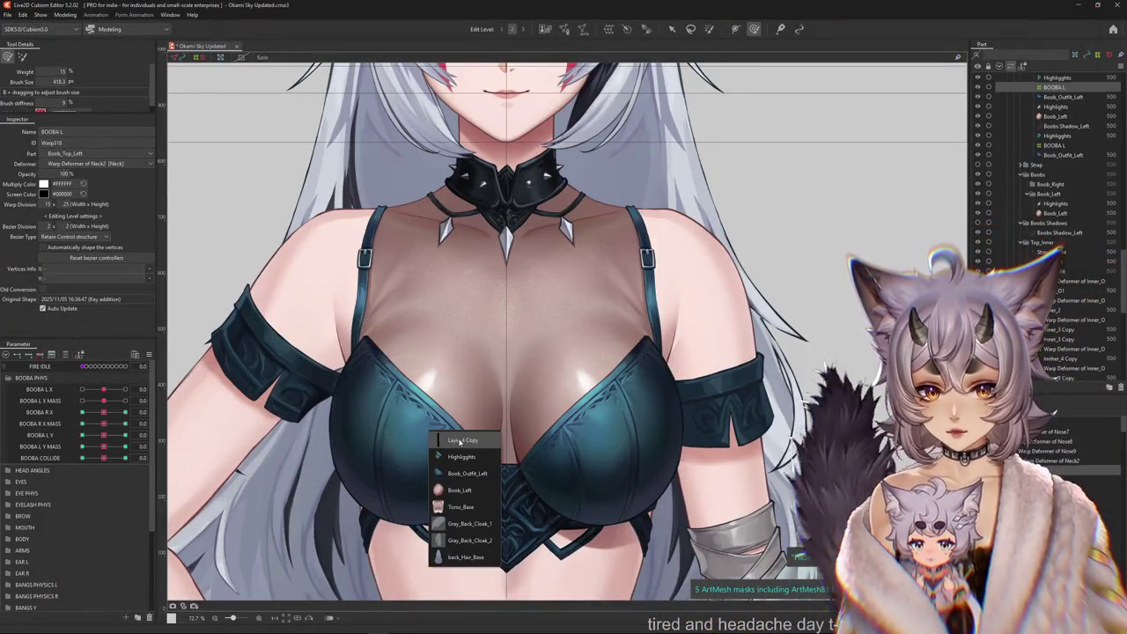
{"action": "left_click", "coordinate": [460, 440]}
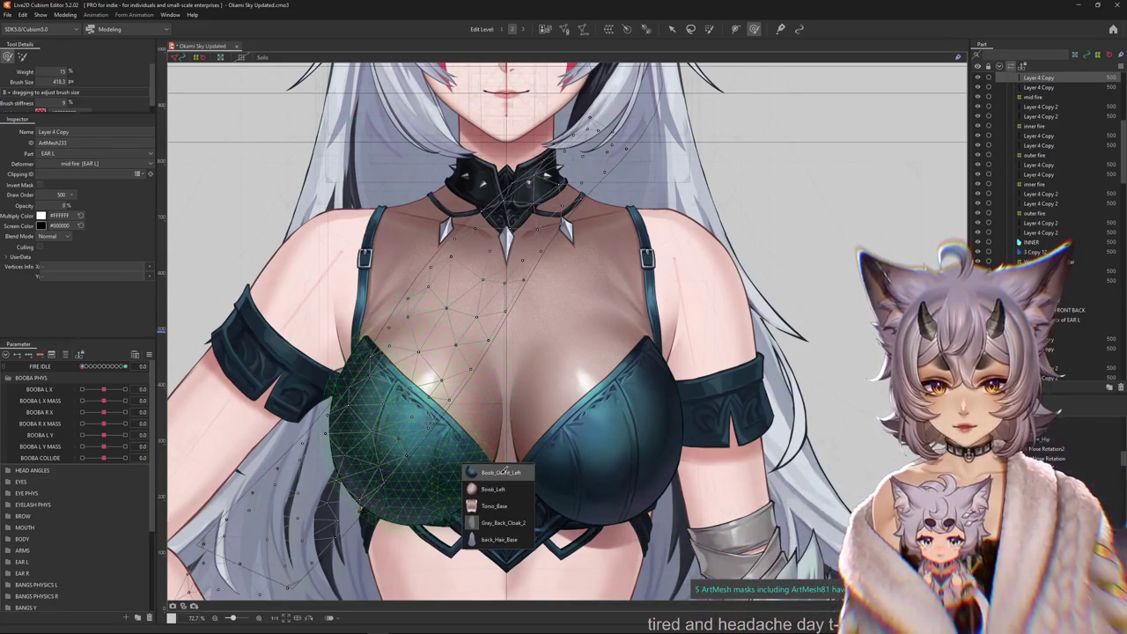
{"action": "left_click", "coordinate": [502, 471]}
{"action": "left_click_drag", "start_coordinate": [103, 389], "coordinate": [81, 388]}
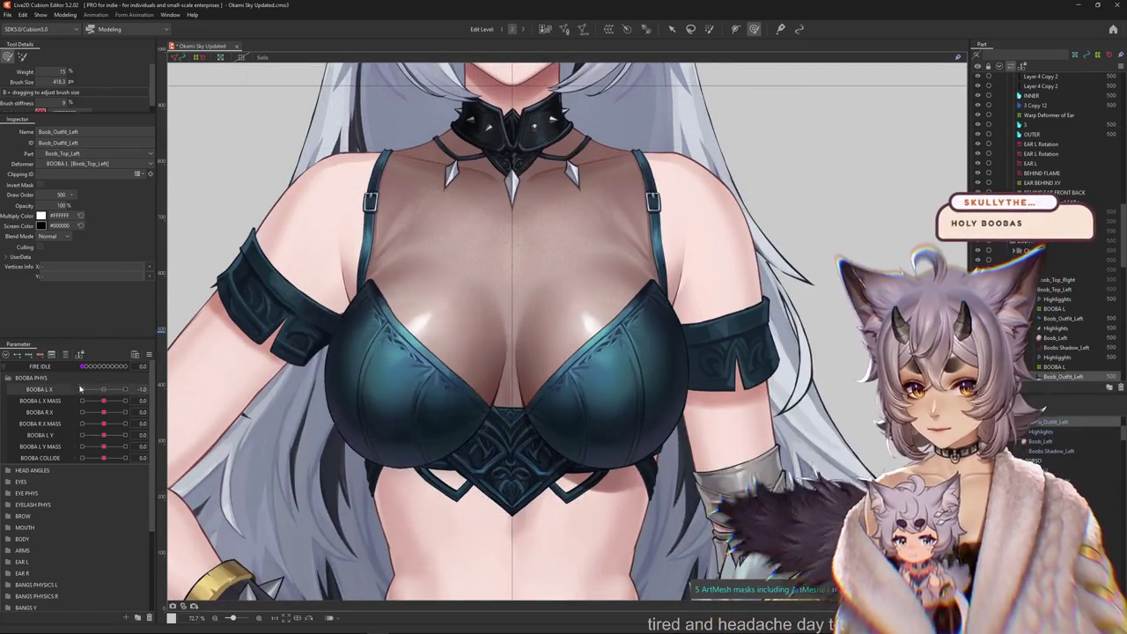
{"action": "left_click", "coordinate": [103, 389]}
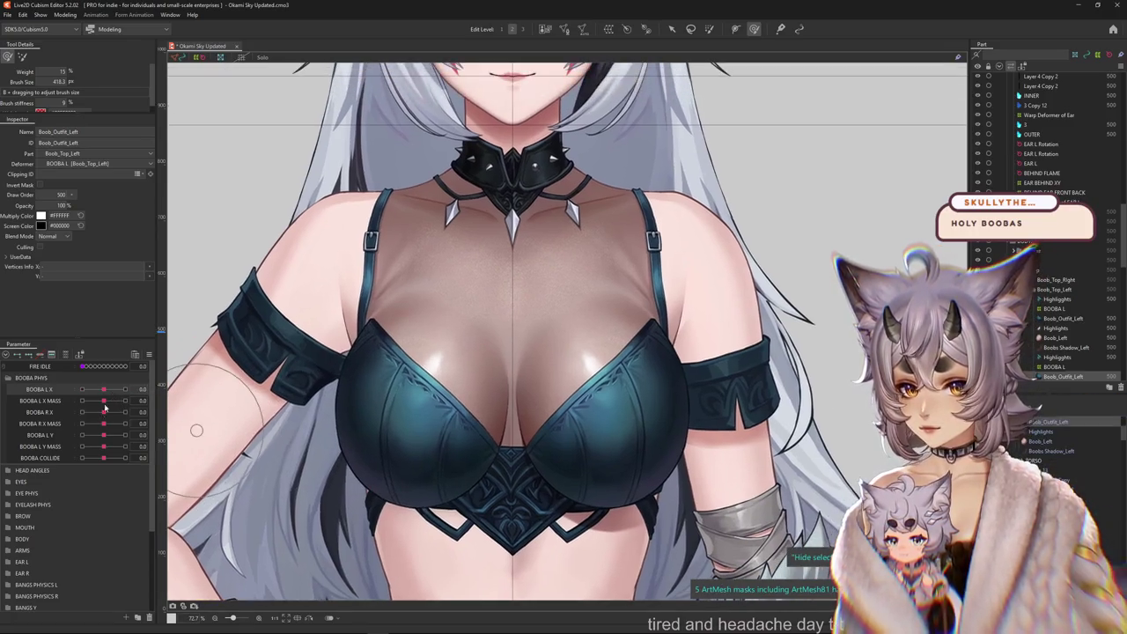
{"action": "key", "text": "ctrl+h"}
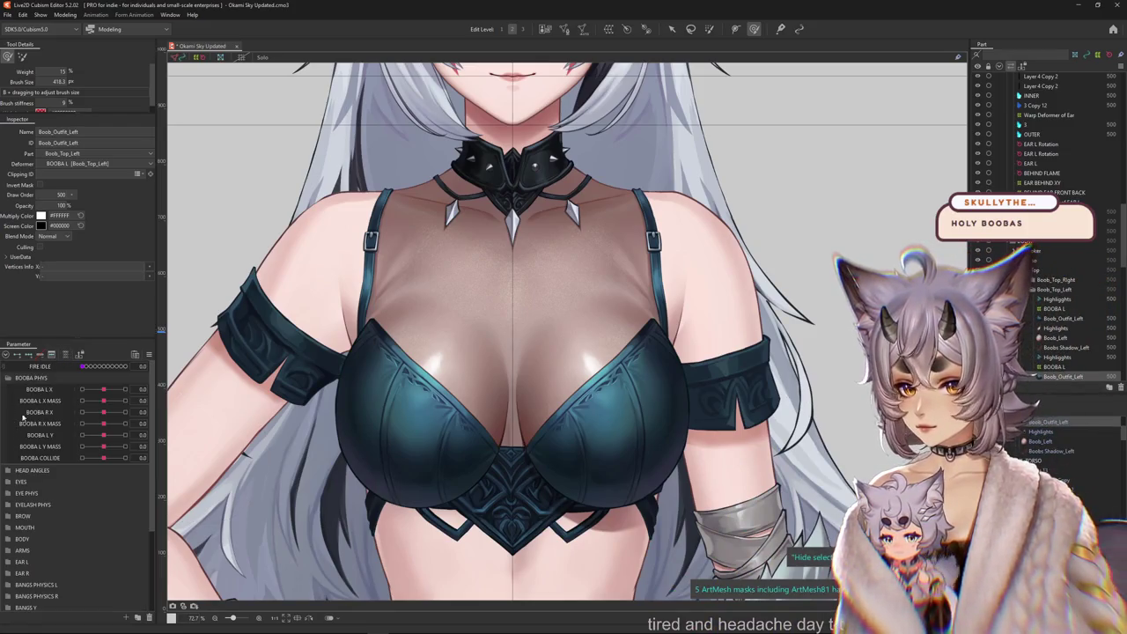
Collapse BOOBA PHYS, expand BODY, and set Body X AUG to -10 with the chest centered.
{"action": "left_click", "coordinate": [9, 379]}
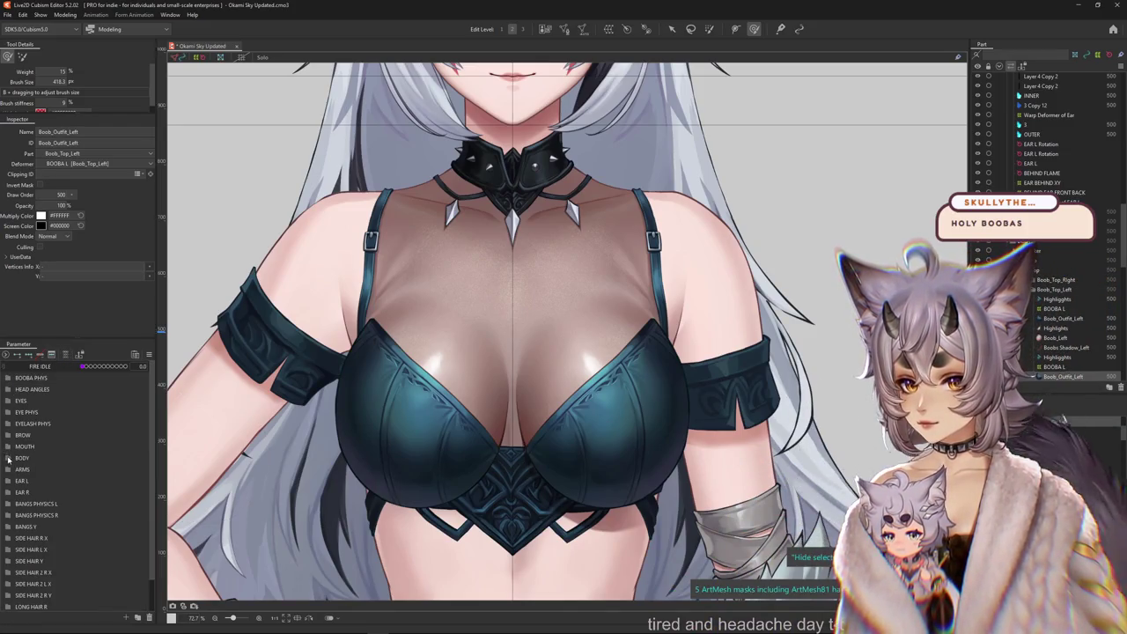
{"action": "left_click", "coordinate": [9, 457]}
{"action": "left_click_drag", "start_coordinate": [103, 481], "coordinate": [82, 481]}
{"action": "left_click_drag", "start_coordinate": [312, 400], "coordinate": [369, 404]}
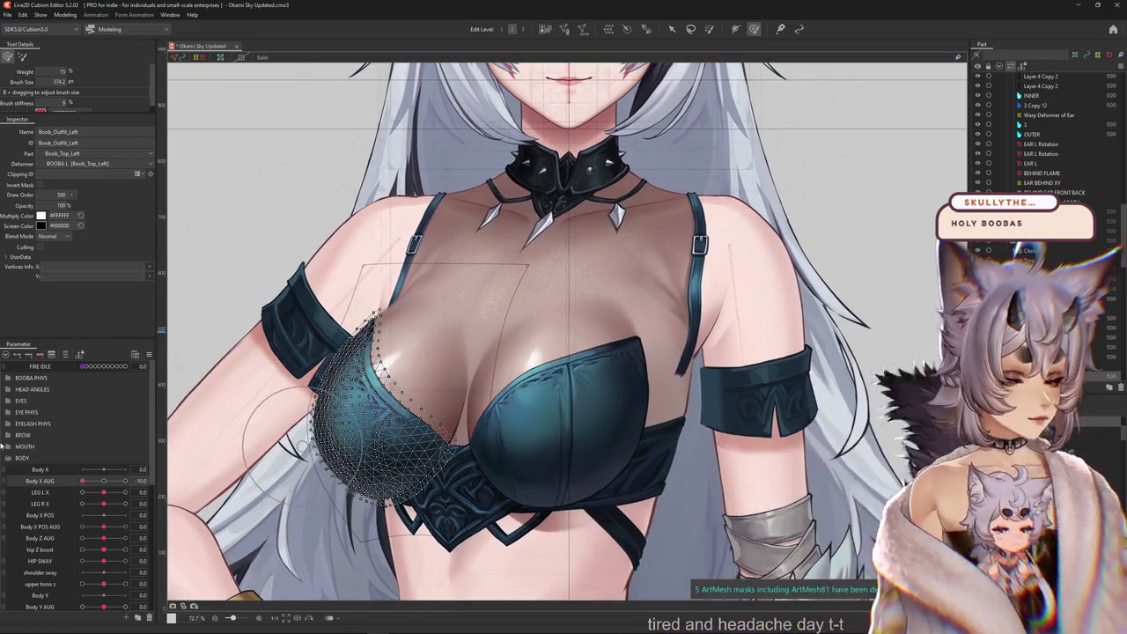
{"action": "key", "text": "ctrl+h"}
{"action": "left_click_drag", "start_coordinate": [359, 355], "coordinate": [449, 374]}
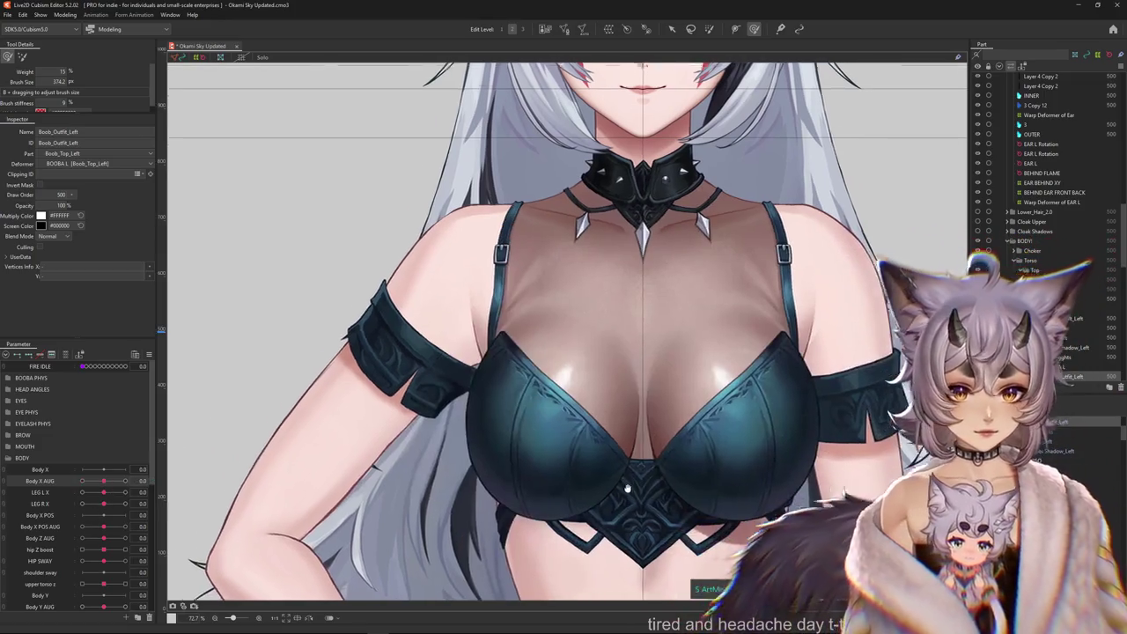
{"action": "left_click_drag", "start_coordinate": [627, 488], "coordinate": [607, 479]}
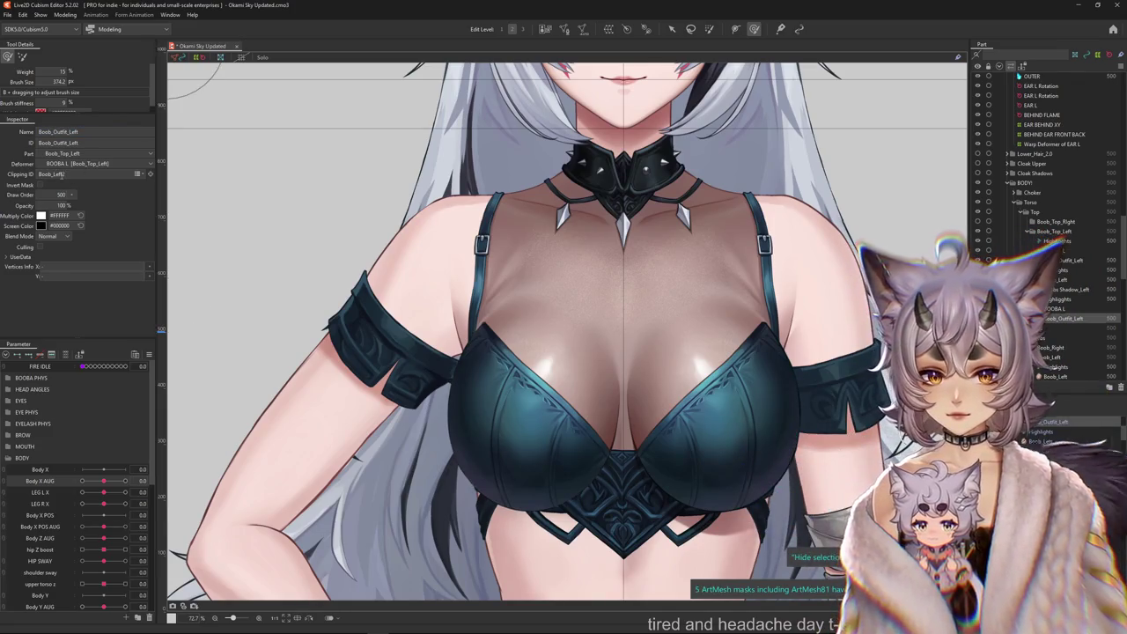
Clear the left cup mesh's clipping mask and preview the chest under Body X AUG motion.
{"action": "scroll", "coordinate": [308, 232], "scroll_direction": "up", "scroll_amount": 3}
{"action": "scroll", "coordinate": [309, 231], "scroll_direction": "down", "scroll_amount": 3}
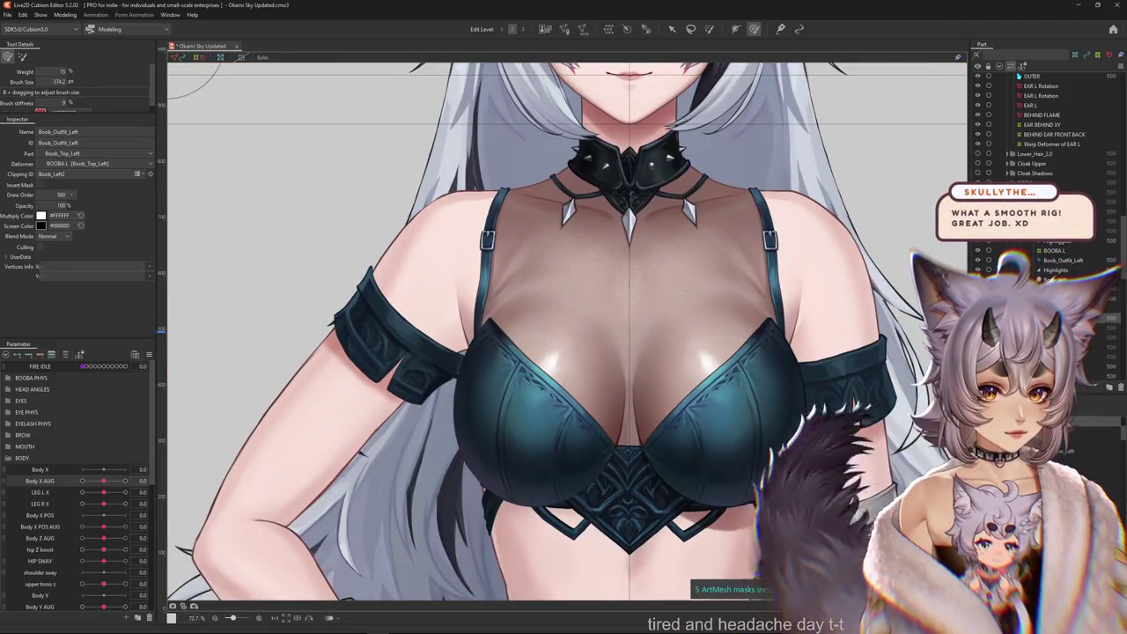
{"action": "key", "text": "ctrl+h"}
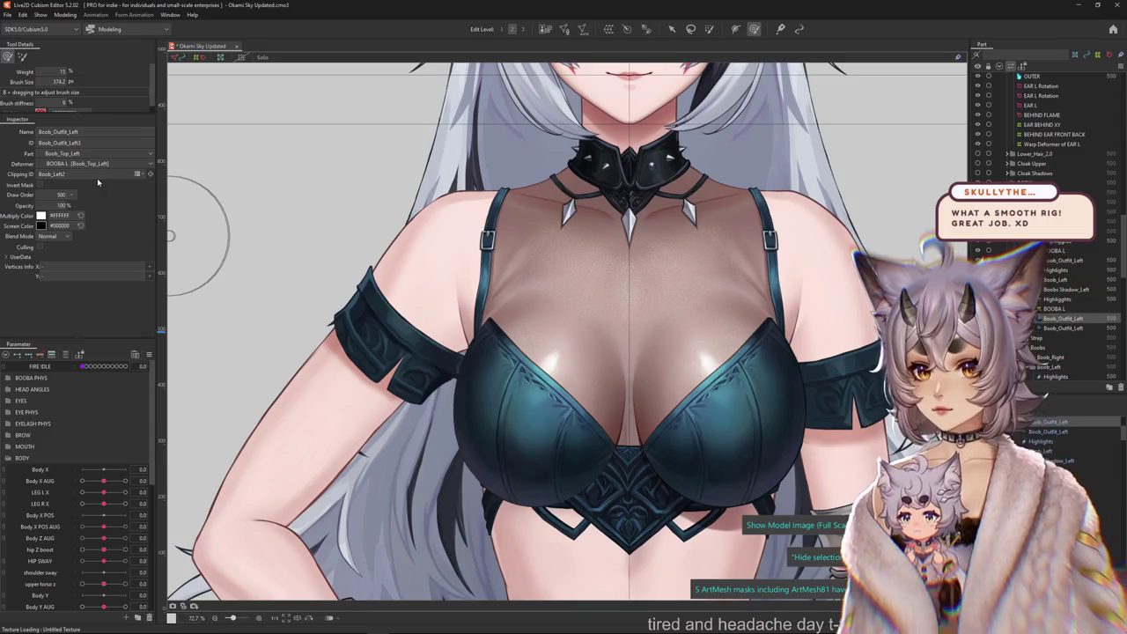
{"action": "key", "text": "BackSpace"}
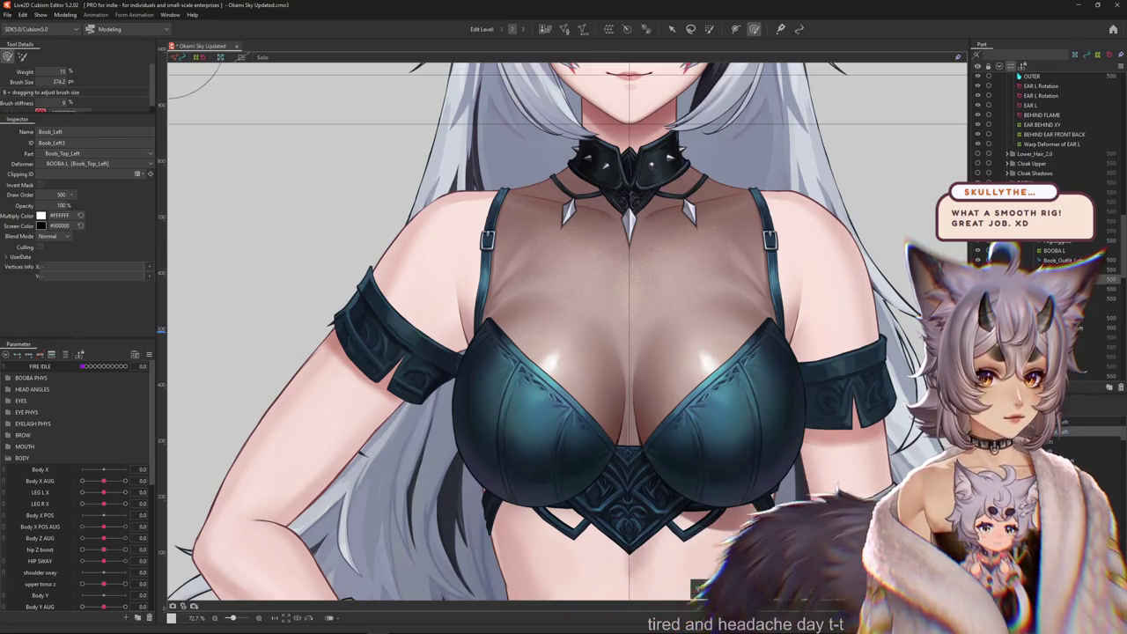
{"action": "left_click", "coordinate": [1057, 269]}
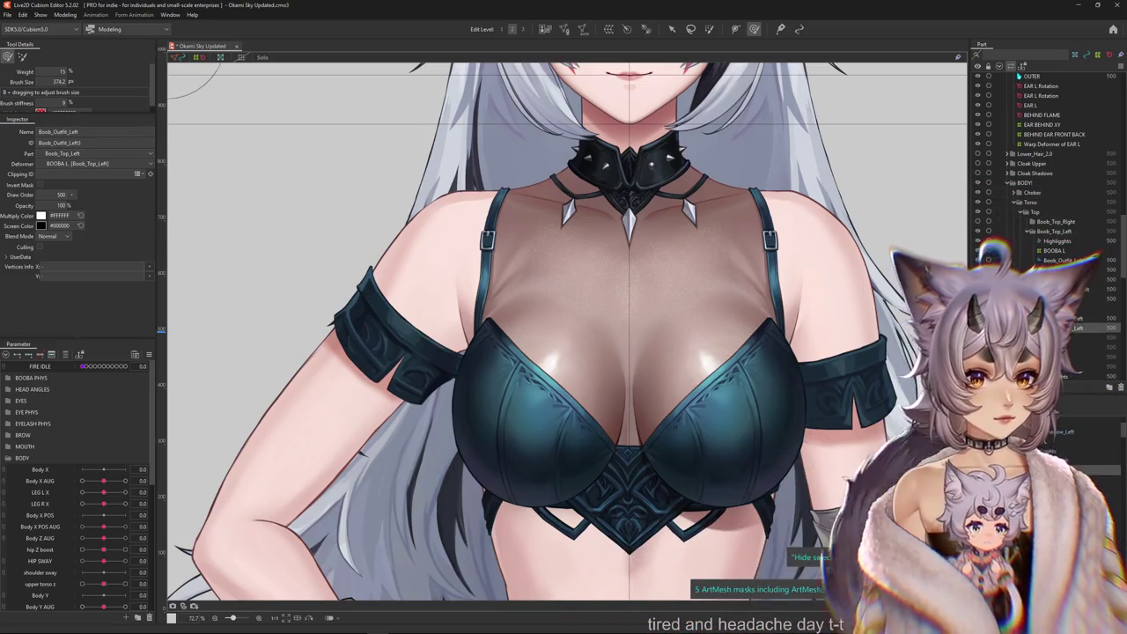
{"action": "scroll", "coordinate": [1048, 220], "scroll_direction": "down", "scroll_amount": 3}
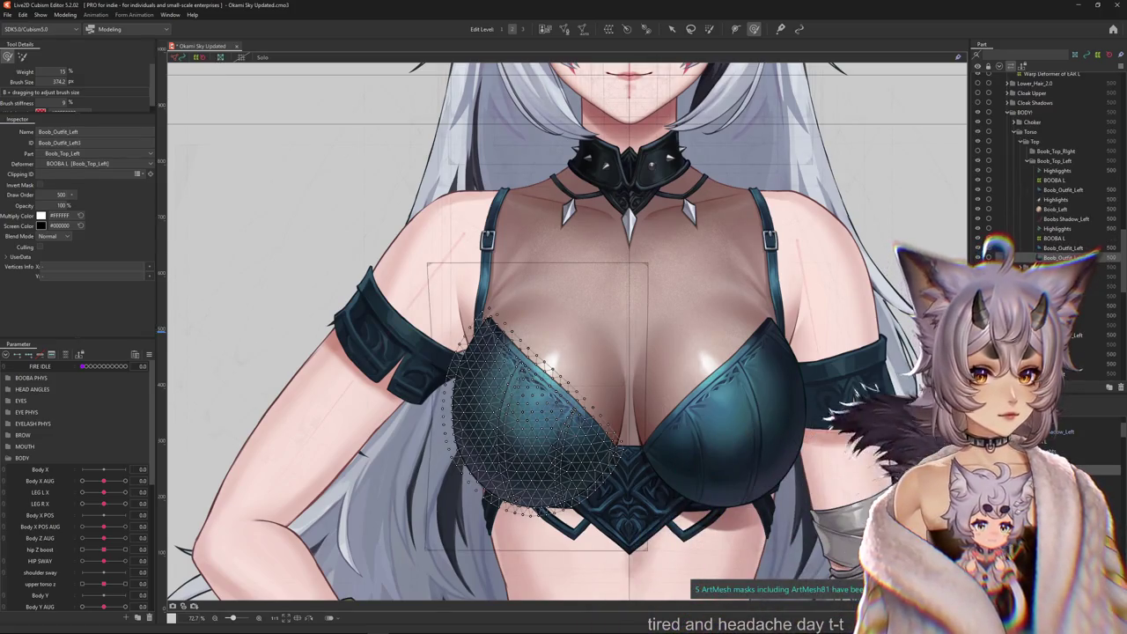
{"action": "left_click", "coordinate": [1066, 247]}
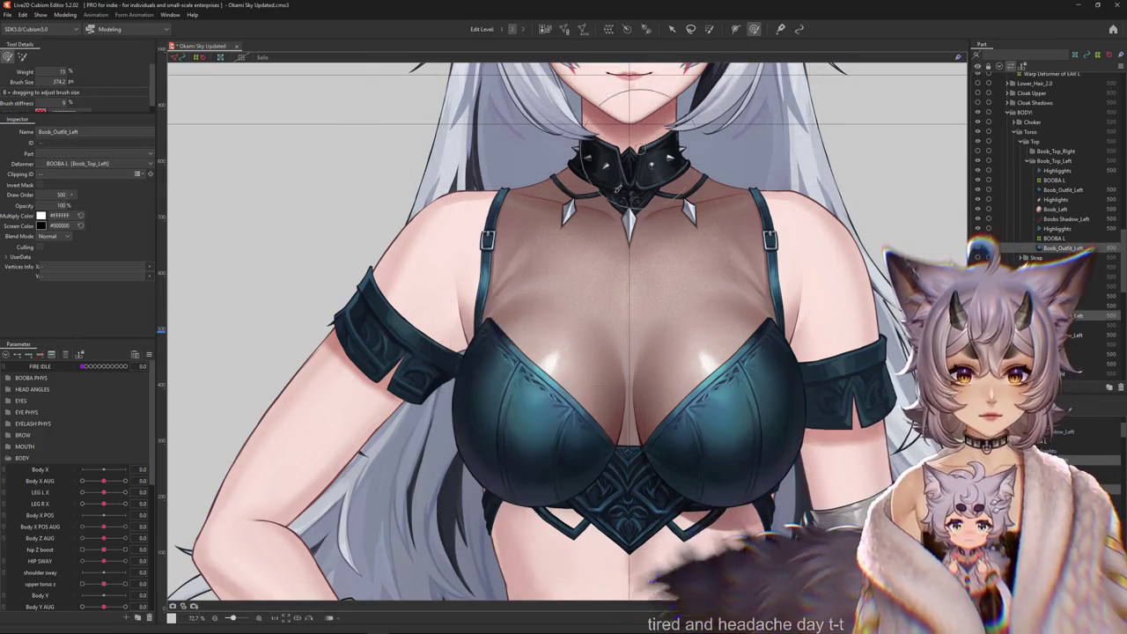
{"action": "left_click_drag", "start_coordinate": [749, 420], "coordinate": [422, 340]}
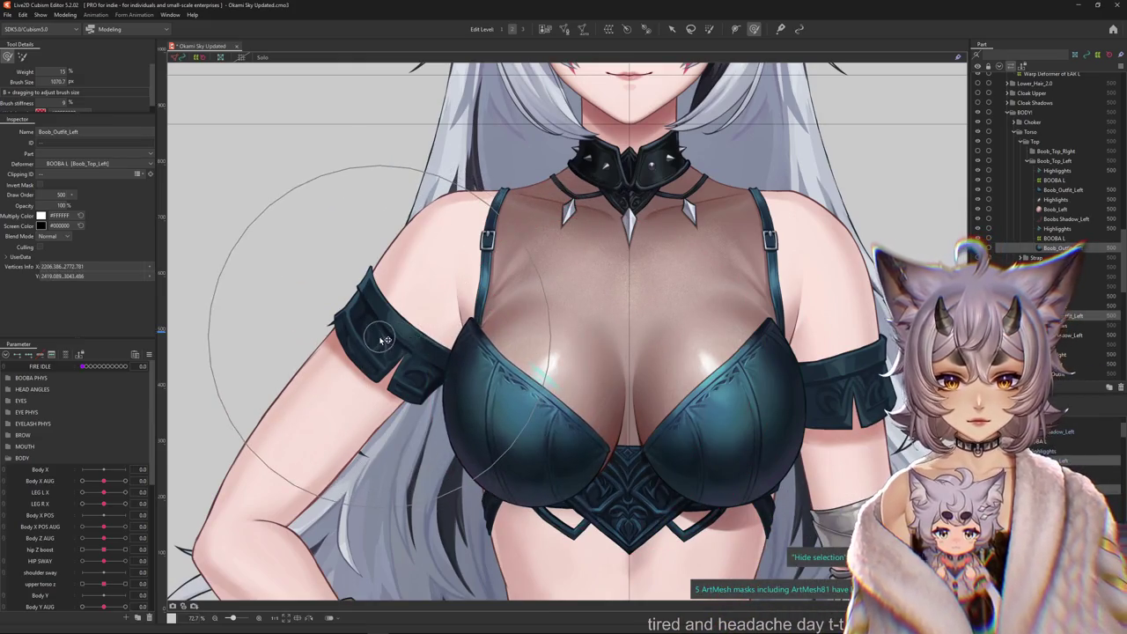
{"action": "left_click", "coordinate": [440, 350]}
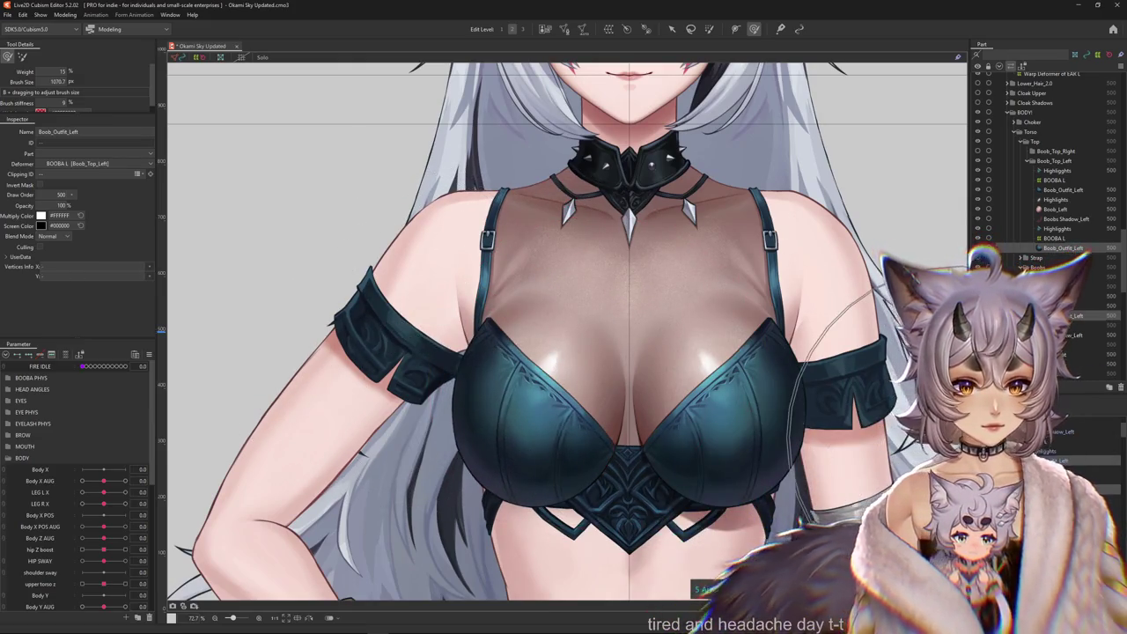
{"action": "left_click_drag", "start_coordinate": [104, 483], "coordinate": [104, 482]}
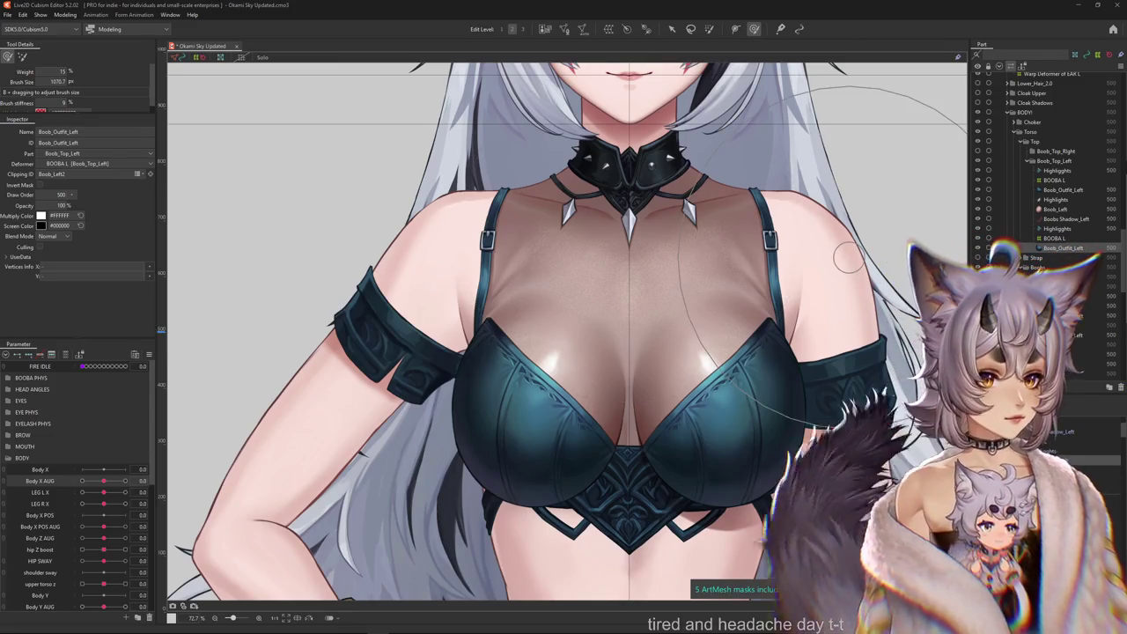
Add a Body X AUG key at -10 to the Boob_Top_Left warp deformer.
{"action": "left_click", "coordinate": [662, 334]}
{"action": "key", "text": "ctrl+h"}
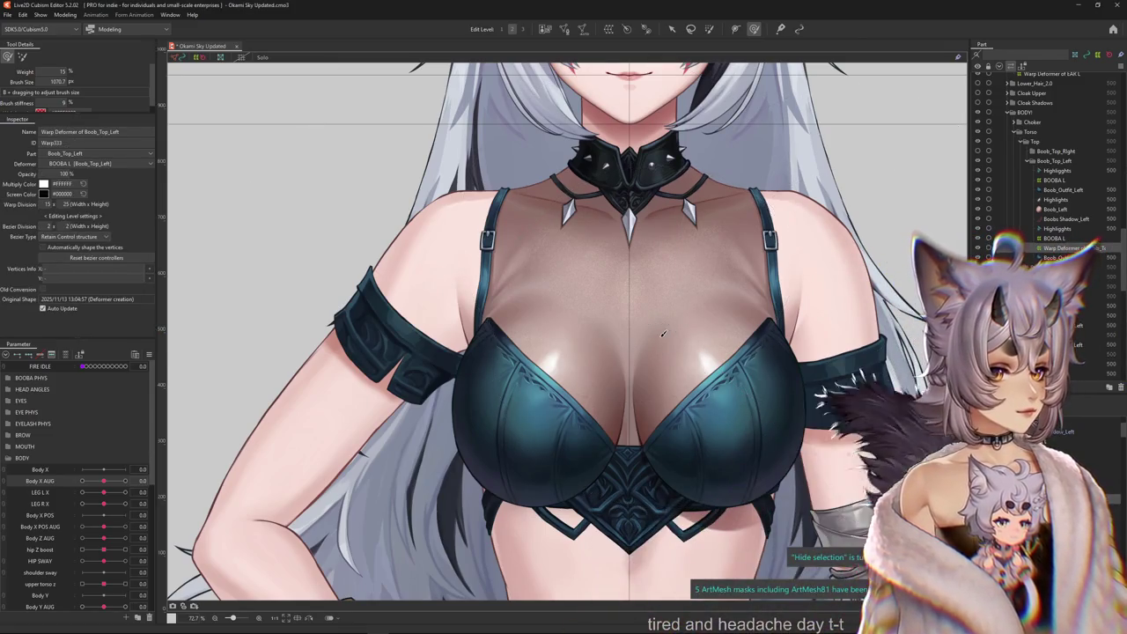
{"action": "left_click_drag", "start_coordinate": [561, 327], "coordinate": [505, 341]}
{"action": "double_click", "coordinate": [64, 203]}
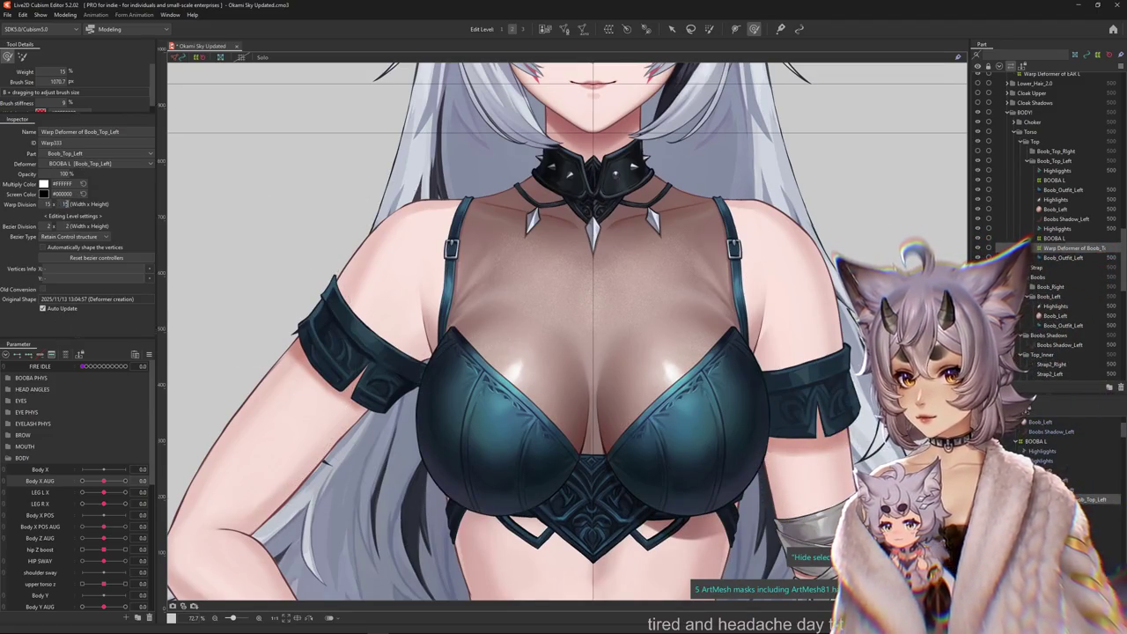
{"action": "left_click", "coordinate": [125, 481]}
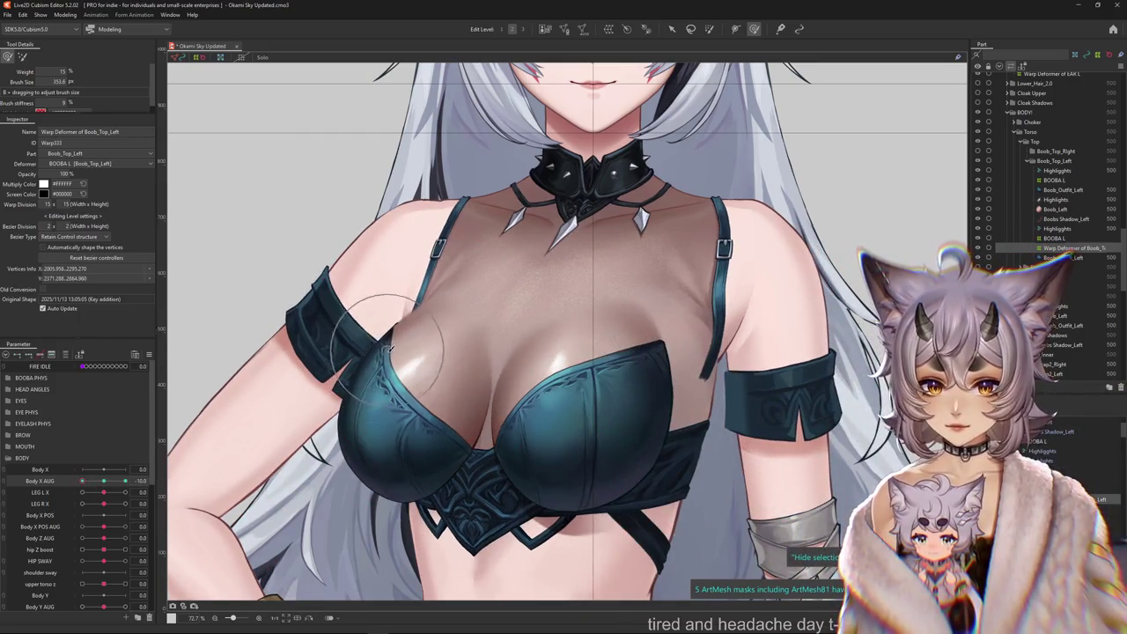
{"action": "left_click_drag", "start_coordinate": [382, 329], "coordinate": [387, 401]}
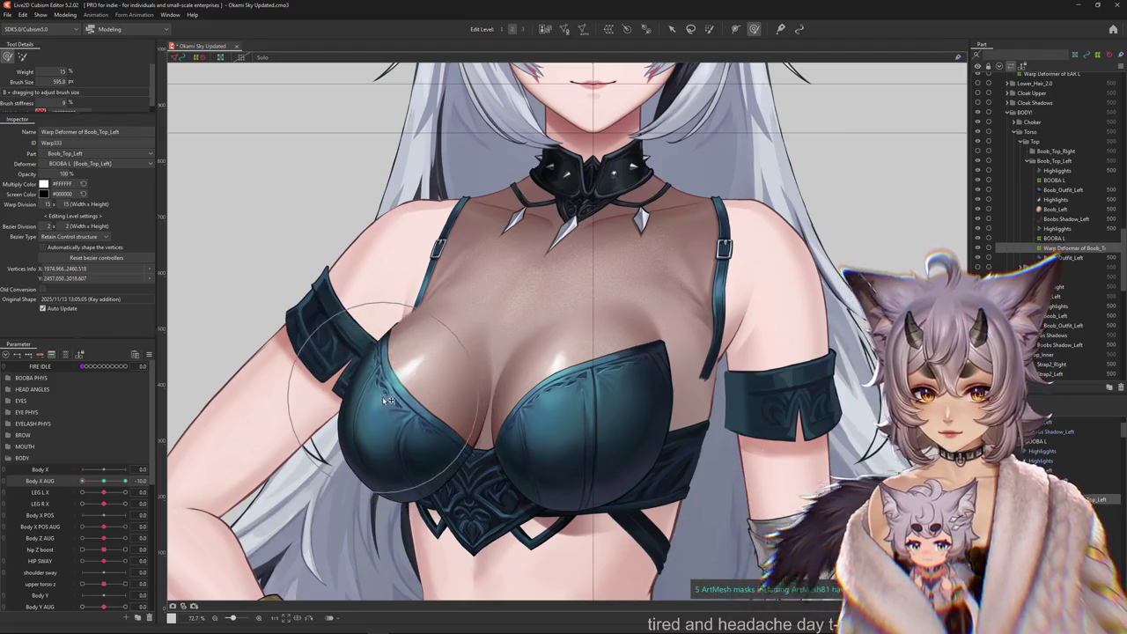
{"action": "left_click", "coordinate": [107, 482]}
{"action": "key", "text": "Escape"}
{"action": "left_click", "coordinate": [507, 388]}
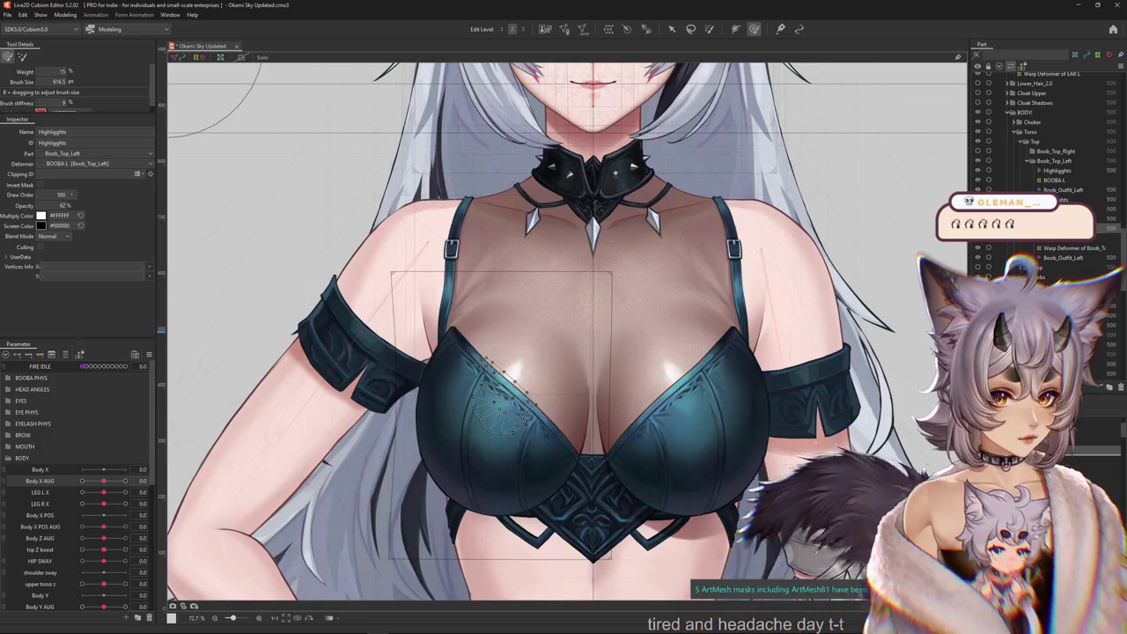
{"action": "left_click", "coordinate": [506, 392]}
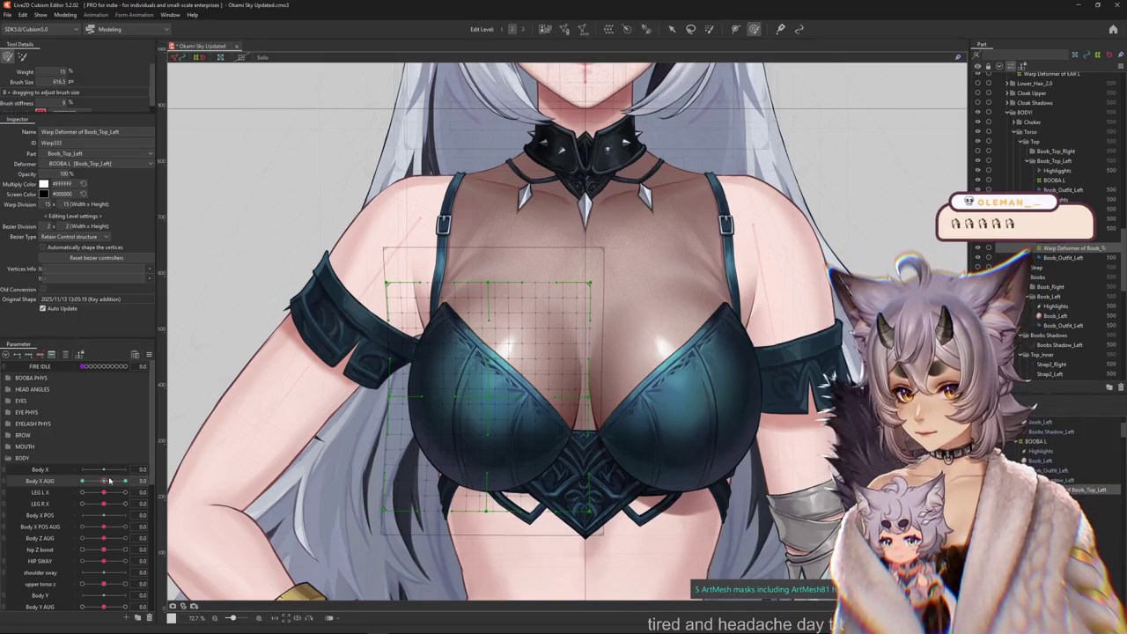
At Body X AUG -10, reshape the left chest warp with a smaller deform brush.
{"action": "left_click_drag", "start_coordinate": [108, 476], "coordinate": [116, 463]}
{"action": "left_click_drag", "start_coordinate": [412, 354], "coordinate": [412, 370]}
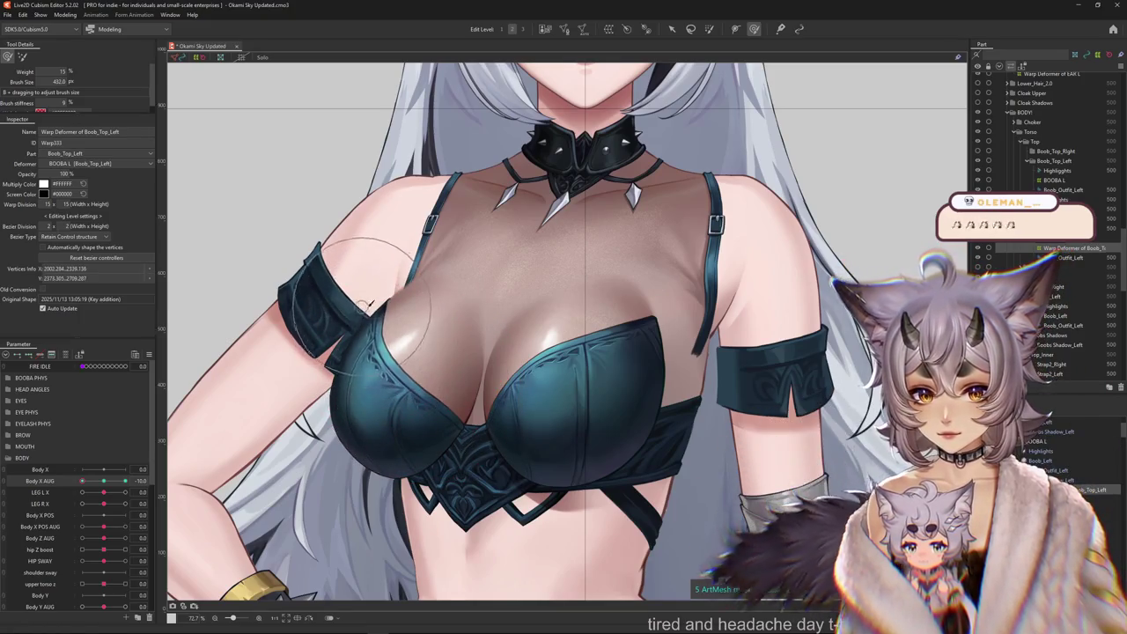
{"action": "scroll", "coordinate": [400, 299], "scroll_direction": "up", "scroll_amount": 3}
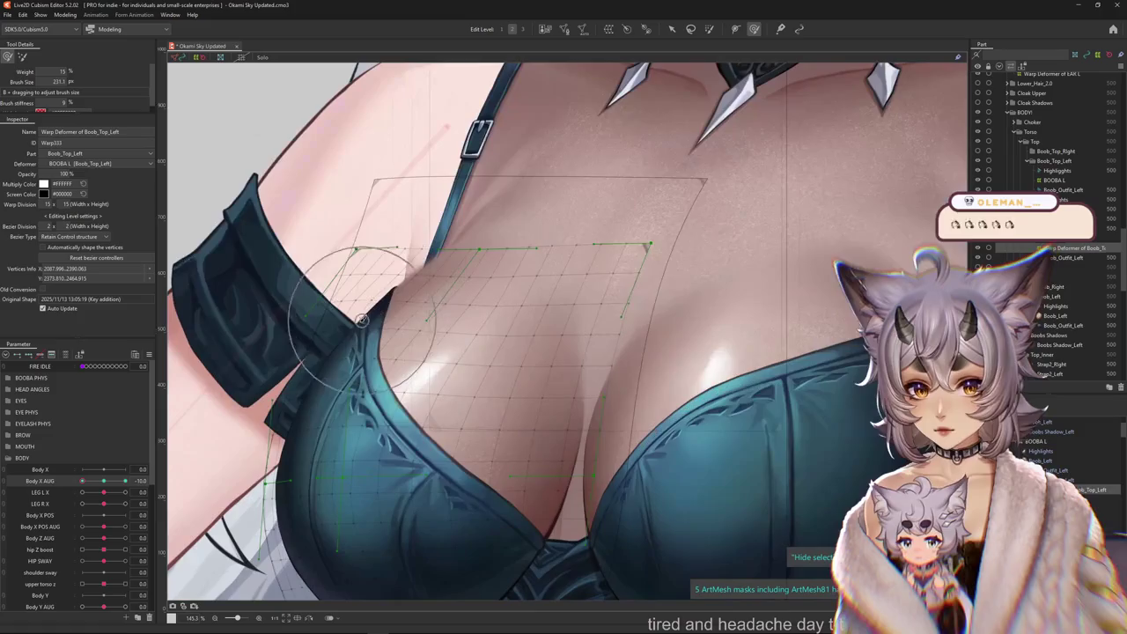
{"action": "scroll", "coordinate": [359, 327], "scroll_direction": "down", "scroll_amount": 2}
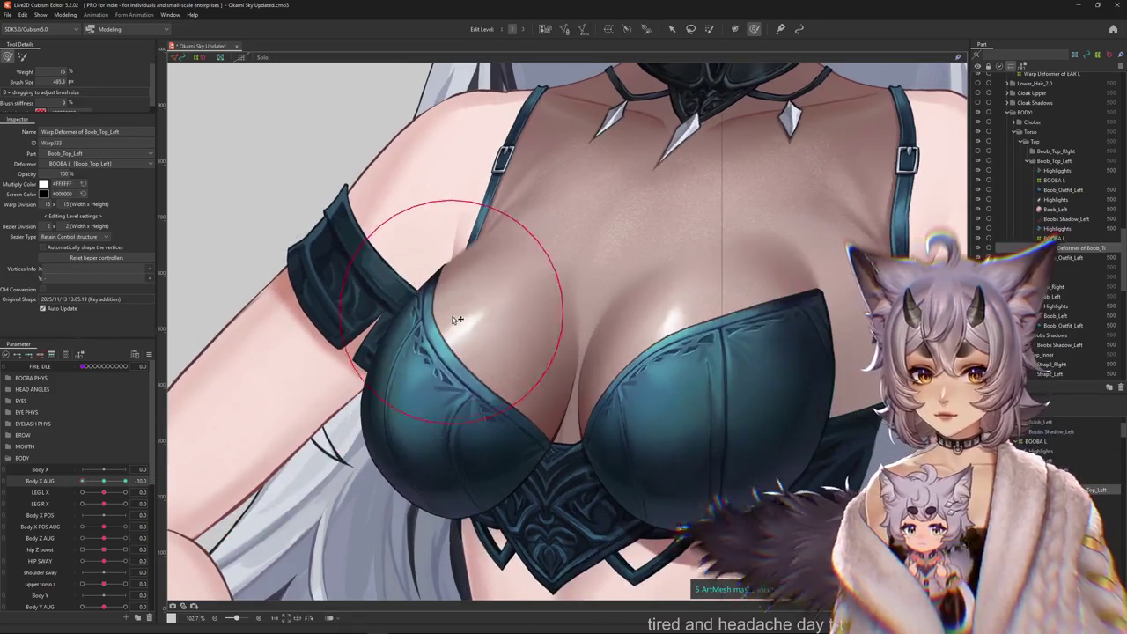
{"action": "left_click_drag", "start_coordinate": [465, 271], "coordinate": [447, 328]}
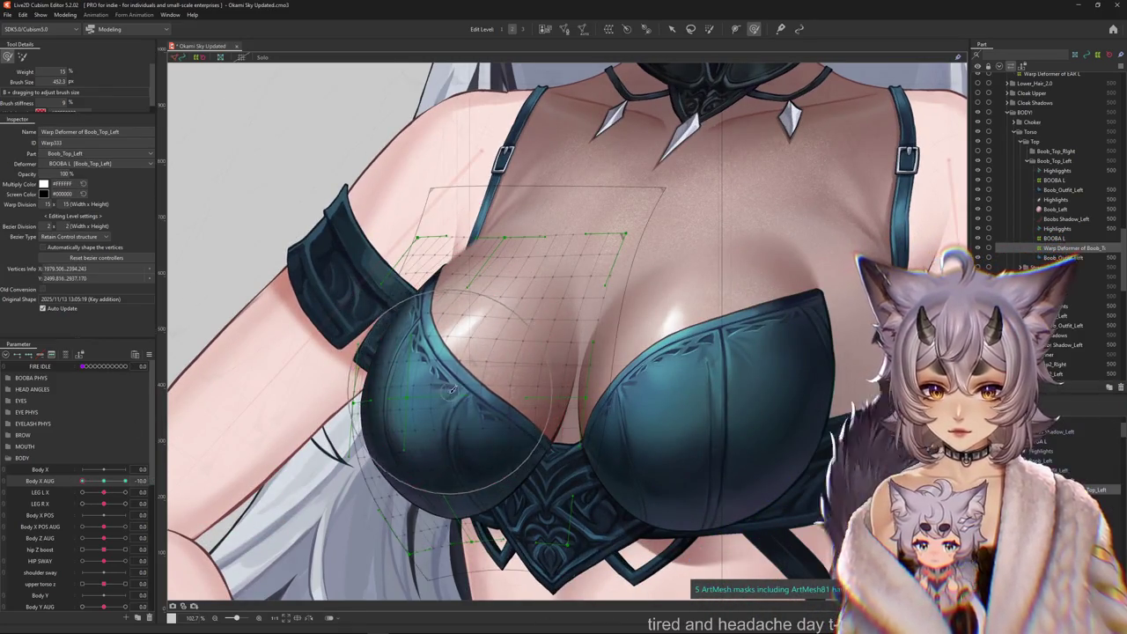
{"action": "scroll", "coordinate": [440, 389], "scroll_direction": "down", "scroll_amount": 2}
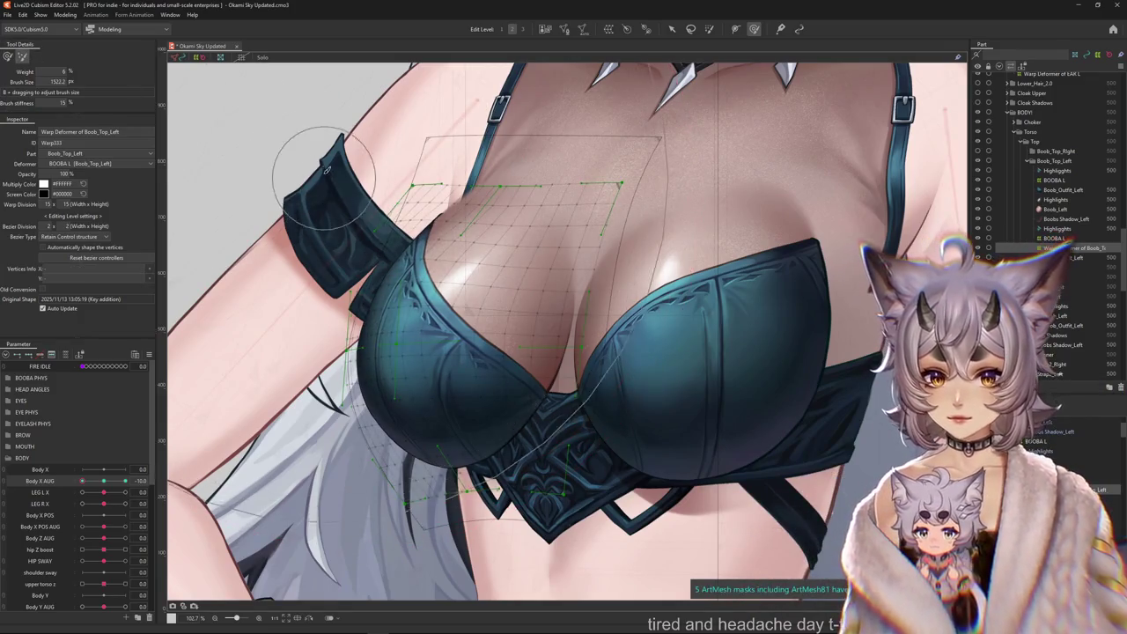
{"action": "scroll", "coordinate": [189, 486], "scroll_direction": "down", "scroll_amount": 3}
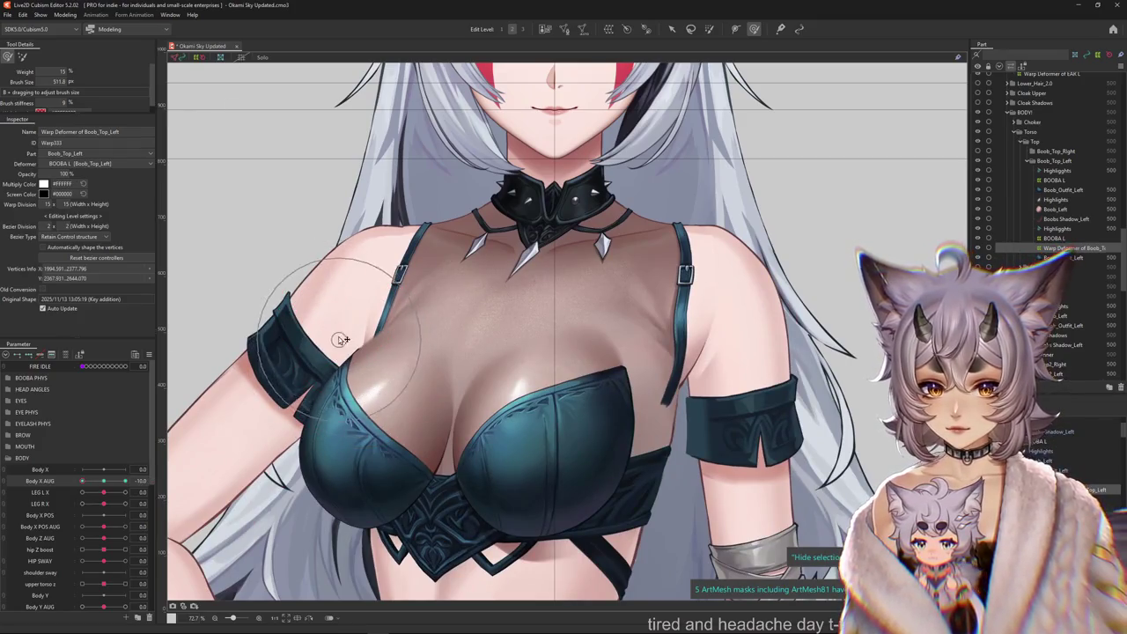
Check an in-between turn and refine the left breast warp with a larger brush.
{"action": "left_click_drag", "start_coordinate": [328, 348], "coordinate": [299, 447]}
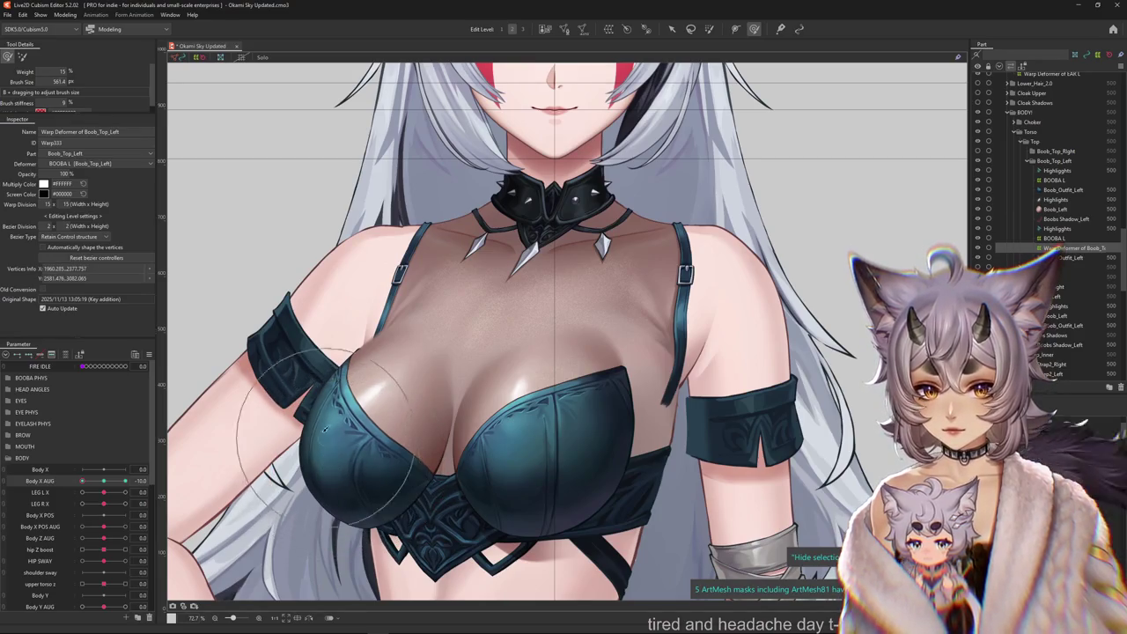
{"action": "left_click_drag", "start_coordinate": [82, 481], "coordinate": [126, 480]}
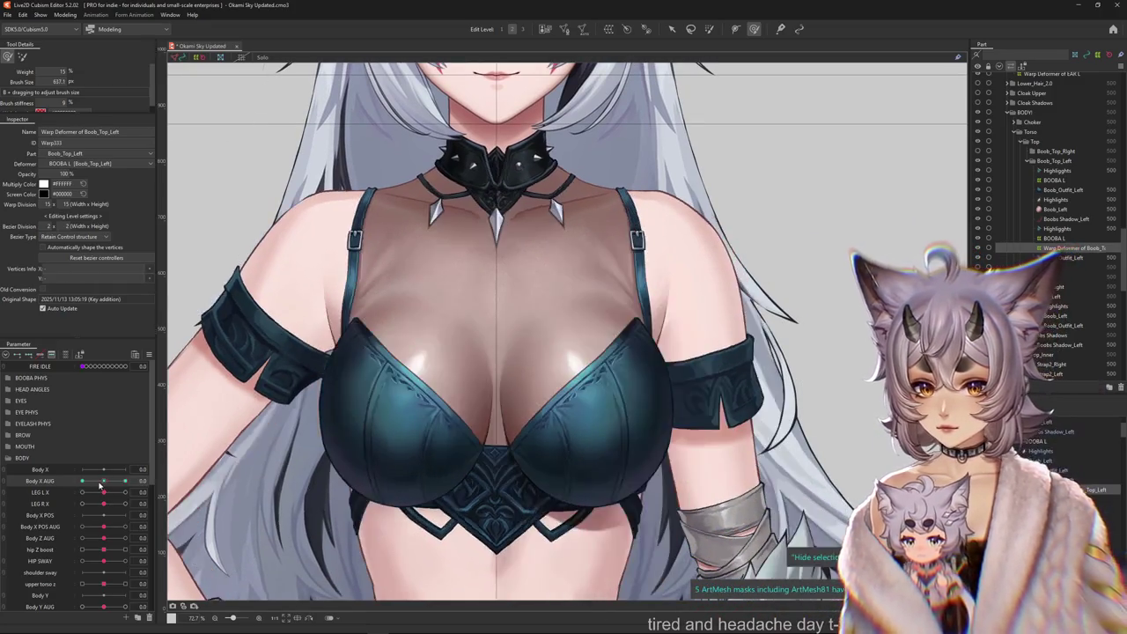
{"action": "left_click_drag", "start_coordinate": [518, 396], "coordinate": [573, 411]}
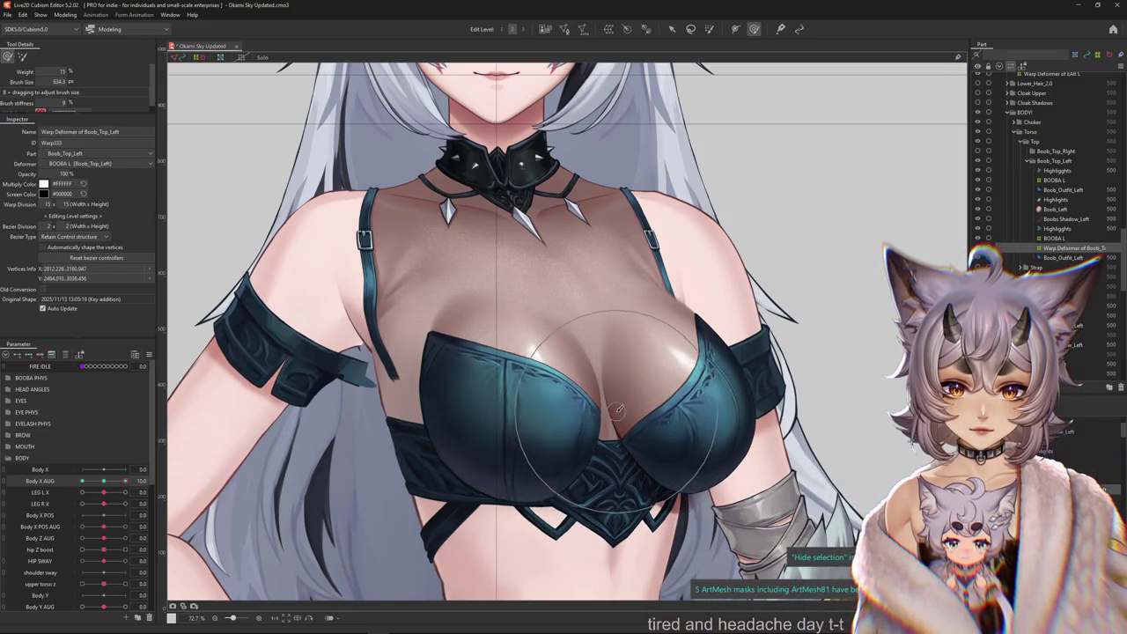
{"action": "left_click_drag", "start_coordinate": [522, 395], "coordinate": [515, 353]}
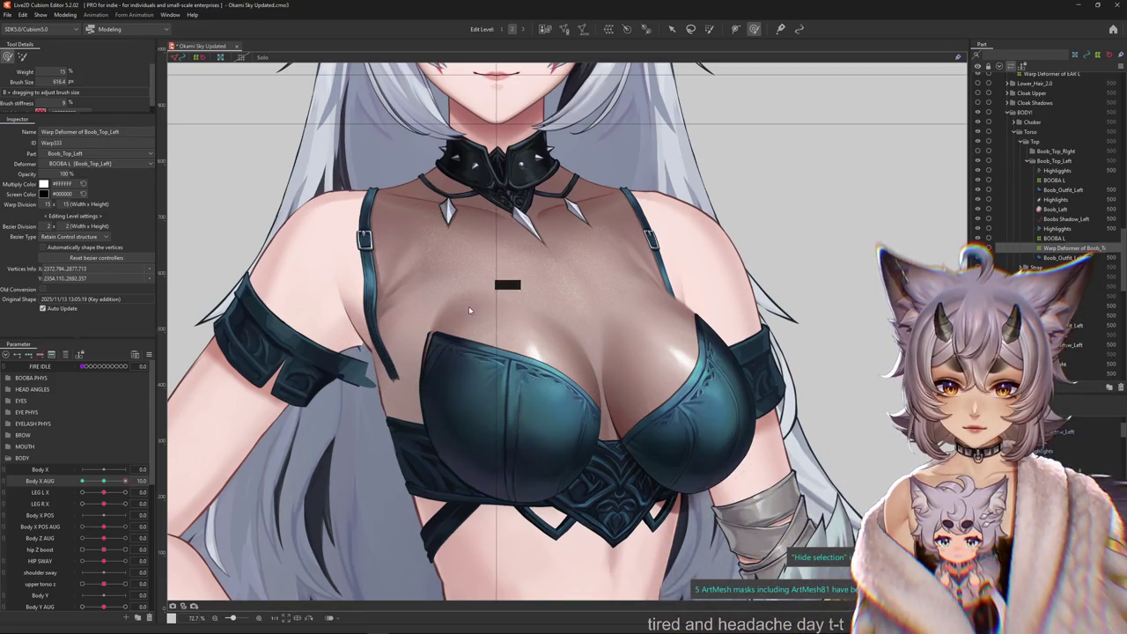
{"action": "left_click", "coordinate": [182, 472]}
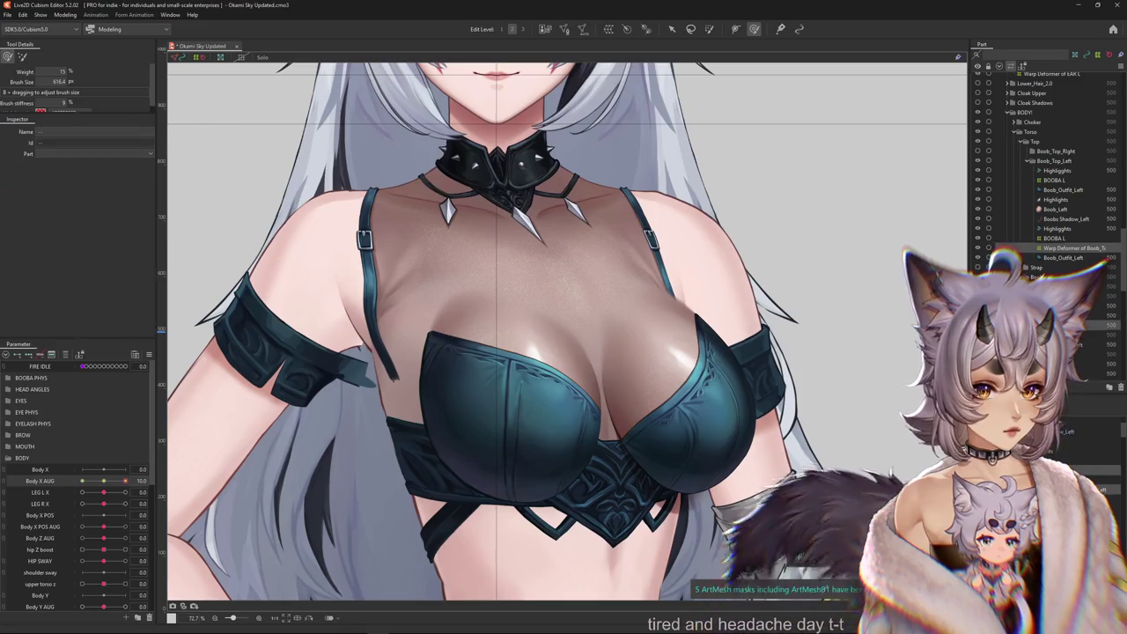
Sweep Body X AUG between -10 and 10 to check the chest, then return it to 0.0.
{"action": "left_click", "coordinate": [182, 476]}
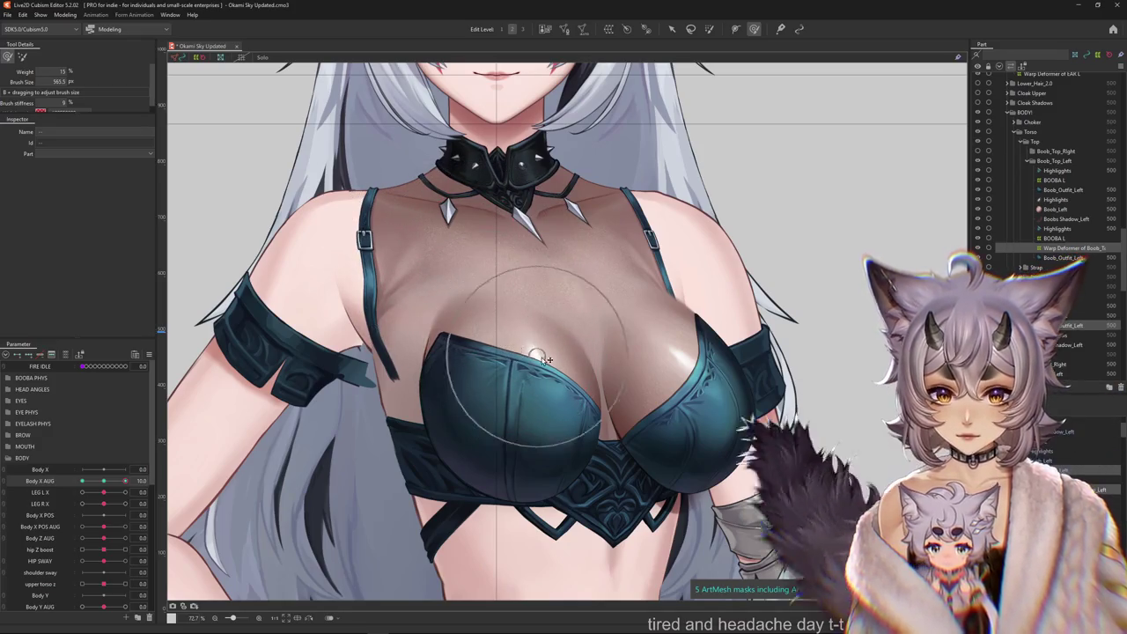
{"action": "left_click_drag", "start_coordinate": [103, 482], "coordinate": [138, 482]}
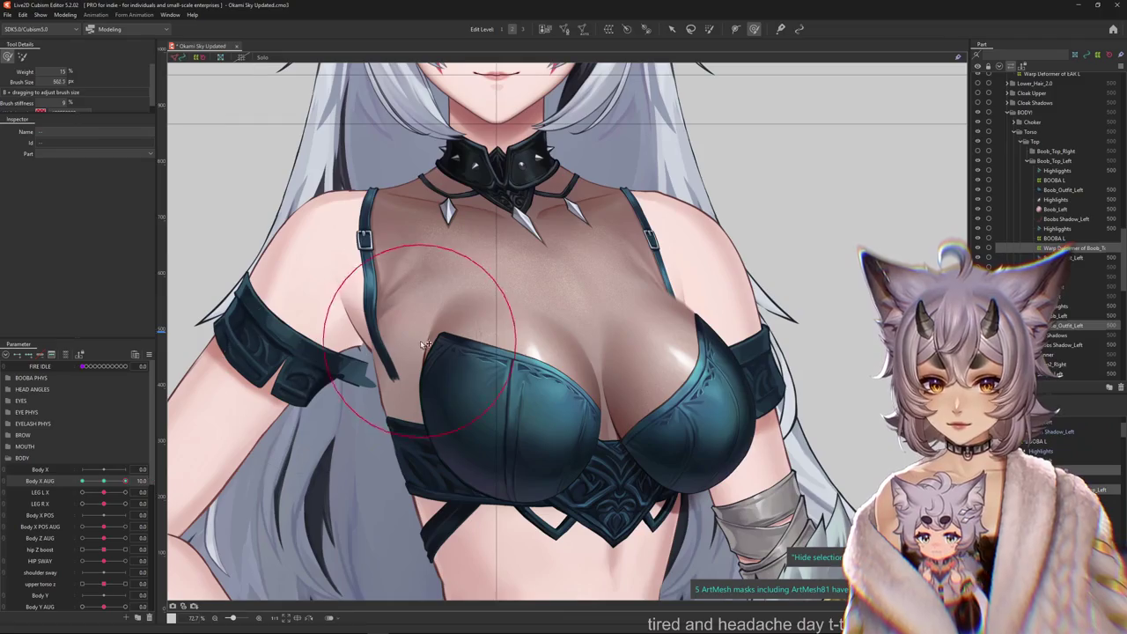
{"action": "left_click_drag", "start_coordinate": [473, 296], "coordinate": [504, 334]}
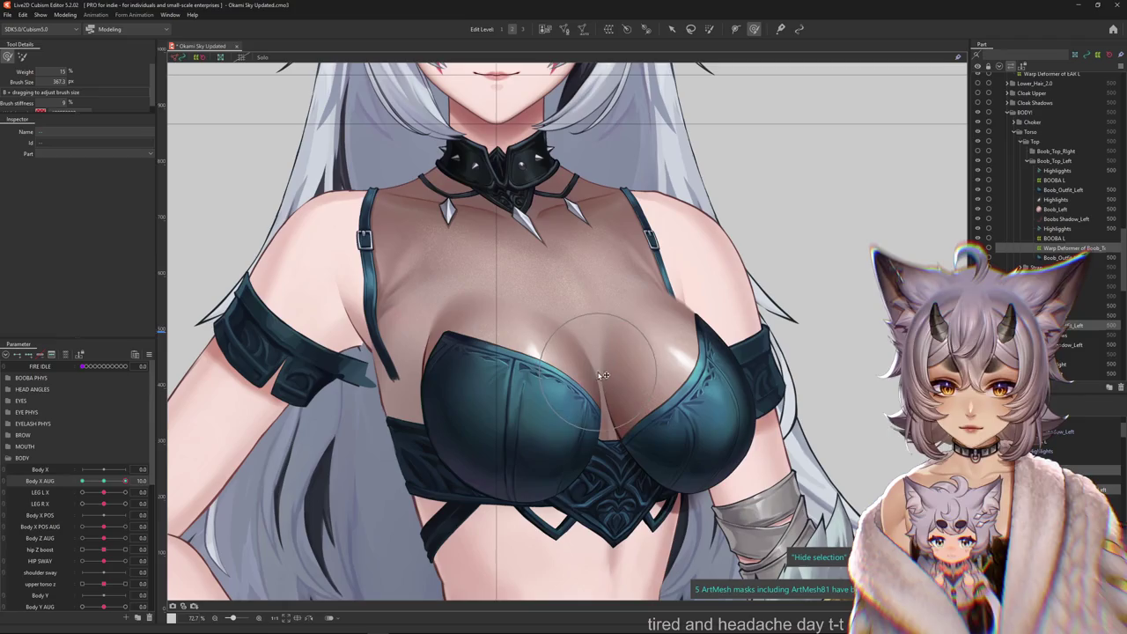
{"action": "left_click_drag", "start_coordinate": [125, 482], "coordinate": [76, 487]}
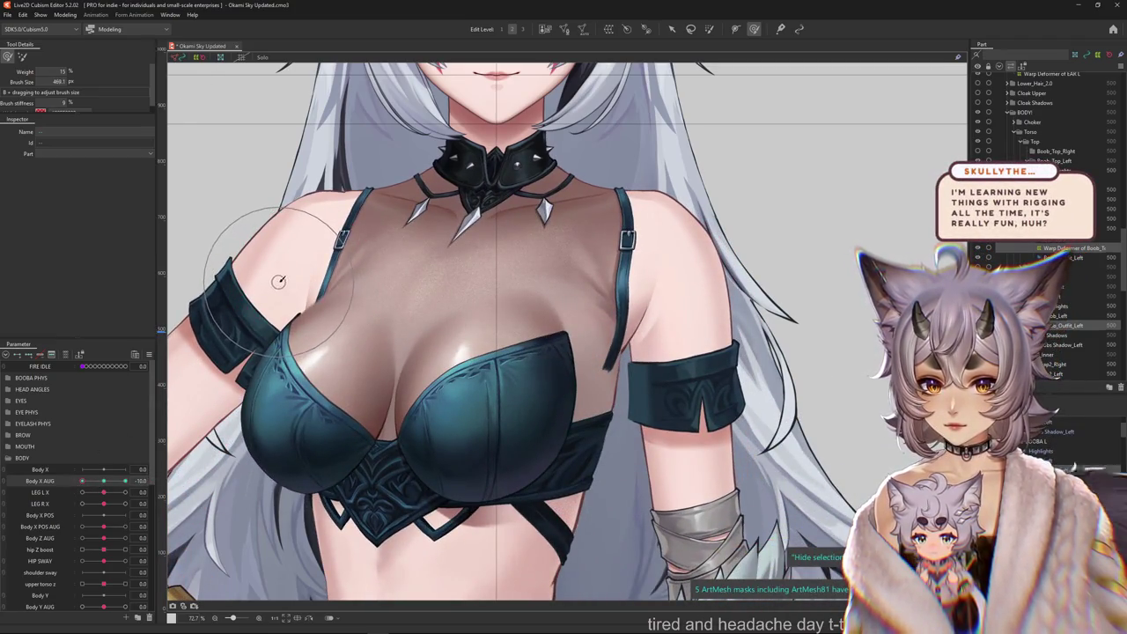
{"action": "scroll", "coordinate": [278, 281], "scroll_direction": "down", "scroll_amount": 2}
{"action": "scroll", "coordinate": [872, 509], "scroll_direction": "down", "scroll_amount": 1}
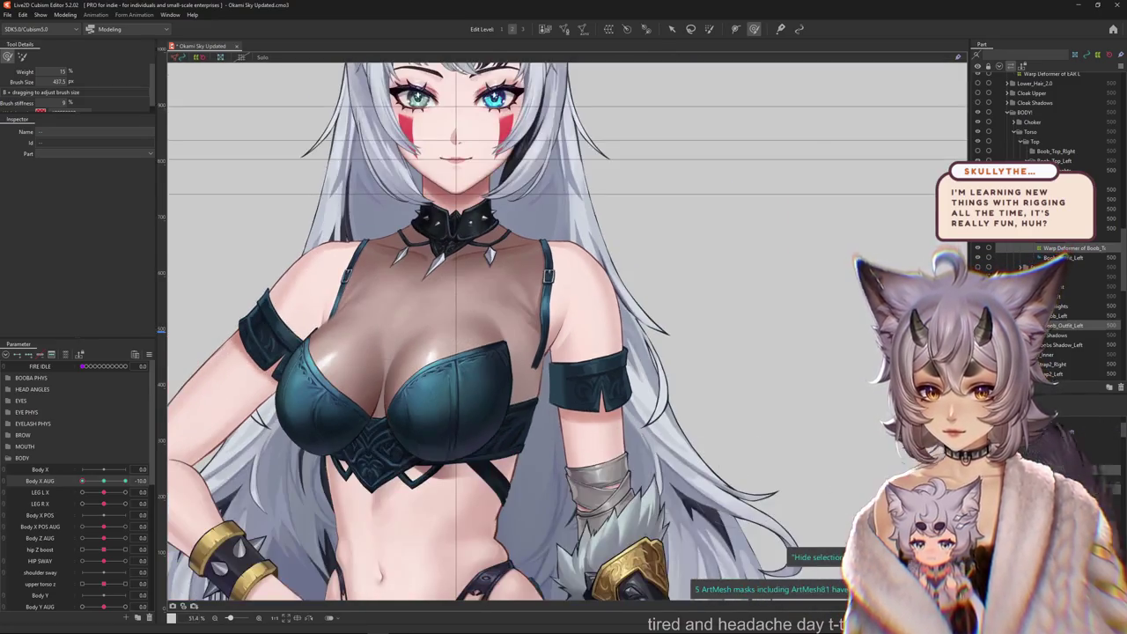
{"action": "left_click_drag", "start_coordinate": [82, 481], "coordinate": [125, 482]}
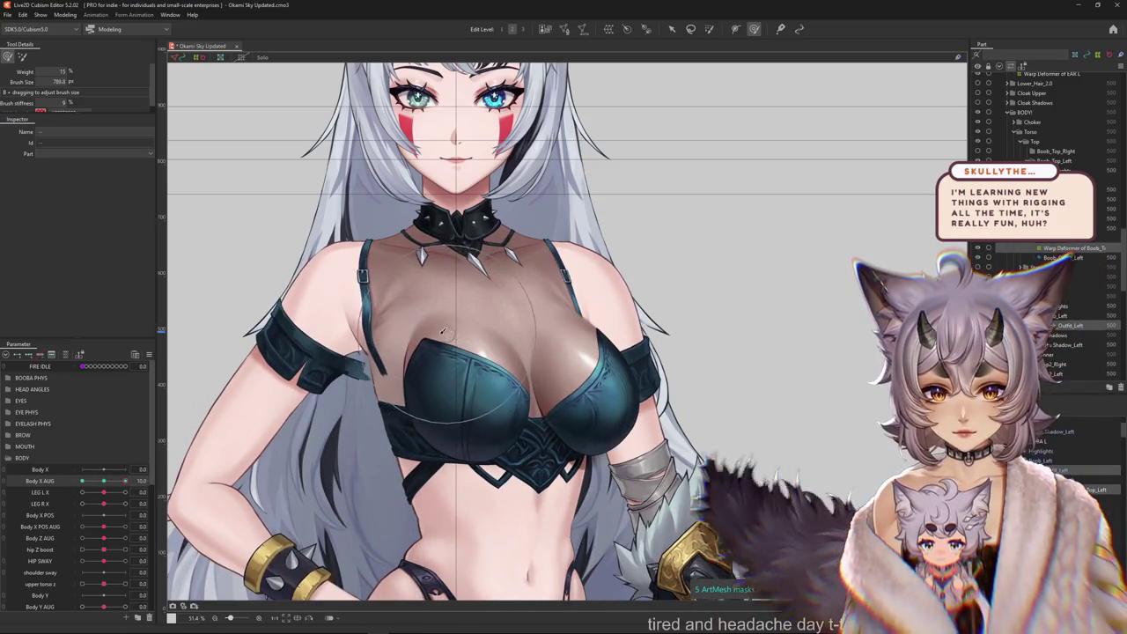
{"action": "left_click", "coordinate": [383, 346]}
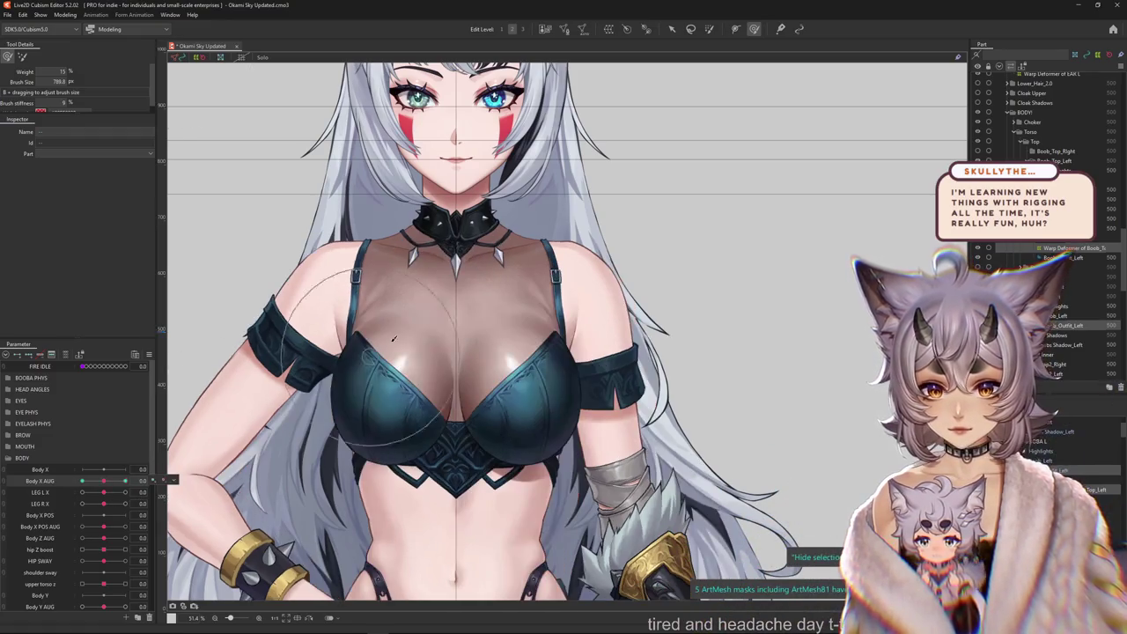
{"action": "right_click", "coordinate": [379, 324]}
{"action": "left_click", "coordinate": [430, 335]}
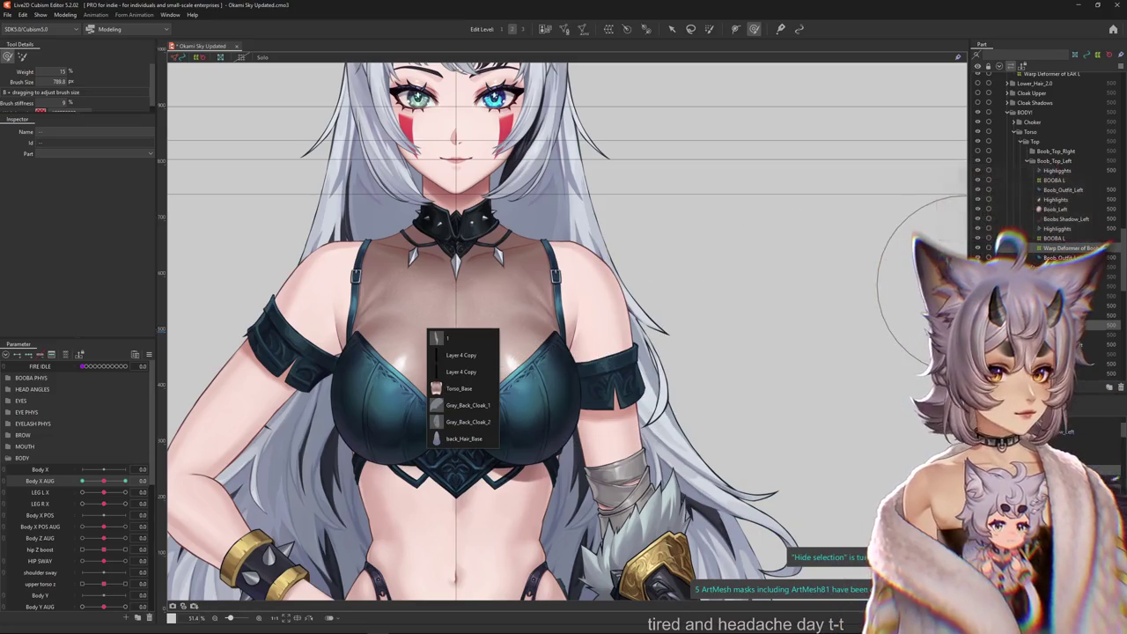
{"action": "left_click", "coordinate": [396, 388]}
{"action": "key", "text": "ctrl+h"}
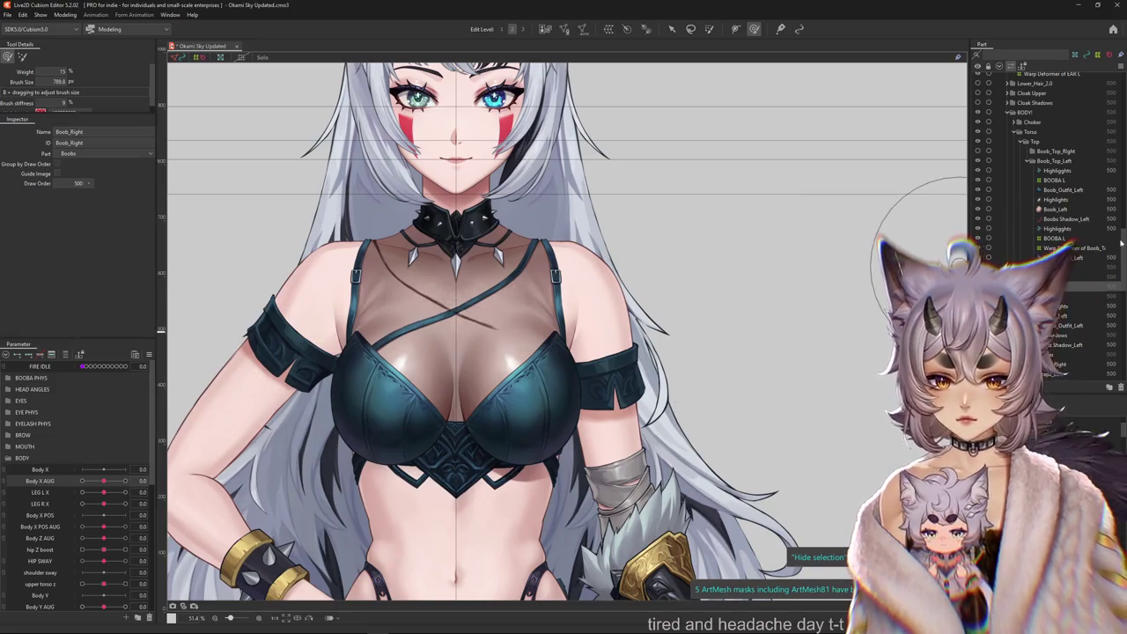
{"action": "left_click", "coordinate": [458, 291]}
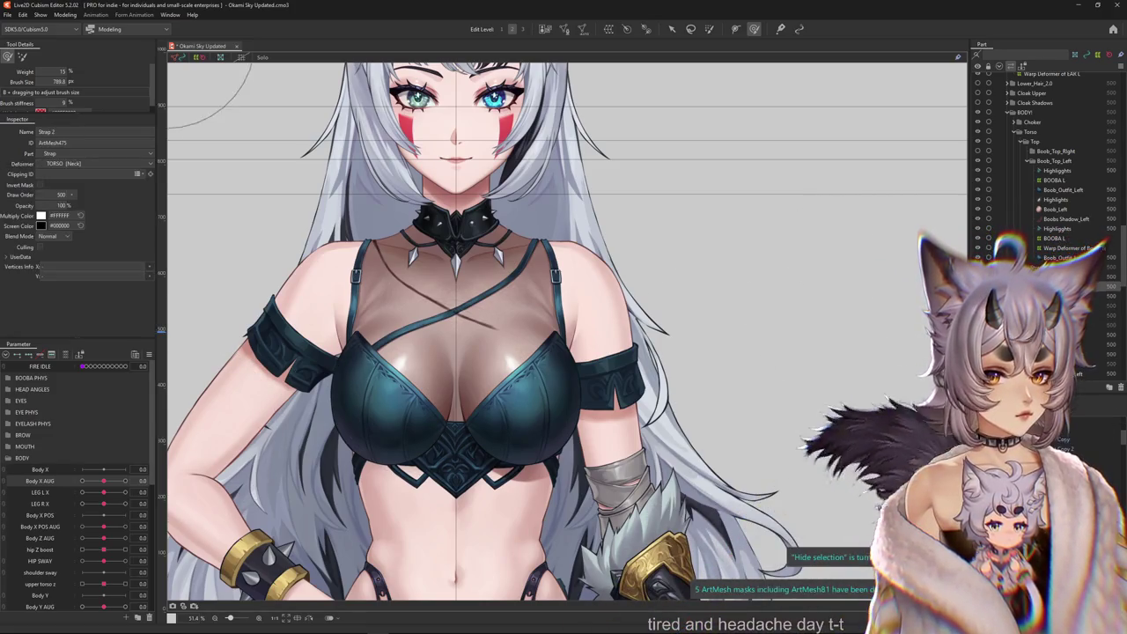
{"action": "scroll", "coordinate": [396, 323], "scroll_direction": "up", "scroll_amount": 5}
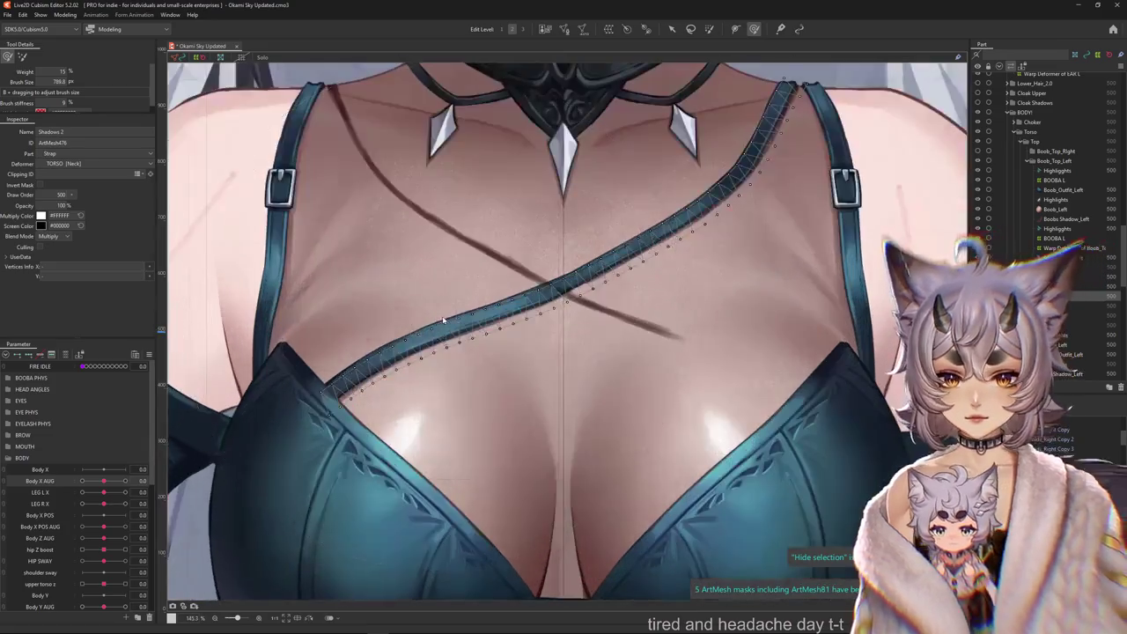
{"action": "right_click", "coordinate": [499, 260]}
{"action": "left_click", "coordinate": [541, 280]}
{"action": "scroll", "coordinate": [534, 302], "scroll_direction": "down", "scroll_amount": 3}
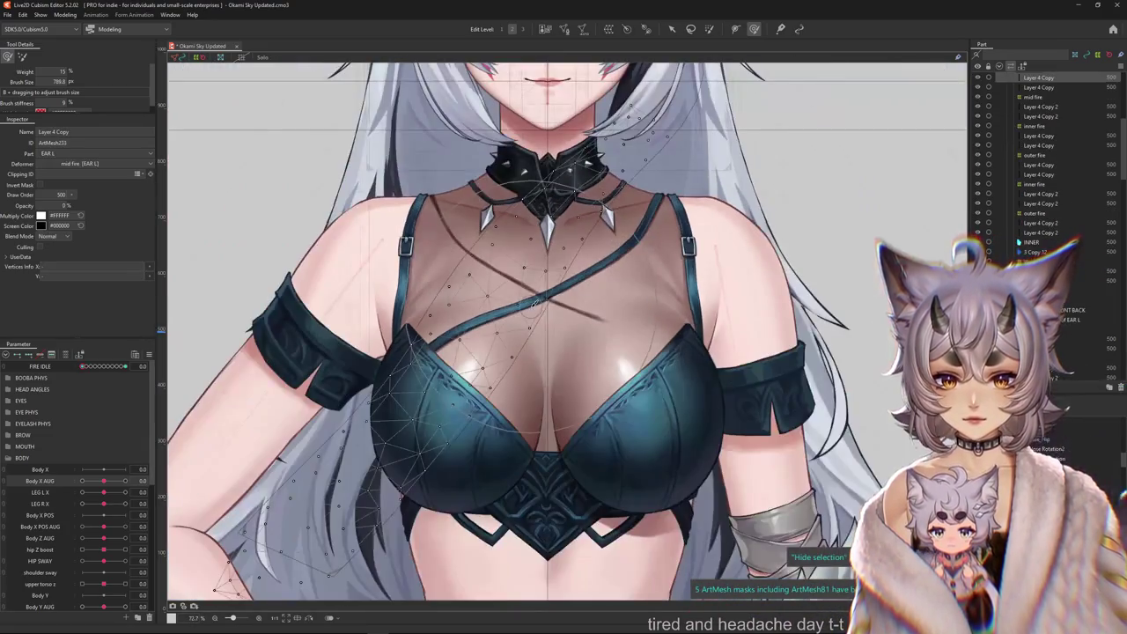
{"action": "right_click", "coordinate": [588, 325]}
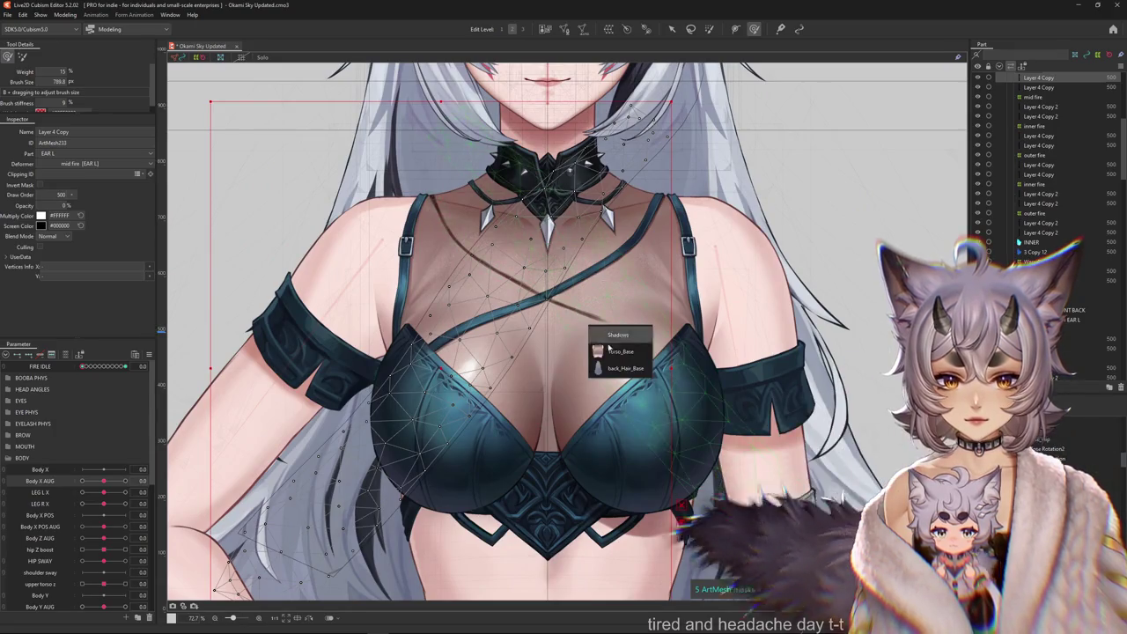
{"action": "left_click", "coordinate": [615, 333]}
{"action": "left_click", "coordinate": [620, 298]}
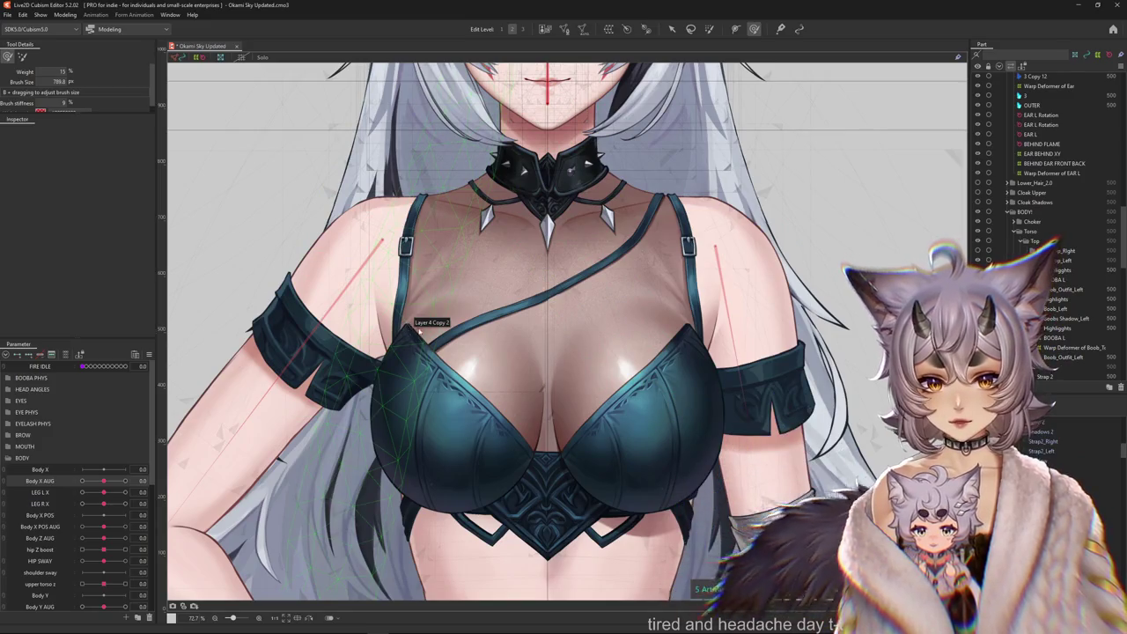
{"action": "left_click_drag", "start_coordinate": [397, 348], "coordinate": [413, 374]}
Set Body X AUG to -0.4 and pick the strap's Shadows mesh from the overlap list.
{"action": "left_click_drag", "start_coordinate": [104, 483], "coordinate": [103, 477]}
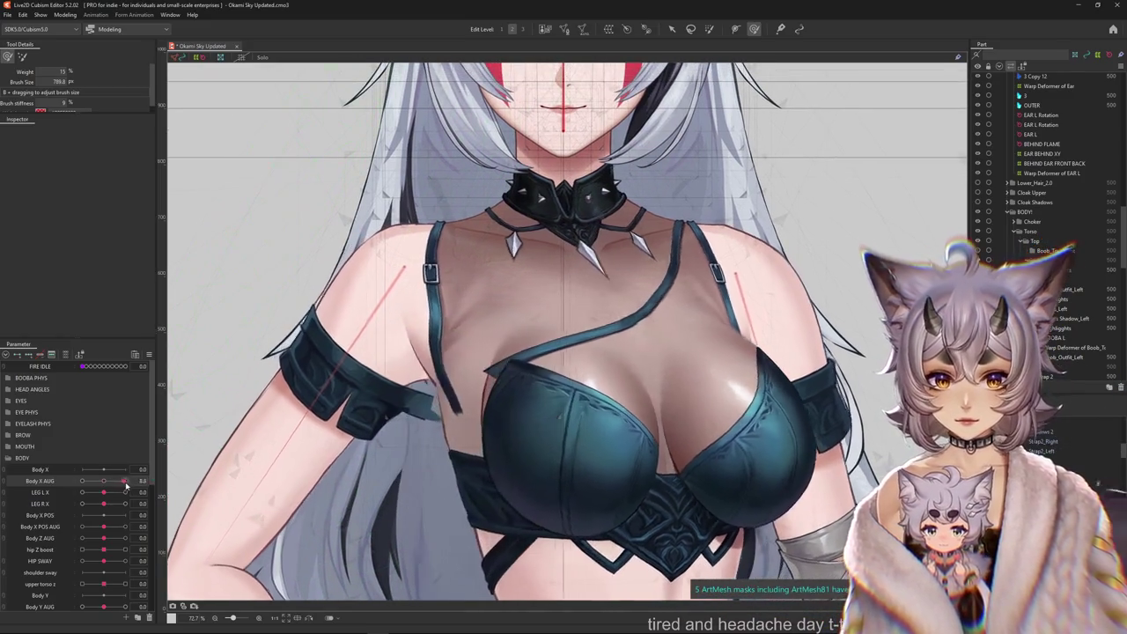
{"action": "scroll", "coordinate": [546, 313], "scroll_direction": "up", "scroll_amount": 3}
{"action": "left_click", "coordinate": [506, 306]}
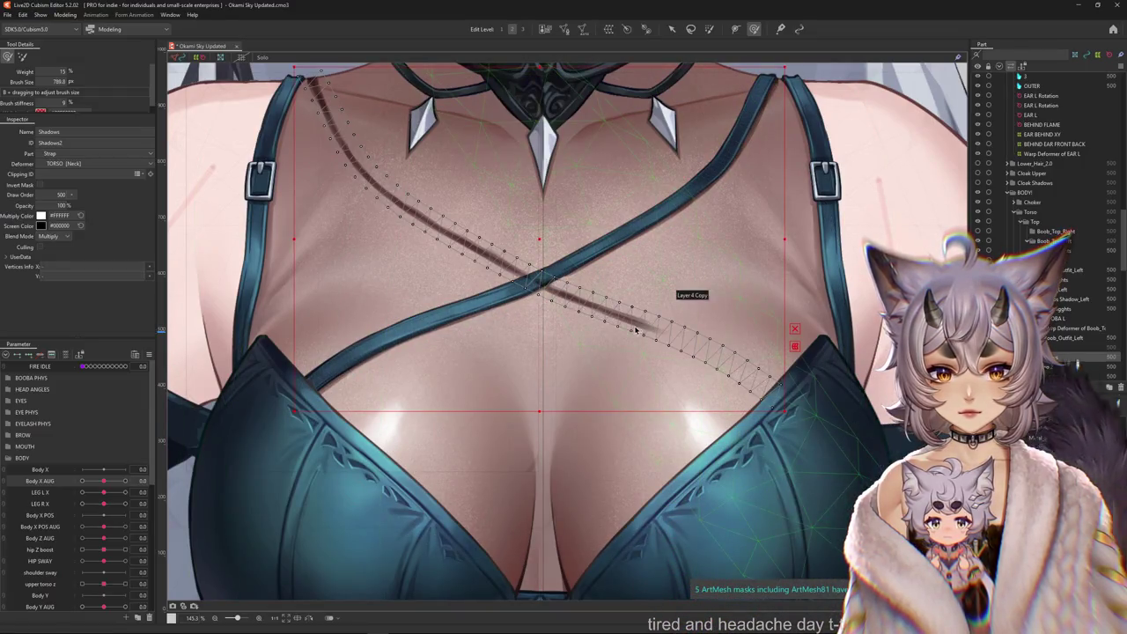
{"action": "scroll", "coordinate": [636, 330], "scroll_direction": "down", "scroll_amount": 2}
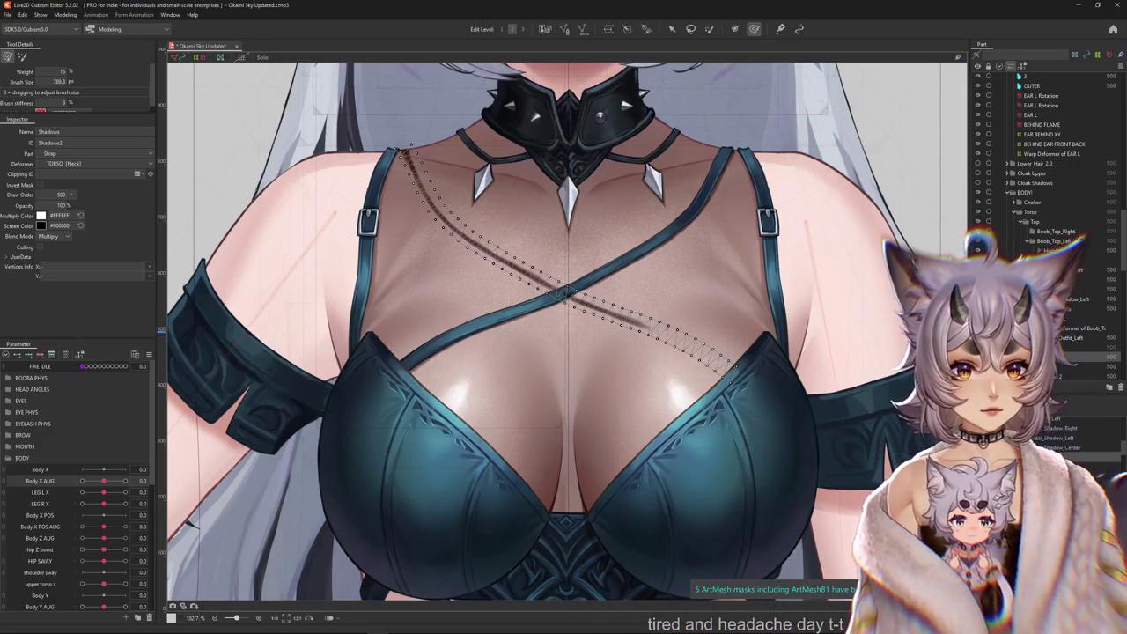
{"action": "left_click", "coordinate": [534, 282]}
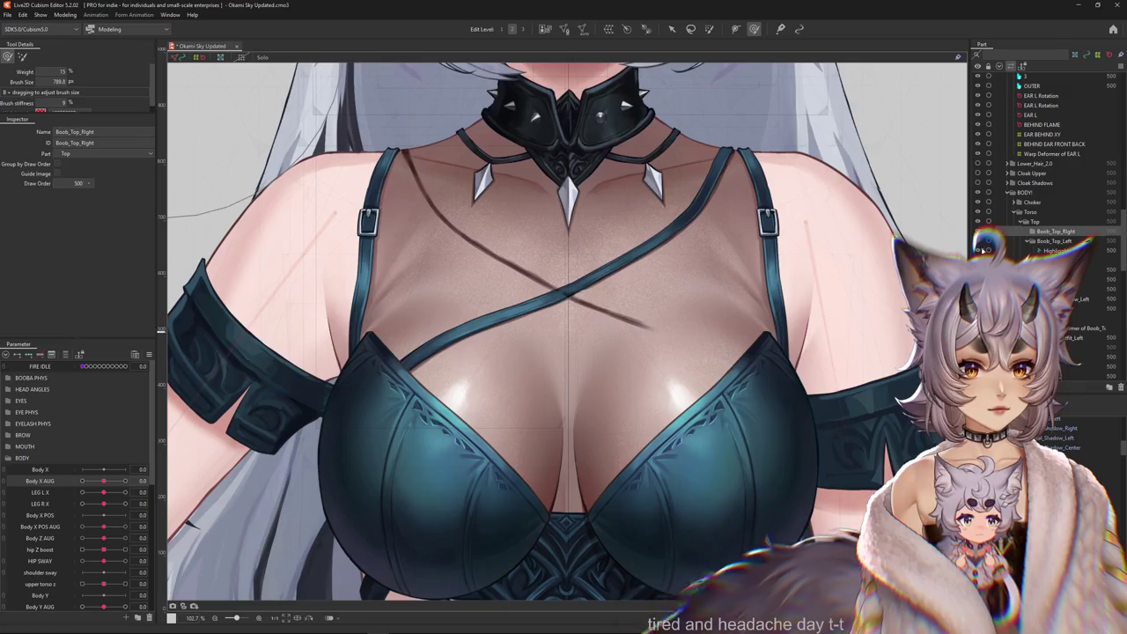
{"action": "right_click", "coordinate": [539, 281]}
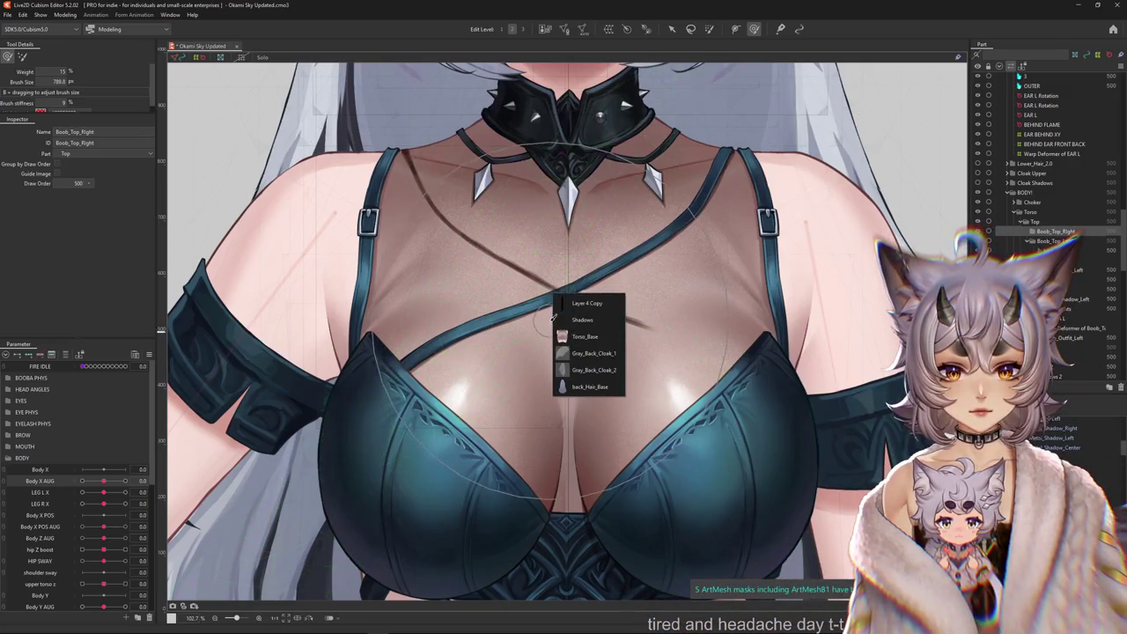
{"action": "scroll", "coordinate": [551, 315], "scroll_direction": "down", "scroll_amount": 5}
{"action": "scroll", "coordinate": [546, 313], "scroll_direction": "up", "scroll_amount": 3}
{"action": "scroll", "coordinate": [542, 310], "scroll_direction": "up", "scroll_amount": 3}
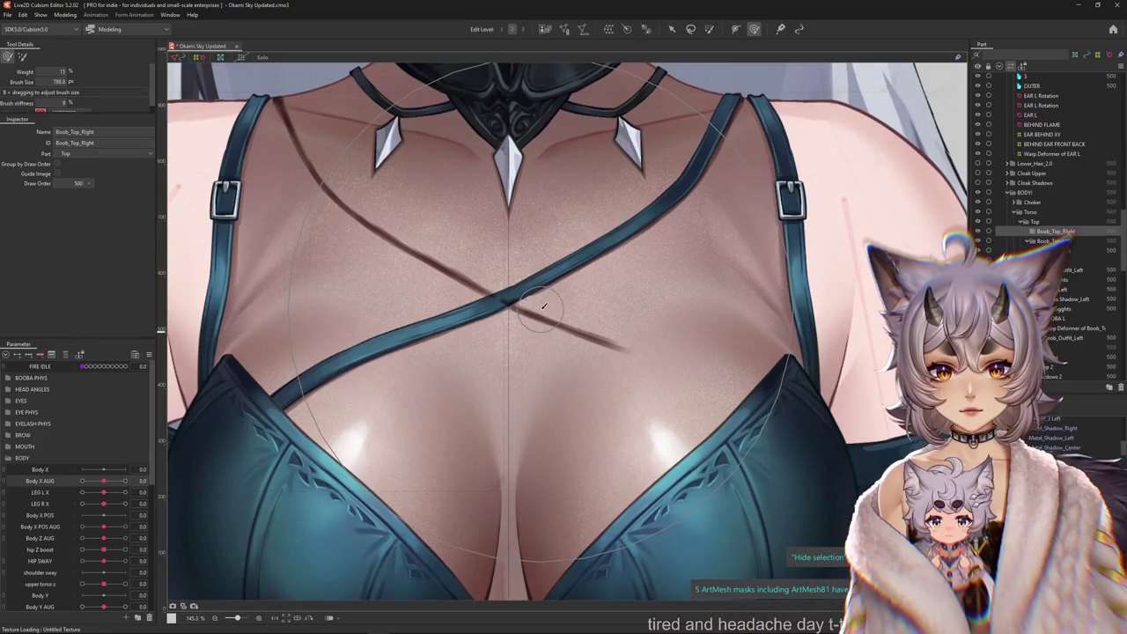
{"action": "right_click", "coordinate": [530, 319]}
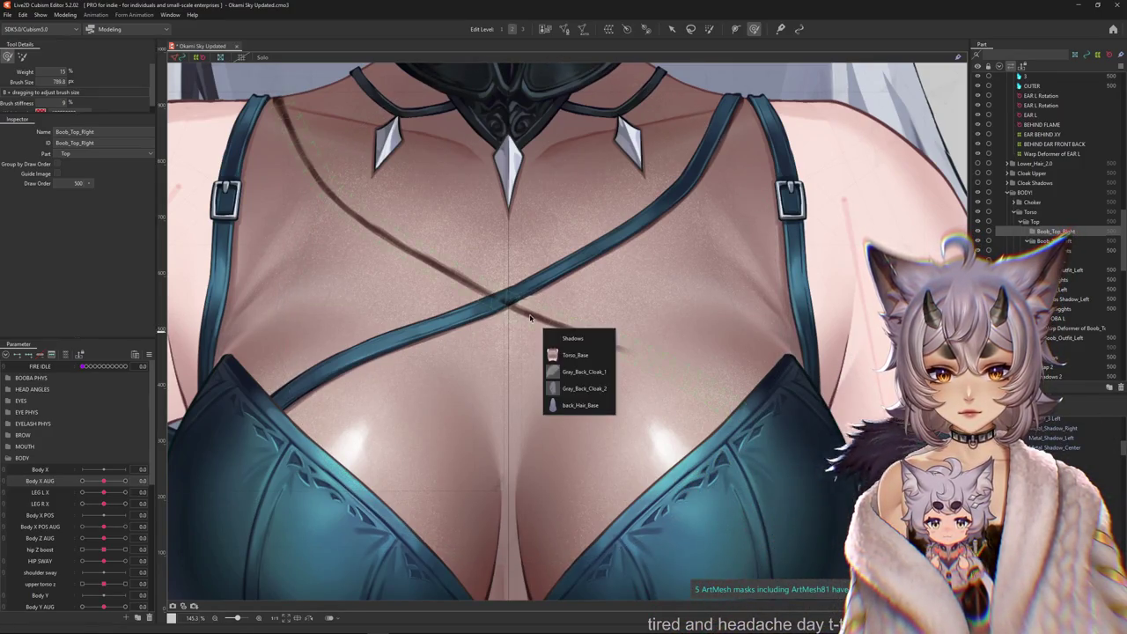
{"action": "left_click", "coordinate": [569, 338]}
Try mirroring the Shadows mesh with Reflect and nudging it, then revert the change.
{"action": "right_click", "coordinate": [608, 386]}
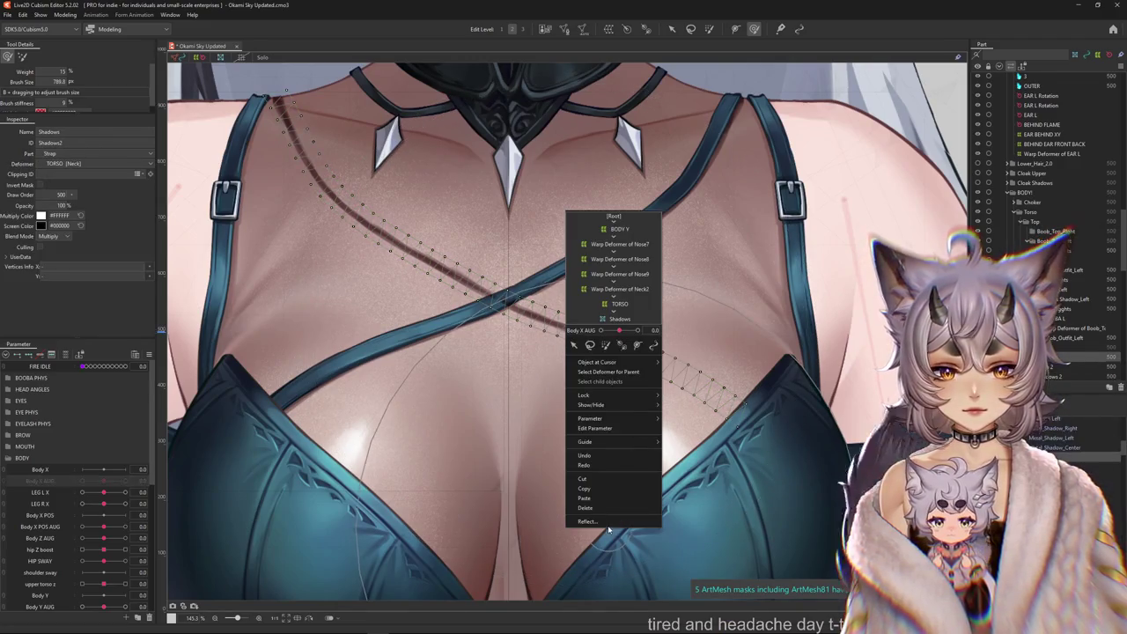
{"action": "left_click", "coordinate": [588, 521]}
{"action": "left_click", "coordinate": [537, 395]}
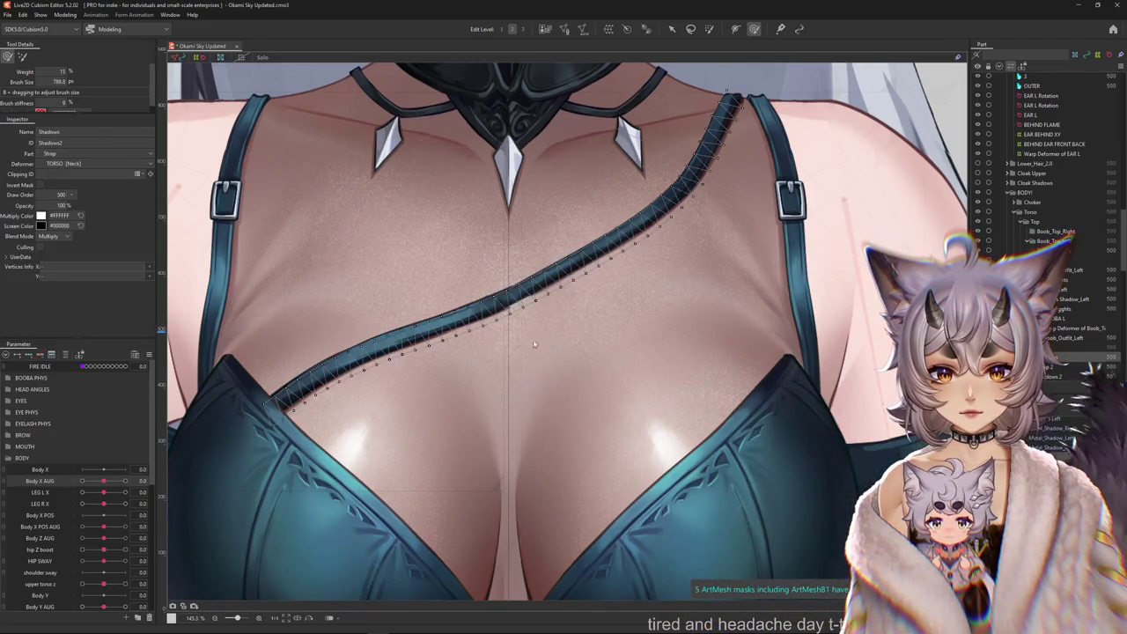
{"action": "left_click", "coordinate": [603, 186]}
{"action": "left_click", "coordinate": [671, 29]}
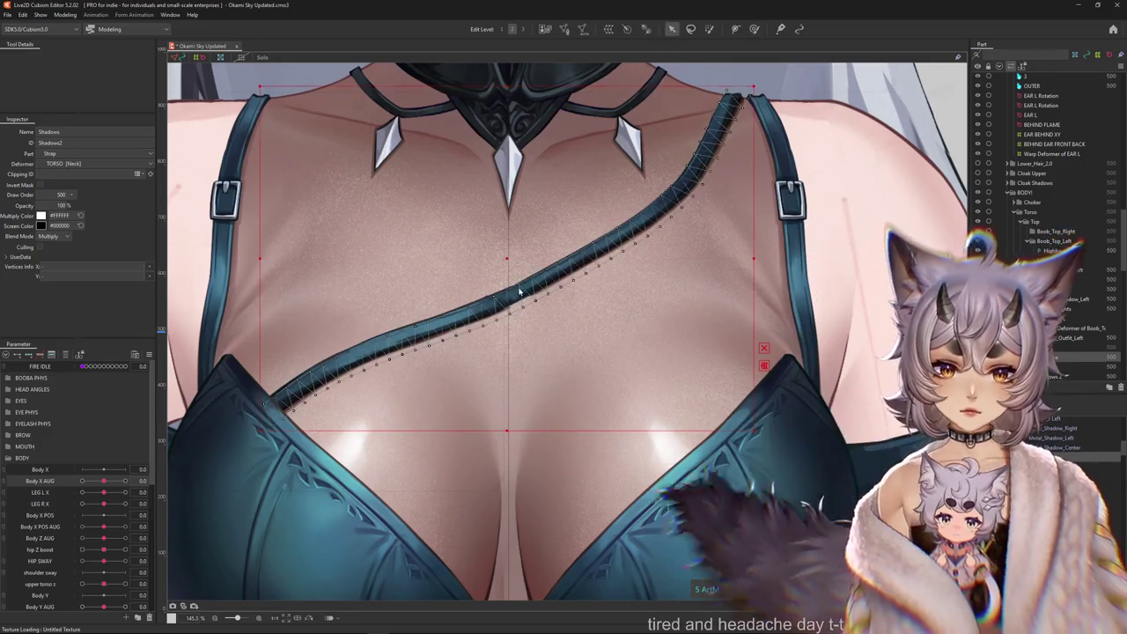
{"action": "left_click", "coordinate": [513, 272]}
{"action": "left_click_drag", "start_coordinate": [513, 272], "coordinate": [519, 287]}
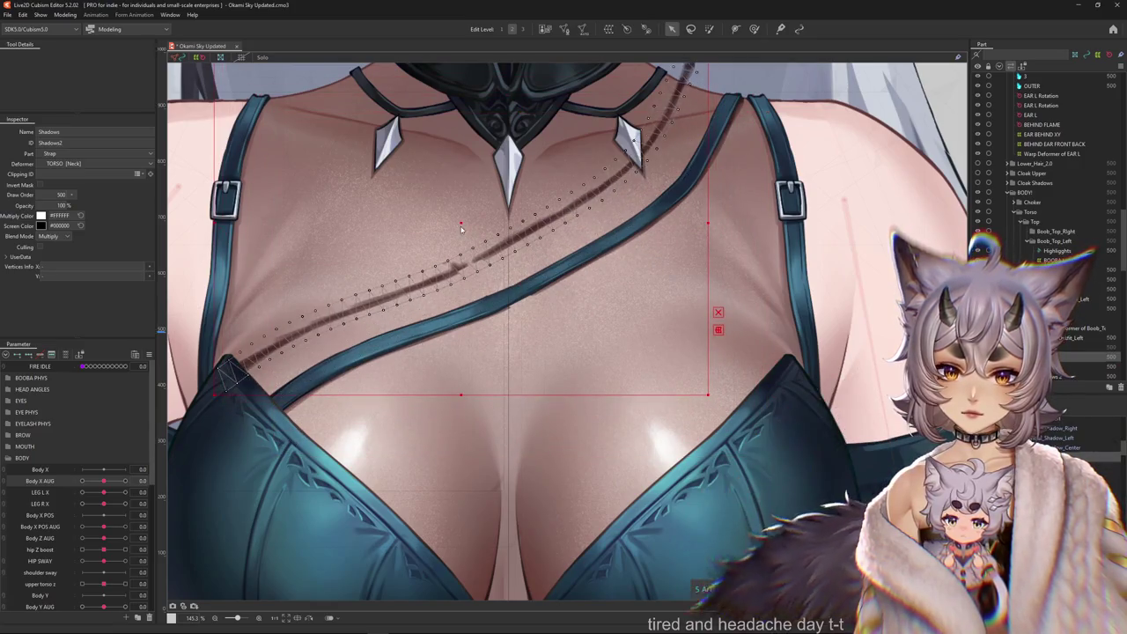
{"action": "key", "text": "h"}
Delete the crossing shadow line, zoom out, and select the Boob_Outfit_Left mesh.
{"action": "scroll", "coordinate": [520, 280], "scroll_direction": "down", "scroll_amount": 3}
{"action": "key", "text": "ctrl+h"}
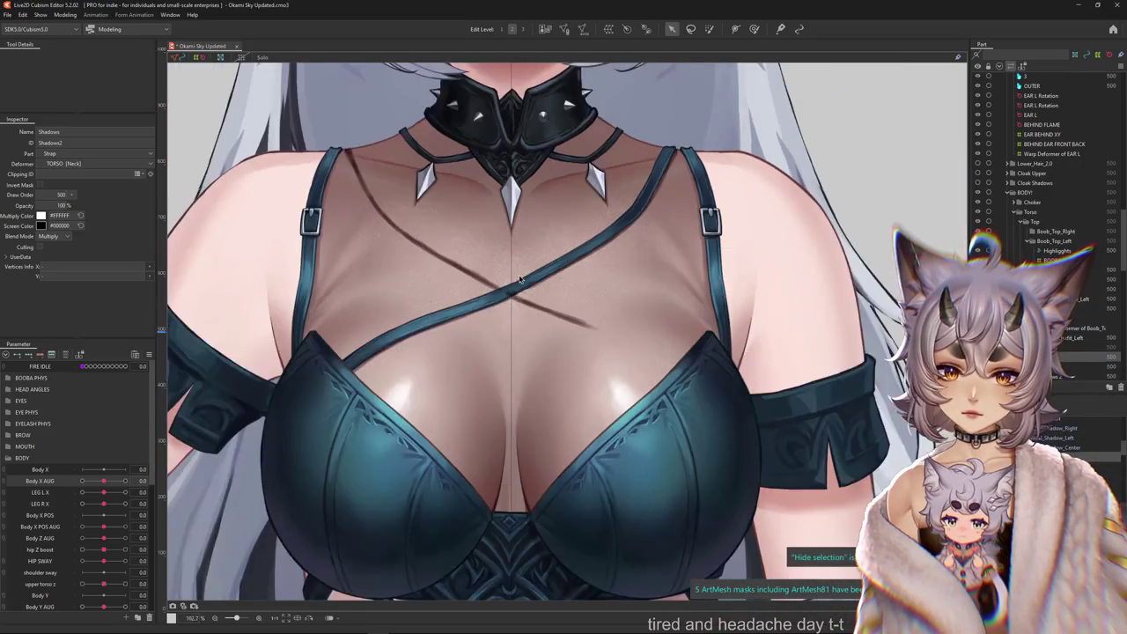
{"action": "key", "text": "Delete"}
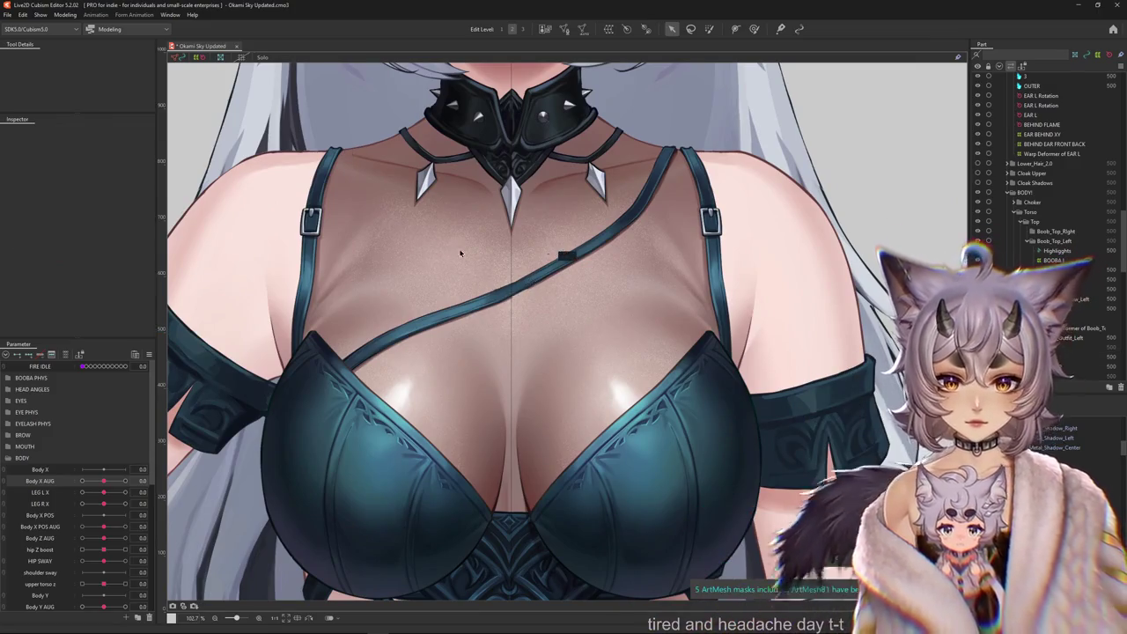
{"action": "scroll", "coordinate": [466, 396], "scroll_direction": "down", "scroll_amount": 1}
{"action": "scroll", "coordinate": [466, 396], "scroll_direction": "up", "scroll_amount": 1}
{"action": "scroll", "coordinate": [466, 396], "scroll_direction": "down", "scroll_amount": 1}
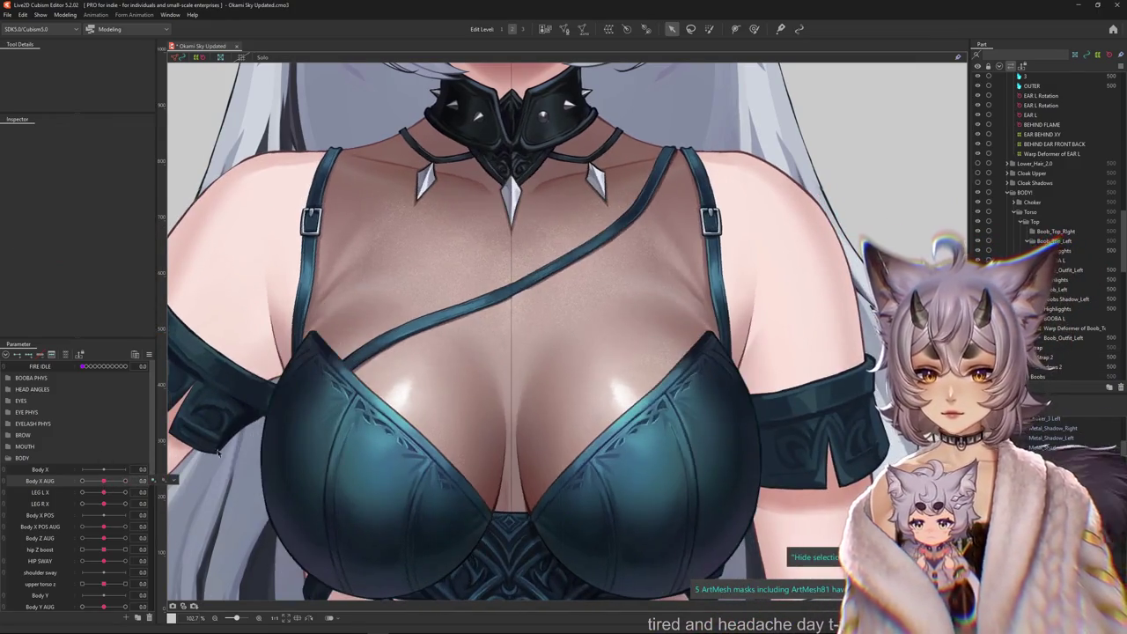
{"action": "scroll", "coordinate": [442, 423], "scroll_direction": "down", "scroll_amount": 2}
{"action": "right_click", "coordinate": [403, 432]}
{"action": "left_click", "coordinate": [440, 476]}
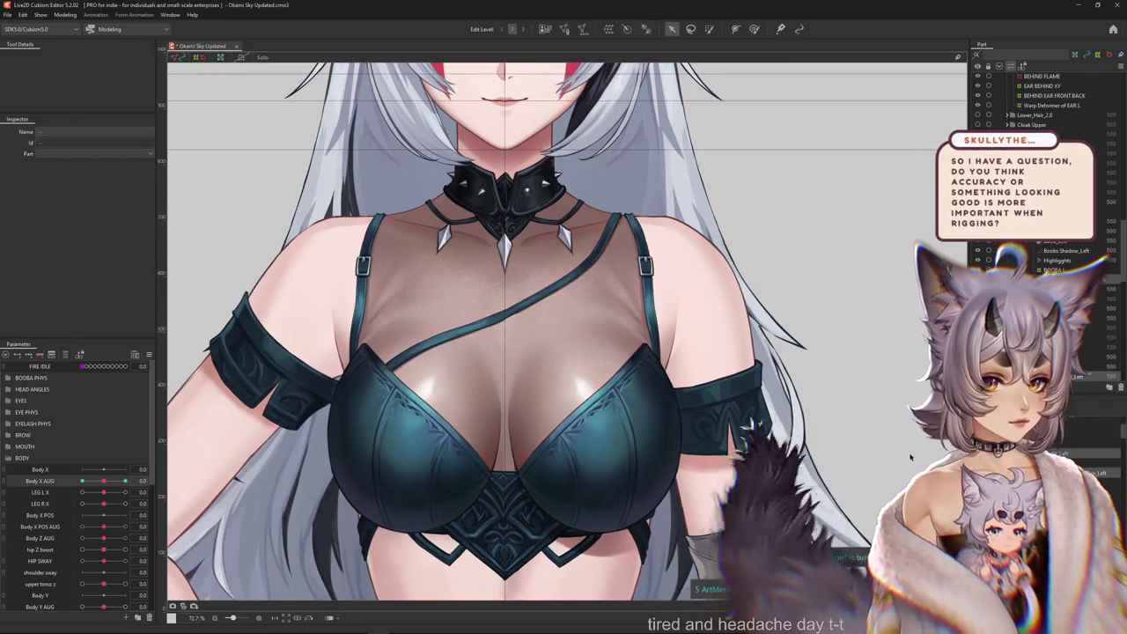
{"action": "left_click_drag", "start_coordinate": [599, 416], "coordinate": [722, 404]}
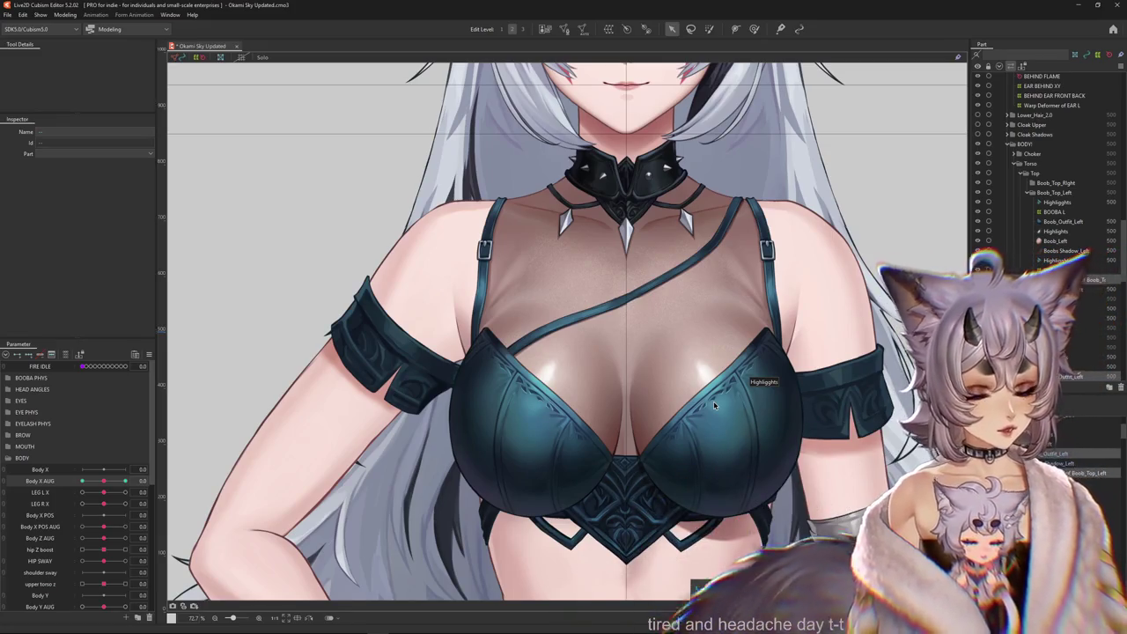
{"action": "key", "text": "ctrl+h"}
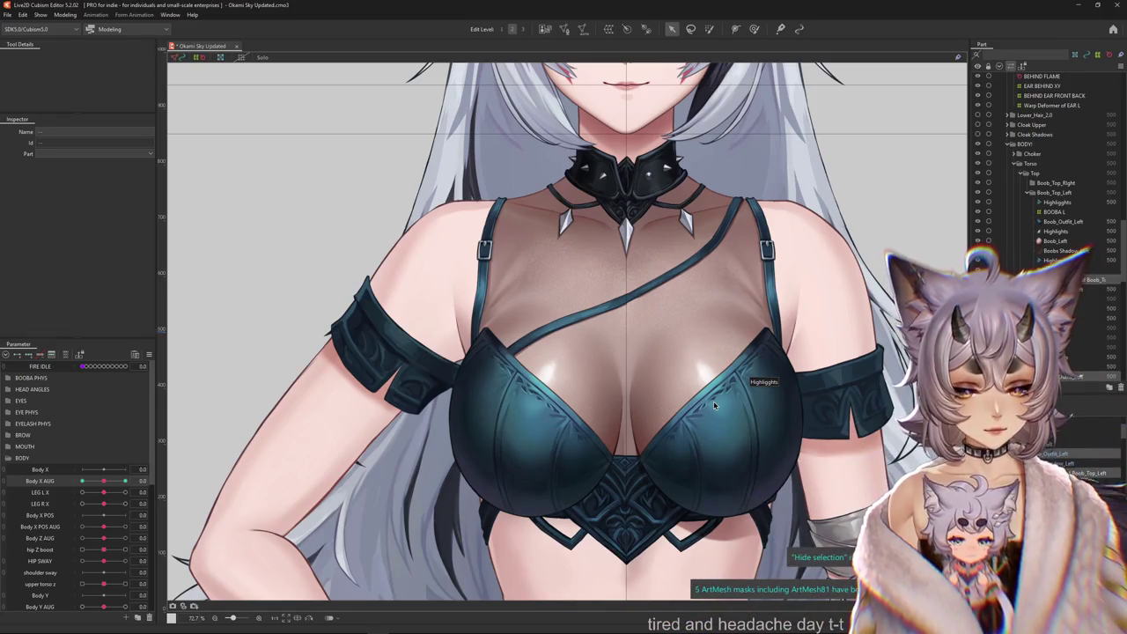
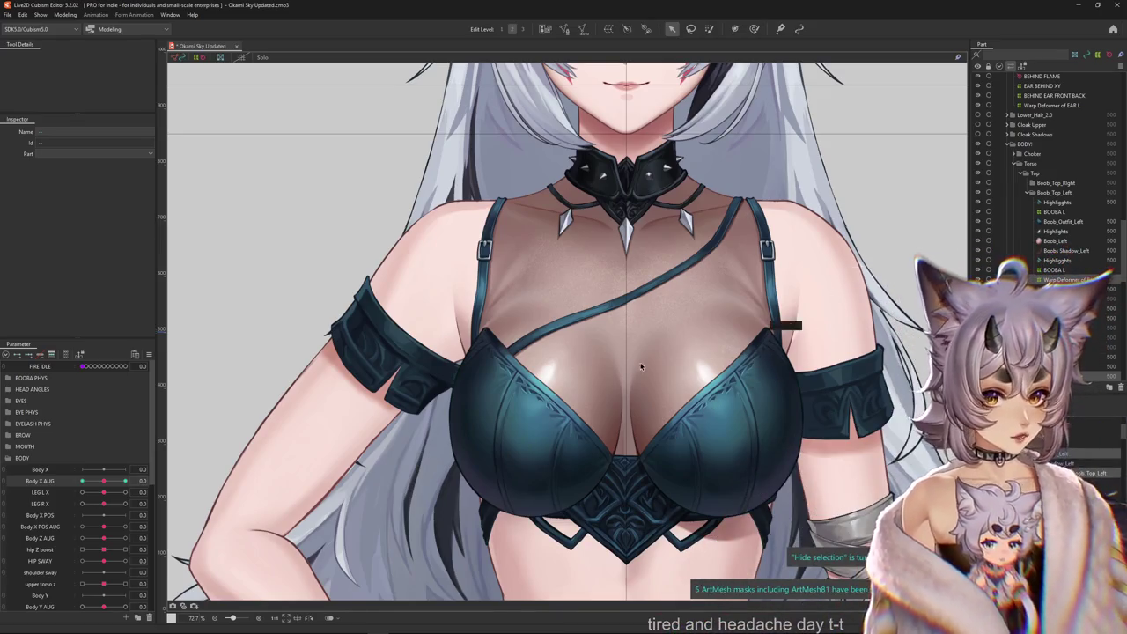
Sway the torso to one side and back along Body X AUG to preview the motion.
{"action": "scroll", "coordinate": [641, 366], "scroll_direction": "down", "scroll_amount": 5}
{"action": "scroll", "coordinate": [563, 396], "scroll_direction": "up", "scroll_amount": 2}
{"action": "scroll", "coordinate": [554, 398], "scroll_direction": "up", "scroll_amount": 2}
{"action": "scroll", "coordinate": [552, 398], "scroll_direction": "up", "scroll_amount": 1}
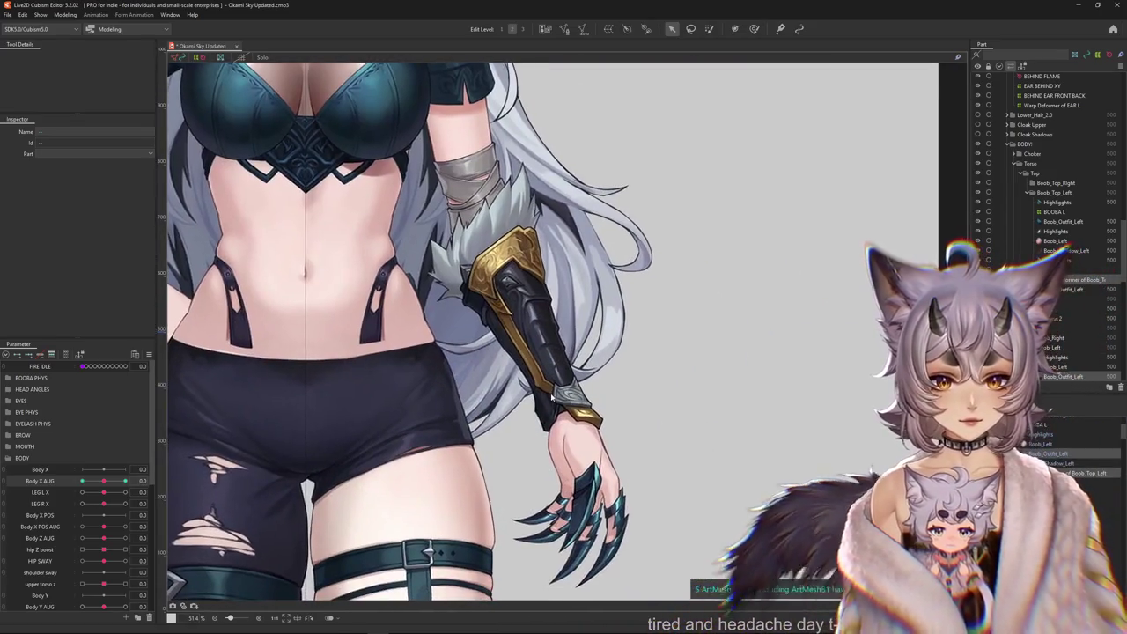
{"action": "scroll", "coordinate": [534, 353], "scroll_direction": "down", "scroll_amount": 2}
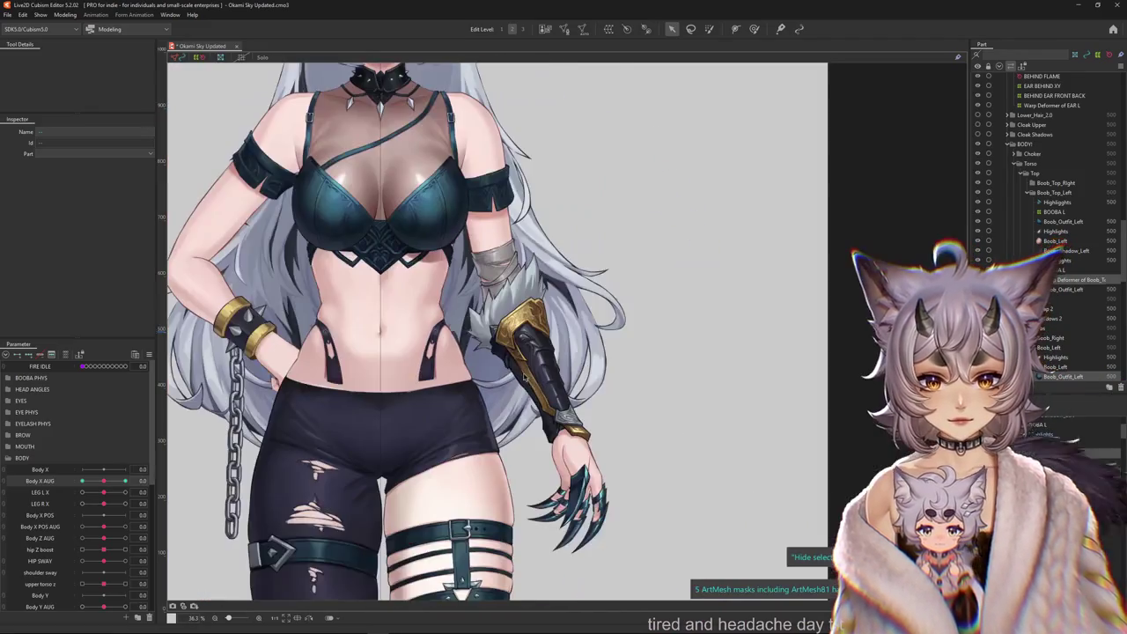
{"action": "scroll", "coordinate": [534, 353], "scroll_direction": "down", "scroll_amount": 2}
{"action": "scroll", "coordinate": [534, 353], "scroll_direction": "up", "scroll_amount": 2}
{"action": "scroll", "coordinate": [414, 262], "scroll_direction": "down", "scroll_amount": 2}
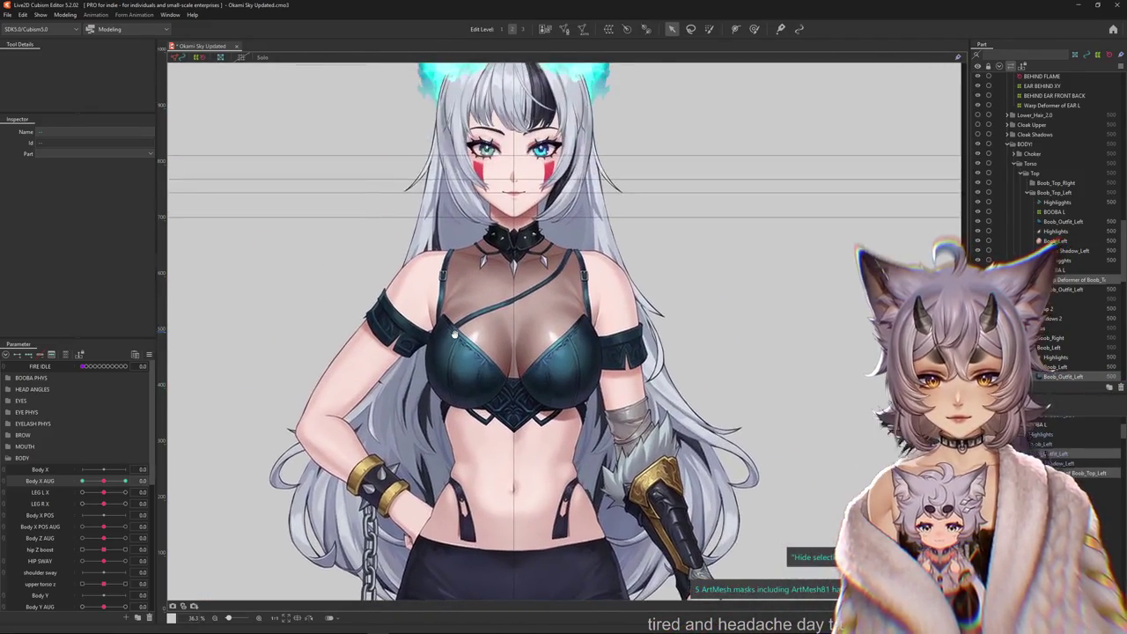
{"action": "scroll", "coordinate": [493, 396], "scroll_direction": "up", "scroll_amount": 4}
{"action": "left_click_drag", "start_coordinate": [104, 481], "coordinate": [101, 484]}
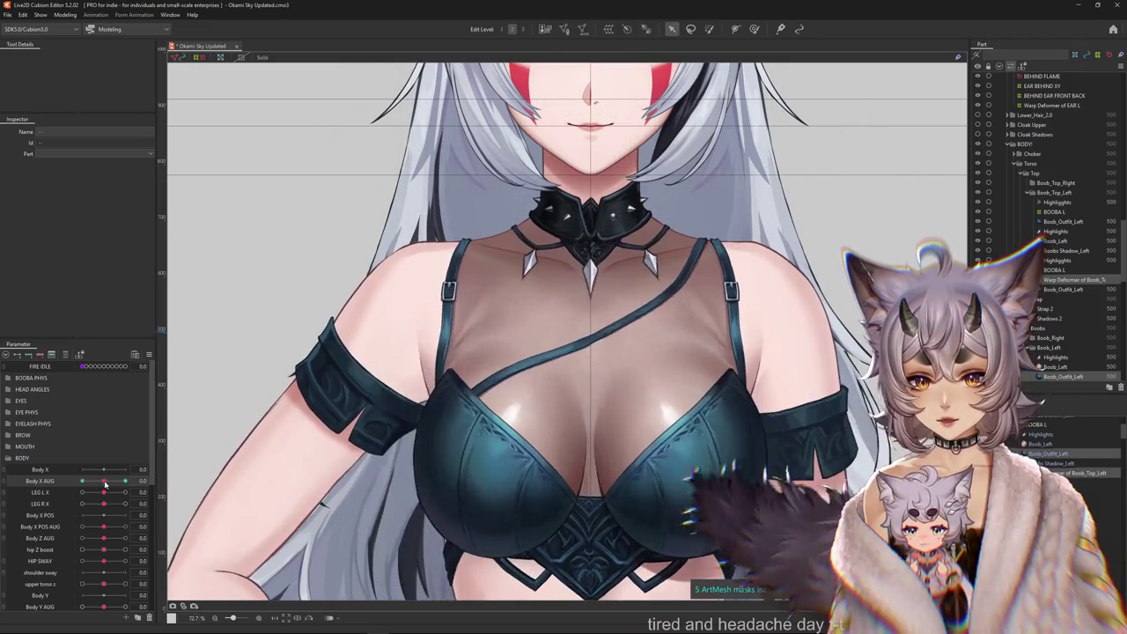
{"action": "mouse_move", "coordinate": [101, 484]}
{"action": "left_mouse_down"}
{"action": "mouse_move", "coordinate": [125, 483]}
{"action": "mouse_move", "coordinate": [104, 485]}
{"action": "left_mouse_up"}
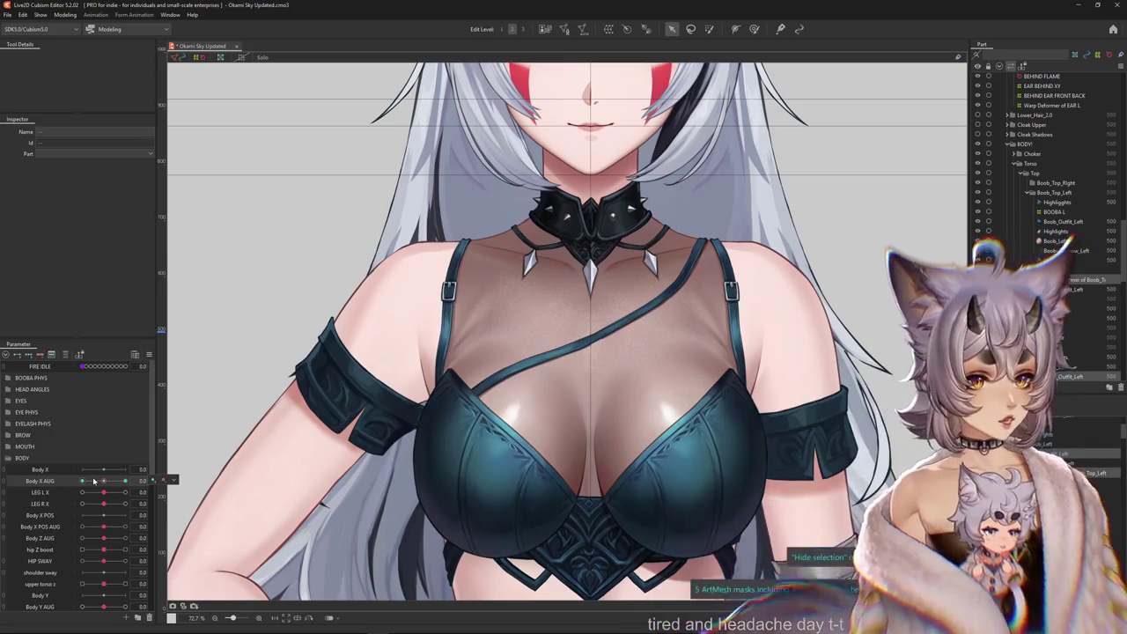
Bring the arm into view and select the gauntlet's Layer 20 mesh.
{"action": "mouse_move", "coordinate": [433, 274]}
{"action": "left_mouse_down"}
{"action": "mouse_move", "coordinate": [368, 170]}
{"action": "mouse_move", "coordinate": [373, 211]}
{"action": "left_mouse_up"}
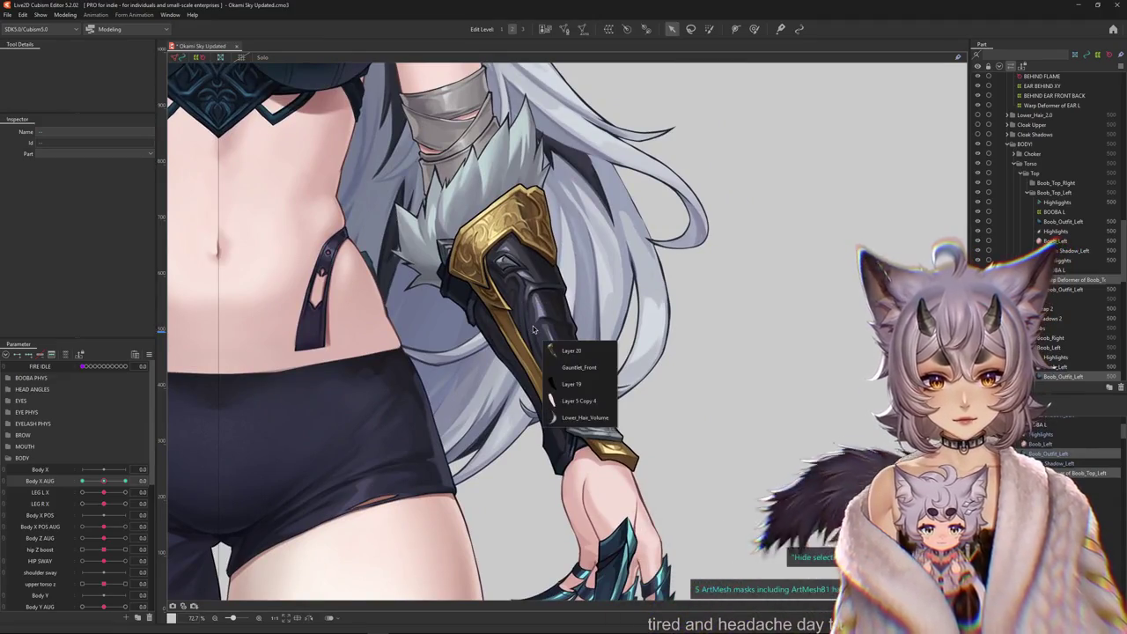
{"action": "scroll", "coordinate": [533, 329], "scroll_direction": "down", "scroll_amount": 3}
{"action": "left_click", "coordinate": [581, 359]}
{"action": "scroll", "coordinate": [572, 353], "scroll_direction": "up", "scroll_amount": 3}
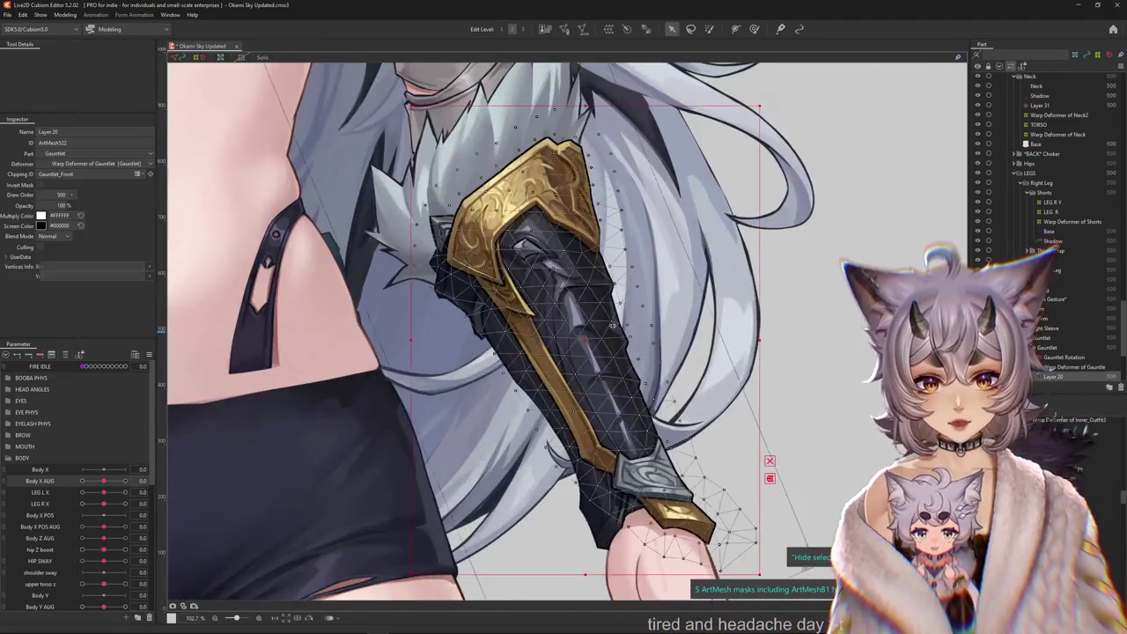
Zoom onto the chest and select the Strap 2 mesh together with Shadows 2.
{"action": "scroll", "coordinate": [705, 220], "scroll_direction": "down", "scroll_amount": 3}
{"action": "scroll", "coordinate": [728, 111], "scroll_direction": "up", "scroll_amount": 1}
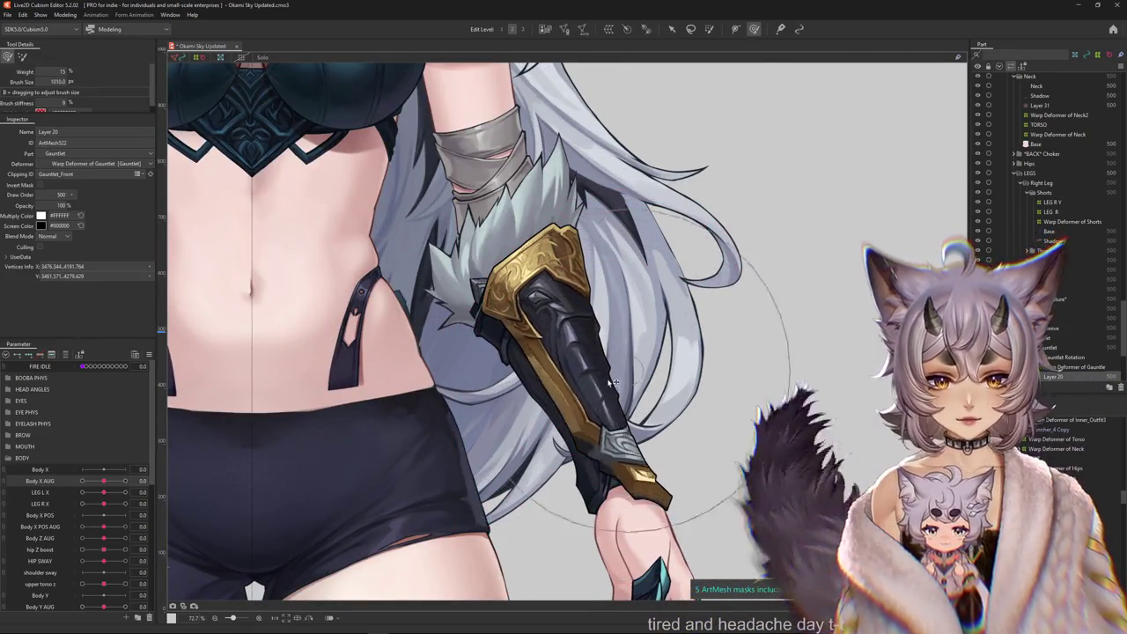
{"action": "scroll", "coordinate": [663, 358], "scroll_direction": "down", "scroll_amount": 2}
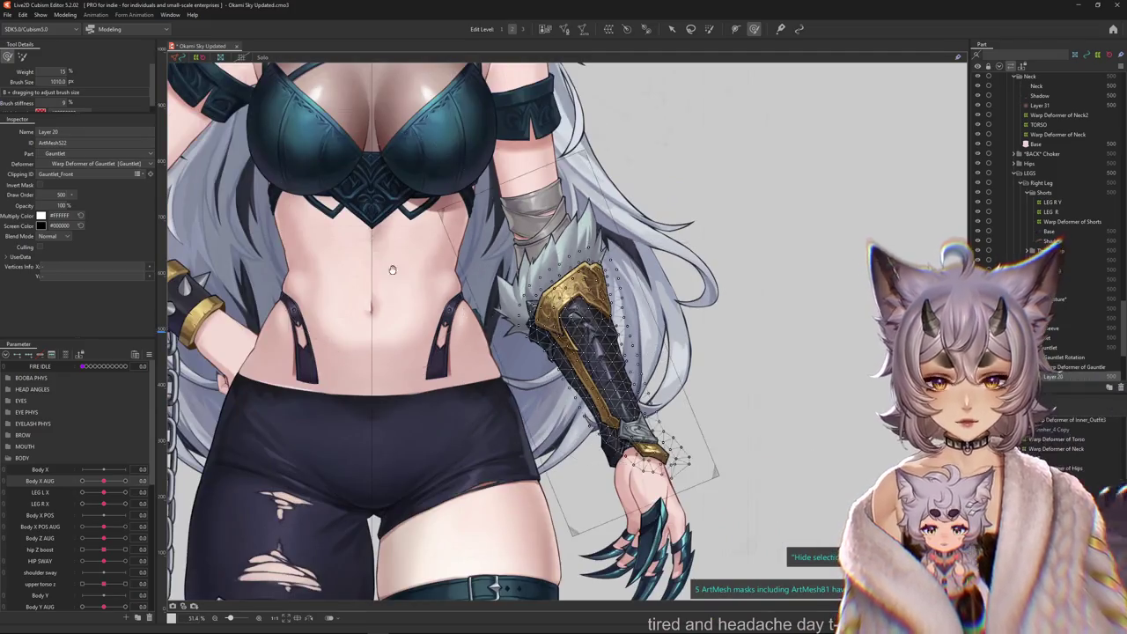
{"action": "left_click_drag", "start_coordinate": [299, 70], "coordinate": [412, 374]}
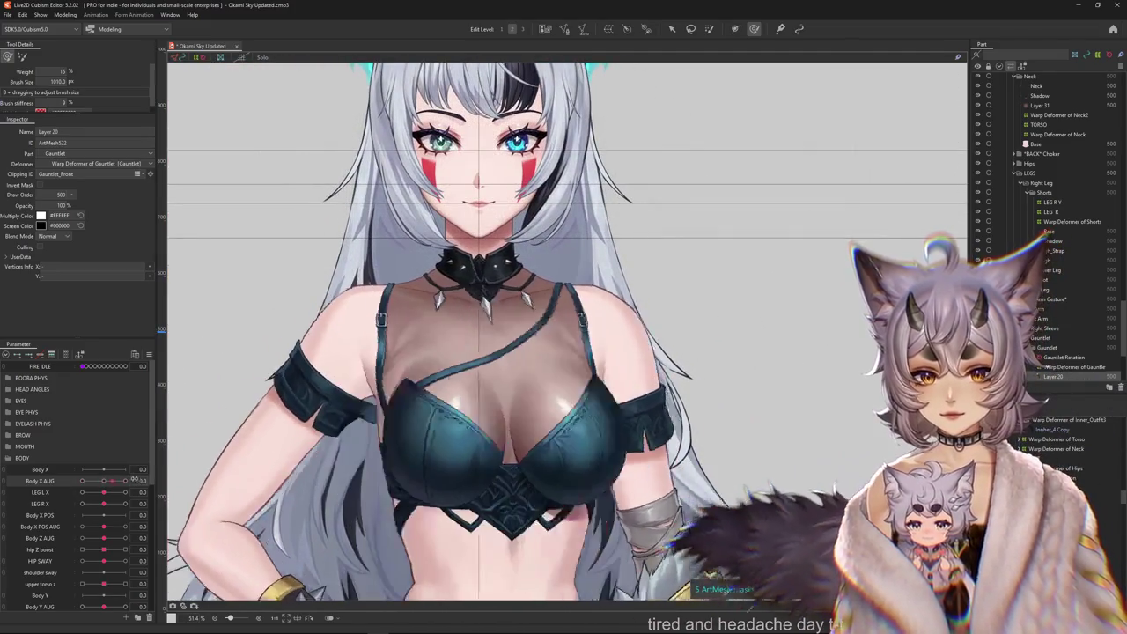
{"action": "scroll", "coordinate": [501, 373], "scroll_direction": "up", "scroll_amount": 2}
{"action": "right_click", "coordinate": [501, 373]}
{"action": "left_click", "coordinate": [537, 394]}
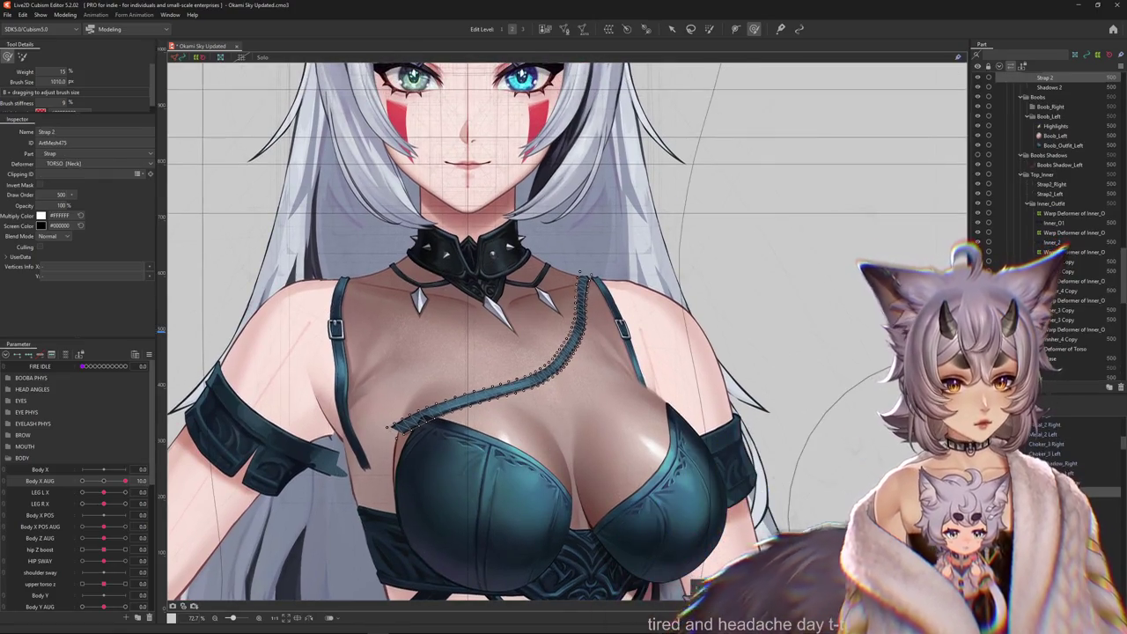
{"action": "left_click", "coordinate": [1047, 88], "text": "ctrl"}
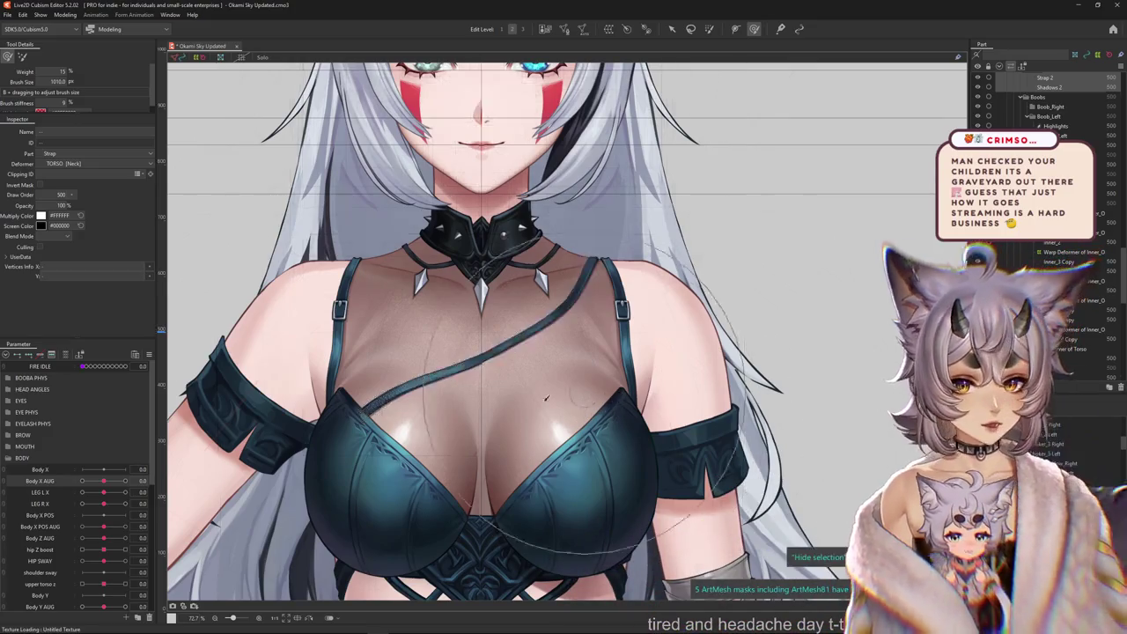
Clear the selection and bring Body X AUG back to about -0.2.
{"action": "scroll", "coordinate": [555, 426], "scroll_direction": "down", "scroll_amount": 1}
{"action": "scroll", "coordinate": [536, 426], "scroll_direction": "down", "scroll_amount": 1}
{"action": "key", "text": "Escape"}
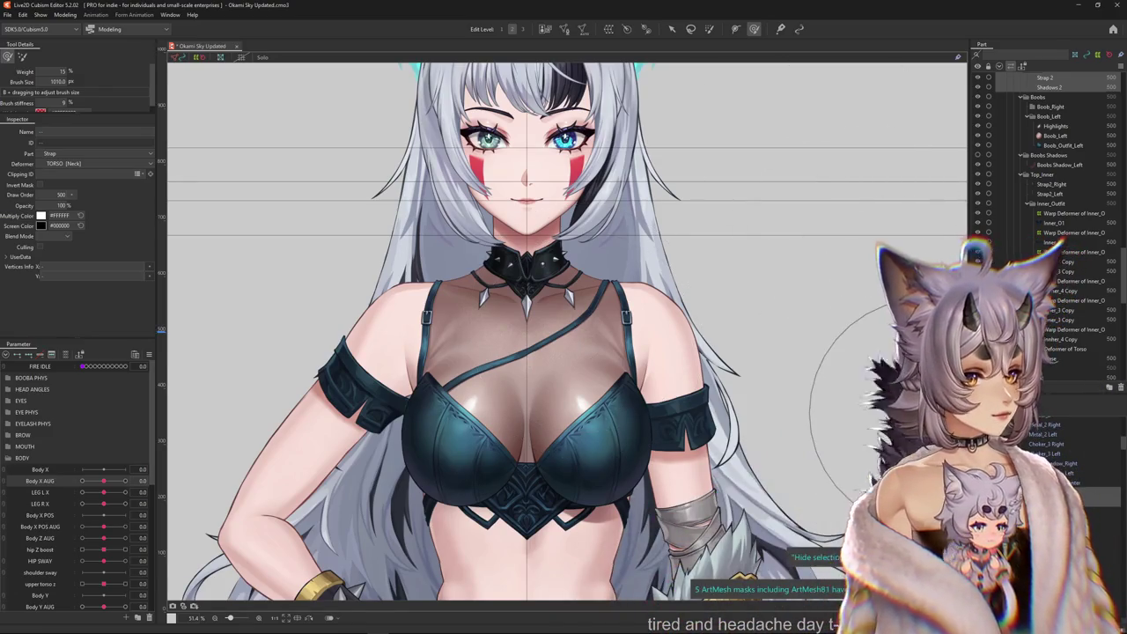
{"action": "scroll", "coordinate": [622, 379], "scroll_direction": "up", "scroll_amount": 3}
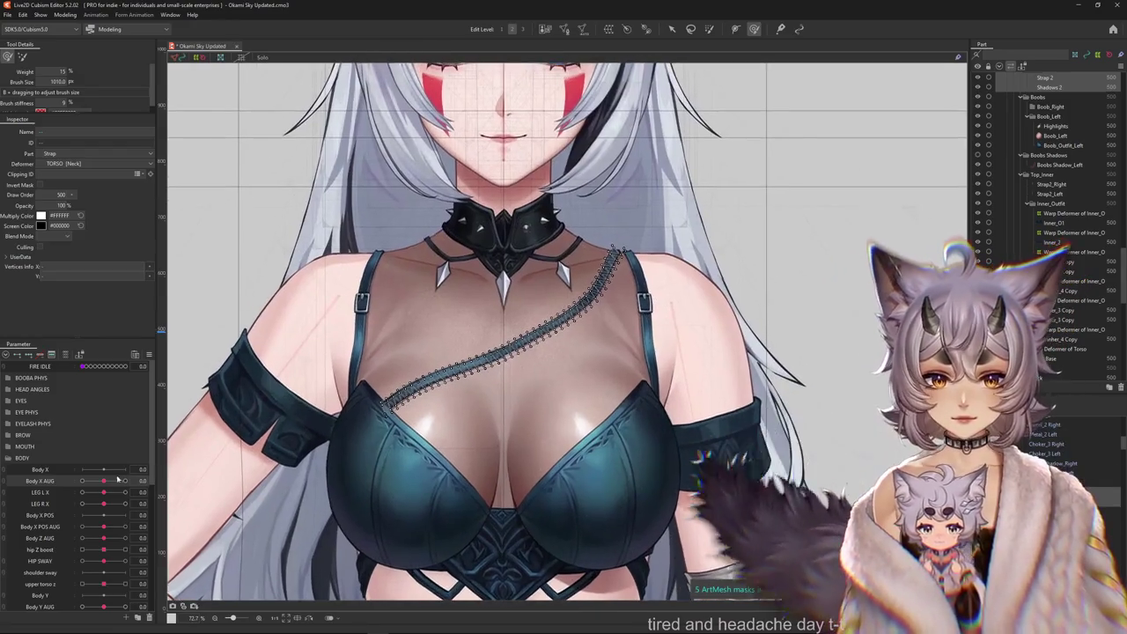
{"action": "left_click_drag", "start_coordinate": [94, 491], "coordinate": [104, 492]}
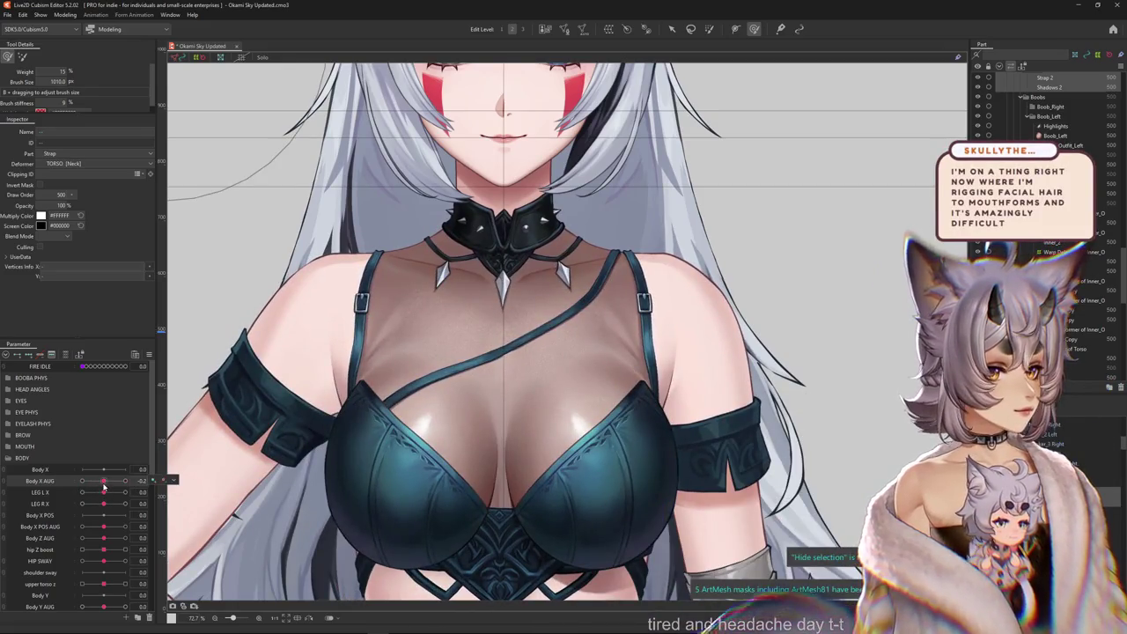
Toggle the selection outlines with Ctrl+H to inspect the chest strap.
{"action": "key", "text": "ctrl+h"}
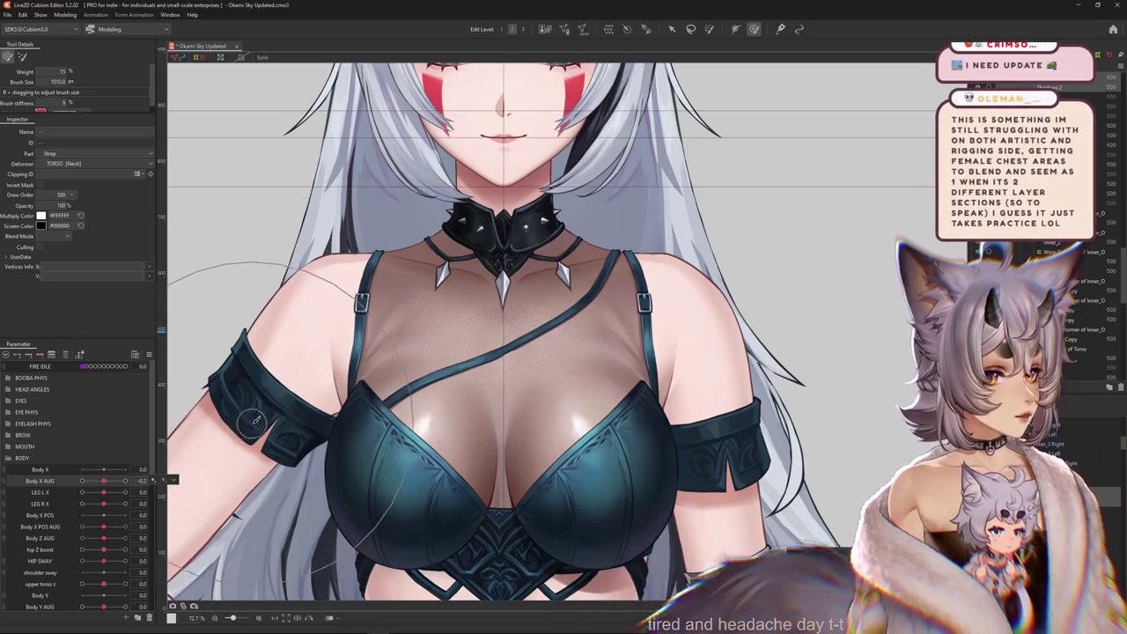
{"action": "key", "text": "ctrl+h"}
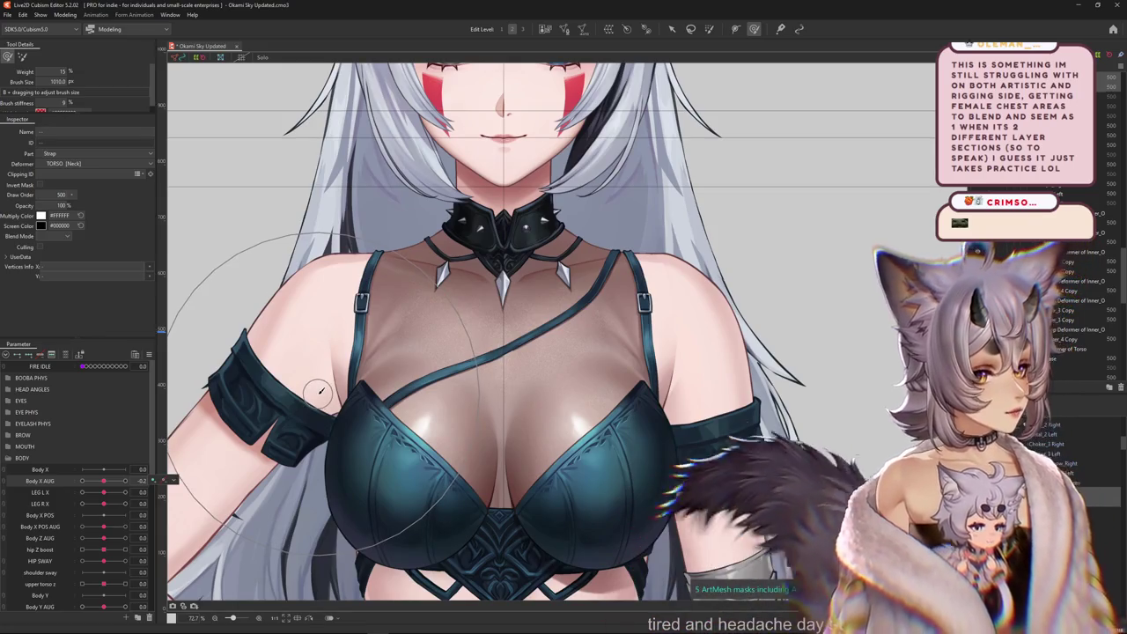
{"action": "key", "text": "ctrl+h"}
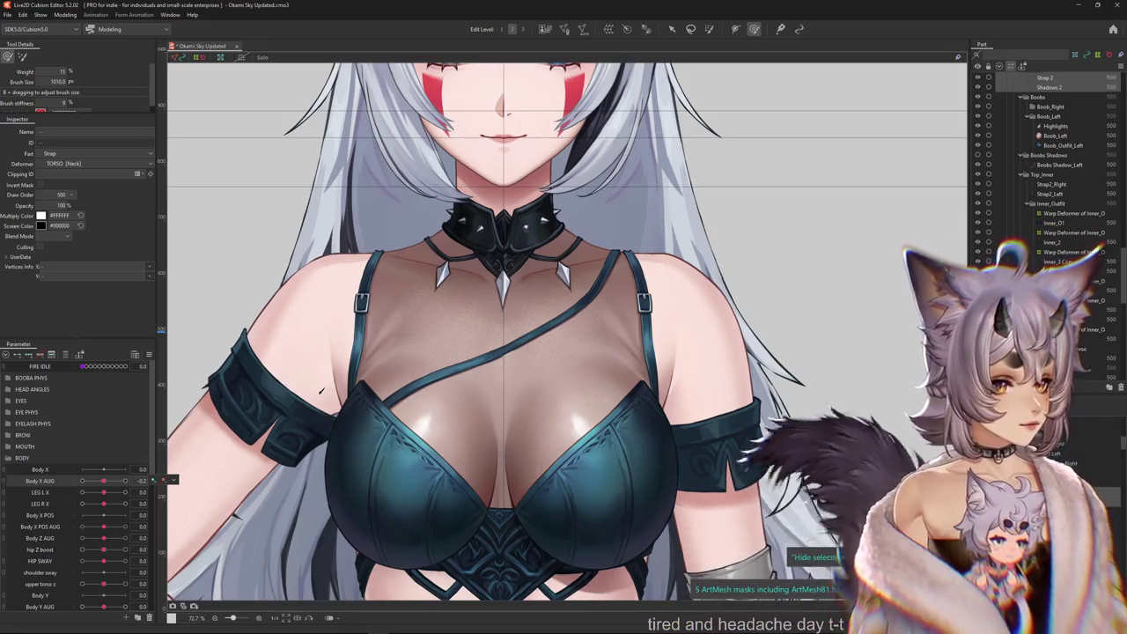
{"action": "key", "text": "ctrl+h"}
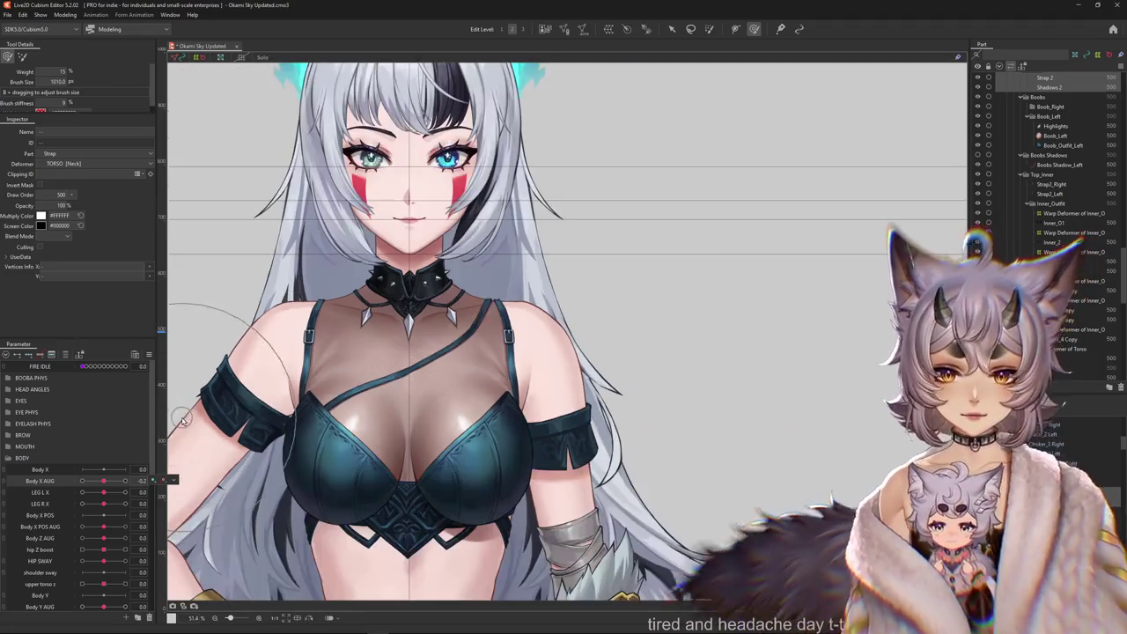
{"action": "scroll", "coordinate": [182, 415], "scroll_direction": "down", "scroll_amount": 2}
Sway the body to Body X AUG 10 and select the Strap2_Left mesh.
{"action": "left_click_drag", "start_coordinate": [96, 483], "coordinate": [126, 481]}
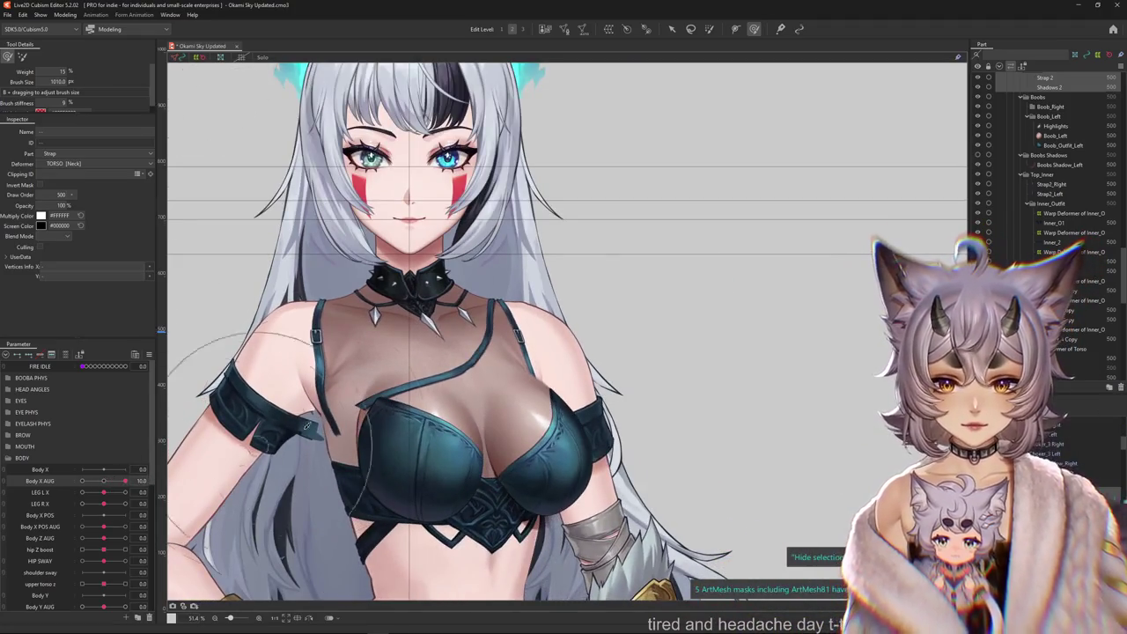
{"action": "scroll", "coordinate": [417, 360], "scroll_direction": "down", "scroll_amount": 3}
{"action": "scroll", "coordinate": [416, 359], "scroll_direction": "up", "scroll_amount": 3}
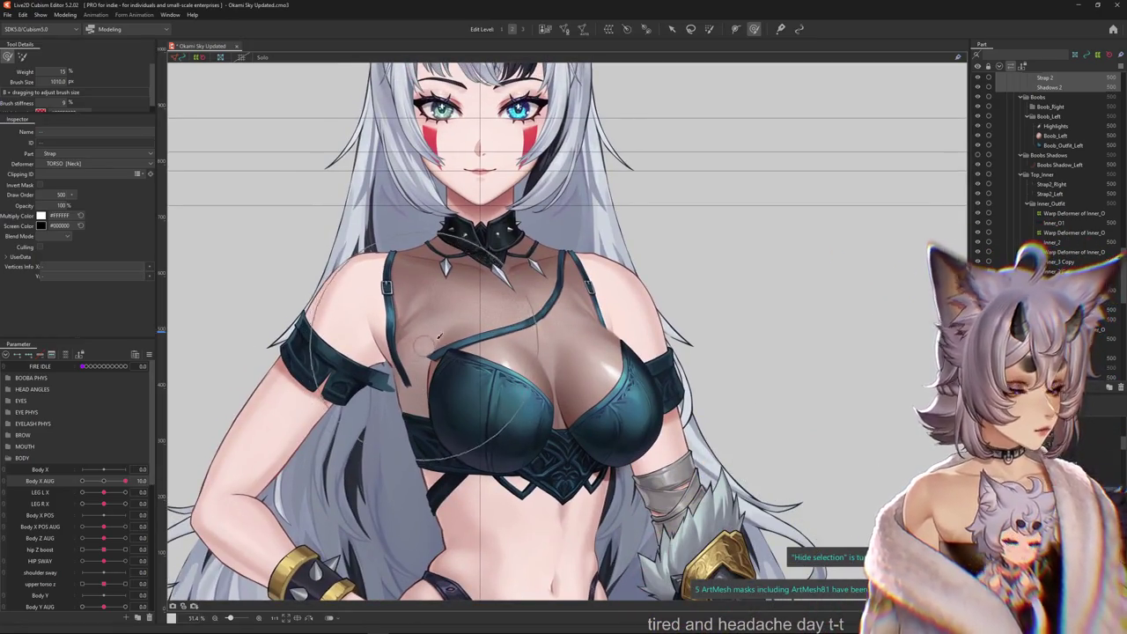
{"action": "scroll", "coordinate": [413, 350], "scroll_direction": "up", "scroll_amount": 1}
{"action": "scroll", "coordinate": [524, 400], "scroll_direction": "up", "scroll_amount": 1}
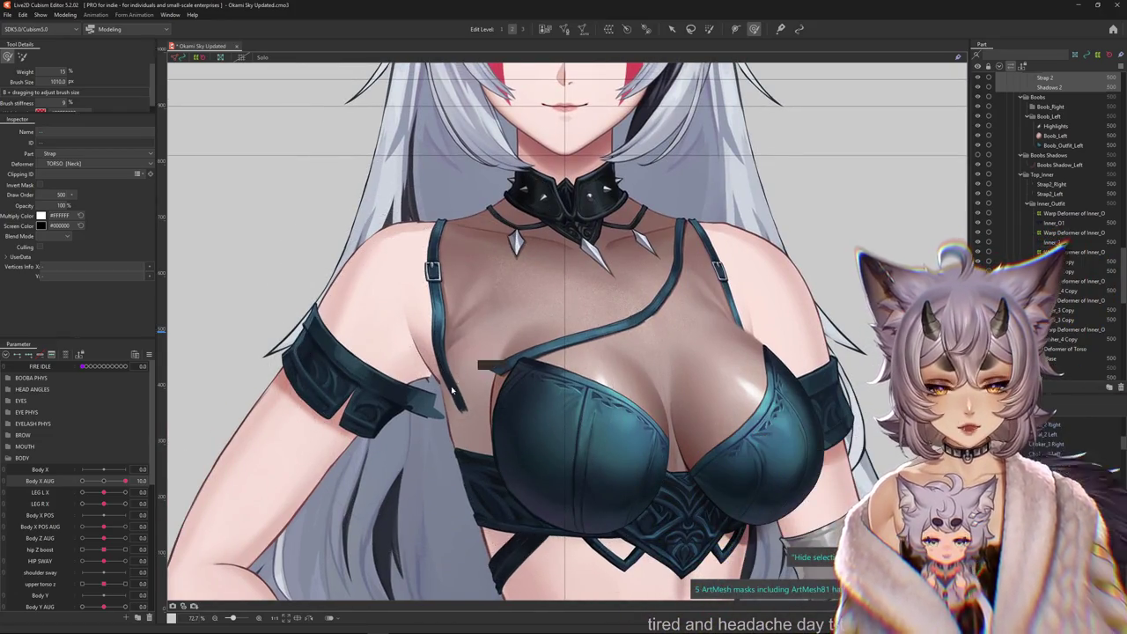
{"action": "left_click", "coordinate": [495, 476]}
Open Physics Settings from the Modeling menu.
{"action": "scroll", "coordinate": [252, 188], "scroll_direction": "down", "scroll_amount": 3}
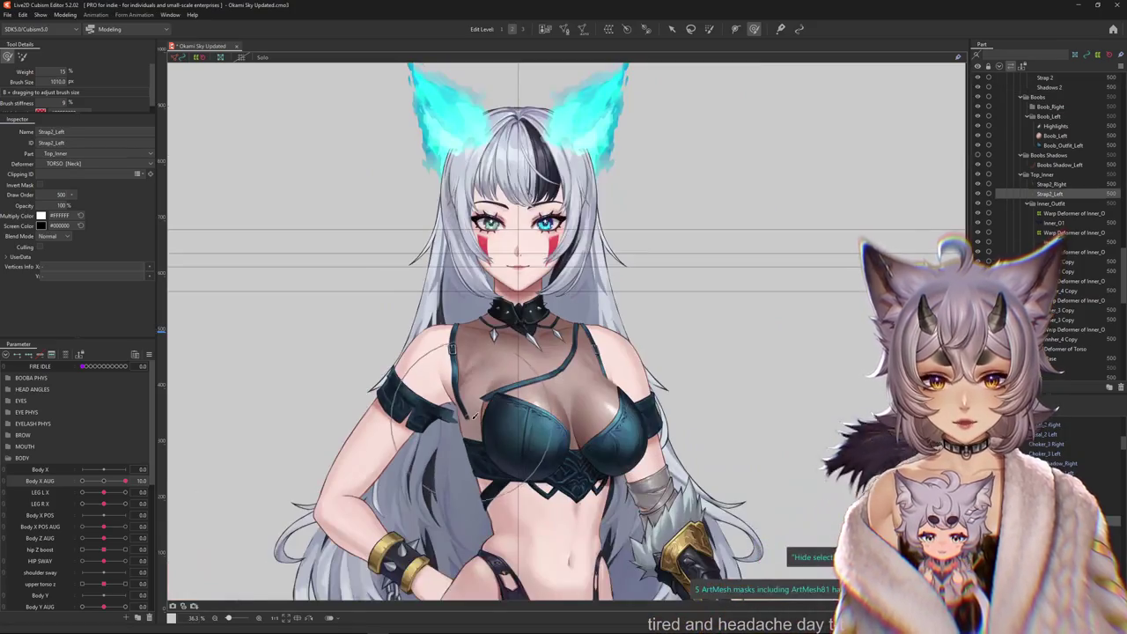
{"action": "scroll", "coordinate": [252, 188], "scroll_direction": "up", "scroll_amount": 2}
{"action": "left_click", "coordinate": [65, 15]}
{"action": "left_click", "coordinate": [85, 212]}
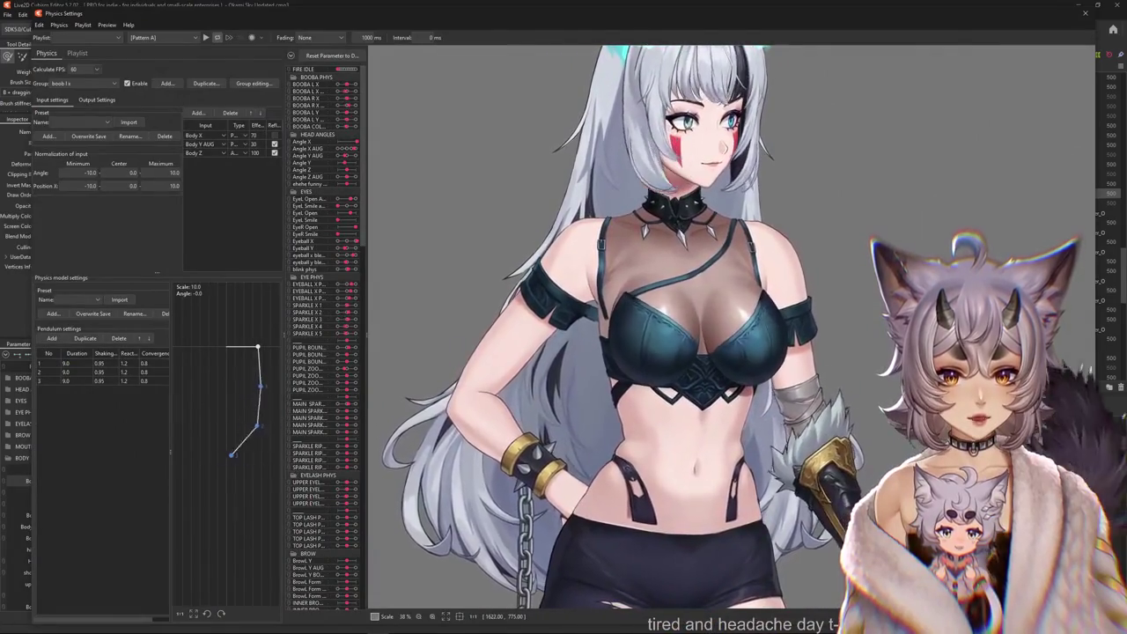
Swing the physics preview model, then snip the chest area and paste it into Paint.
{"action": "mouse_move", "coordinate": [1081, 386]}
{"action": "left_mouse_down"}
{"action": "mouse_move", "coordinate": [377, 399]}
{"action": "mouse_move", "coordinate": [630, 343]}
{"action": "mouse_move", "coordinate": [389, 347]}
{"action": "mouse_move", "coordinate": [1089, 356]}
{"action": "left_mouse_up"}
{"action": "key", "text": "super+shift+s"}
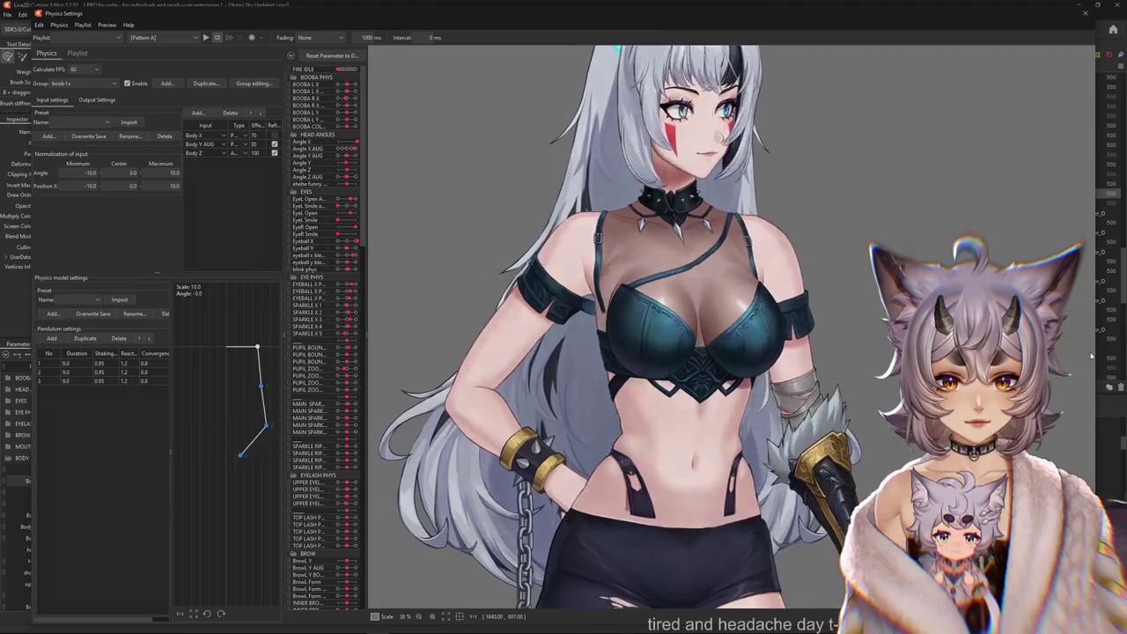
{"action": "left_click_drag", "start_coordinate": [493, 143], "coordinate": [868, 402]}
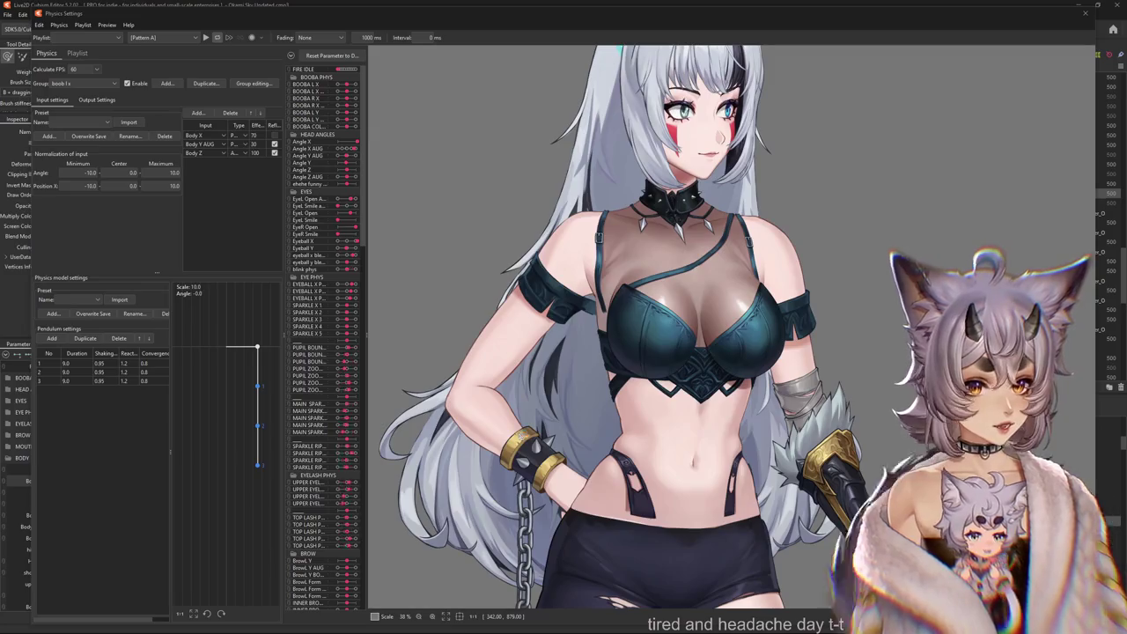
{"action": "key", "text": "ctrl+v"}
Draw a thin brush line marking the strap's path near the armpit.
{"action": "left_click", "coordinate": [389, 199]}
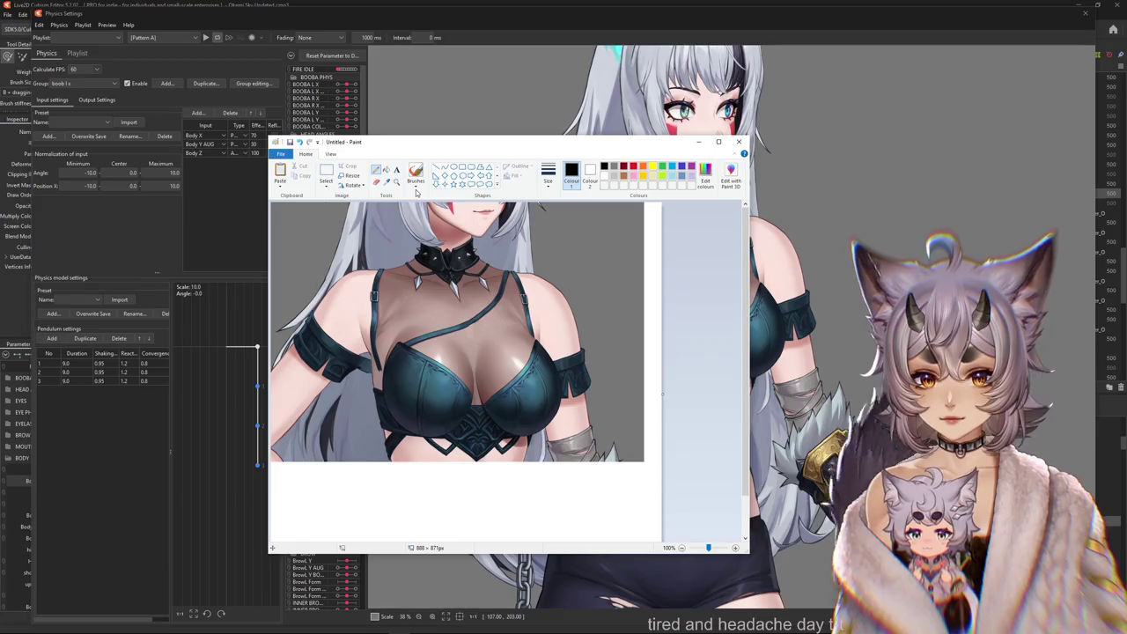
{"action": "left_click", "coordinate": [416, 188]}
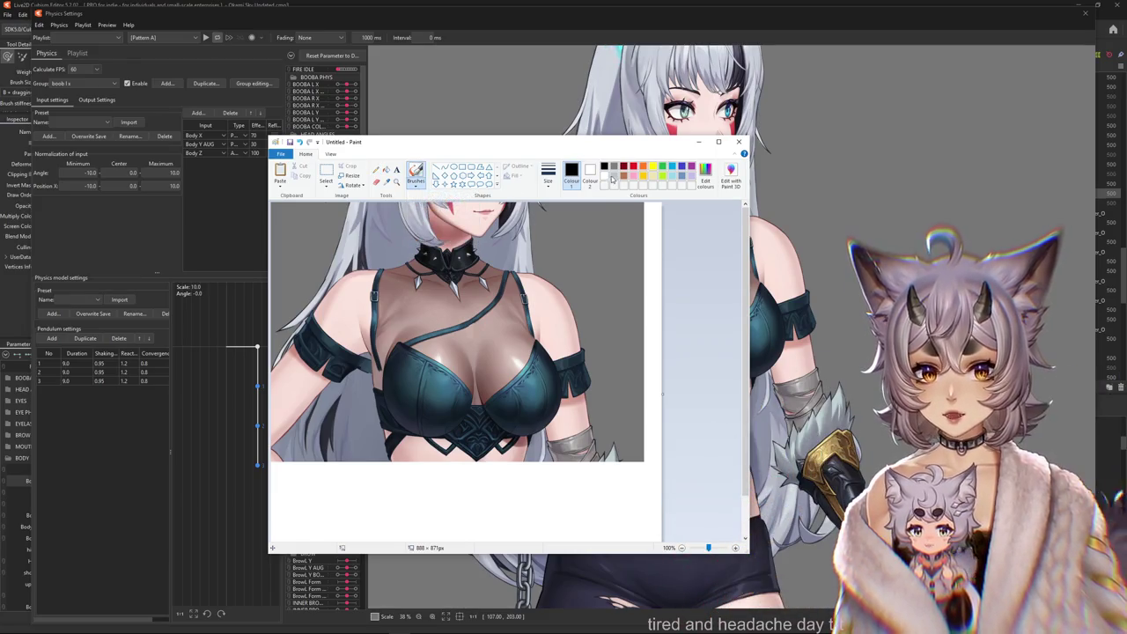
{"action": "left_click_drag", "start_coordinate": [355, 323], "coordinate": [393, 361]}
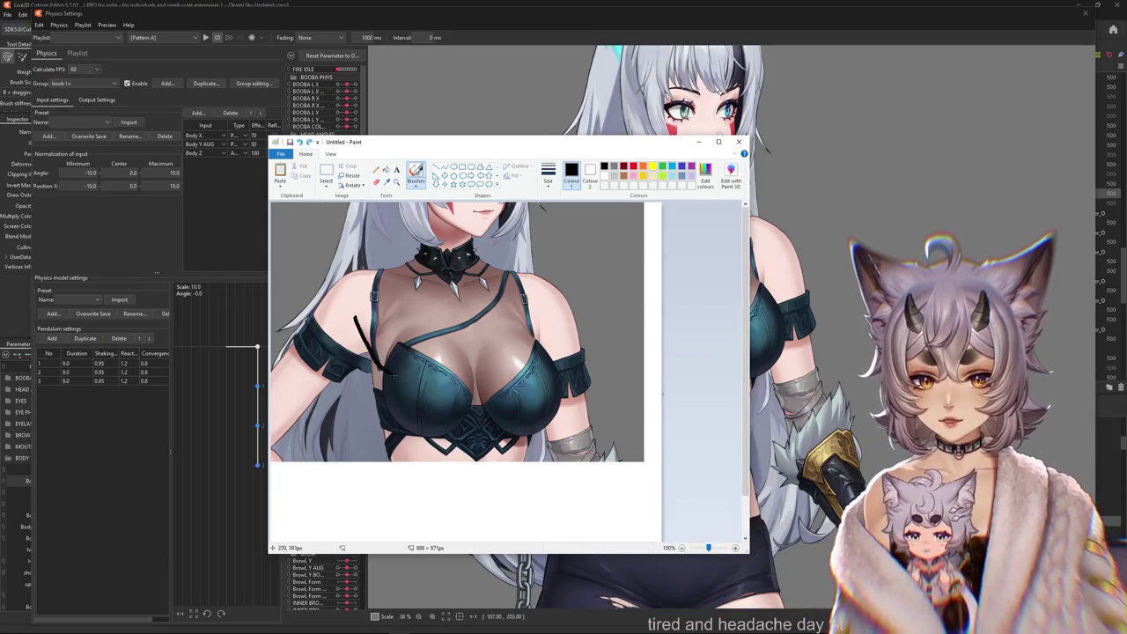
{"action": "key", "text": "ctrl+z"}
{"action": "left_click_drag", "start_coordinate": [355, 315], "coordinate": [381, 369]}
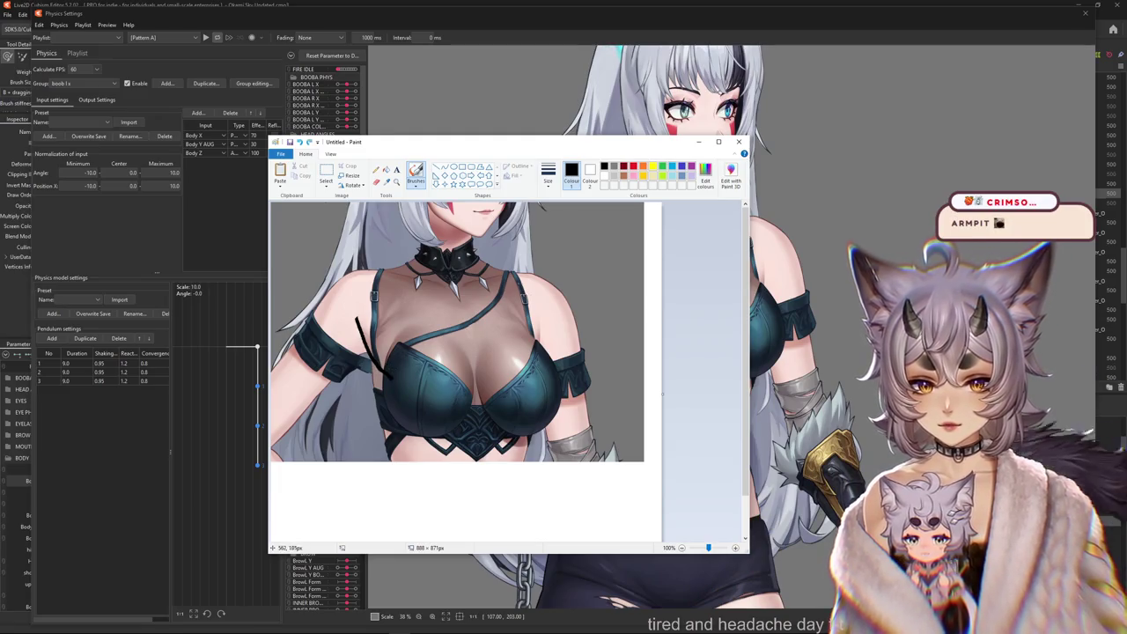
Close Paint without saving and close the Physics Settings window.
{"action": "left_click", "coordinate": [738, 144]}
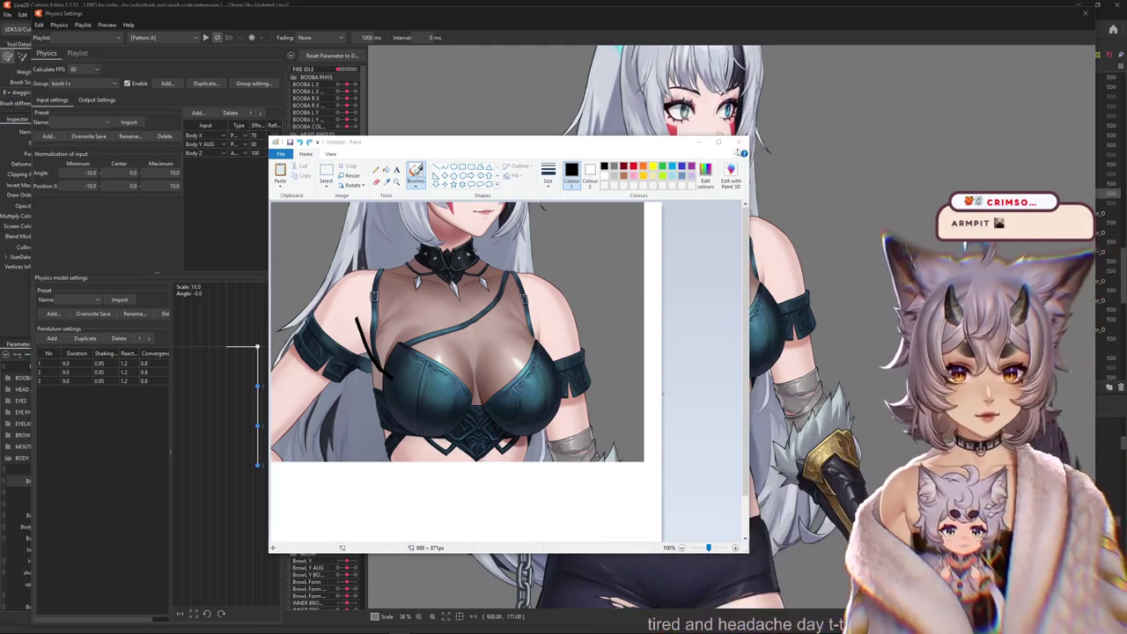
{"action": "left_click", "coordinate": [528, 351]}
{"action": "left_click", "coordinate": [1079, 6]}
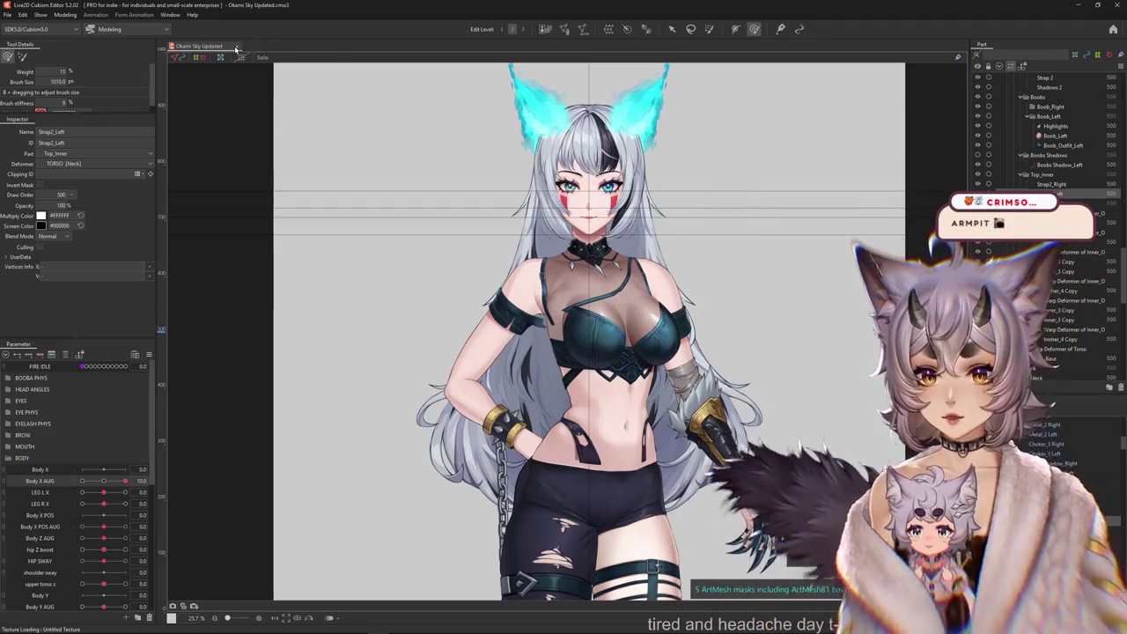
Close the Okami Sky model and open melissasanta.cmo3 from Recent Files.
{"action": "key", "text": "ctrl+w"}
{"action": "left_click", "coordinate": [7, 15]}
{"action": "left_click", "coordinate": [171, 65]}
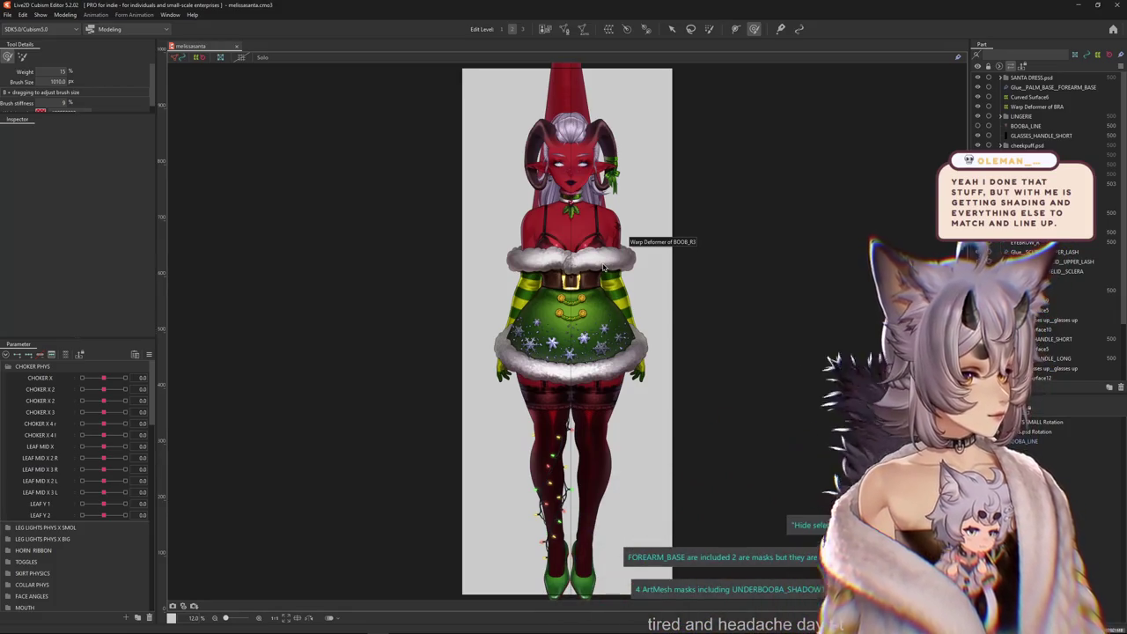
Select CHEST_FLUFF_BASE_L and hide the CHEST_FUR part to reveal the body.
{"action": "scroll", "coordinate": [564, 251], "scroll_direction": "up", "scroll_amount": 5}
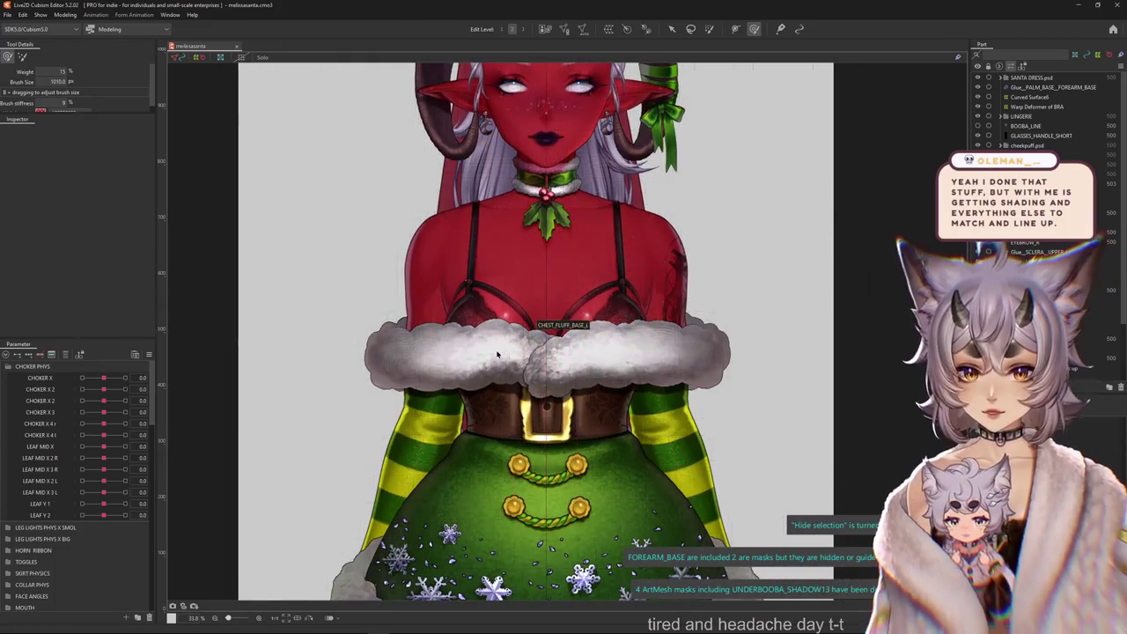
{"action": "right_click", "coordinate": [546, 330]}
{"action": "left_click", "coordinate": [555, 95]}
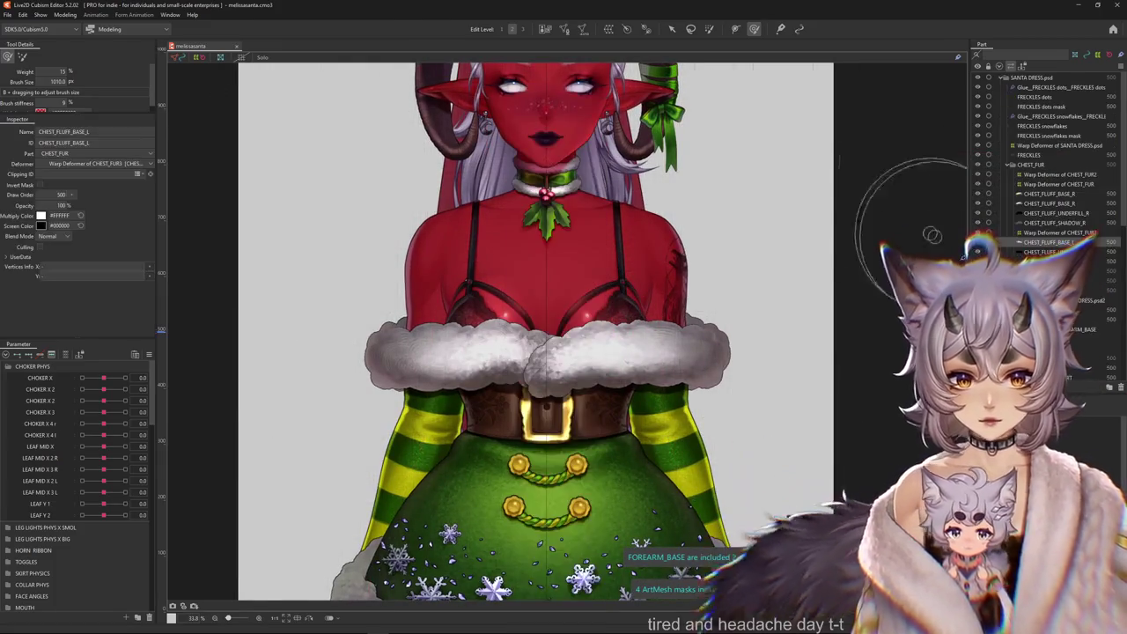
{"action": "left_click", "coordinate": [977, 165]}
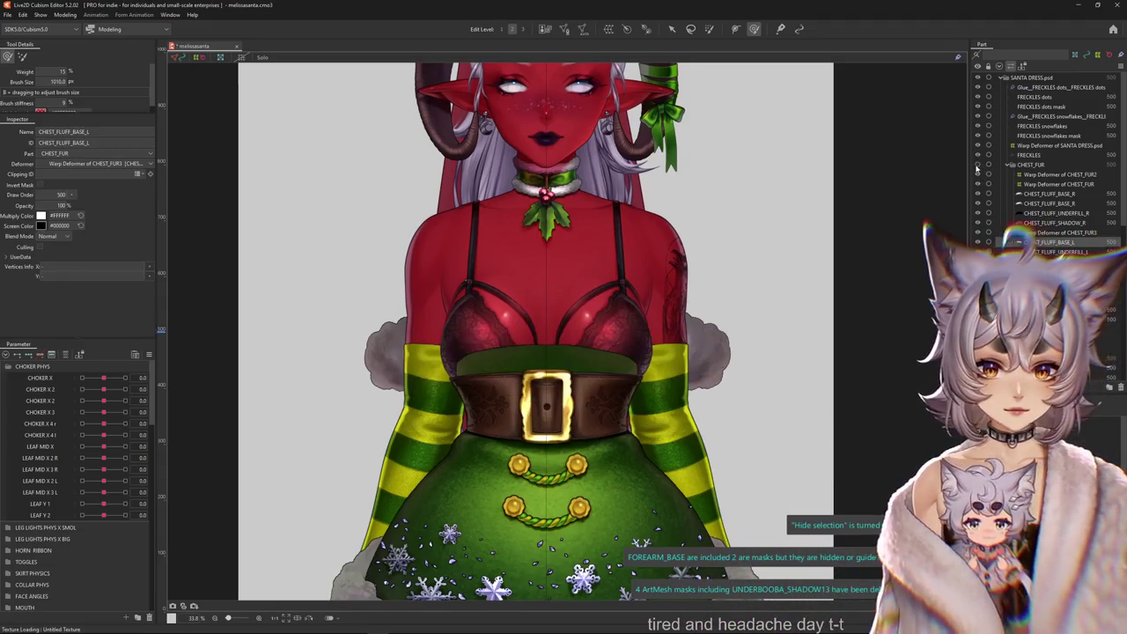
Select the BODYSUIT_BASE mesh and open Physics Settings from the Modeling menu.
{"action": "right_click", "coordinate": [544, 334]}
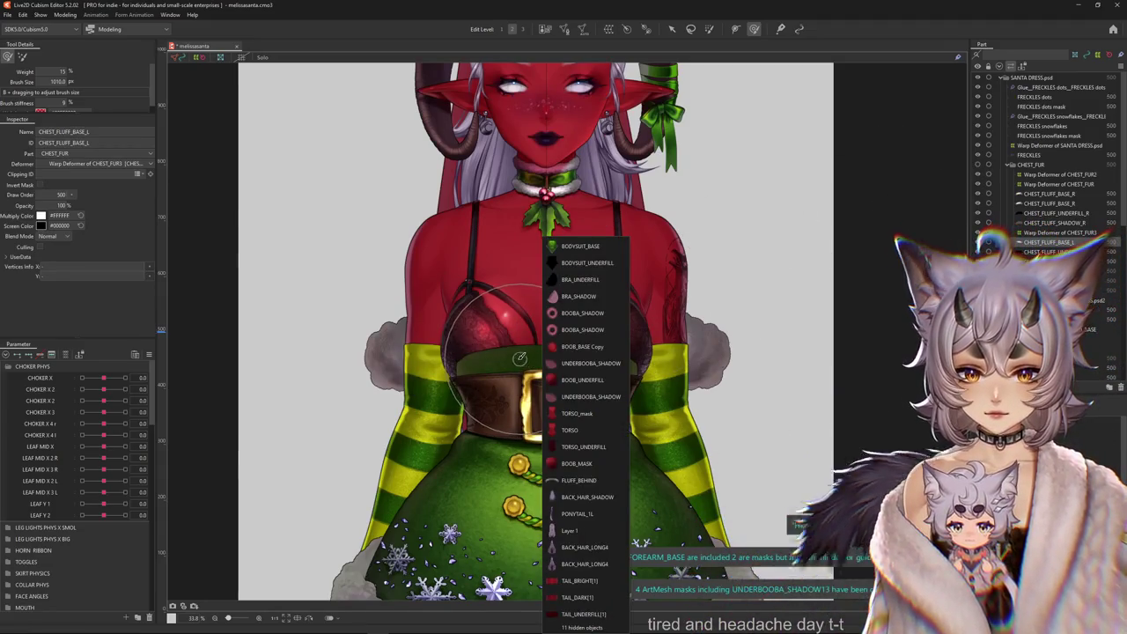
{"action": "left_click", "coordinate": [513, 369]}
{"action": "right_click", "coordinate": [513, 368]}
{"action": "left_click", "coordinate": [549, 196]}
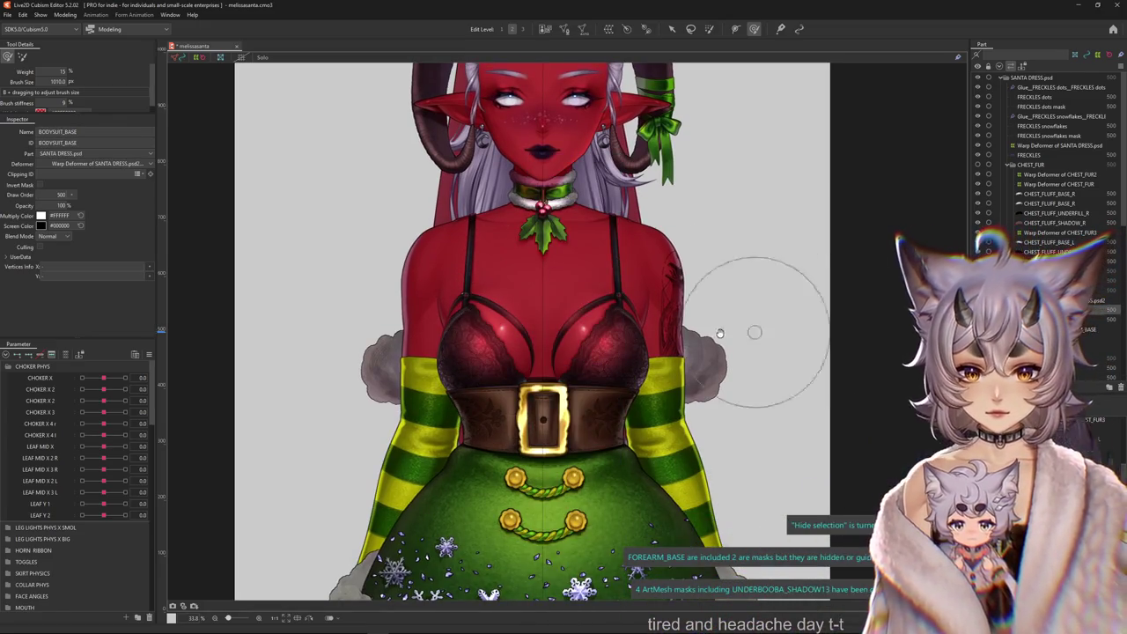
{"action": "scroll", "coordinate": [535, 238], "scroll_direction": "up", "scroll_amount": 3}
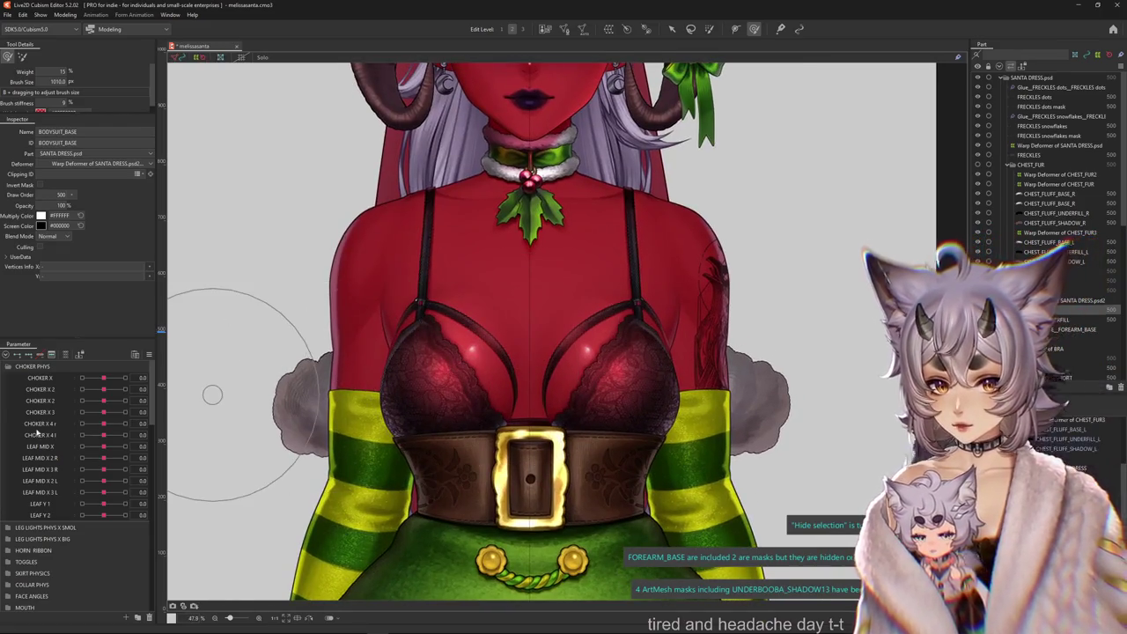
{"action": "left_click", "coordinate": [65, 15]}
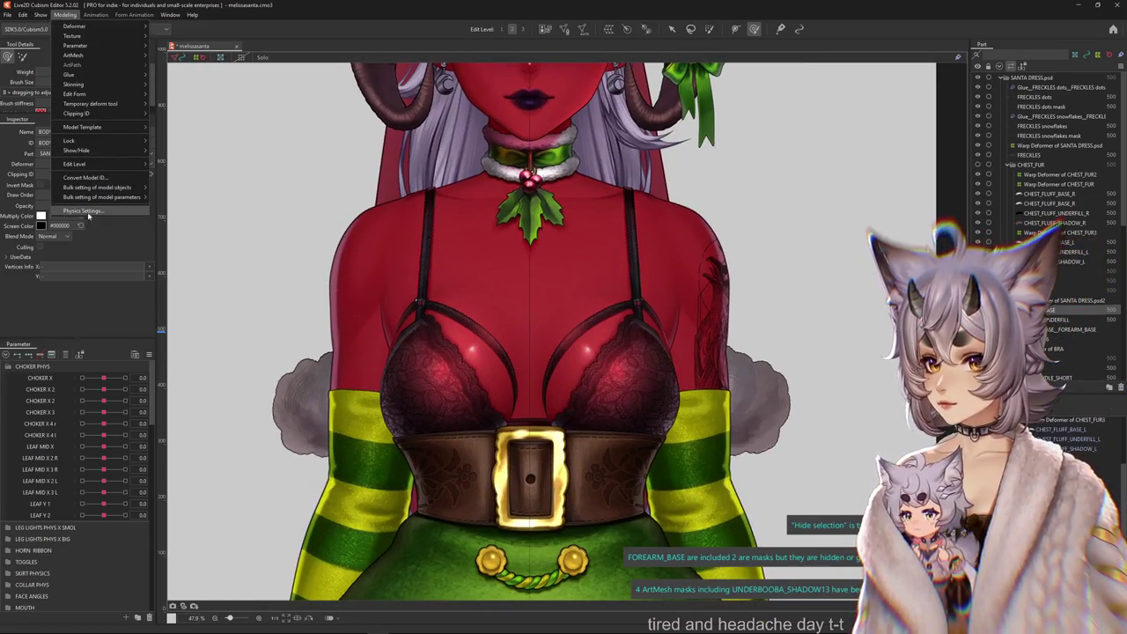
{"action": "left_click", "coordinate": [88, 213]}
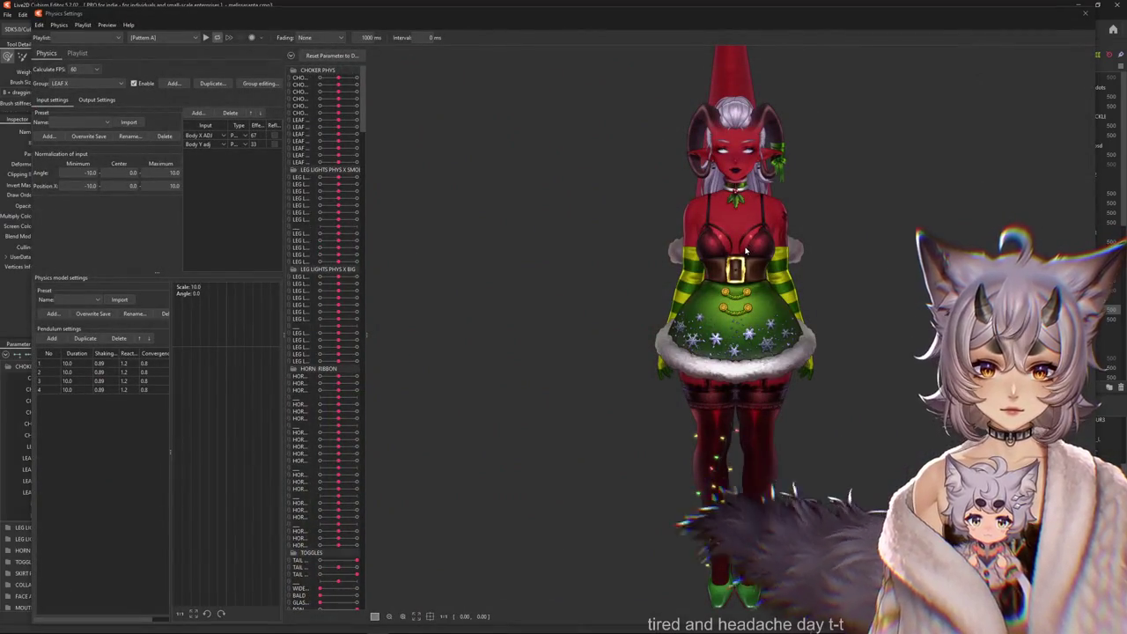
Swing the physics preview model left and right, then close Physics Settings.
{"action": "scroll", "coordinate": [745, 253], "scroll_direction": "up", "scroll_amount": 5}
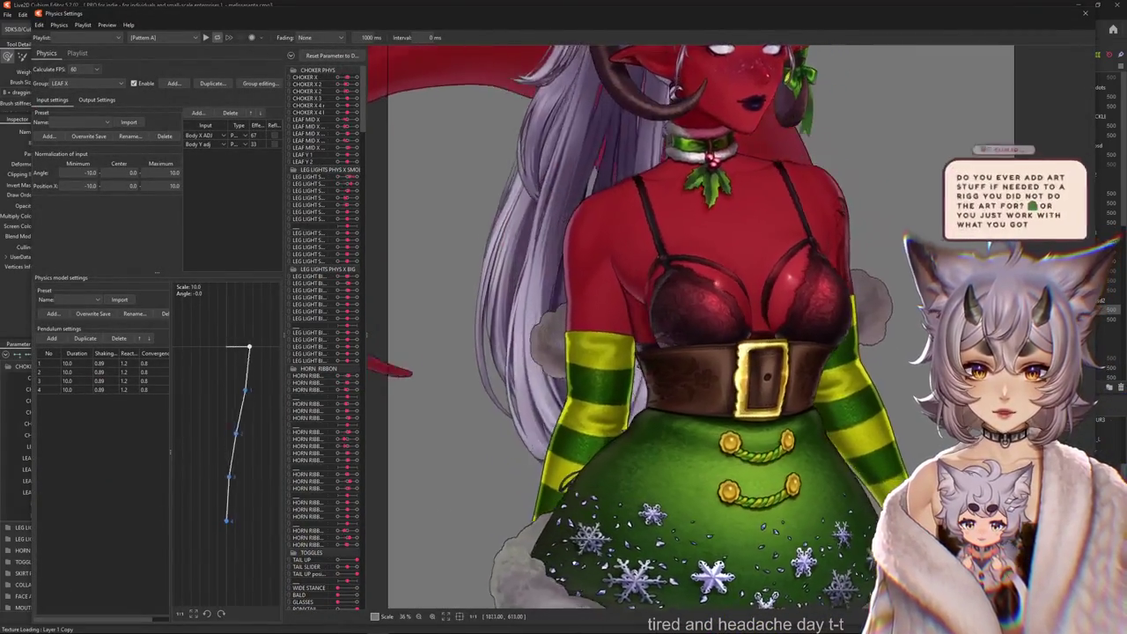
{"action": "mouse_move", "coordinate": [704, 334]}
{"action": "left_mouse_down"}
{"action": "mouse_move", "coordinate": [372, 339]}
{"action": "mouse_move", "coordinate": [1099, 339]}
{"action": "mouse_move", "coordinate": [492, 355]}
{"action": "left_mouse_up"}
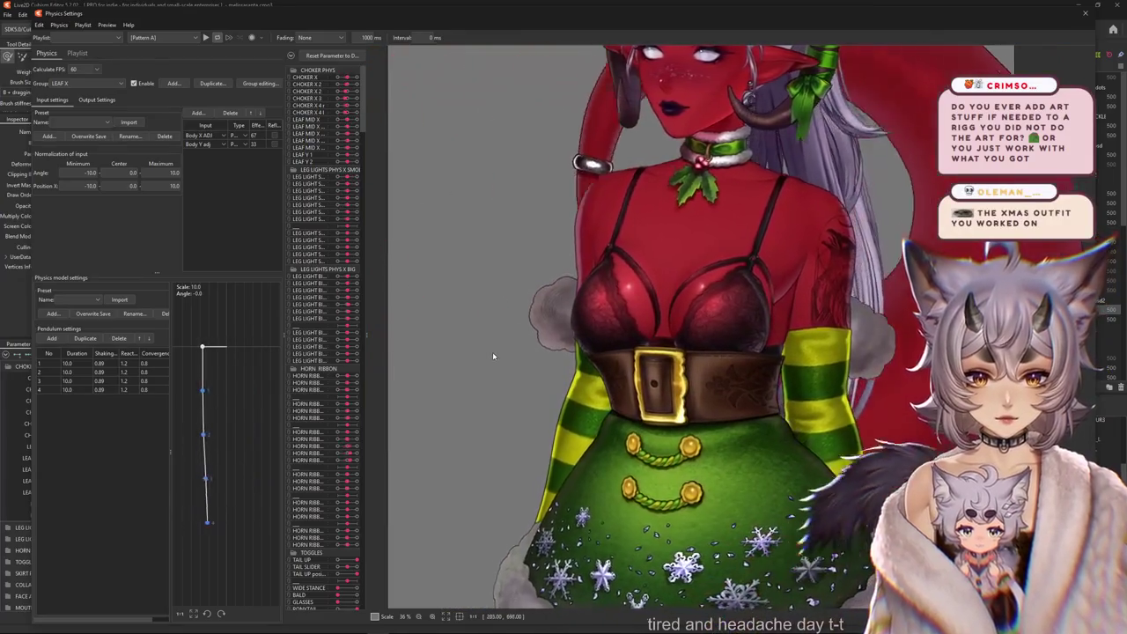
{"action": "left_click_drag", "start_coordinate": [492, 356], "coordinate": [620, 320]}
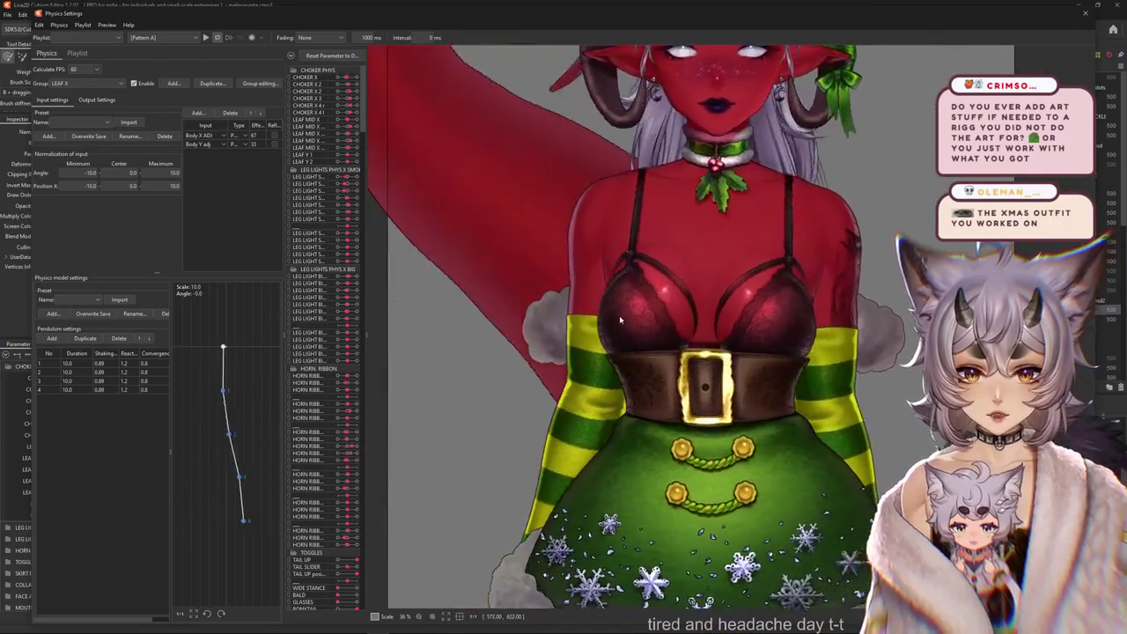
{"action": "scroll", "coordinate": [620, 321], "scroll_direction": "up", "scroll_amount": 3}
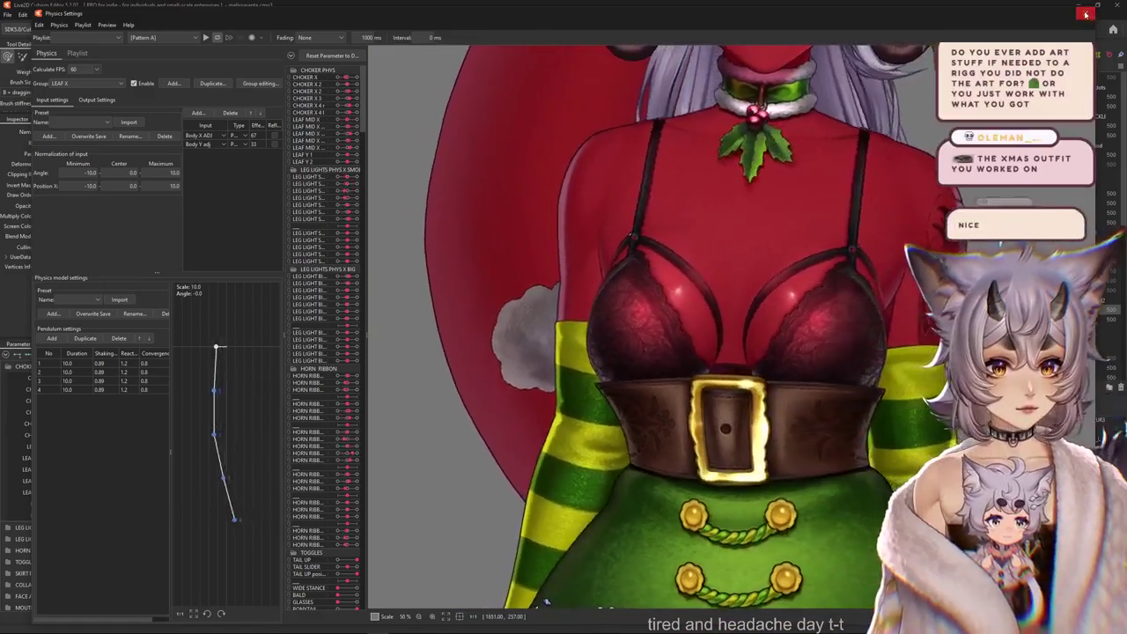
{"action": "key", "text": "Escape"}
Select the ARMPIT_BASE_L mesh at the left chest.
{"action": "right_click", "coordinate": [401, 332]}
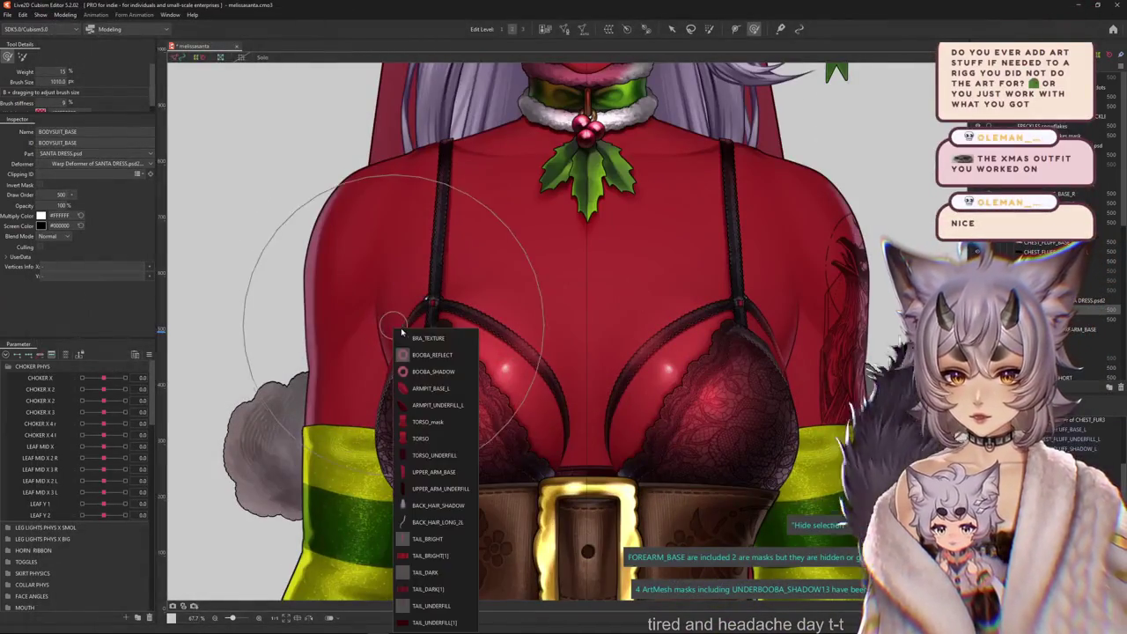
{"action": "left_click", "coordinate": [425, 389]}
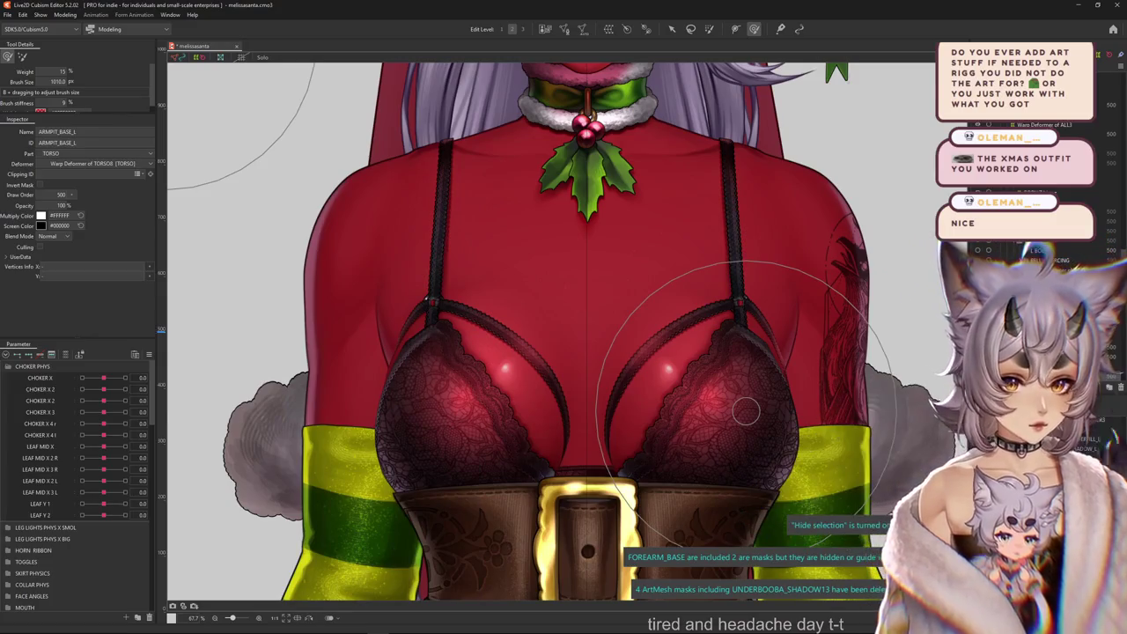
{"action": "left_click", "coordinate": [65, 15]}
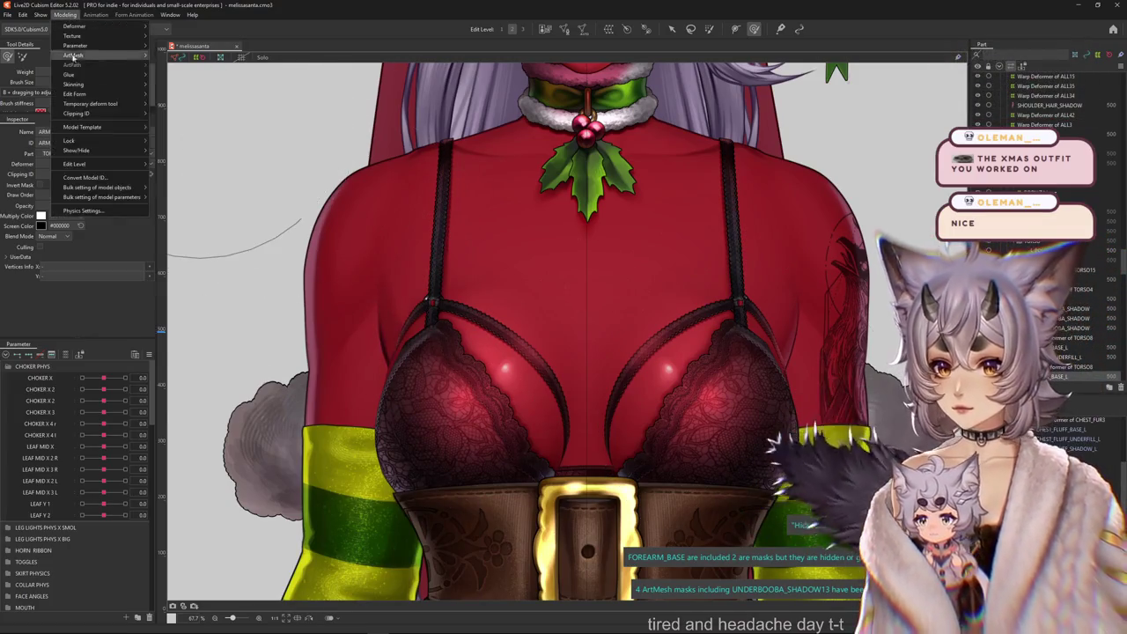
Reopen Physics Settings, swing the preview model right and left several times, then close it.
{"action": "left_click", "coordinate": [88, 215]}
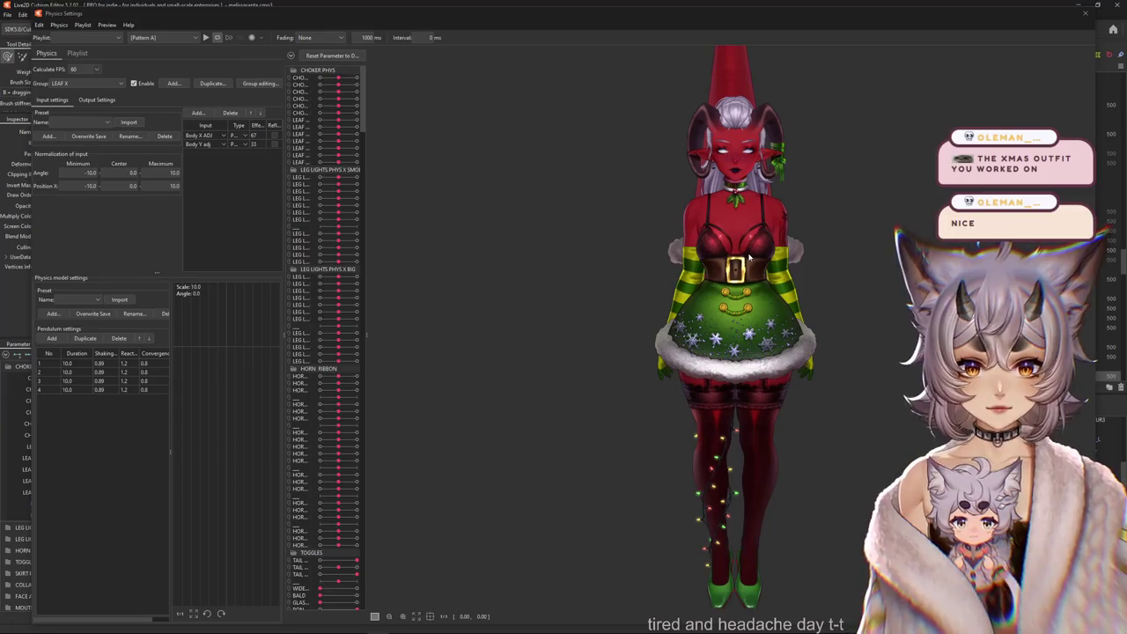
{"action": "scroll", "coordinate": [748, 212], "scroll_direction": "up", "scroll_amount": 5}
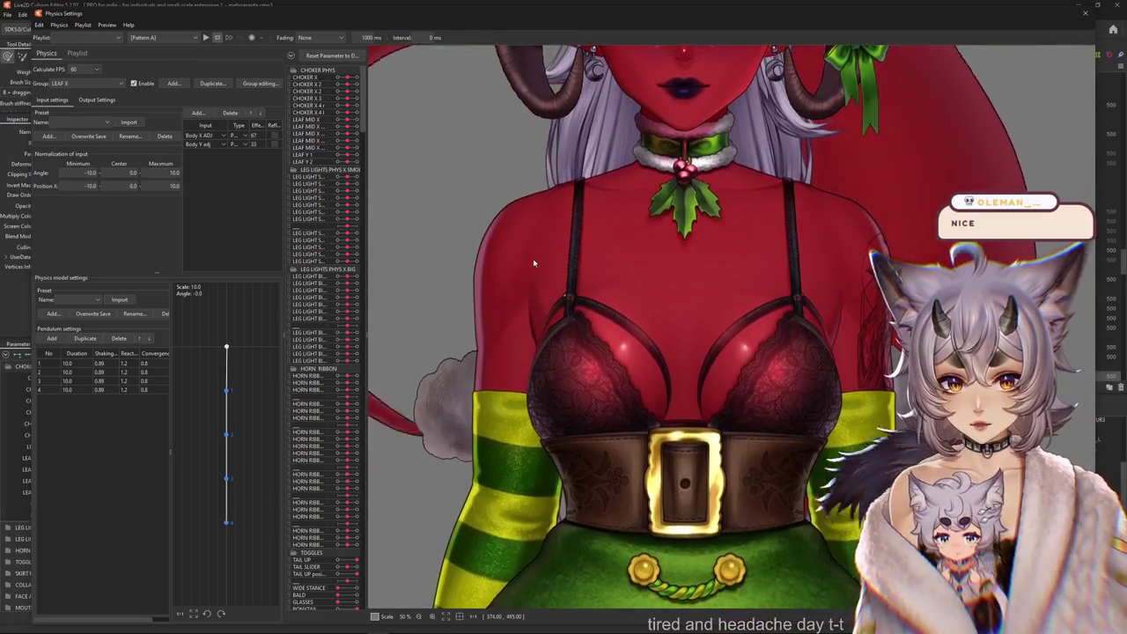
{"action": "left_click_drag", "start_coordinate": [533, 262], "coordinate": [1088, 337]}
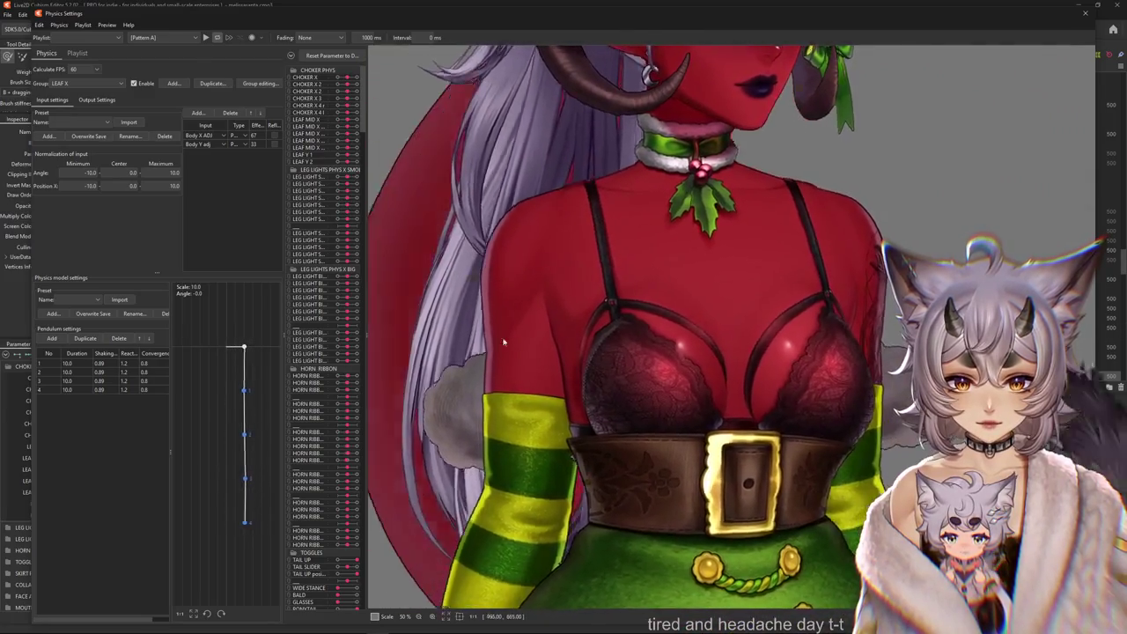
{"action": "left_click_drag", "start_coordinate": [504, 341], "coordinate": [664, 371]}
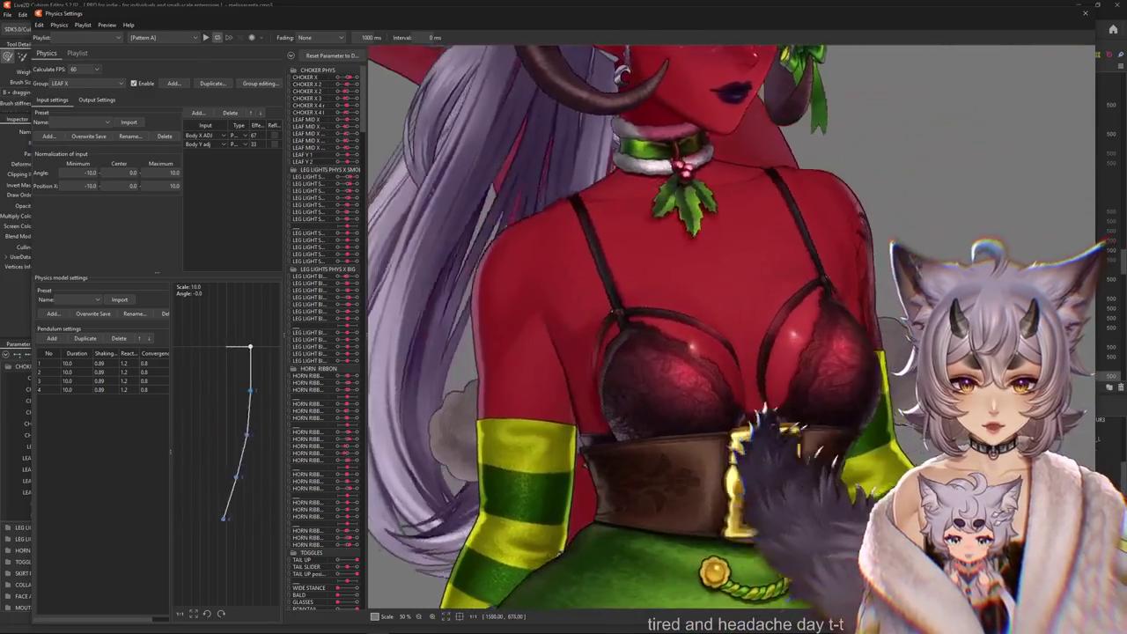
{"action": "mouse_move", "coordinate": [665, 365]}
{"action": "left_mouse_down"}
{"action": "mouse_move", "coordinate": [504, 352]}
{"action": "mouse_move", "coordinate": [714, 357]}
{"action": "mouse_move", "coordinate": [494, 349]}
{"action": "mouse_move", "coordinate": [696, 495]}
{"action": "left_mouse_up"}
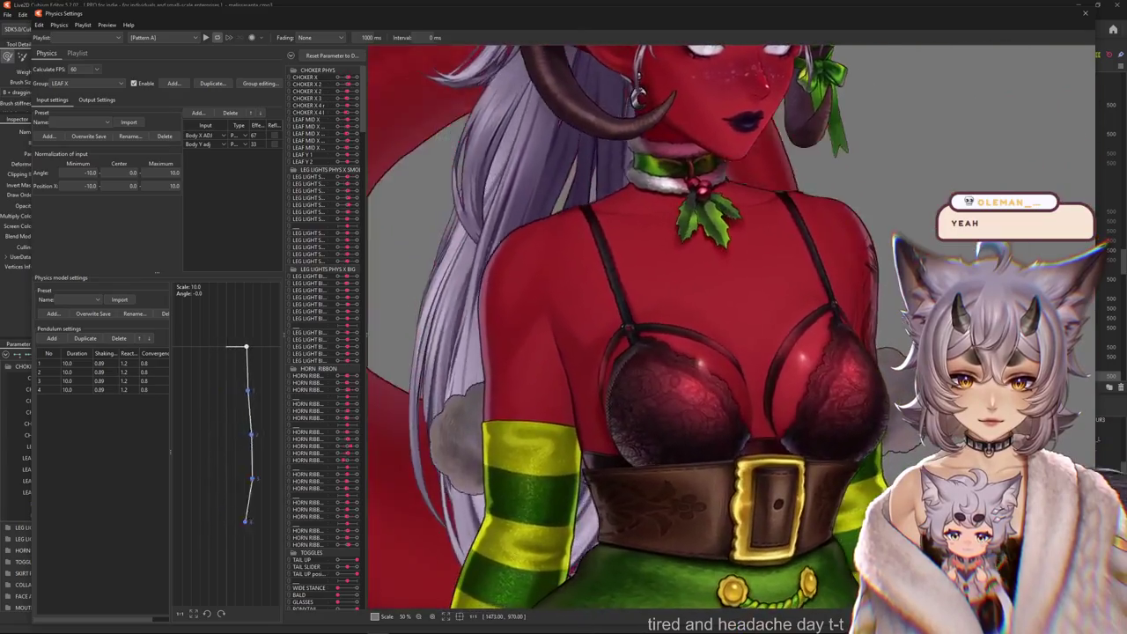
{"action": "mouse_move", "coordinate": [695, 496]}
{"action": "left_mouse_down"}
{"action": "mouse_move", "coordinate": [665, 407]}
{"action": "mouse_move", "coordinate": [340, 373]}
{"action": "left_mouse_up"}
{"action": "scroll", "coordinate": [666, 407], "scroll_direction": "down", "scroll_amount": 1}
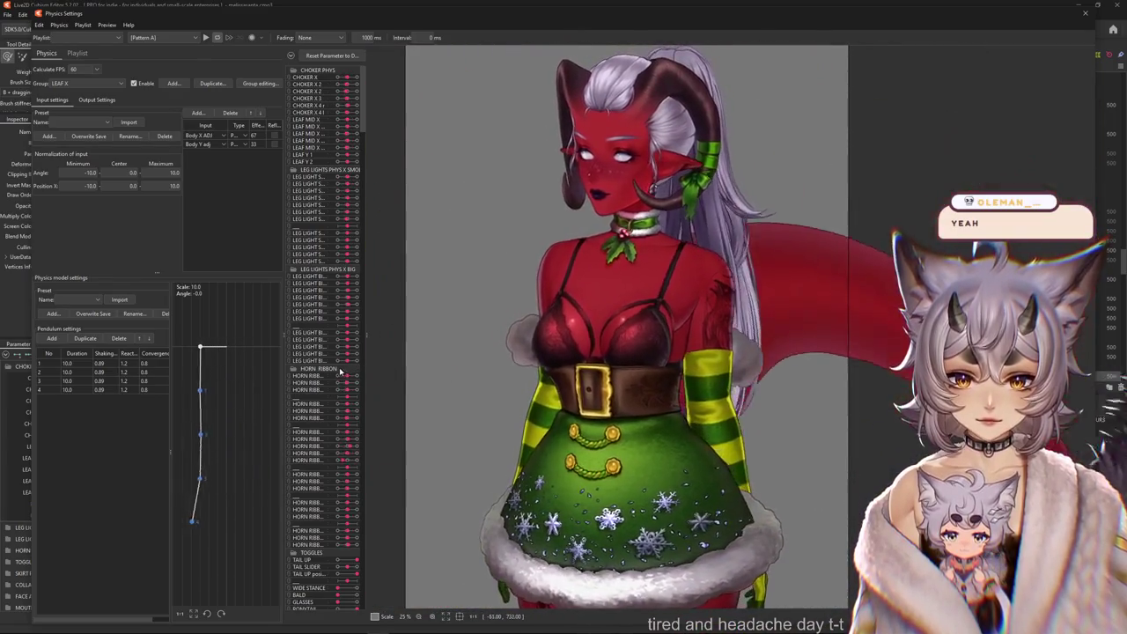
{"action": "key", "text": "Escape"}
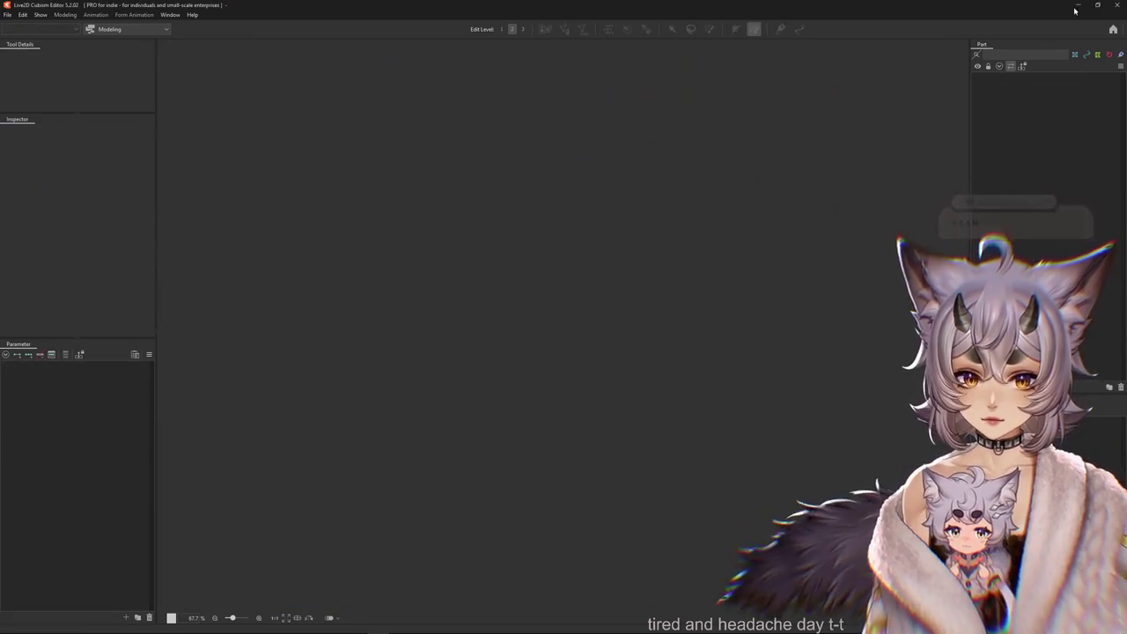
Restart Cubism Editor and reopen Okami Sky Updated.cmo3 from Recent Files.
{"action": "left_click", "coordinate": [1118, 5]}
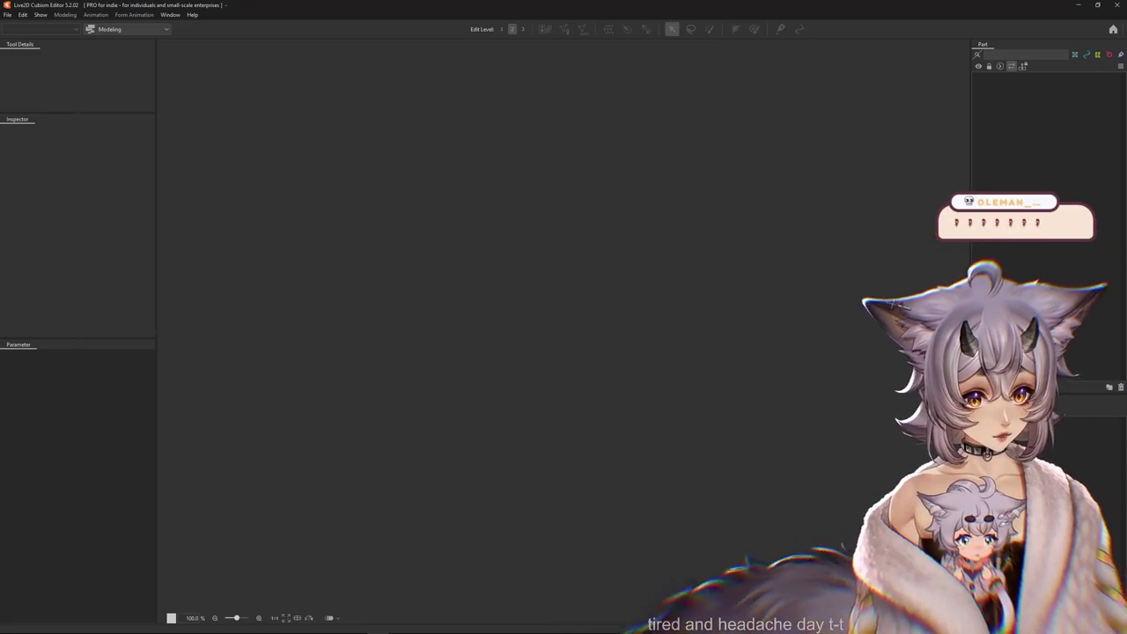
{"action": "left_click", "coordinate": [8, 15]}
{"action": "mouse_move", "coordinate": [28, 55]}
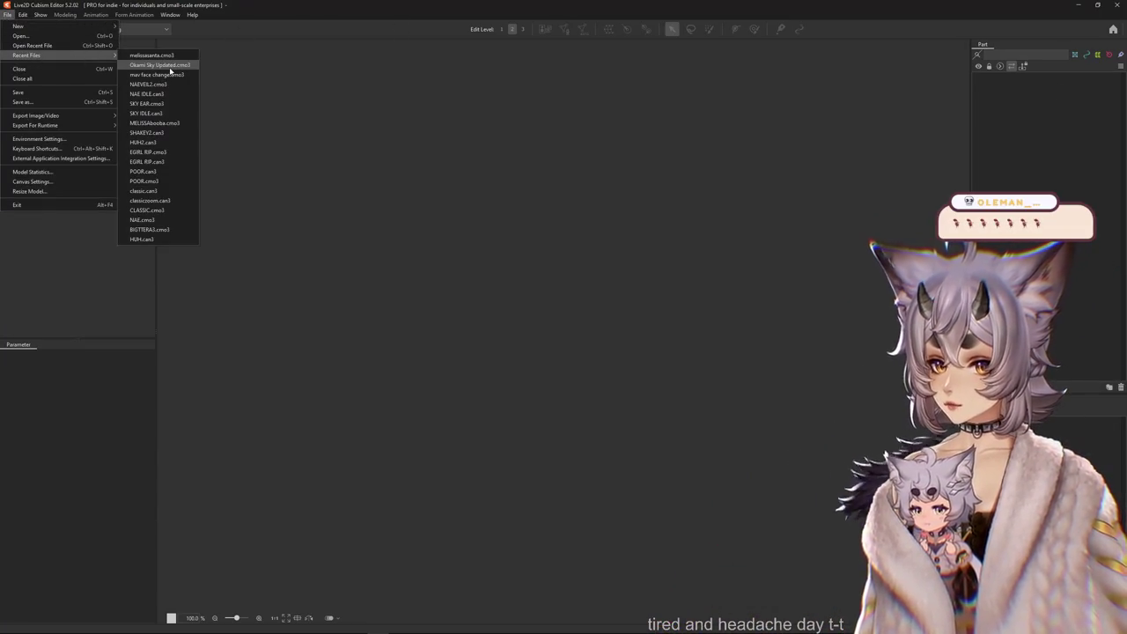
{"action": "left_click", "coordinate": [170, 66]}
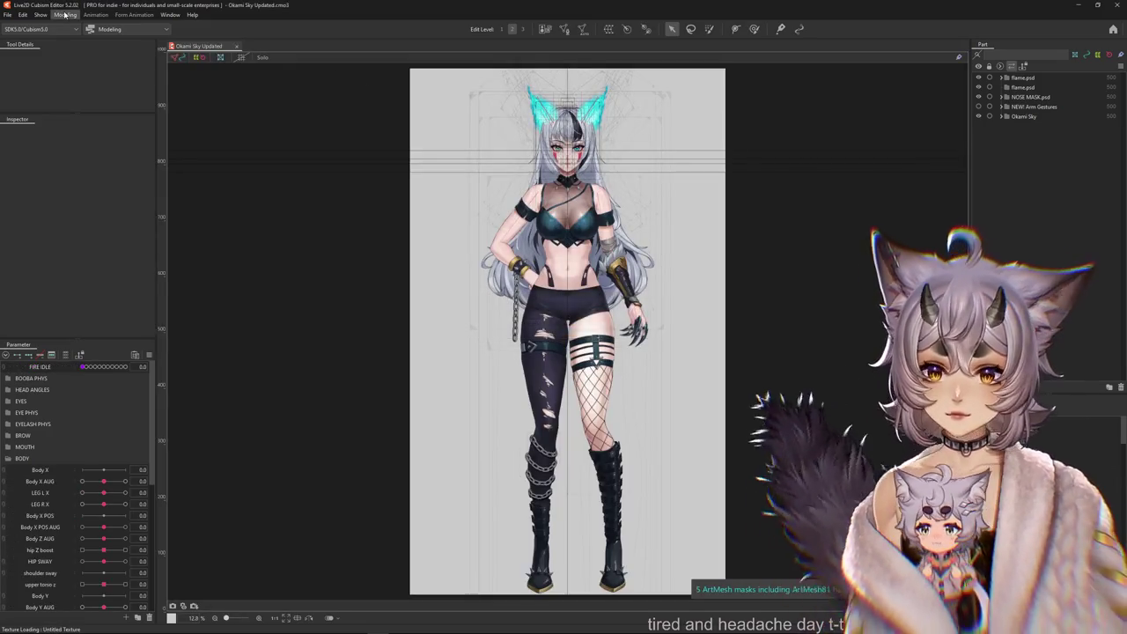
Open the physics settings for Okami Sky and zoom around the preview.
{"action": "left_click", "coordinate": [65, 15]}
{"action": "left_click", "coordinate": [82, 210]}
{"action": "scroll", "coordinate": [747, 390], "scroll_direction": "up", "scroll_amount": 3}
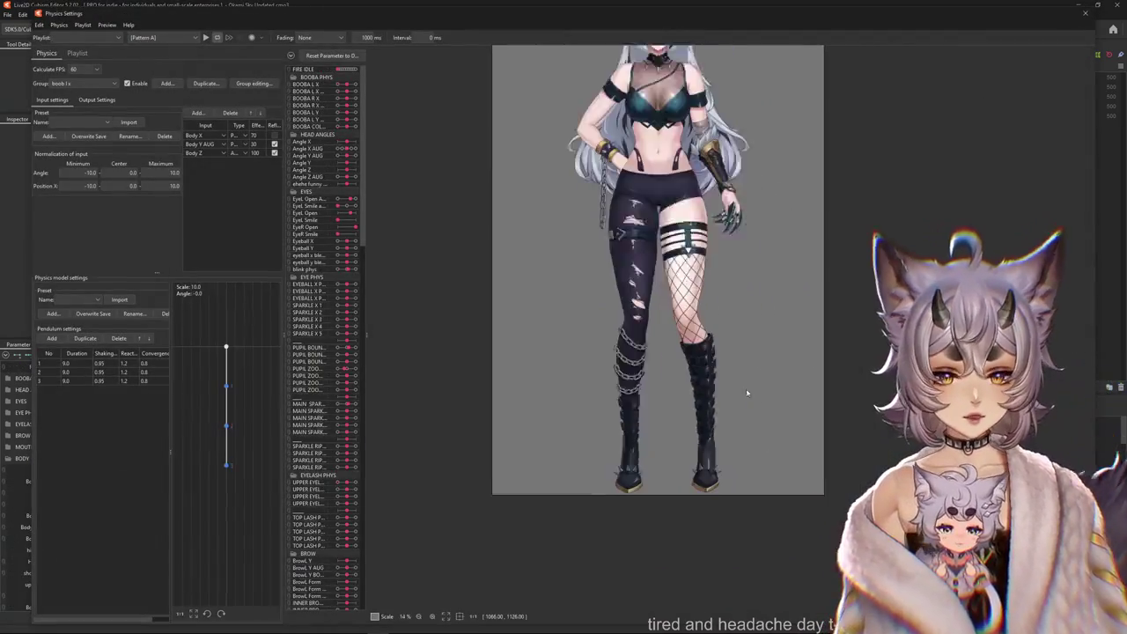
{"action": "scroll", "coordinate": [569, 395], "scroll_direction": "up", "scroll_amount": 3}
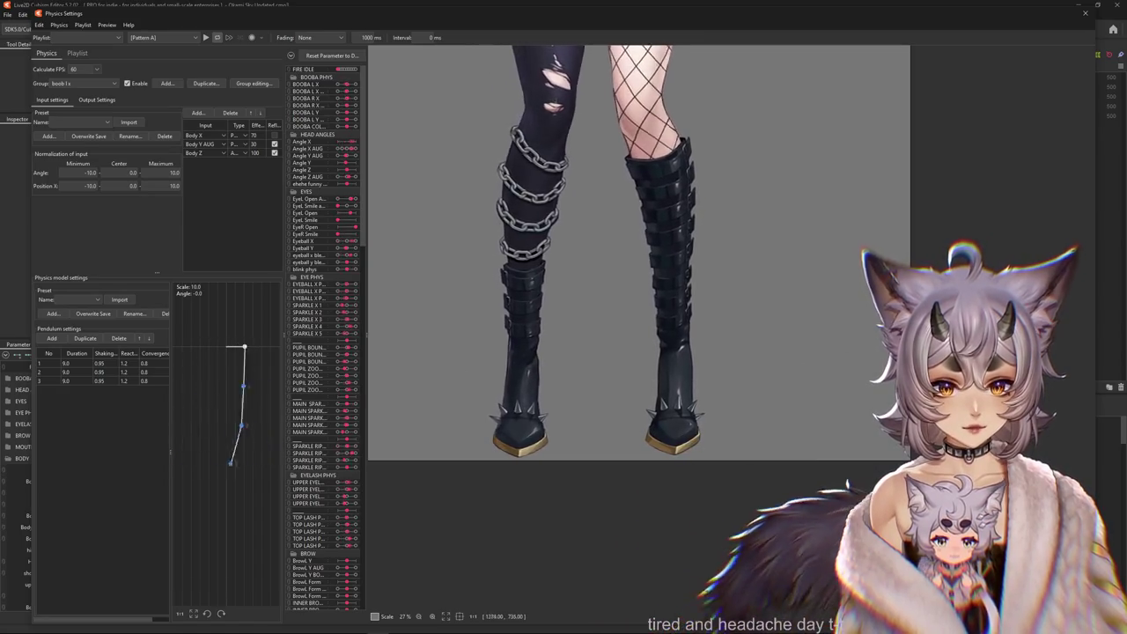
{"action": "scroll", "coordinate": [442, 375], "scroll_direction": "down", "scroll_amount": 2}
{"action": "scroll", "coordinate": [576, 390], "scroll_direction": "down", "scroll_amount": 2}
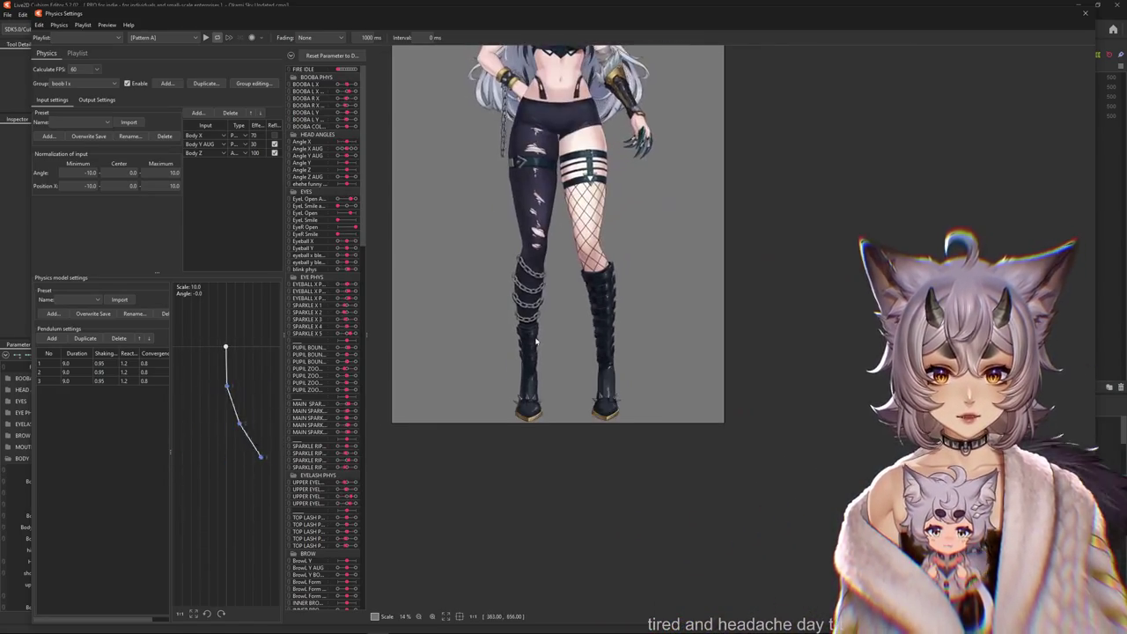
{"action": "scroll", "coordinate": [576, 390], "scroll_direction": "down", "scroll_amount": 1}
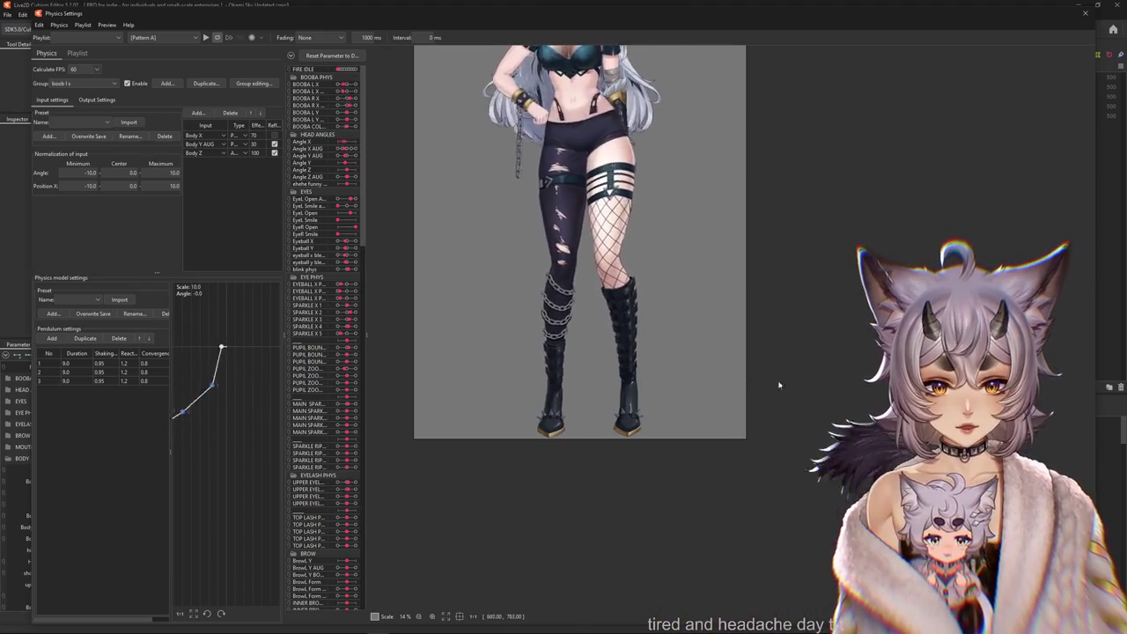
{"action": "scroll", "coordinate": [482, 403], "scroll_direction": "up", "scroll_amount": 4}
{"action": "scroll", "coordinate": [588, 407], "scroll_direction": "up", "scroll_amount": 1}
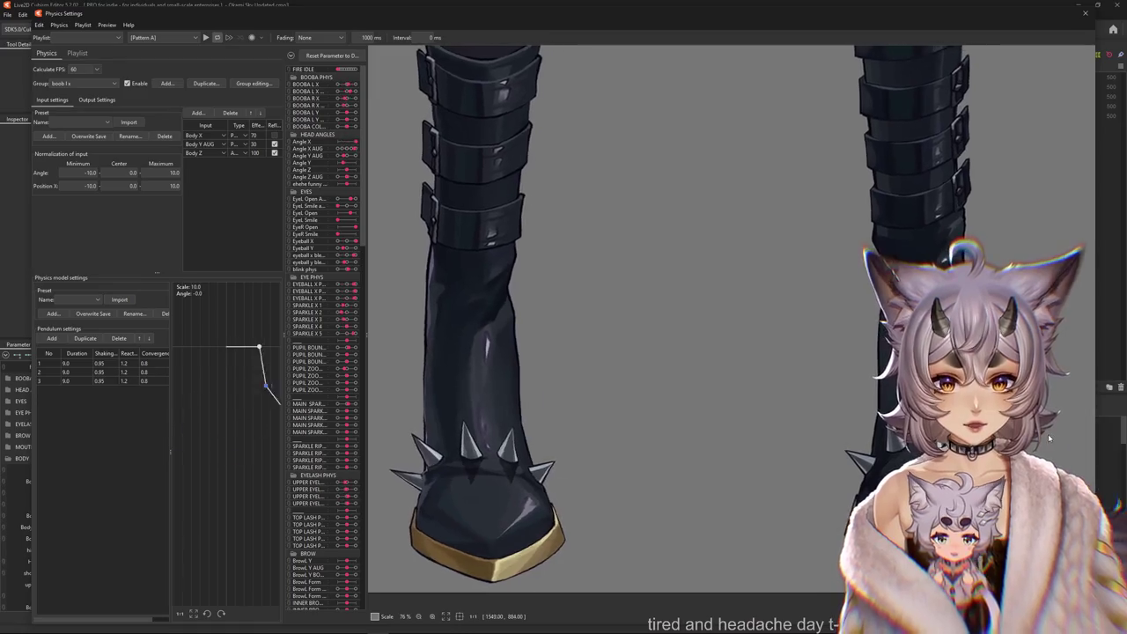
{"action": "scroll", "coordinate": [607, 440], "scroll_direction": "down", "scroll_amount": 4}
{"action": "scroll", "coordinate": [608, 440], "scroll_direction": "up", "scroll_amount": 1}
Pan the physics preview from the legs up to the head, then close the physics settings.
{"action": "mouse_move", "coordinate": [607, 436]}
{"action": "left_mouse_down"}
{"action": "mouse_move", "coordinate": [525, 383]}
{"action": "mouse_move", "coordinate": [563, 616]}
{"action": "left_mouse_up"}
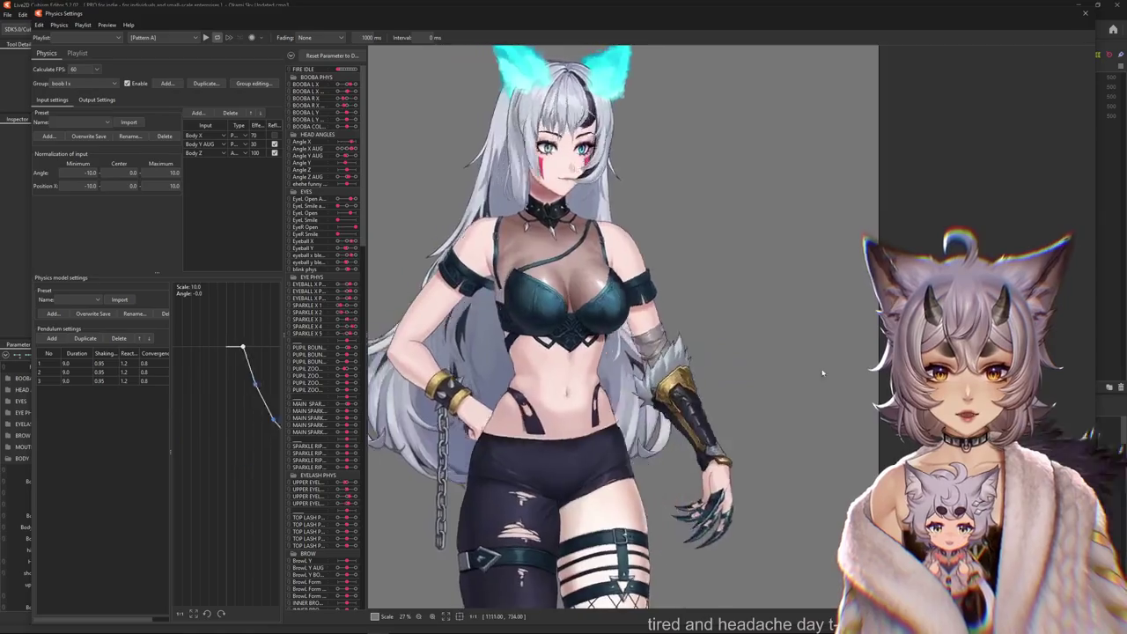
{"action": "scroll", "coordinate": [591, 361], "scroll_direction": "down", "scroll_amount": 5}
{"action": "scroll", "coordinate": [591, 361], "scroll_direction": "up", "scroll_amount": 5}
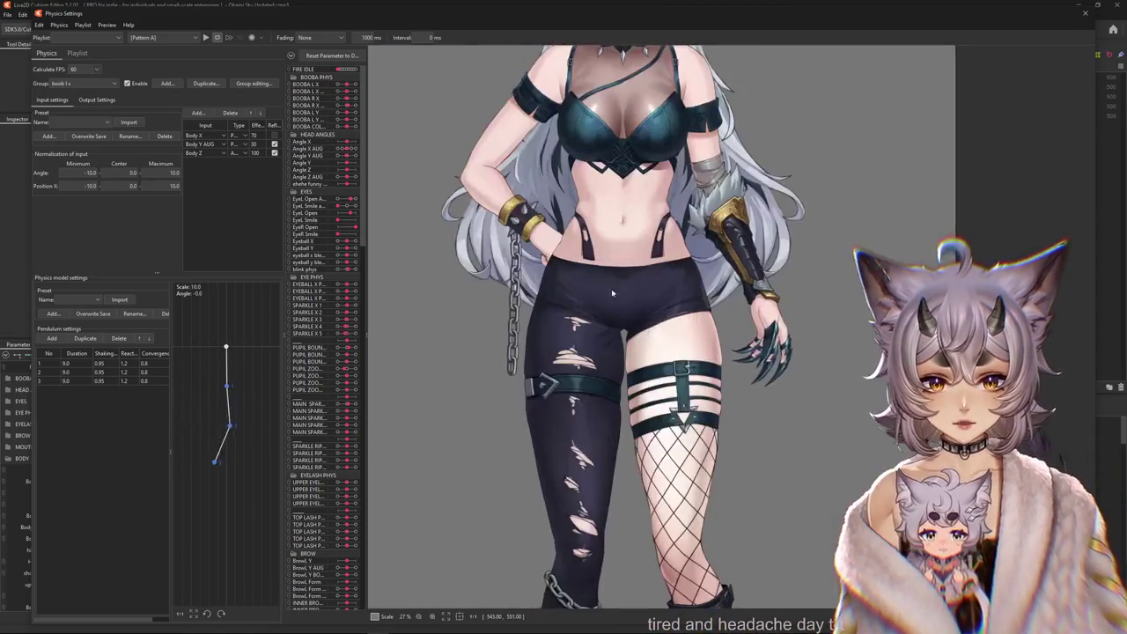
{"action": "left_click_drag", "start_coordinate": [616, 265], "coordinate": [572, 476]}
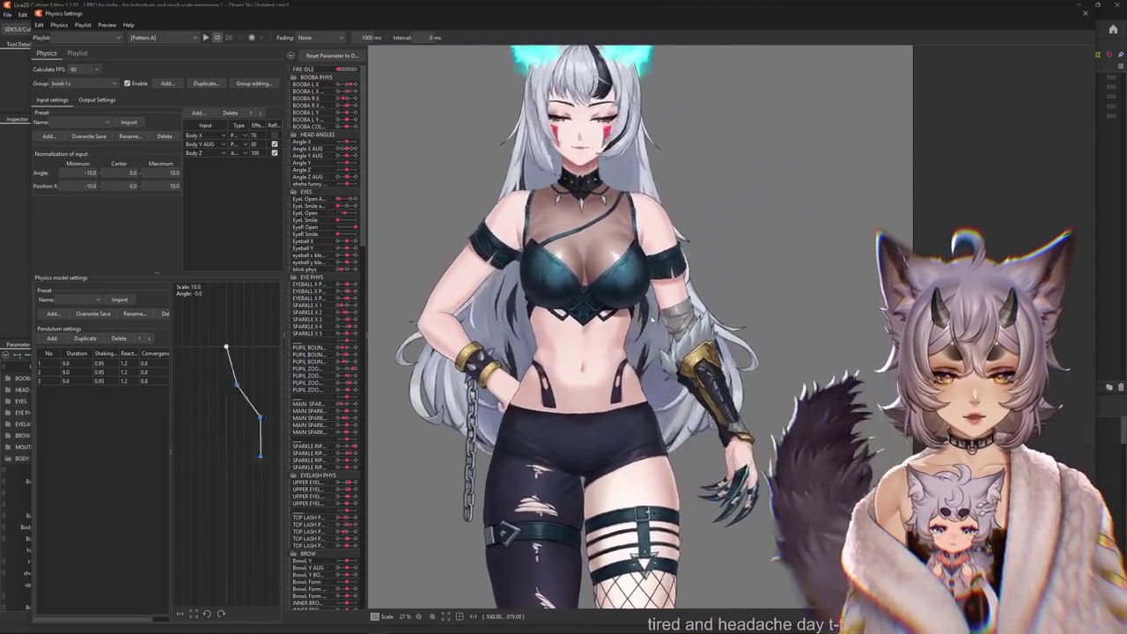
{"action": "left_click", "coordinate": [1083, 13]}
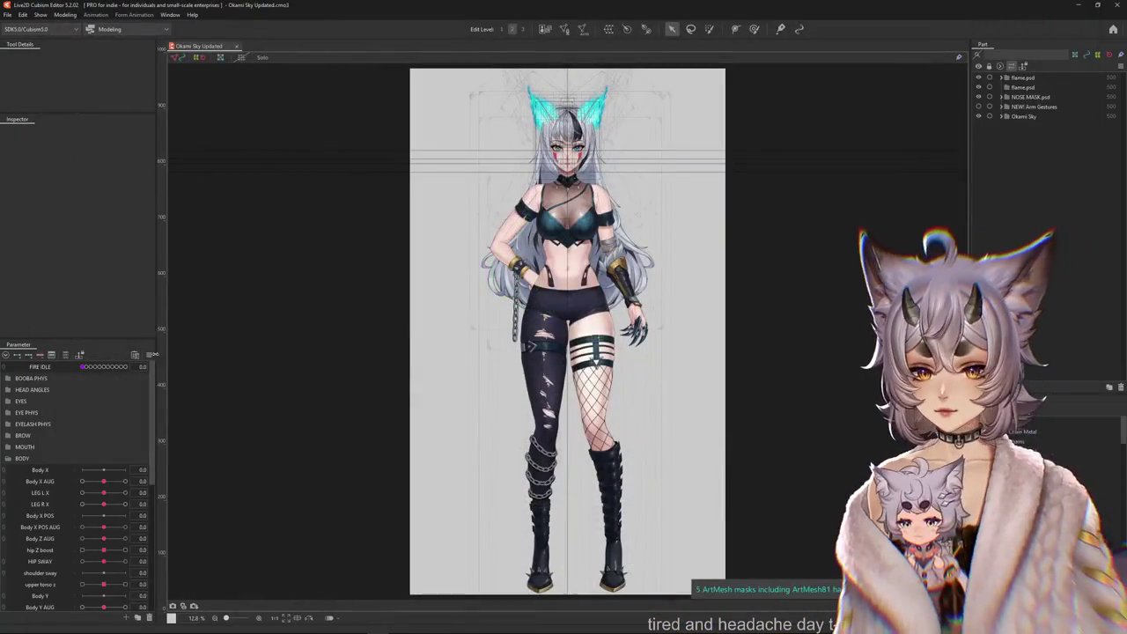
Select the chest Strap mesh from the list of meshes overlapping the chest.
{"action": "scroll", "coordinate": [516, 406], "scroll_direction": "up", "scroll_amount": 3}
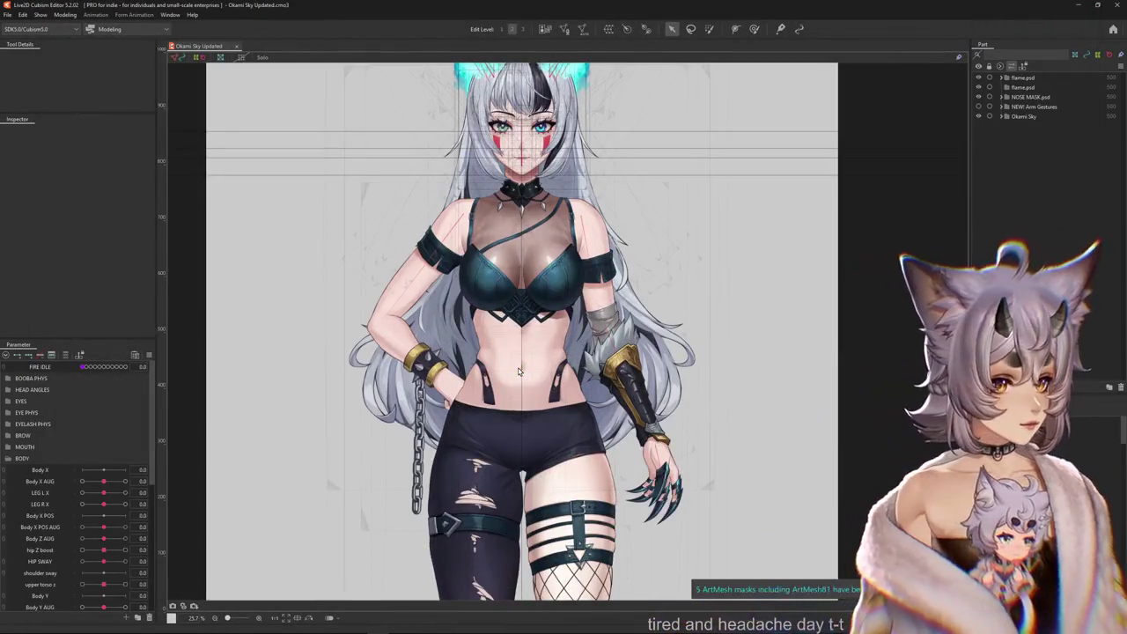
{"action": "scroll", "coordinate": [516, 406], "scroll_direction": "up", "scroll_amount": 2}
{"action": "scroll", "coordinate": [516, 406], "scroll_direction": "up", "scroll_amount": 2}
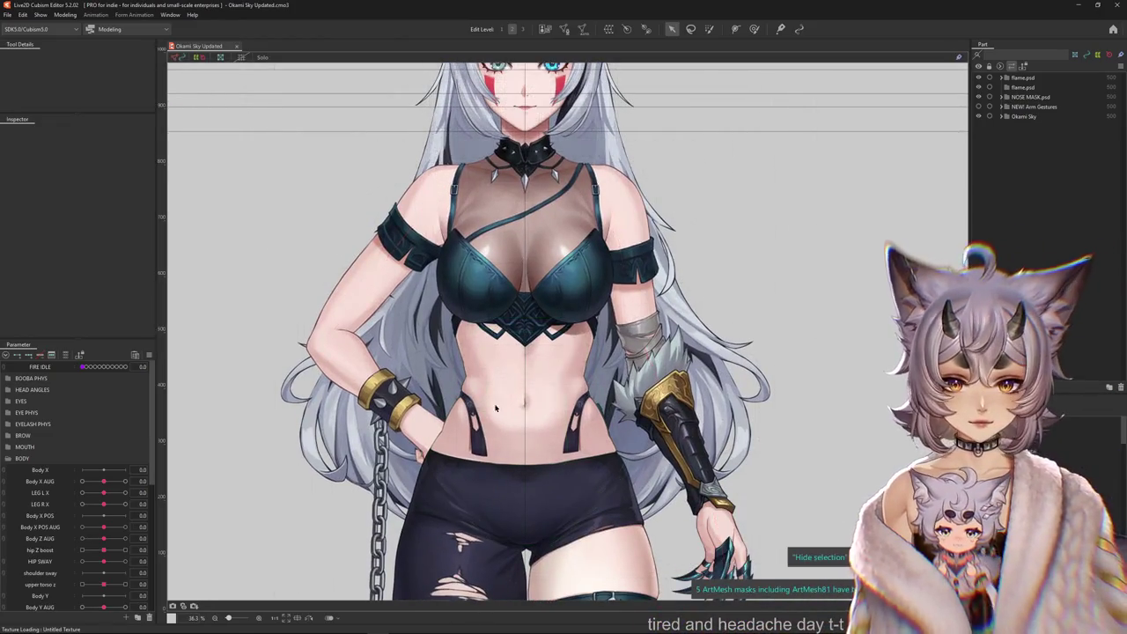
{"action": "scroll", "coordinate": [433, 374], "scroll_direction": "down", "scroll_amount": 2}
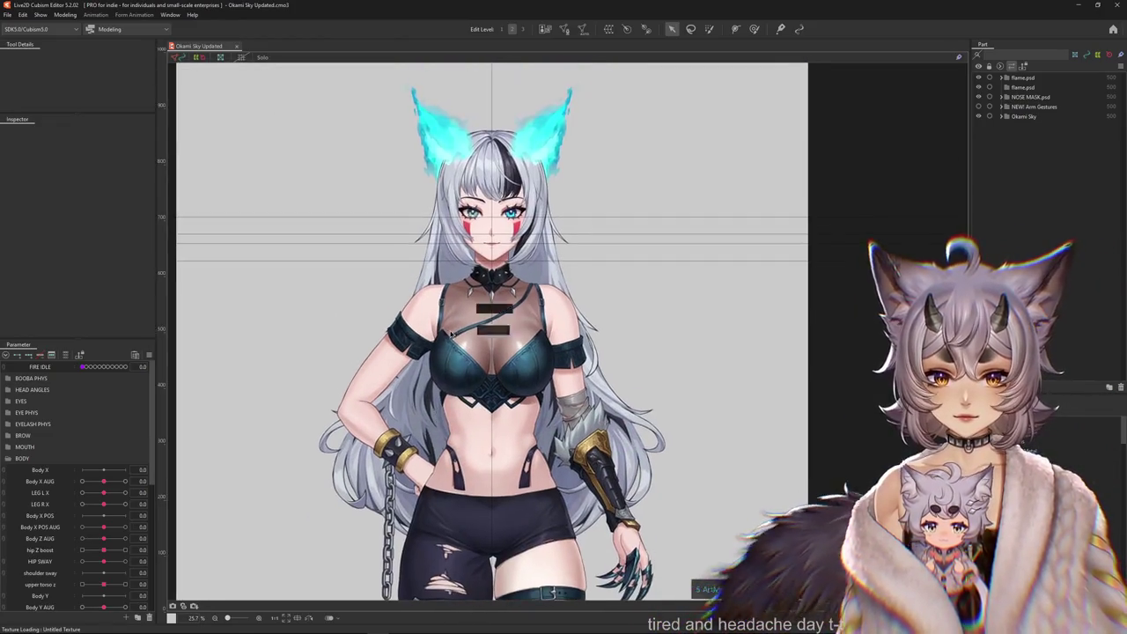
{"action": "scroll", "coordinate": [484, 357], "scroll_direction": "up", "scroll_amount": 4}
{"action": "right_click", "coordinate": [485, 356]}
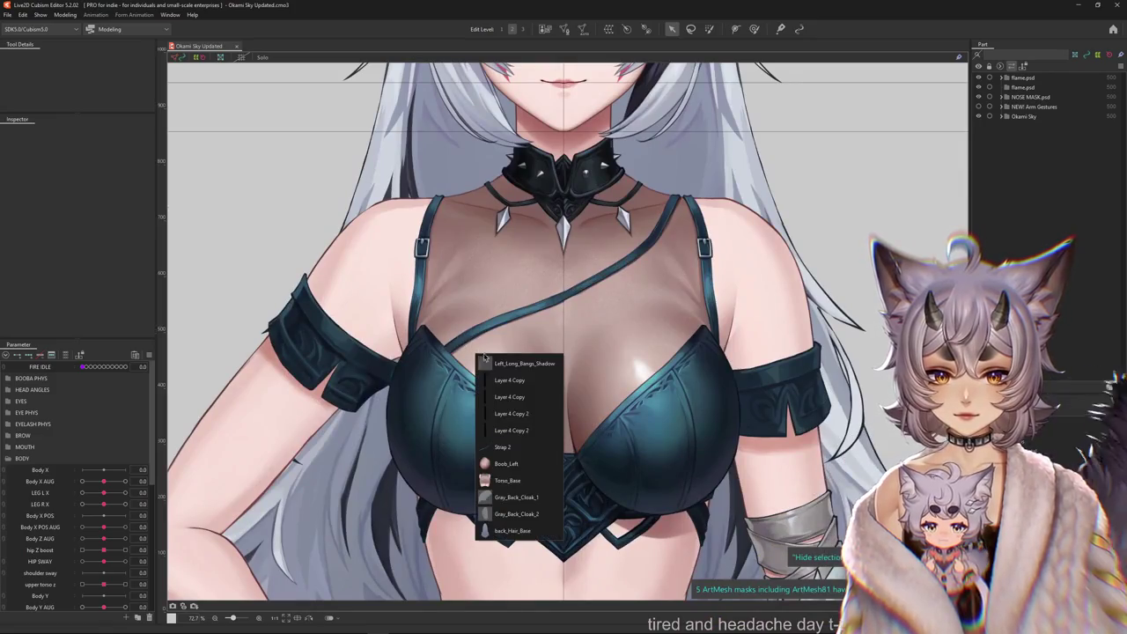
{"action": "left_click", "coordinate": [507, 448]}
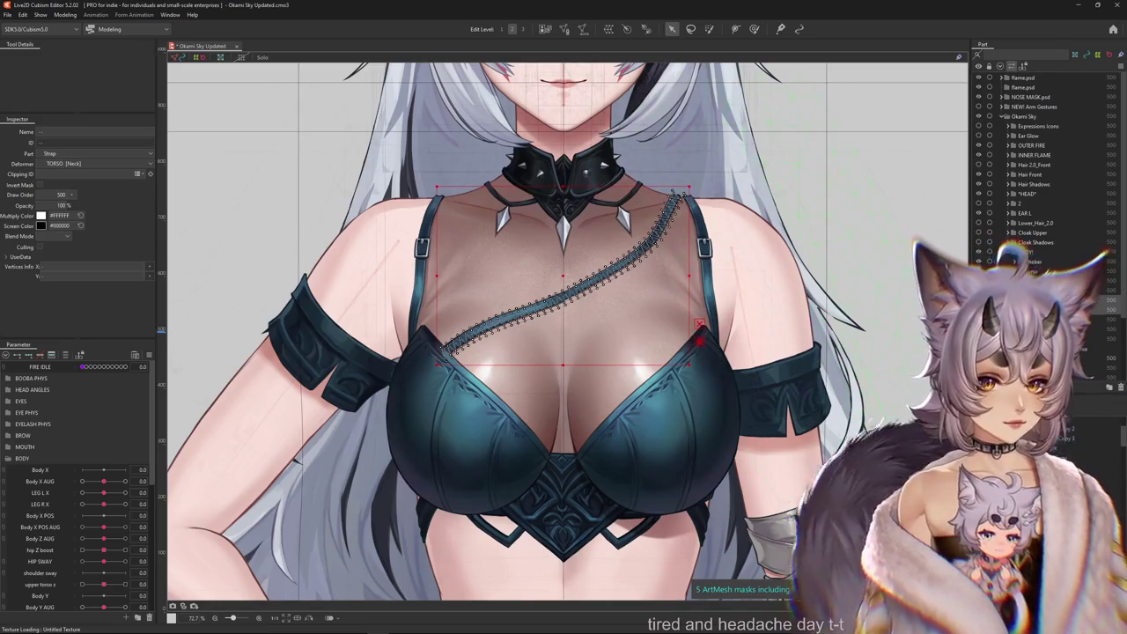
Switch to the Deform Brush and size the brush to fit the strap.
{"action": "key", "text": "b"}
{"action": "left_click", "coordinate": [704, 251]}
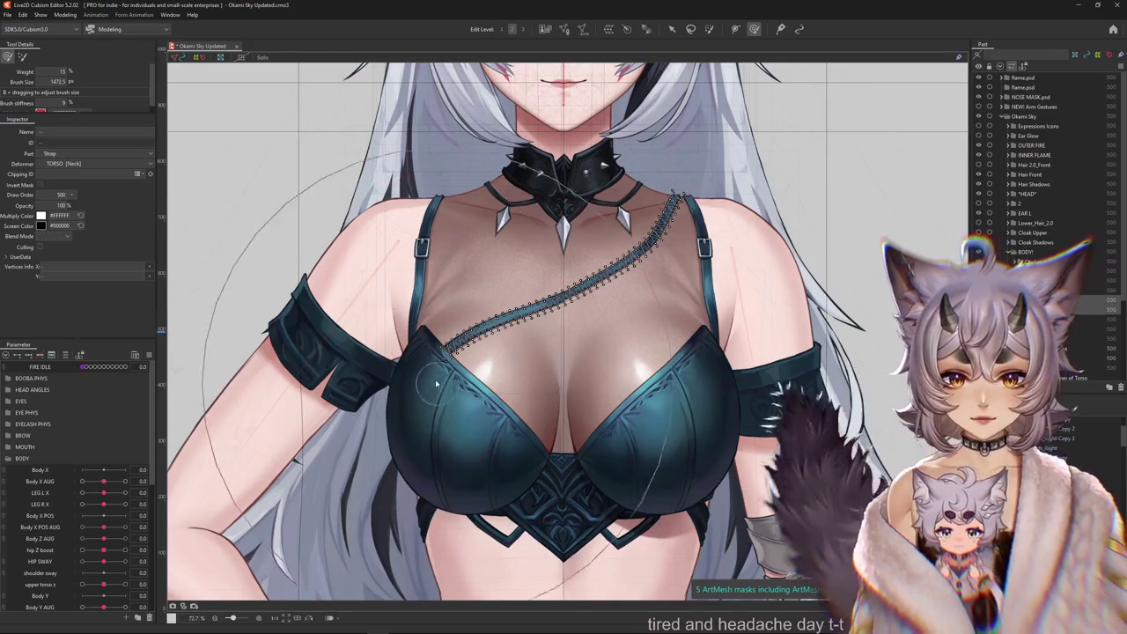
{"action": "left_click_drag", "start_coordinate": [404, 313], "coordinate": [509, 333]}
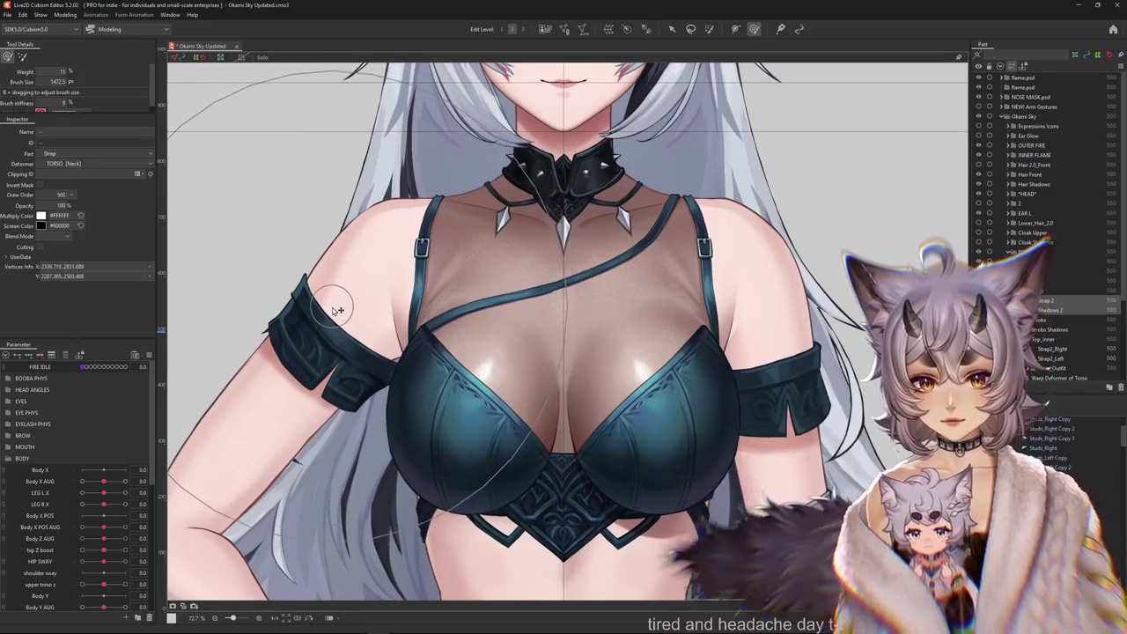
{"action": "left_click_drag", "start_coordinate": [586, 200], "coordinate": [587, 252]}
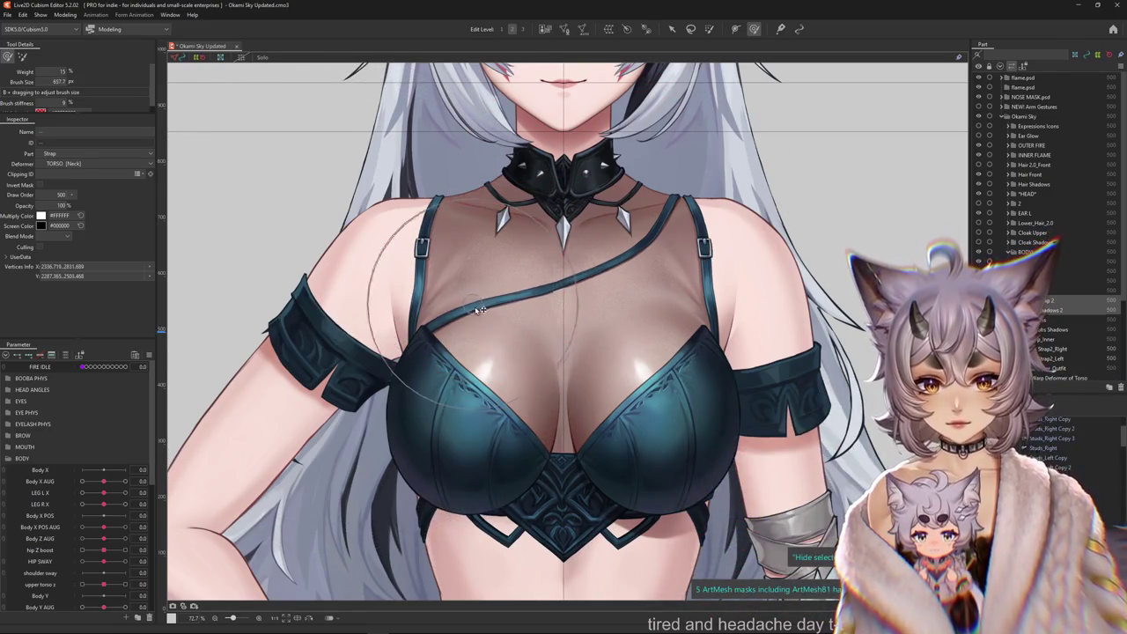
{"action": "left_click_drag", "start_coordinate": [396, 353], "coordinate": [515, 326]}
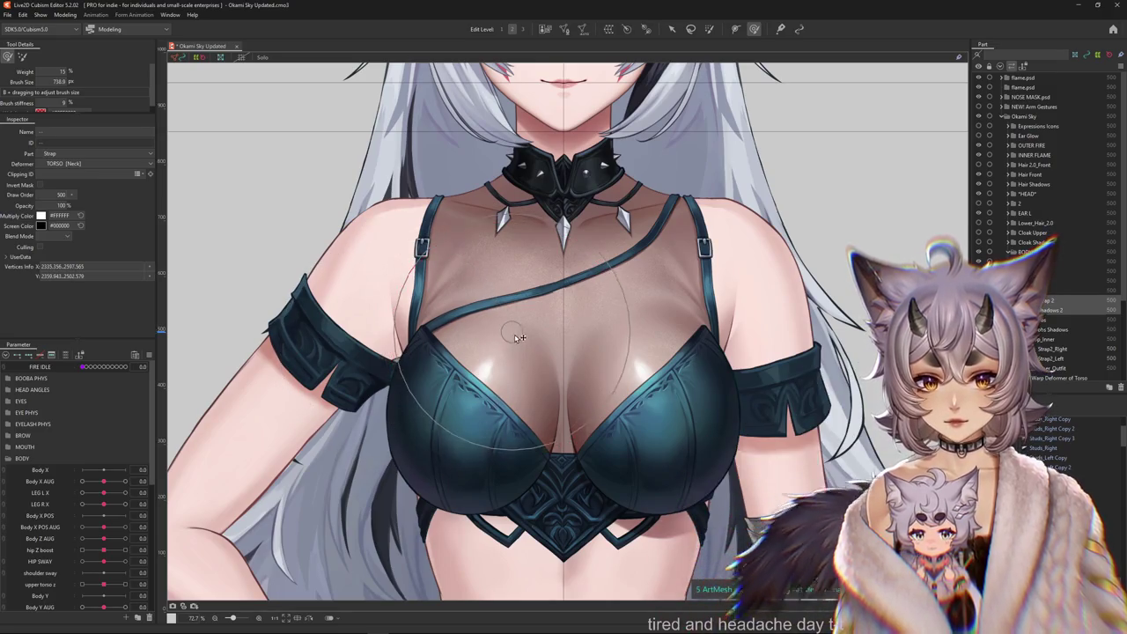
Swing the torso with Body X AUG to both extremes, then reset it to 0.
{"action": "scroll", "coordinate": [433, 350], "scroll_direction": "down", "scroll_amount": 2}
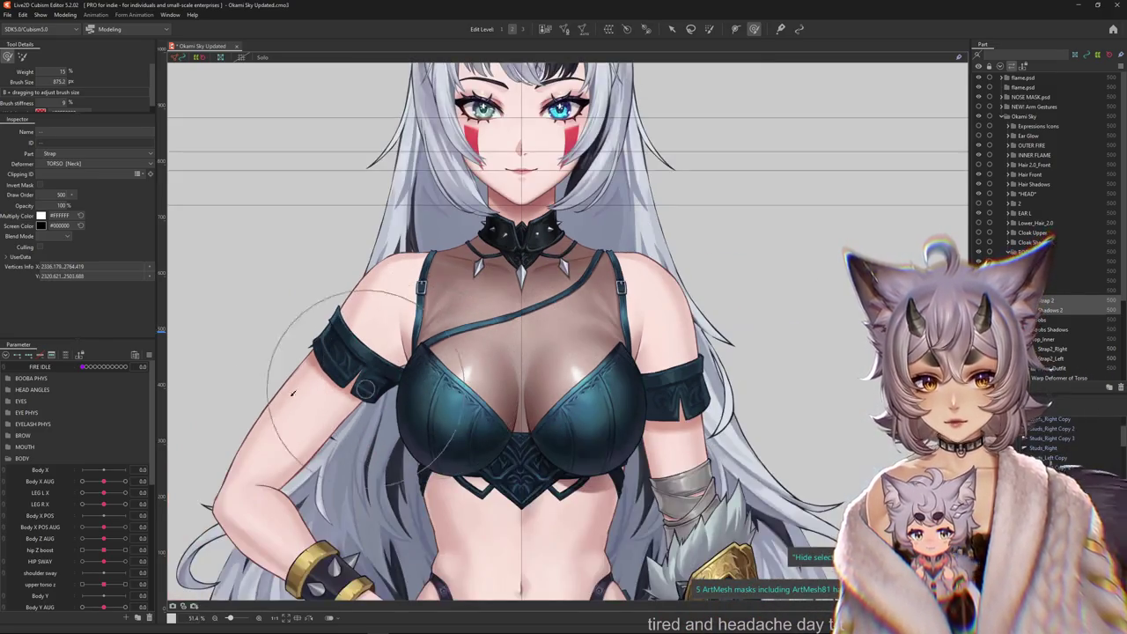
{"action": "left_click_drag", "start_coordinate": [112, 482], "coordinate": [147, 482]}
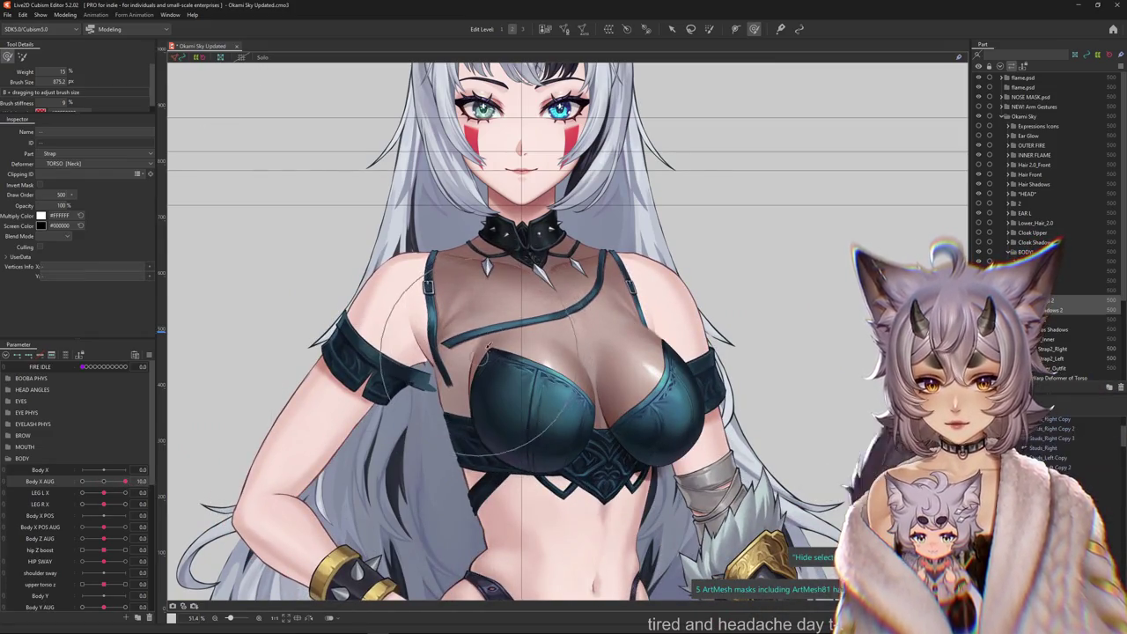
{"action": "mouse_move", "coordinate": [125, 481]}
{"action": "left_mouse_down"}
{"action": "mouse_move", "coordinate": [69, 490]}
{"action": "mouse_move", "coordinate": [144, 491]}
{"action": "left_mouse_up"}
{"action": "left_click", "coordinate": [103, 482]}
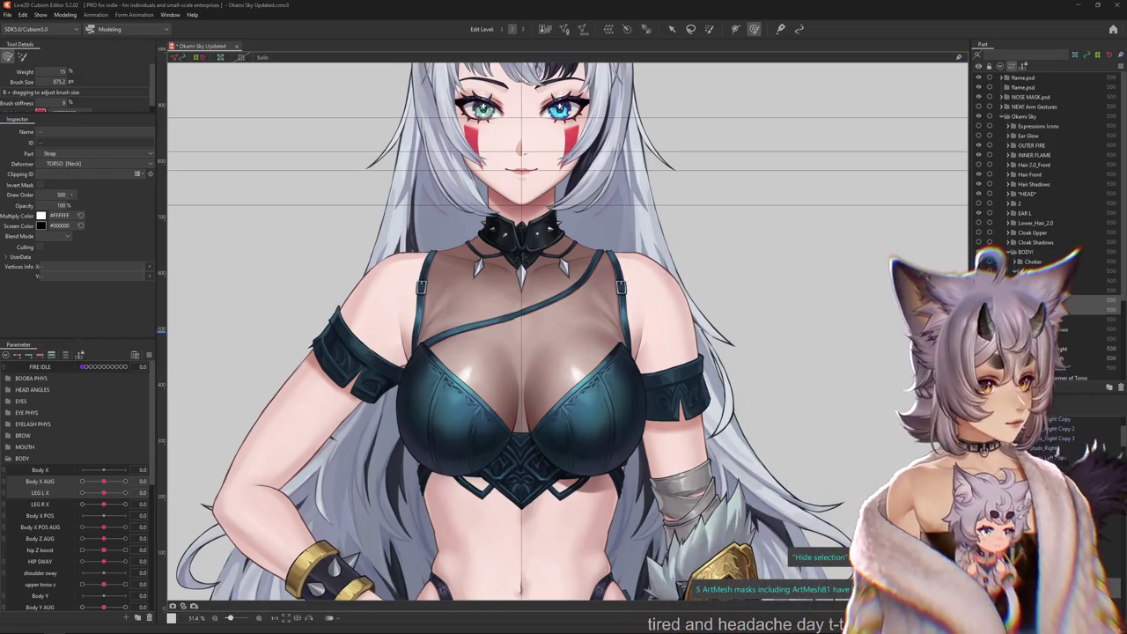
{"action": "scroll", "coordinate": [837, 251], "scroll_direction": "down", "scroll_amount": 5}
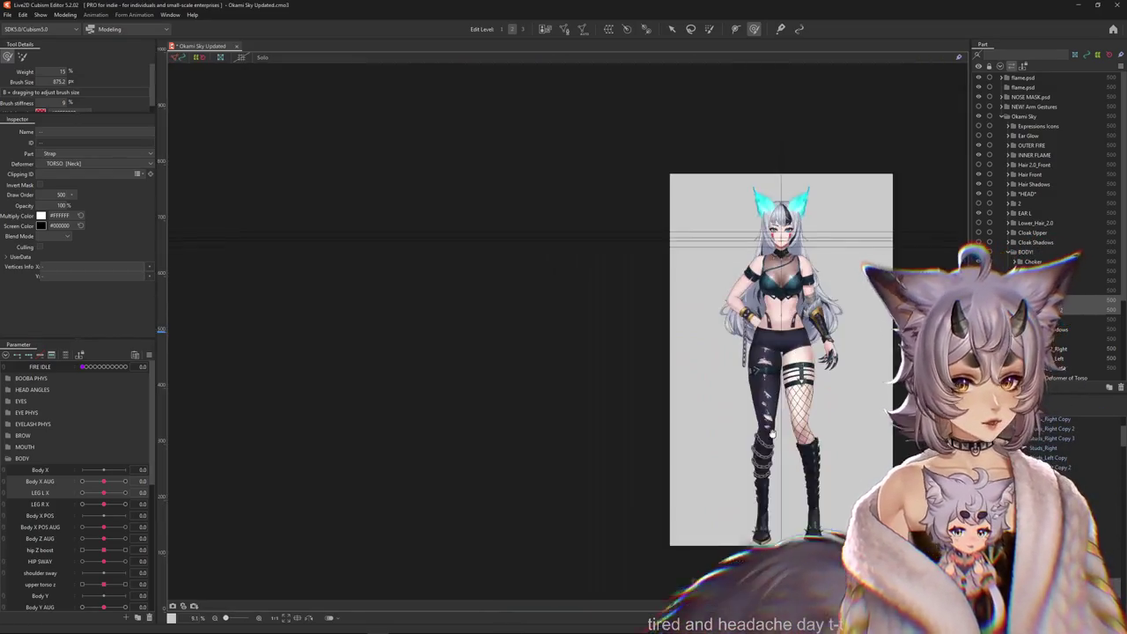
Frame the upper body and the waist and thighs, then toggle selection-highlight hiding with Ctrl+H.
{"action": "scroll", "coordinate": [678, 498], "scroll_direction": "up", "scroll_amount": 5}
{"action": "scroll", "coordinate": [678, 495], "scroll_direction": "up", "scroll_amount": 4}
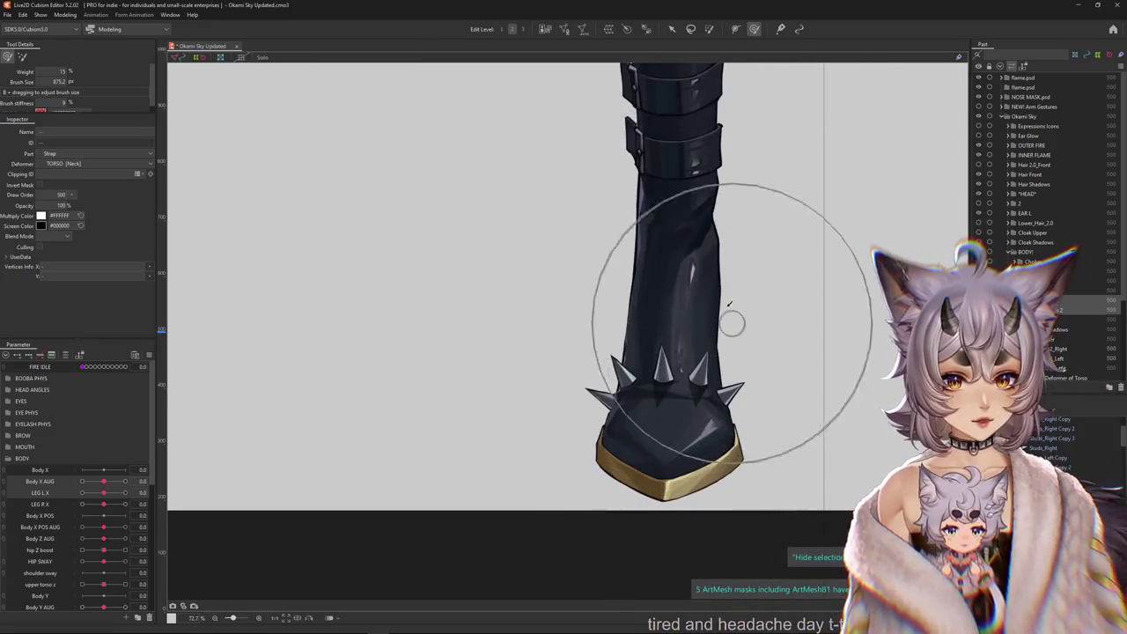
{"action": "scroll", "coordinate": [729, 304], "scroll_direction": "down", "scroll_amount": 4}
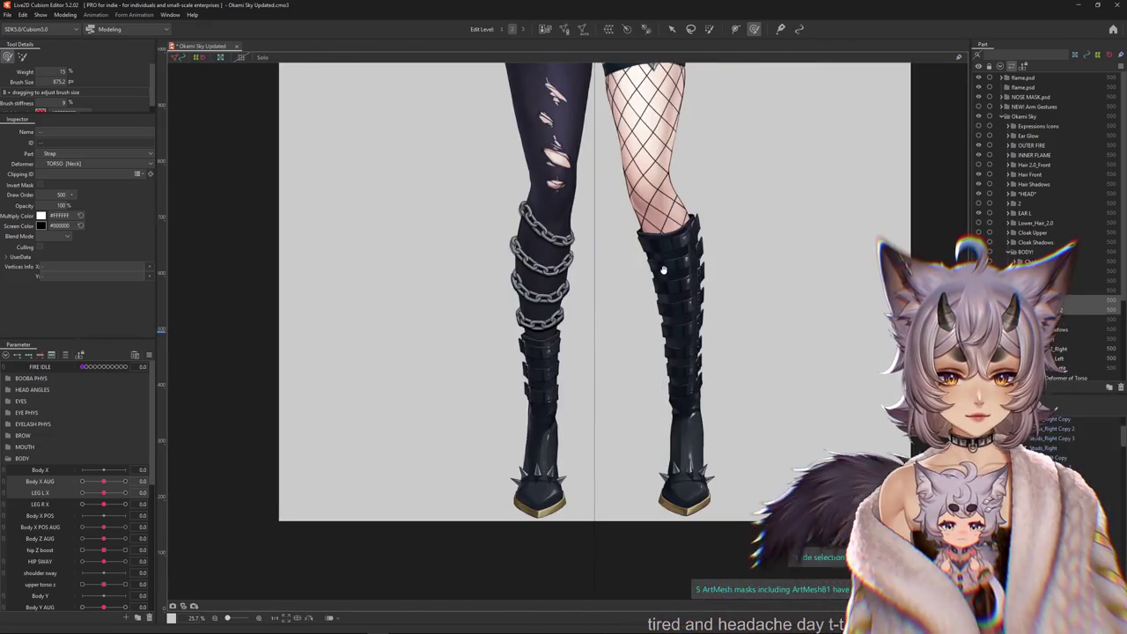
{"action": "left_click_drag", "start_coordinate": [792, 273], "coordinate": [754, 462]}
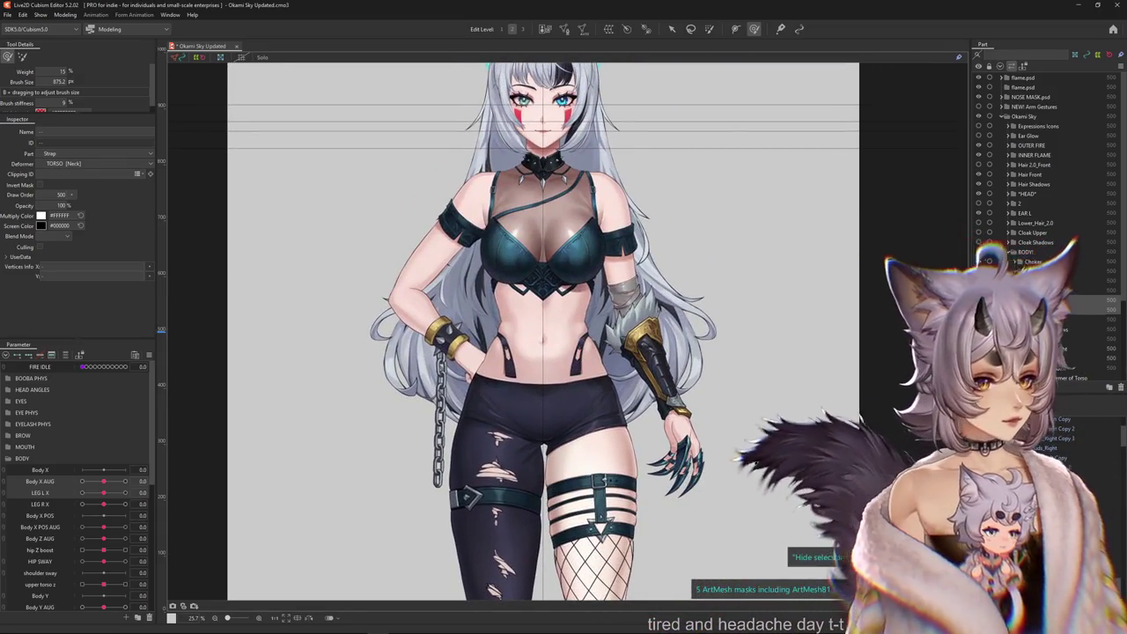
{"action": "scroll", "coordinate": [756, 460], "scroll_direction": "down", "scroll_amount": 4}
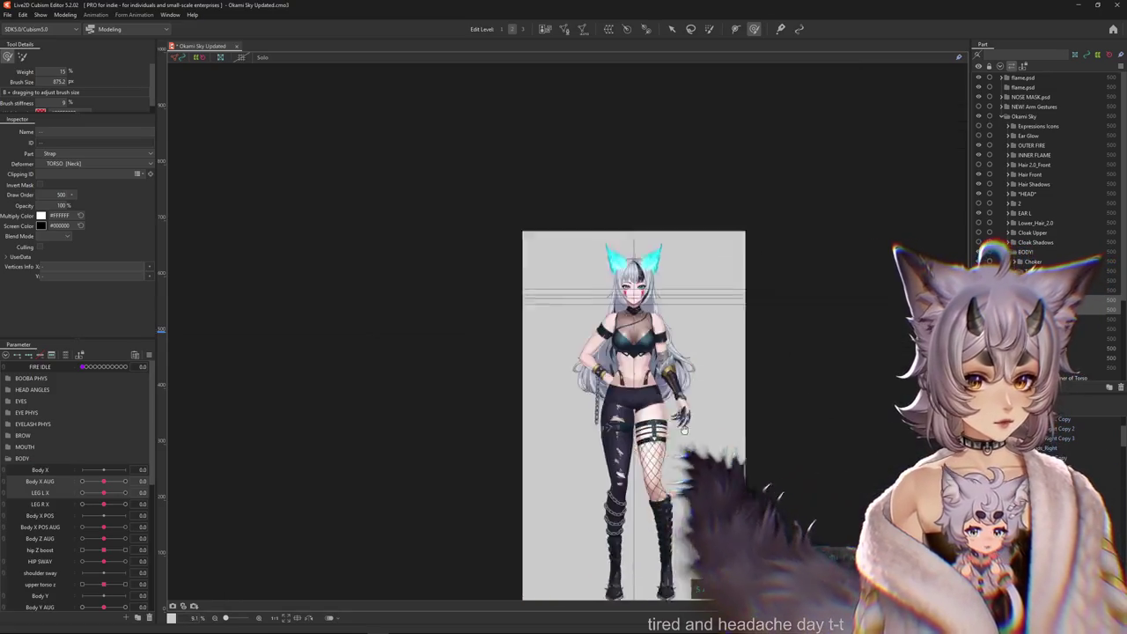
{"action": "scroll", "coordinate": [561, 460], "scroll_direction": "up", "scroll_amount": 3}
{"action": "scroll", "coordinate": [561, 459], "scroll_direction": "up", "scroll_amount": 3}
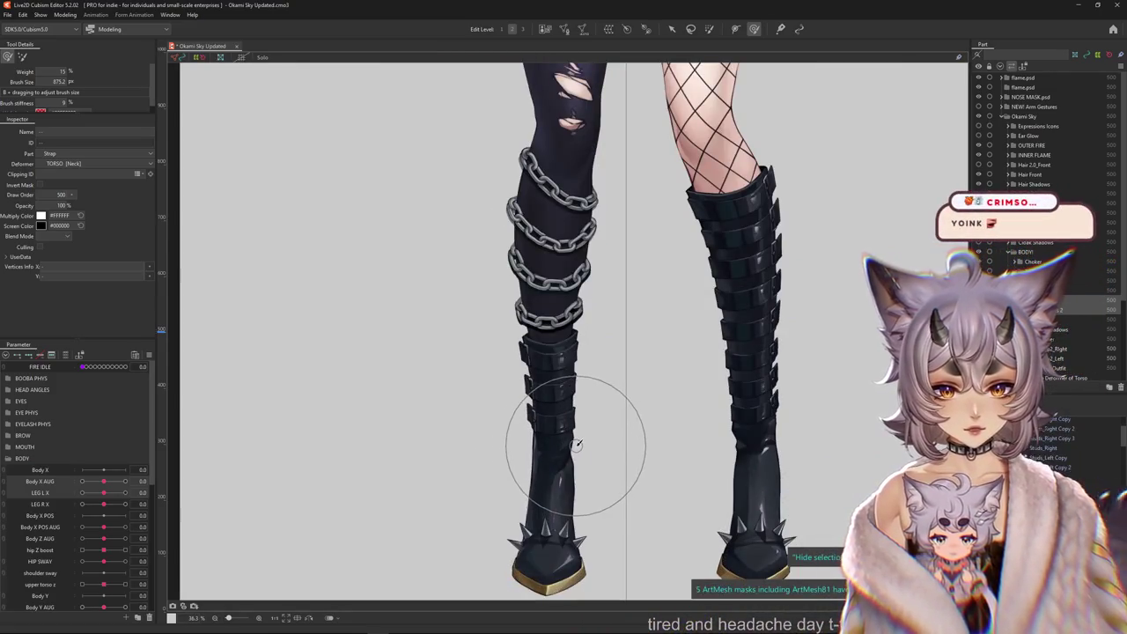
{"action": "mouse_move", "coordinate": [614, 284]}
{"action": "left_mouse_down"}
{"action": "mouse_move", "coordinate": [748, 449]}
{"action": "mouse_move", "coordinate": [749, 625]}
{"action": "left_mouse_up"}
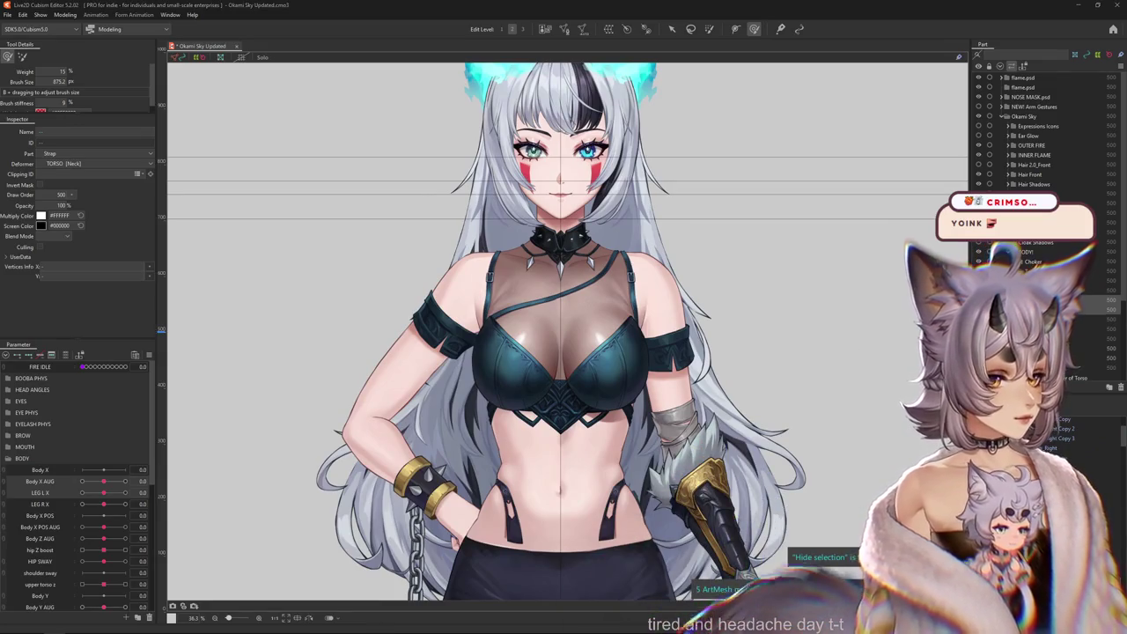
{"action": "key", "text": "ctrl+h"}
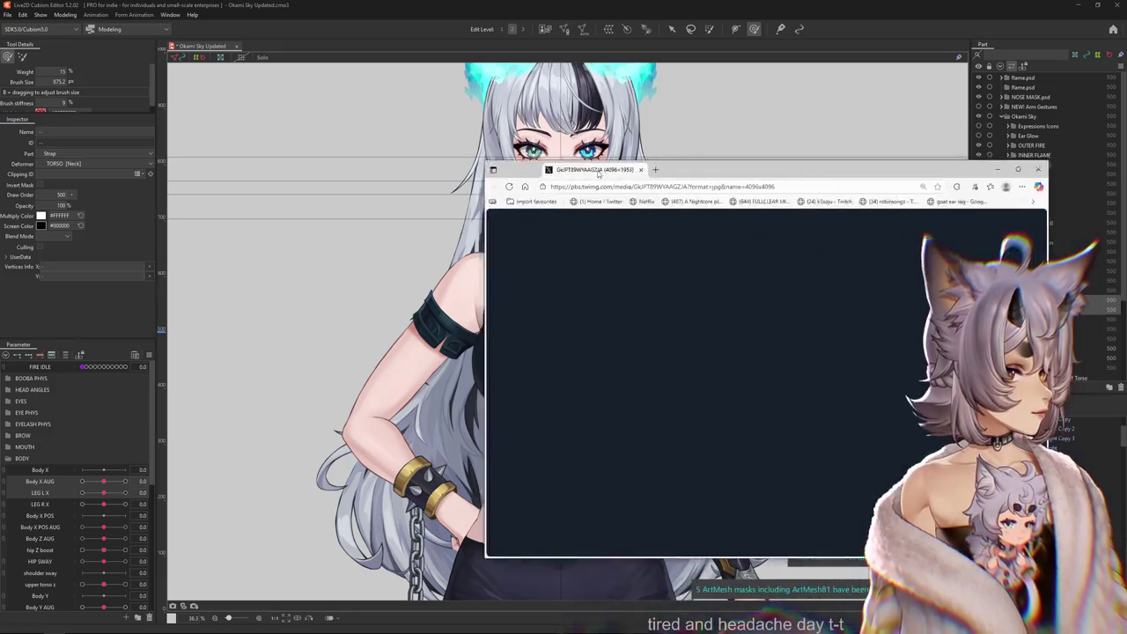
Move the Edge reference image over the canvas, scroll across the artwork, and close it.
{"action": "left_click_drag", "start_coordinate": [694, 176], "coordinate": [376, 77]}
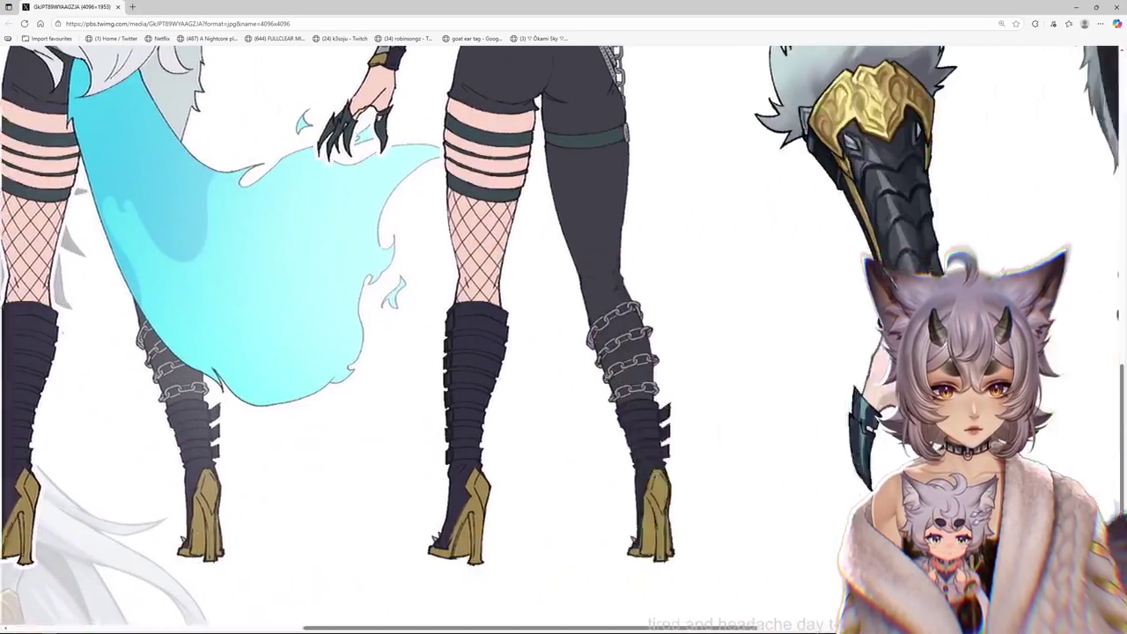
{"action": "scroll", "coordinate": [563, 335], "scroll_direction": "right", "scroll_amount": 4}
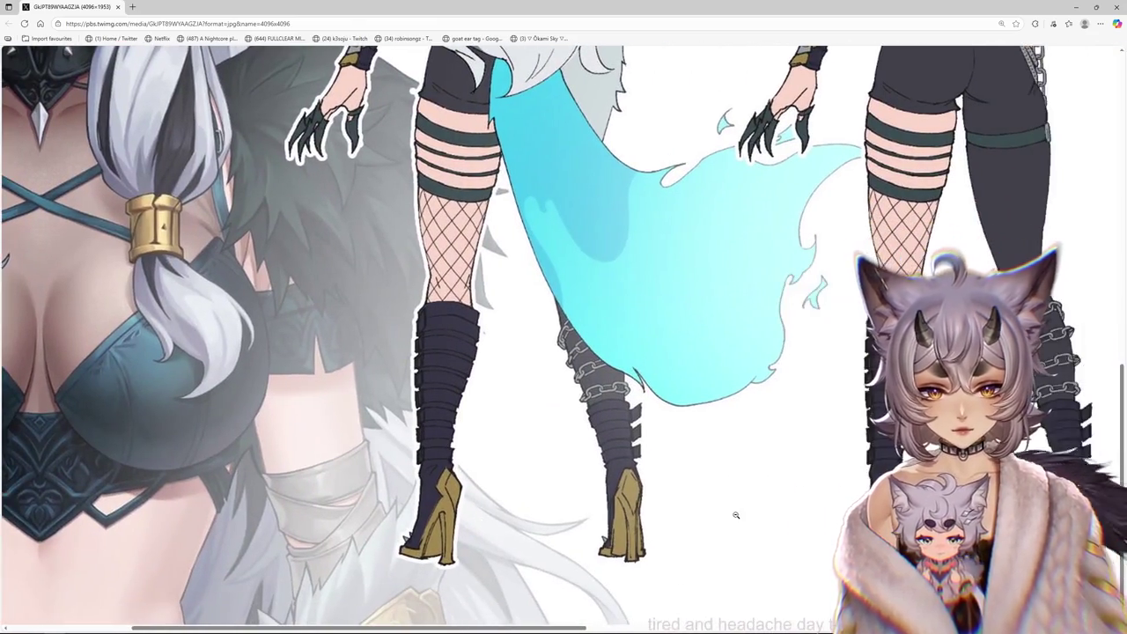
{"action": "scroll", "coordinate": [790, 508], "scroll_direction": "right", "scroll_amount": 1}
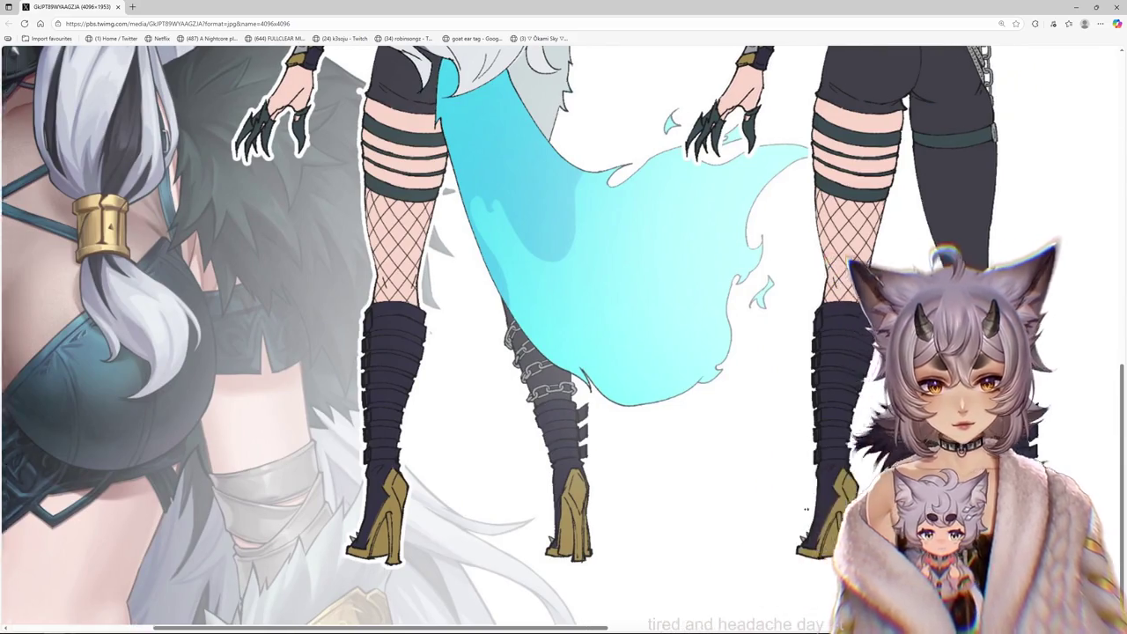
{"action": "scroll", "coordinate": [821, 470], "scroll_direction": "right", "scroll_amount": 2}
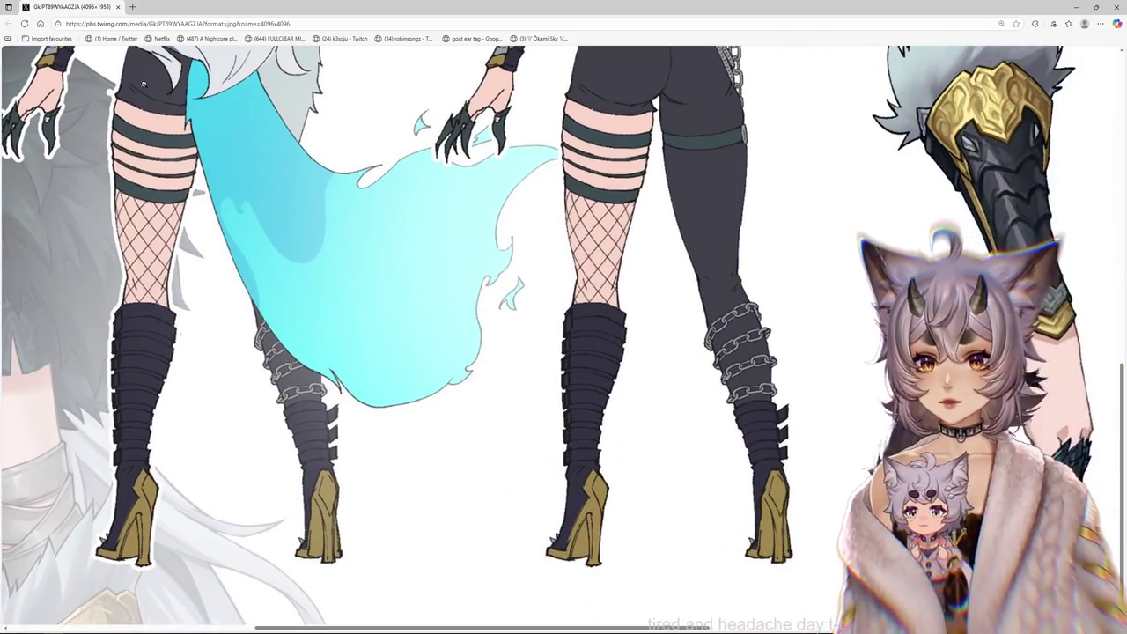
{"action": "left_click", "coordinate": [118, 7]}
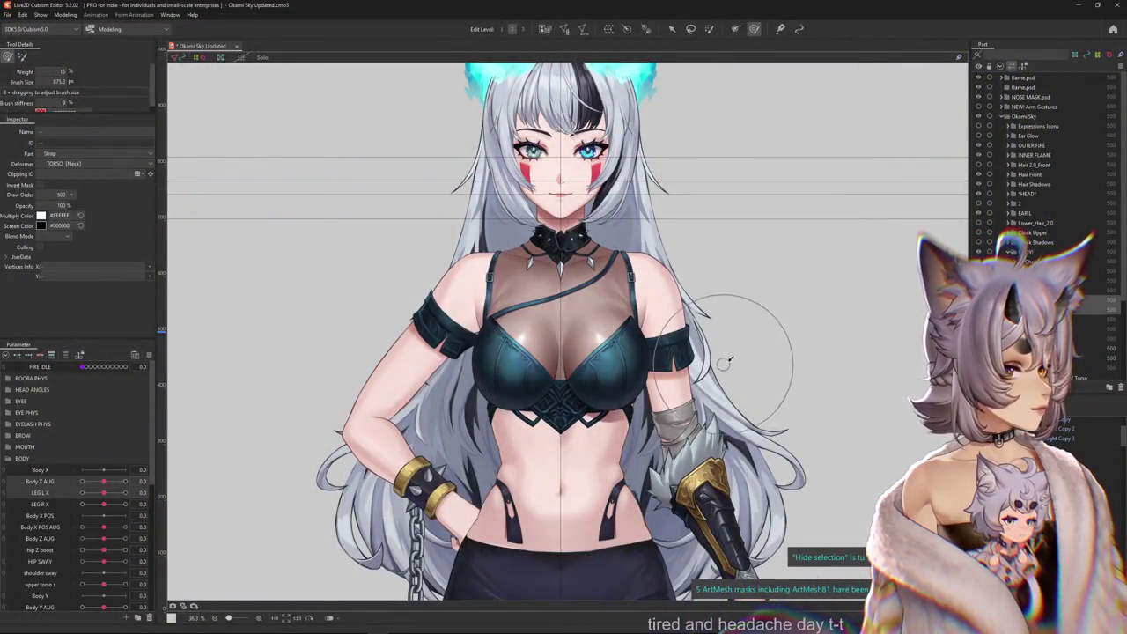
Select the INNER ear-flame mesh and view it in Solo, then turn Solo off.
{"action": "scroll", "coordinate": [754, 342], "scroll_direction": "down", "scroll_amount": 3}
{"action": "scroll", "coordinate": [693, 410], "scroll_direction": "up", "scroll_amount": 5}
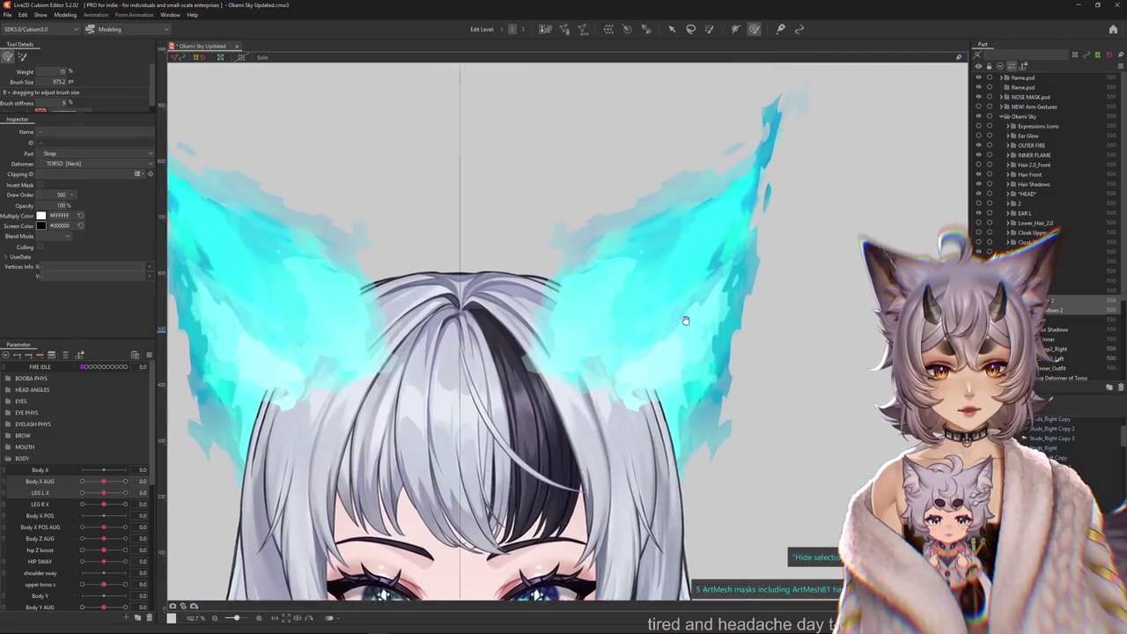
{"action": "scroll", "coordinate": [681, 319], "scroll_direction": "down", "scroll_amount": 4}
{"action": "scroll", "coordinate": [520, 323], "scroll_direction": "up", "scroll_amount": 5}
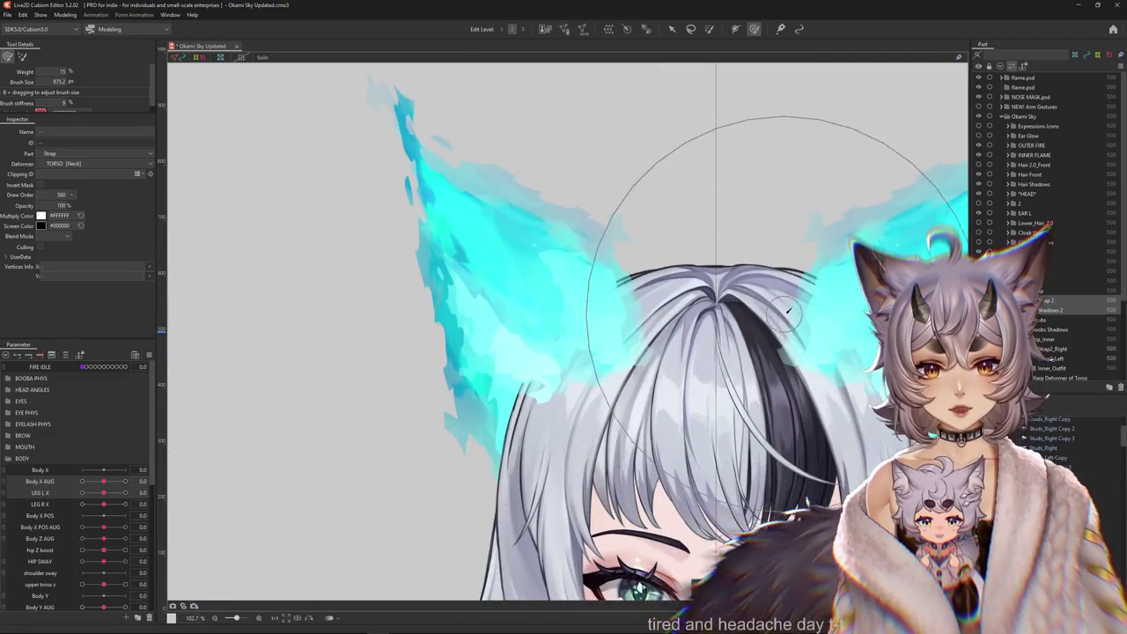
{"action": "scroll", "coordinate": [678, 282], "scroll_direction": "down", "scroll_amount": 5}
{"action": "scroll", "coordinate": [707, 373], "scroll_direction": "down", "scroll_amount": 2}
{"action": "scroll", "coordinate": [707, 373], "scroll_direction": "up", "scroll_amount": 3}
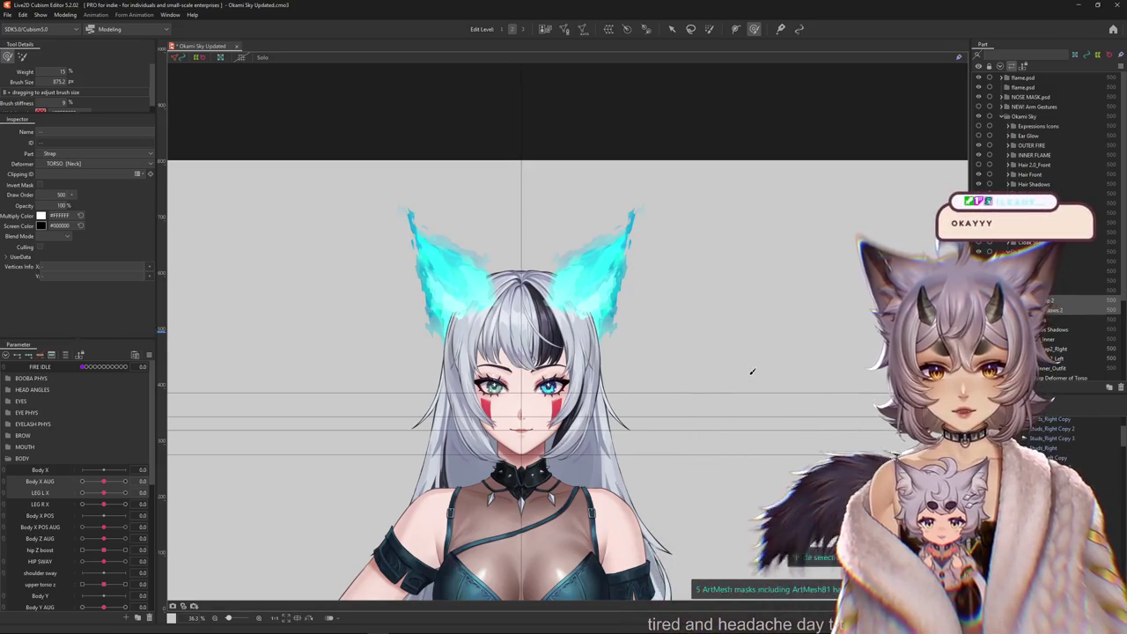
{"action": "scroll", "coordinate": [749, 372], "scroll_direction": "up", "scroll_amount": 3}
{"action": "left_click_drag", "start_coordinate": [523, 289], "coordinate": [655, 395]}
{"action": "right_click", "coordinate": [555, 313]}
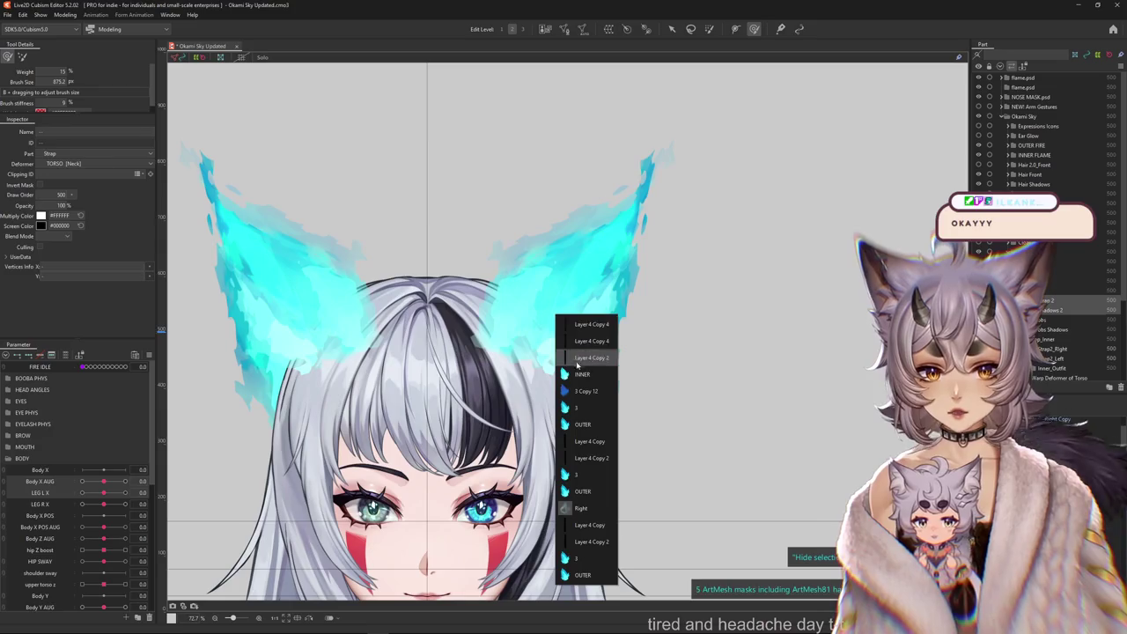
{"action": "left_click", "coordinate": [582, 374]}
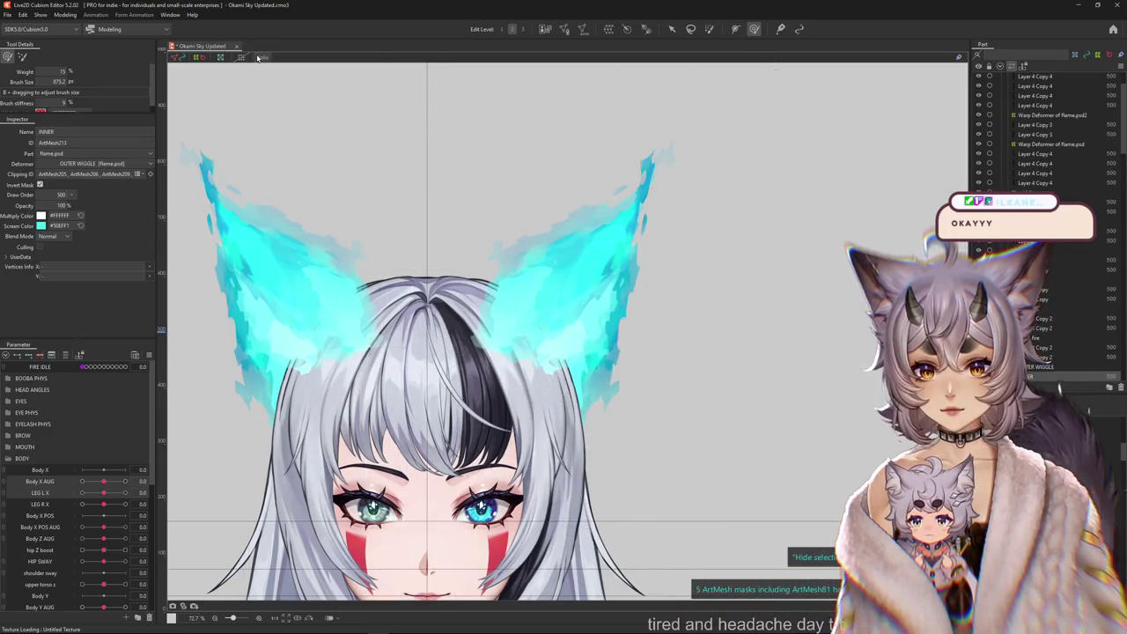
{"action": "left_click", "coordinate": [258, 57]}
{"action": "scroll", "coordinate": [497, 334], "scroll_direction": "up", "scroll_amount": 2}
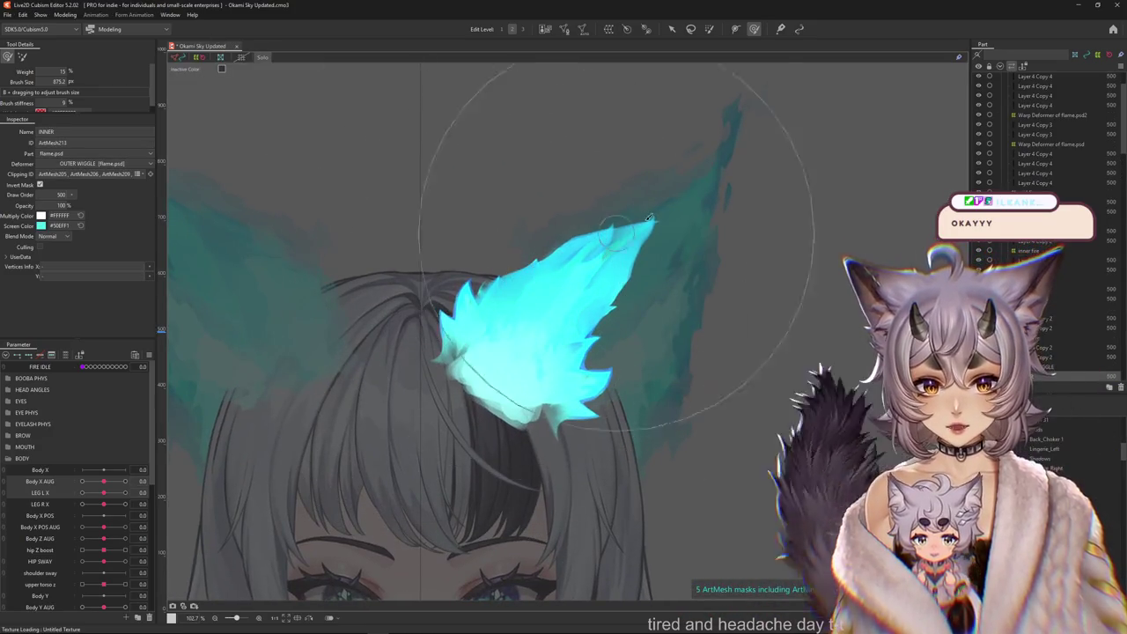
{"action": "left_click", "coordinate": [259, 58]}
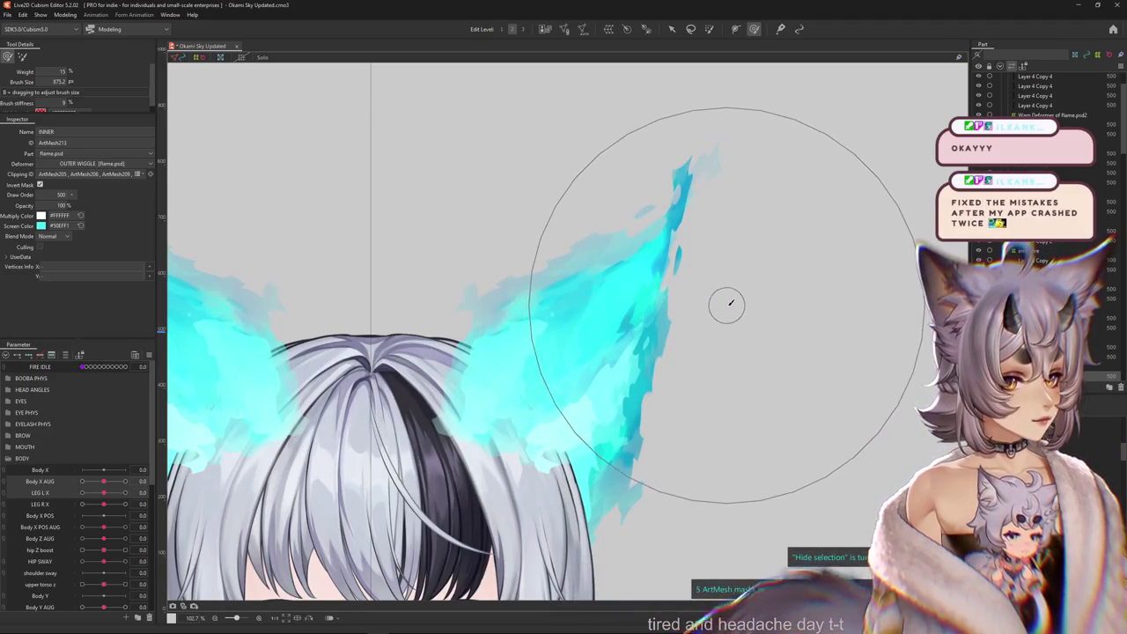
Zoom out to the whole body and list the meshes overlapping the chest.
{"action": "scroll", "coordinate": [737, 302], "scroll_direction": "down", "scroll_amount": 3}
{"action": "scroll", "coordinate": [729, 312], "scroll_direction": "down", "scroll_amount": 2}
{"action": "scroll", "coordinate": [755, 428], "scroll_direction": "up", "scroll_amount": 1}
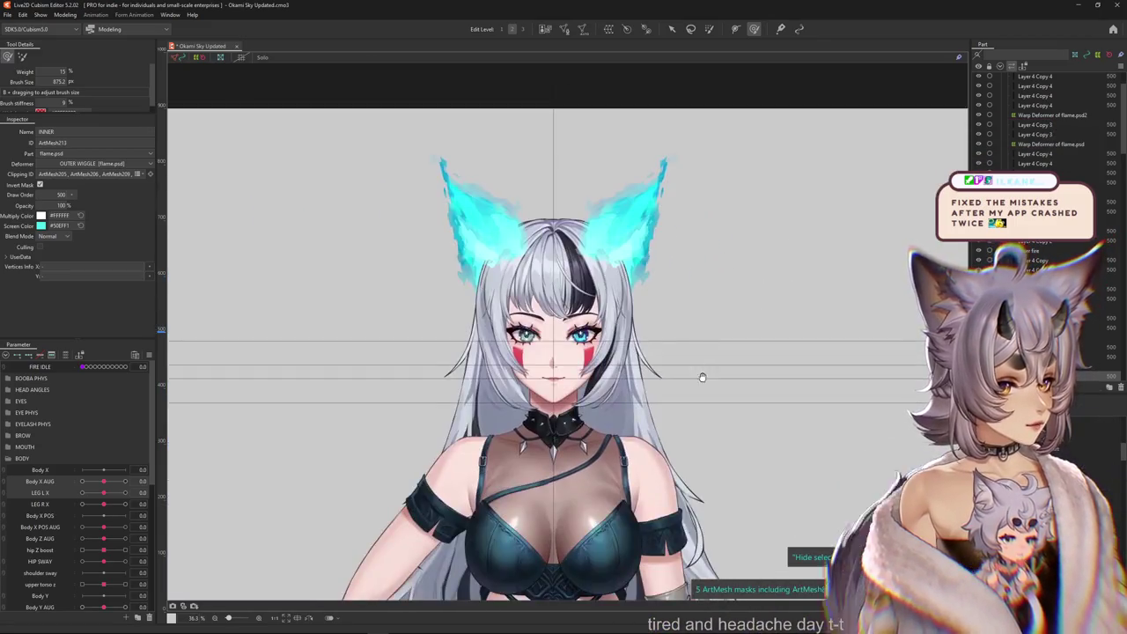
{"action": "scroll", "coordinate": [699, 377], "scroll_direction": "up", "scroll_amount": 2}
{"action": "scroll", "coordinate": [705, 313], "scroll_direction": "down", "scroll_amount": 3}
{"action": "scroll", "coordinate": [678, 317], "scroll_direction": "down", "scroll_amount": 2}
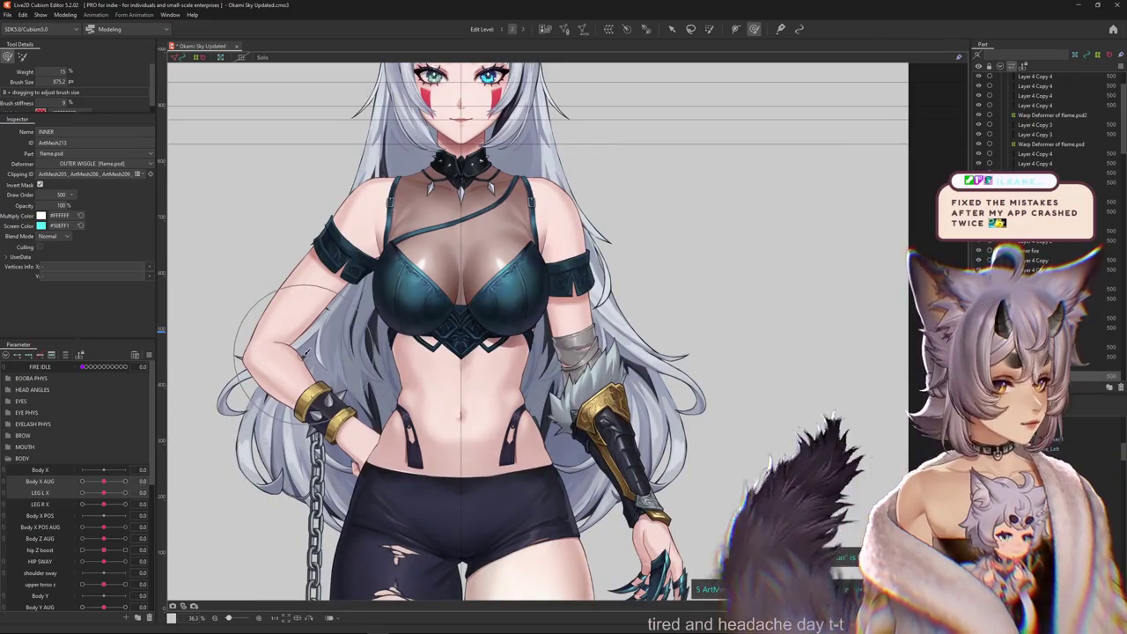
{"action": "scroll", "coordinate": [308, 352], "scroll_direction": "down", "scroll_amount": 2}
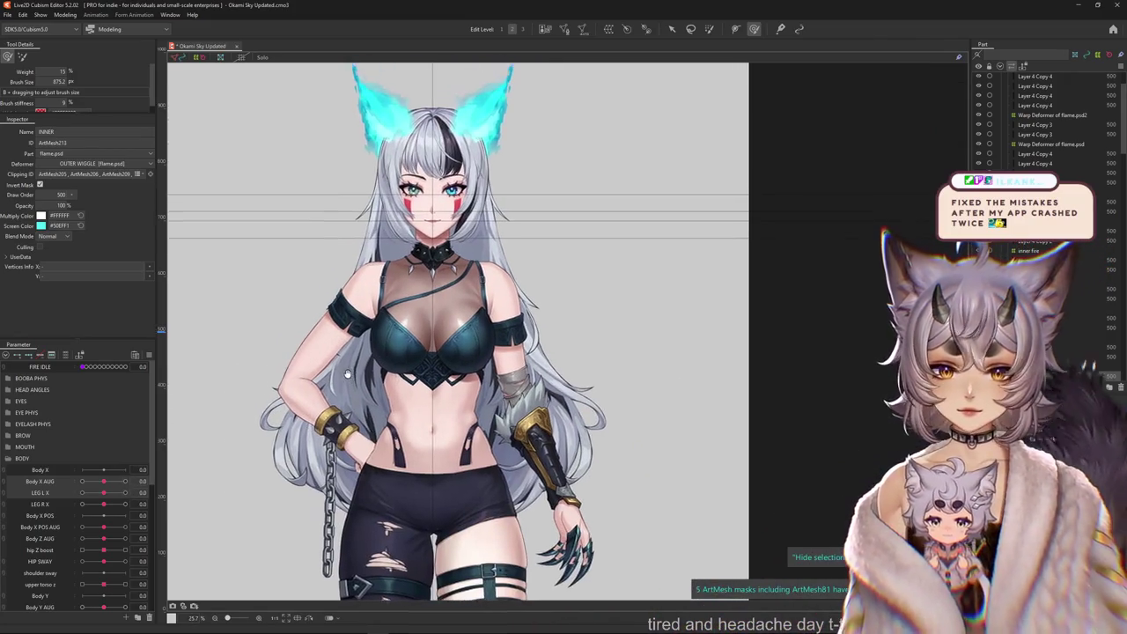
{"action": "scroll", "coordinate": [403, 305], "scroll_direction": "up", "scroll_amount": 5}
{"action": "right_click", "coordinate": [455, 323]}
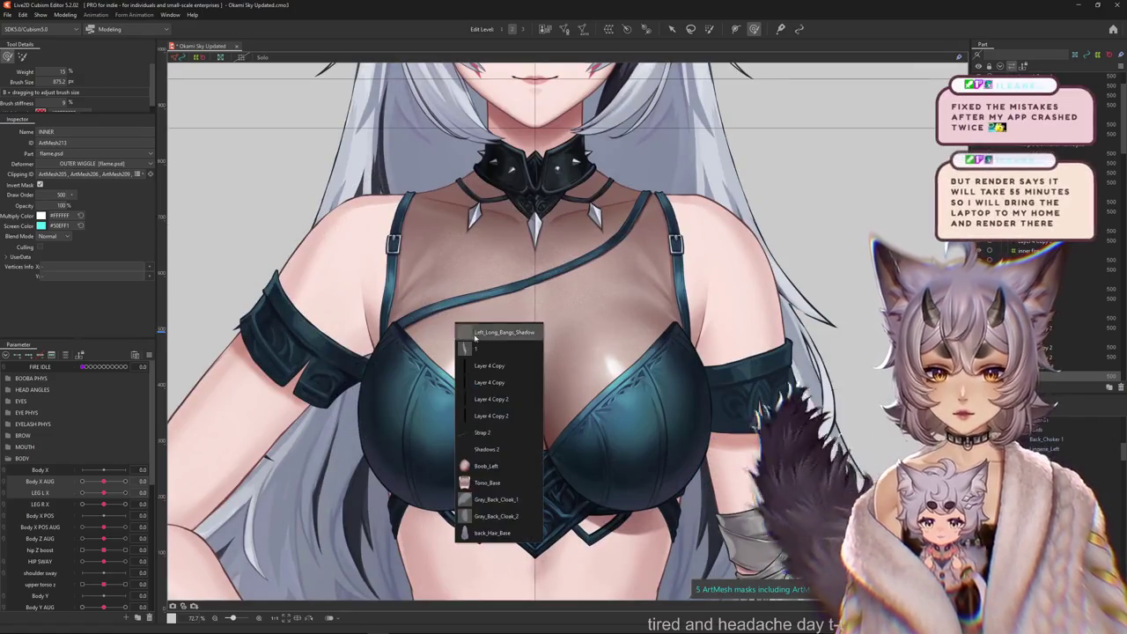
Select Strap 2 and paste a copy of the chest strap meshes.
{"action": "left_click", "coordinate": [498, 432]}
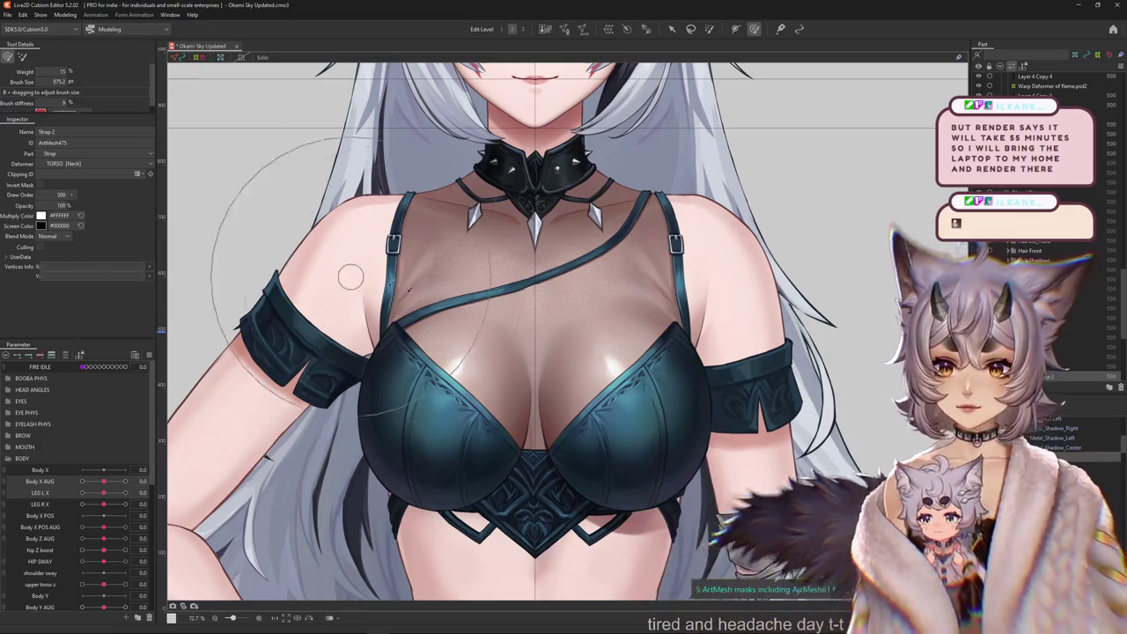
{"action": "key", "text": "ctrl+v"}
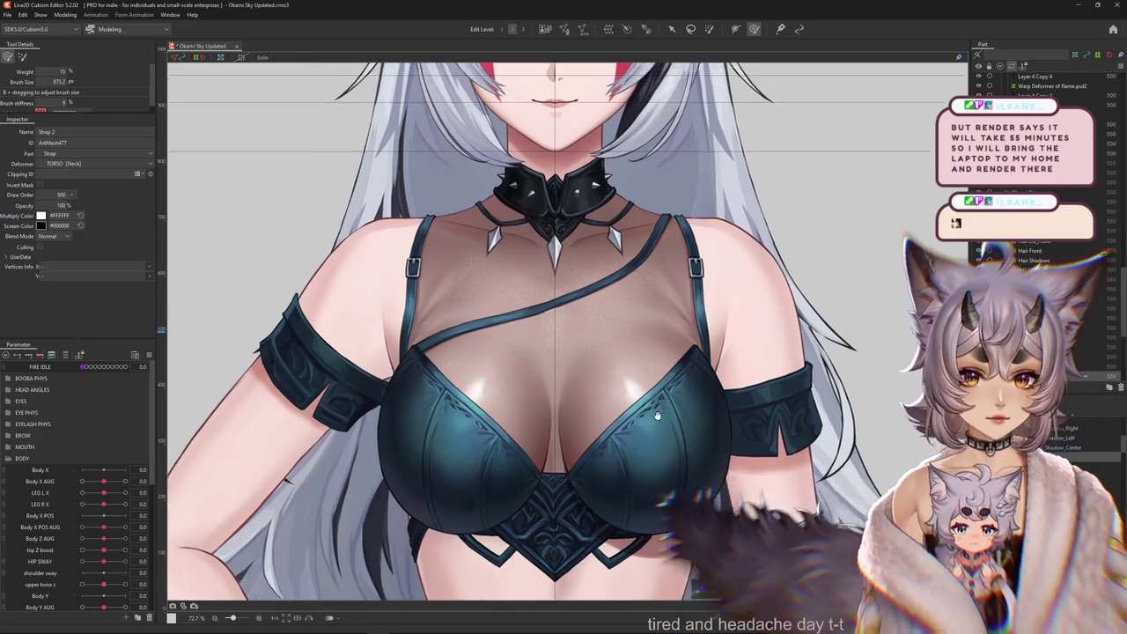
{"action": "left_click_drag", "start_coordinate": [194, 245], "coordinate": [221, 287]}
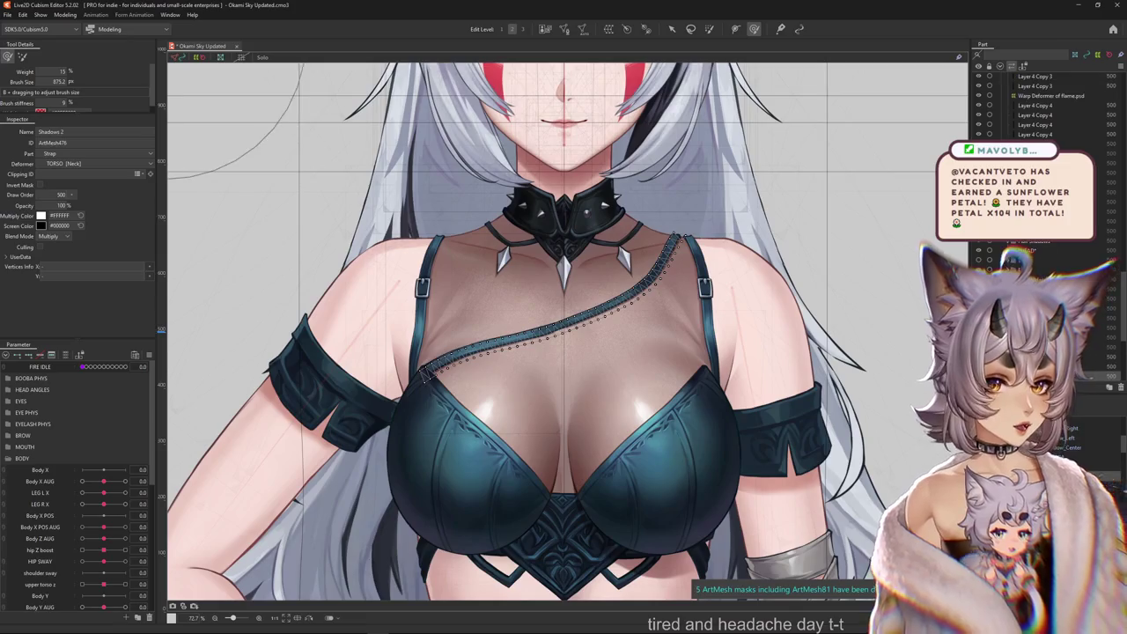
{"action": "left_click", "coordinate": [713, 387]}
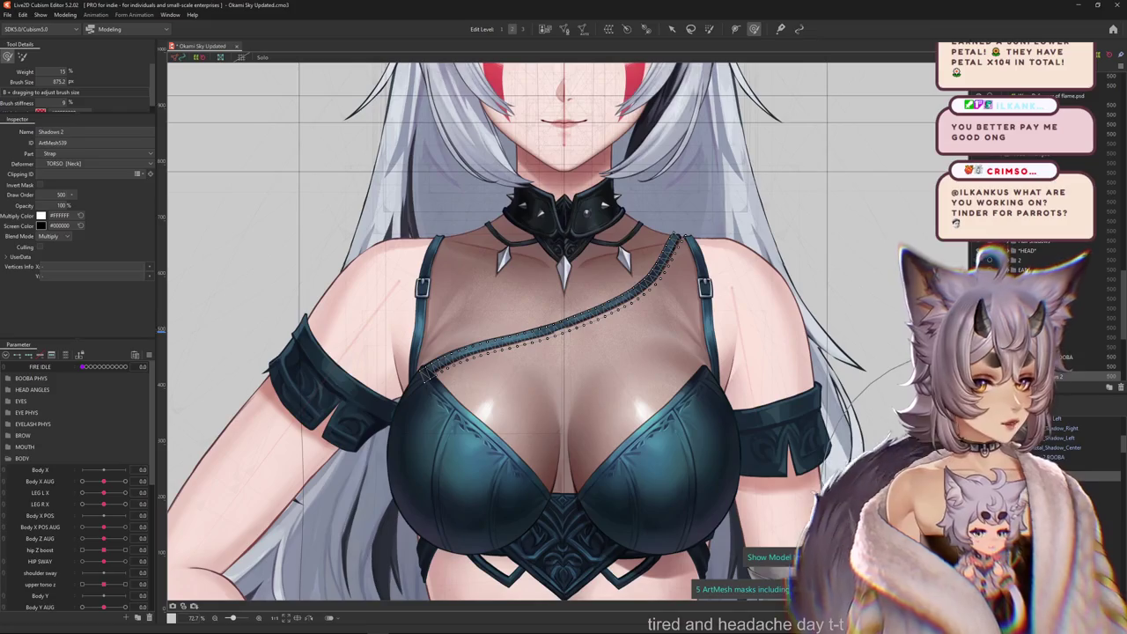
Rename the copied shadow mesh to 'Shadows 2 BOOBA'.
{"action": "left_click", "coordinate": [128, 131]}
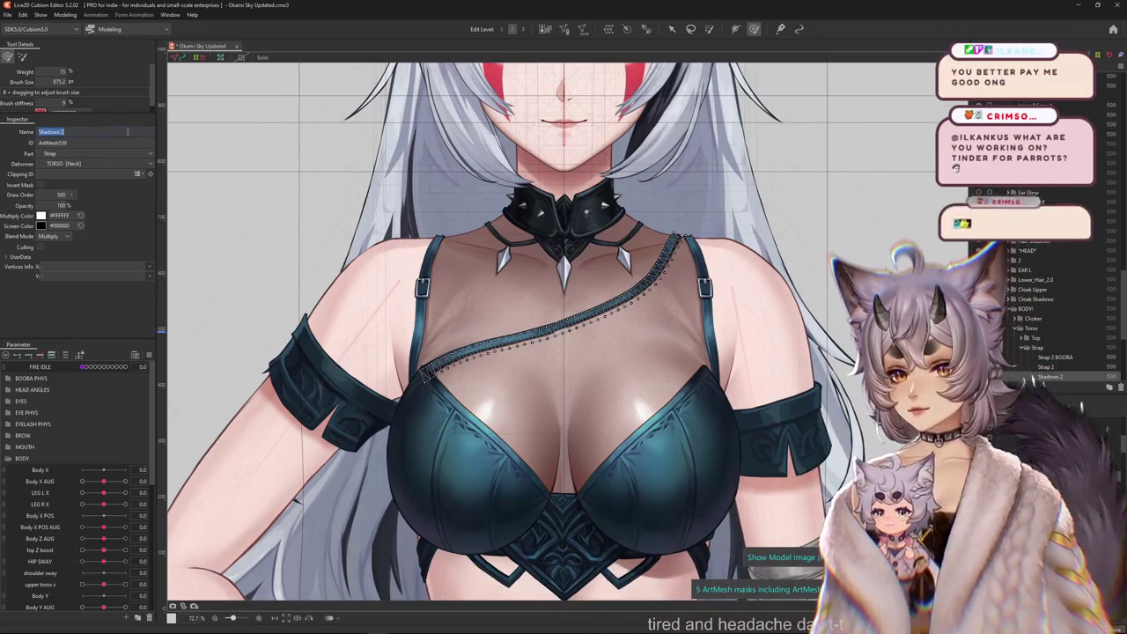
{"action": "left_click", "coordinate": [135, 131]}
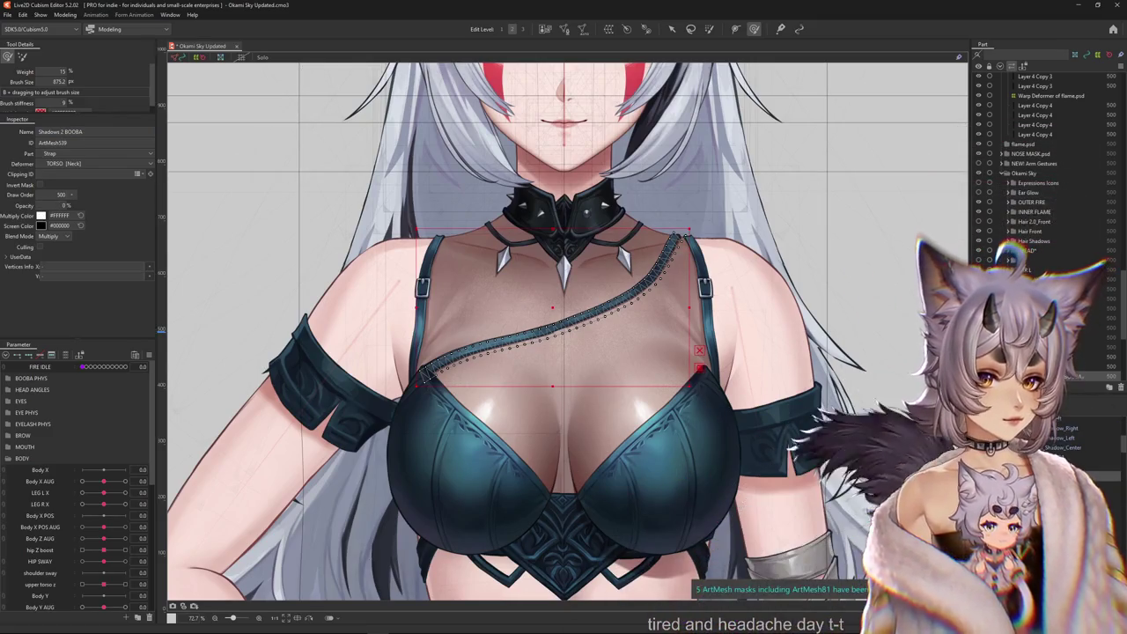
{"action": "left_click", "coordinate": [598, 304]}
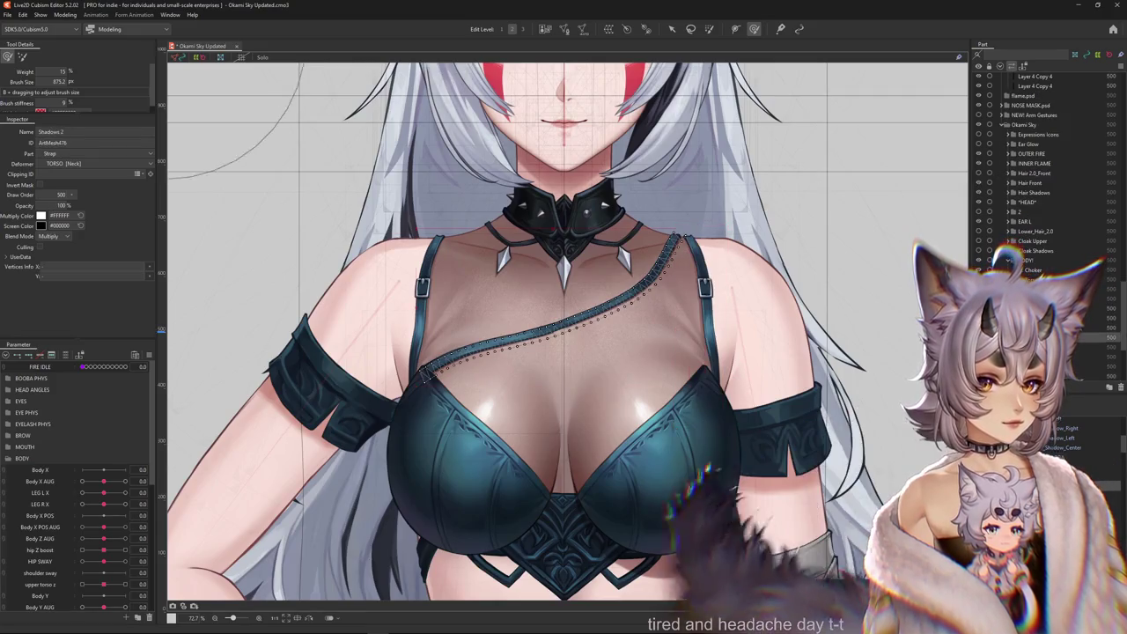
Enter Mesh Edit on the strap, select all its vertices with Ctrl+A, and confirm.
{"action": "left_click", "coordinate": [565, 29]}
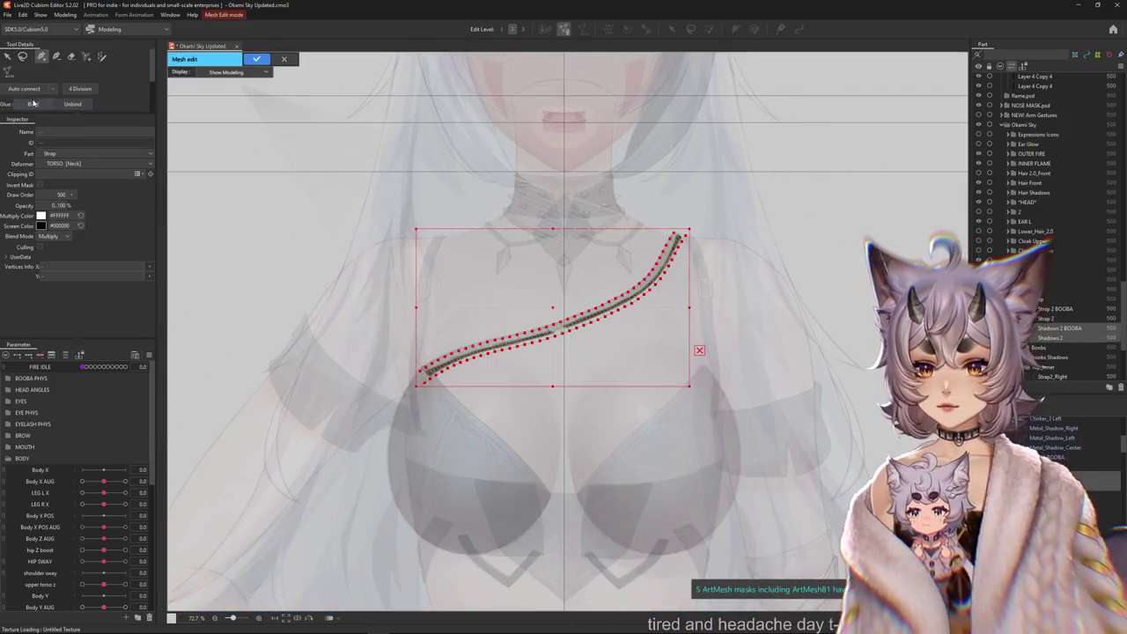
{"action": "left_click", "coordinate": [257, 59]}
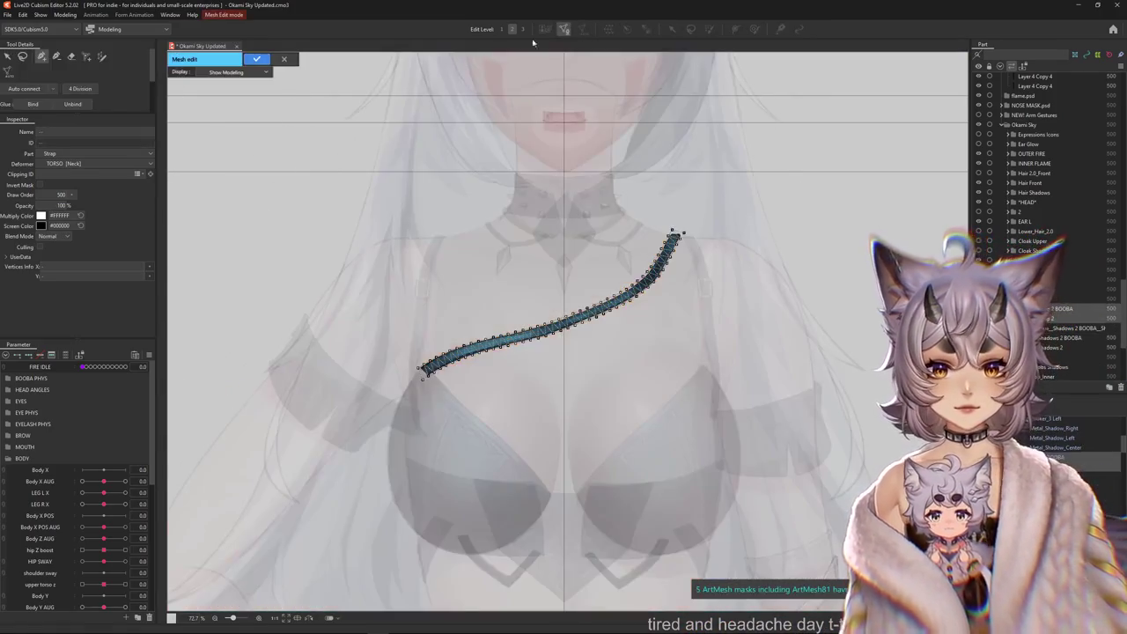
{"action": "left_click", "coordinate": [564, 28]}
{"action": "key", "text": "ctrl+a"}
{"action": "left_click", "coordinate": [259, 59]}
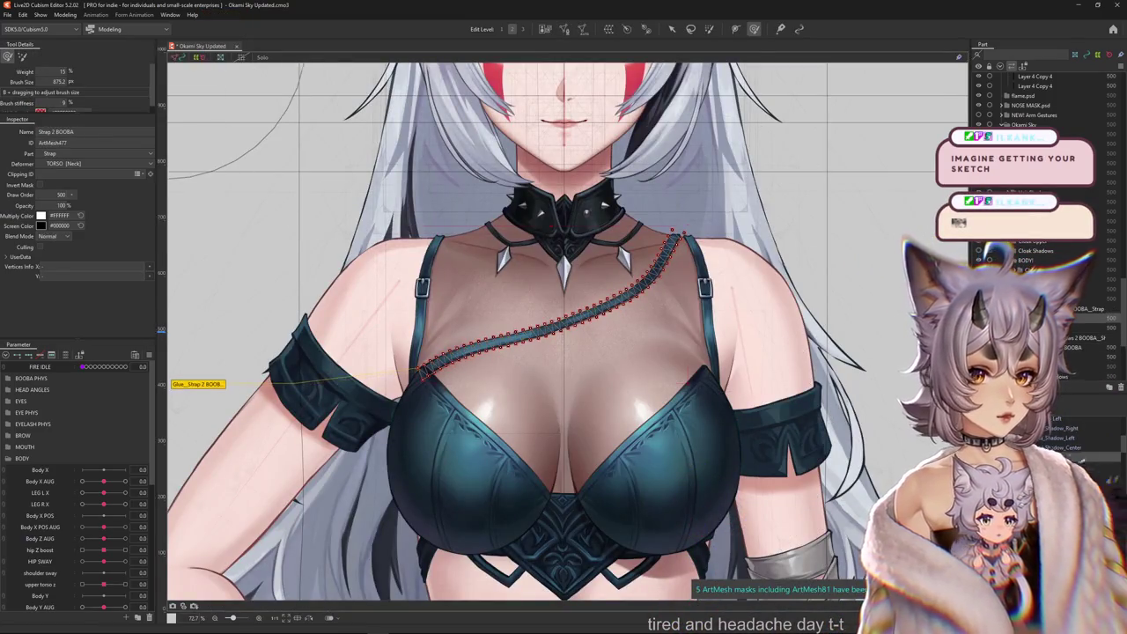
Pick Boob_Left from the chest's mesh list and select the glue joining the strap meshes.
{"action": "right_click", "coordinate": [493, 401]}
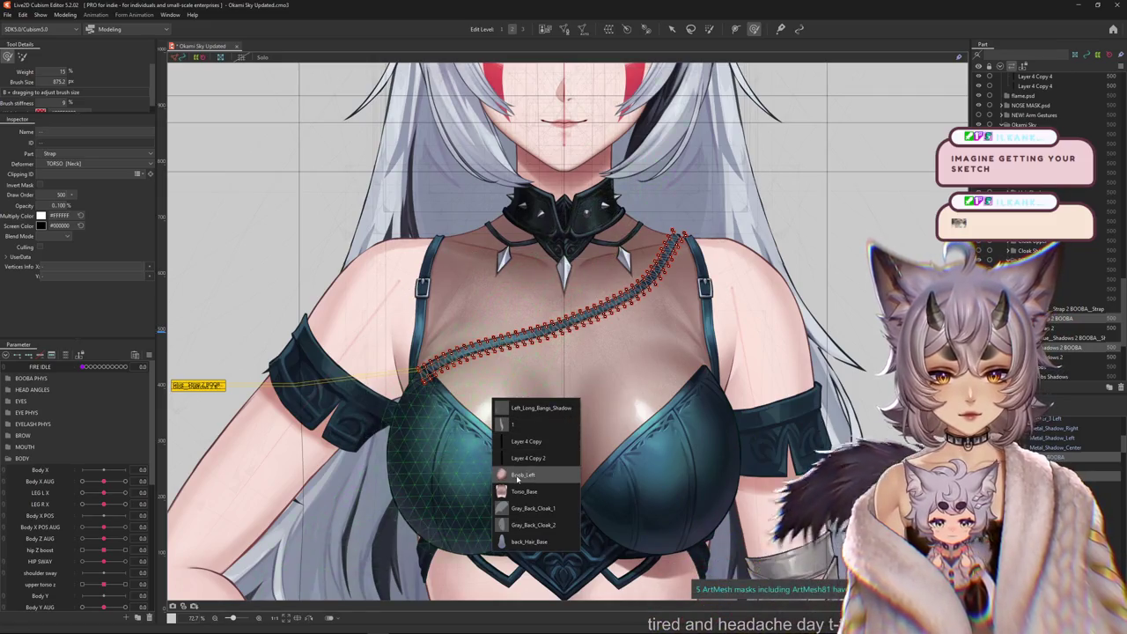
{"action": "left_click", "coordinate": [519, 475]}
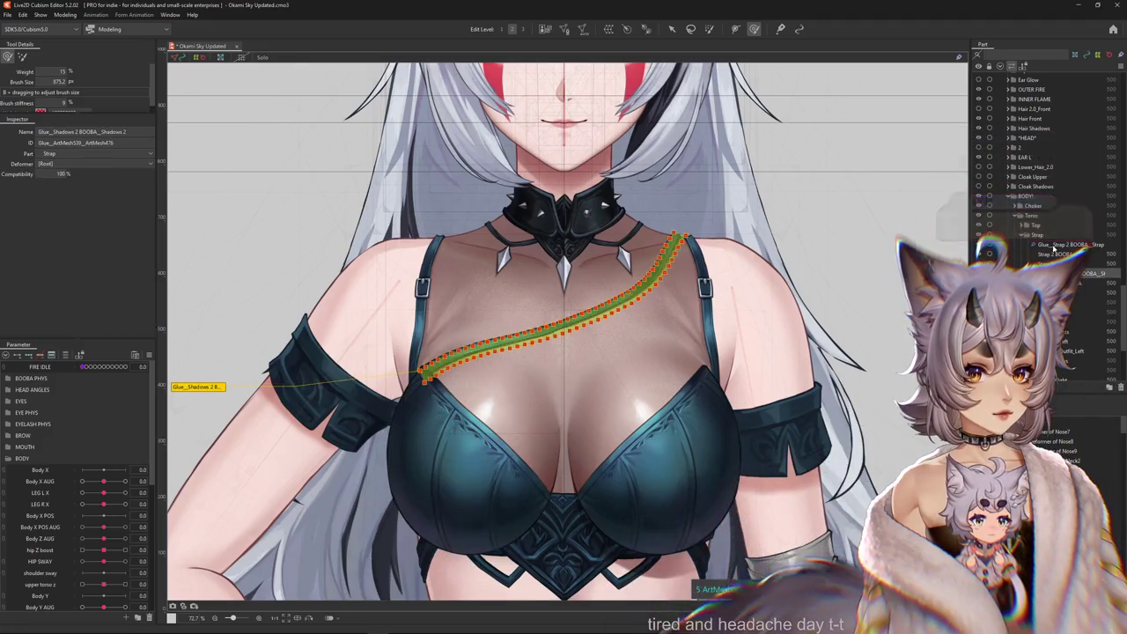
{"action": "left_click", "coordinate": [546, 329]}
{"action": "left_click", "coordinate": [780, 29]}
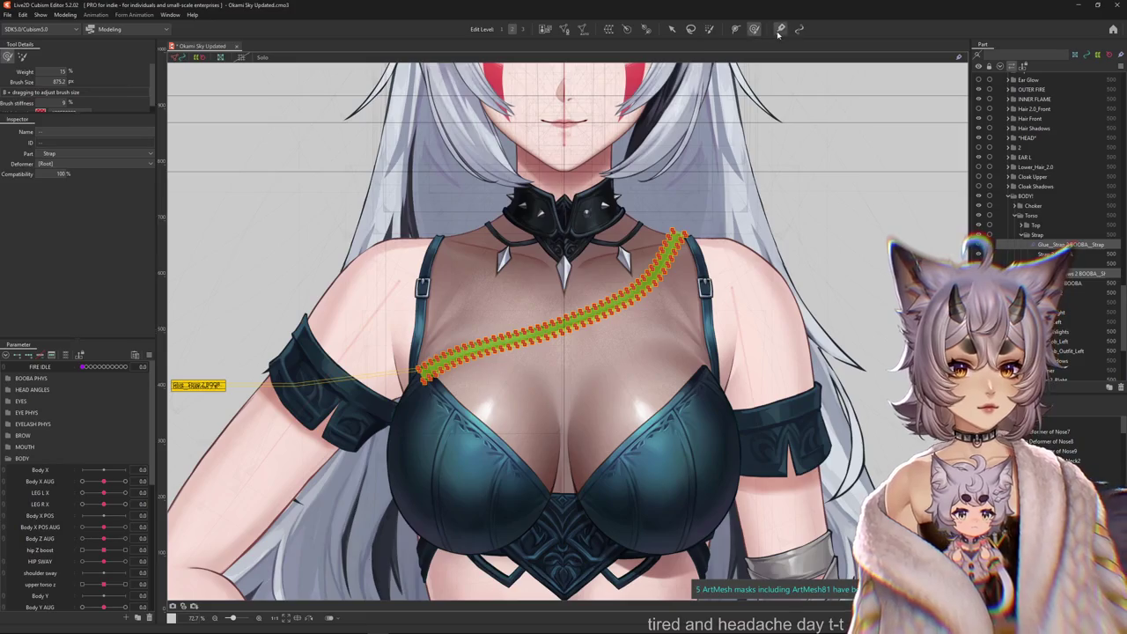
Dismiss the warning, enlarge the glue weight brush to 1467.9 px, and nudge Body X AUG near 1.
{"action": "key", "text": "Return"}
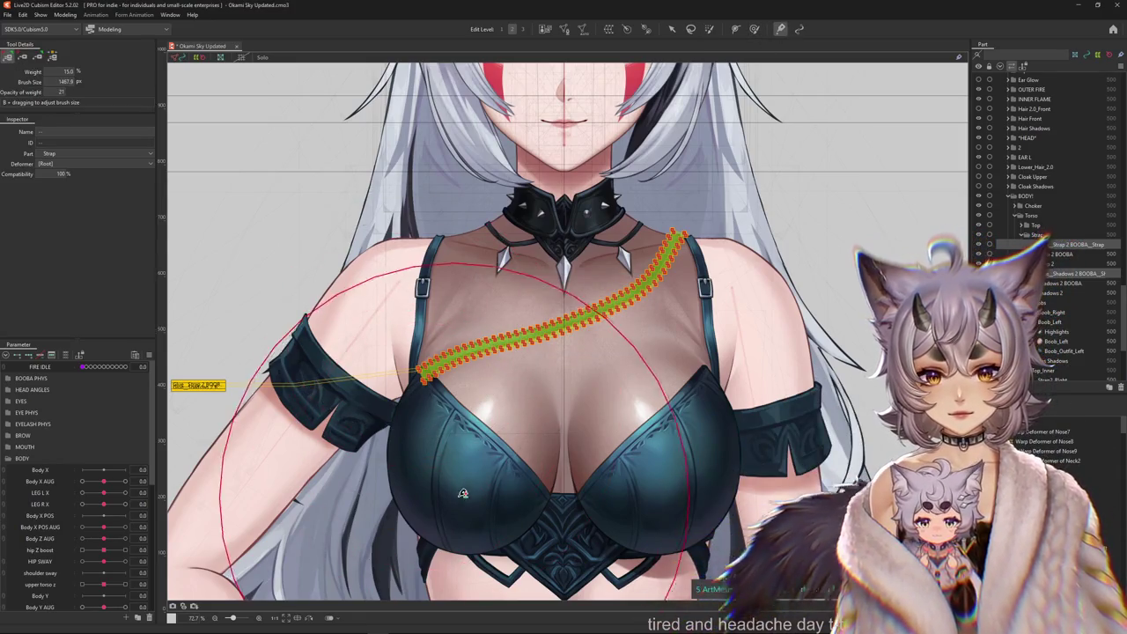
{"action": "left_click_drag", "start_coordinate": [416, 368], "coordinate": [456, 410]}
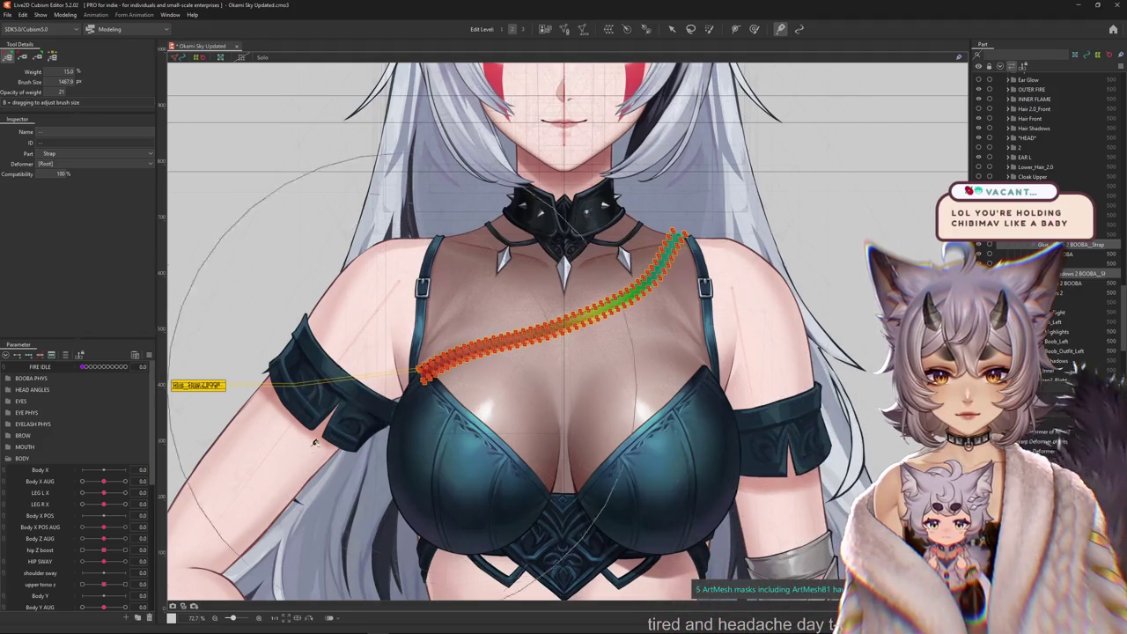
{"action": "scroll", "coordinate": [88, 458], "scroll_direction": "down", "scroll_amount": 2}
{"action": "mouse_move", "coordinate": [104, 445]}
{"action": "left_mouse_down"}
{"action": "mouse_move", "coordinate": [75, 453]}
{"action": "mouse_move", "coordinate": [103, 459]}
{"action": "mouse_move", "coordinate": [103, 447]}
{"action": "left_mouse_up"}
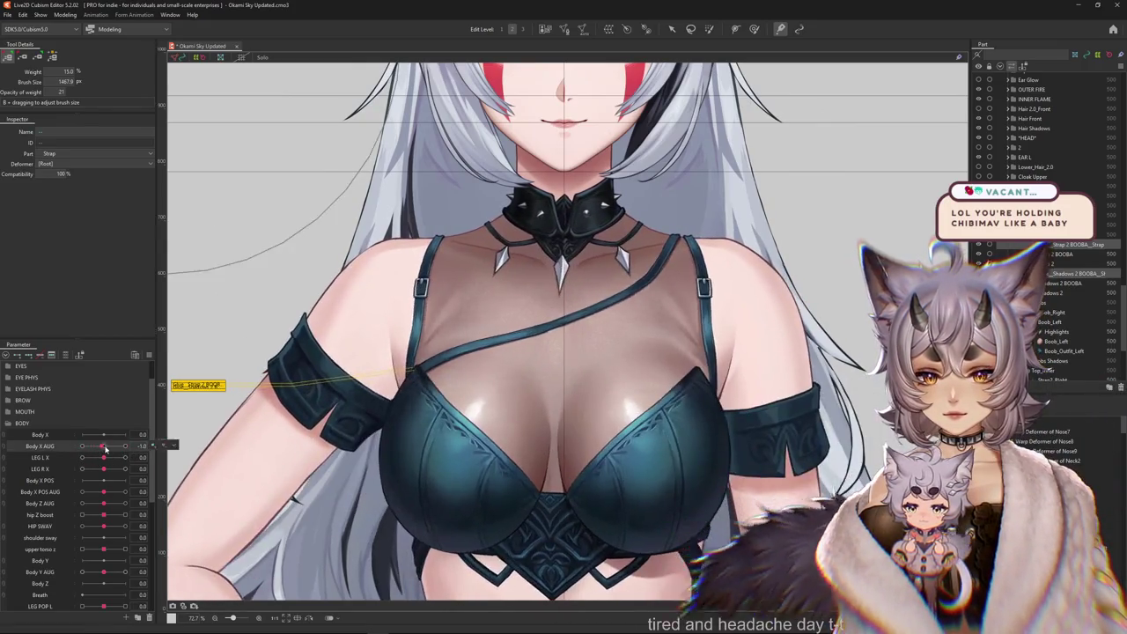
Select Boob_Outfit_Left and Strap 2 BOOBA, then sway the torso to test the strap.
{"action": "right_click", "coordinate": [151, 445]}
{"action": "left_click", "coordinate": [669, 30]}
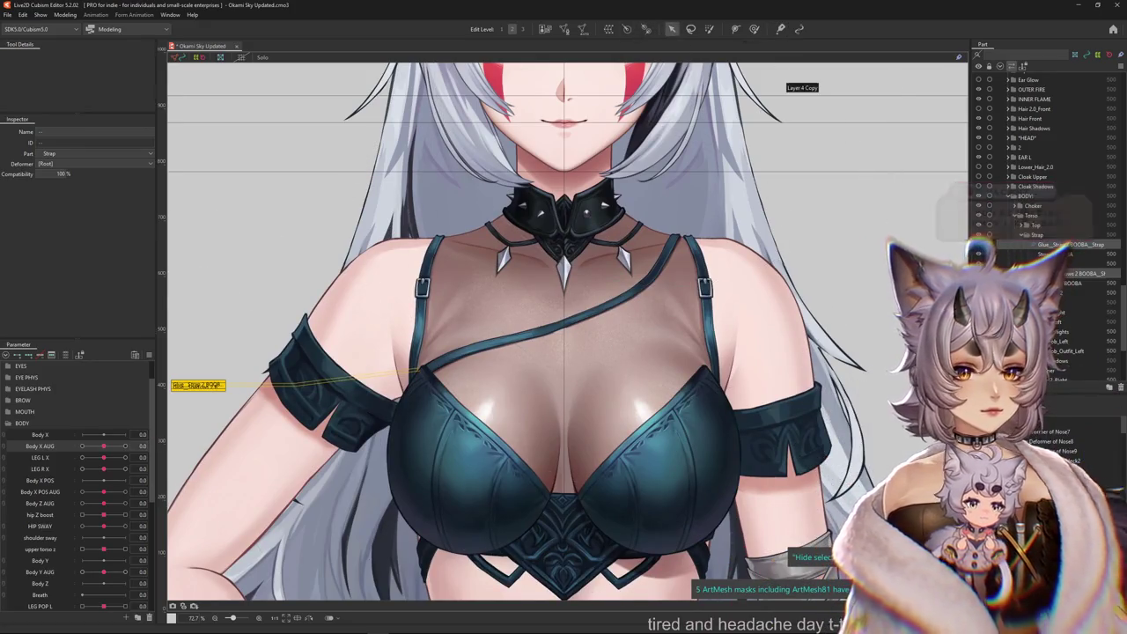
{"action": "left_click", "coordinate": [1075, 350]}
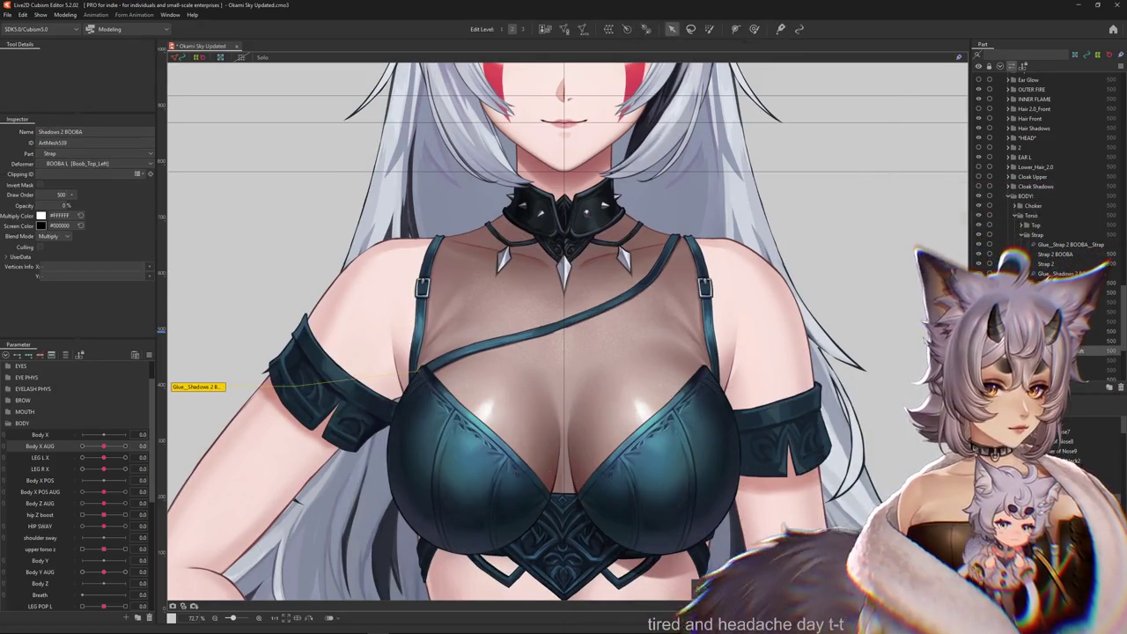
{"action": "left_click", "coordinate": [1055, 253], "text": "ctrl"}
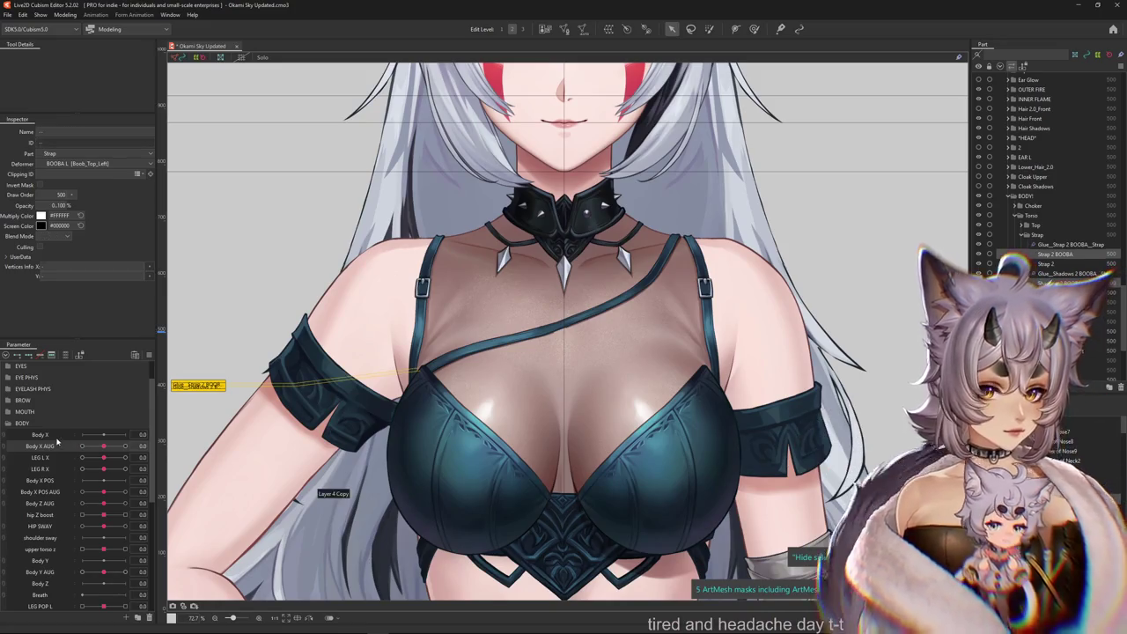
{"action": "left_click_drag", "start_coordinate": [105, 447], "coordinate": [103, 446]}
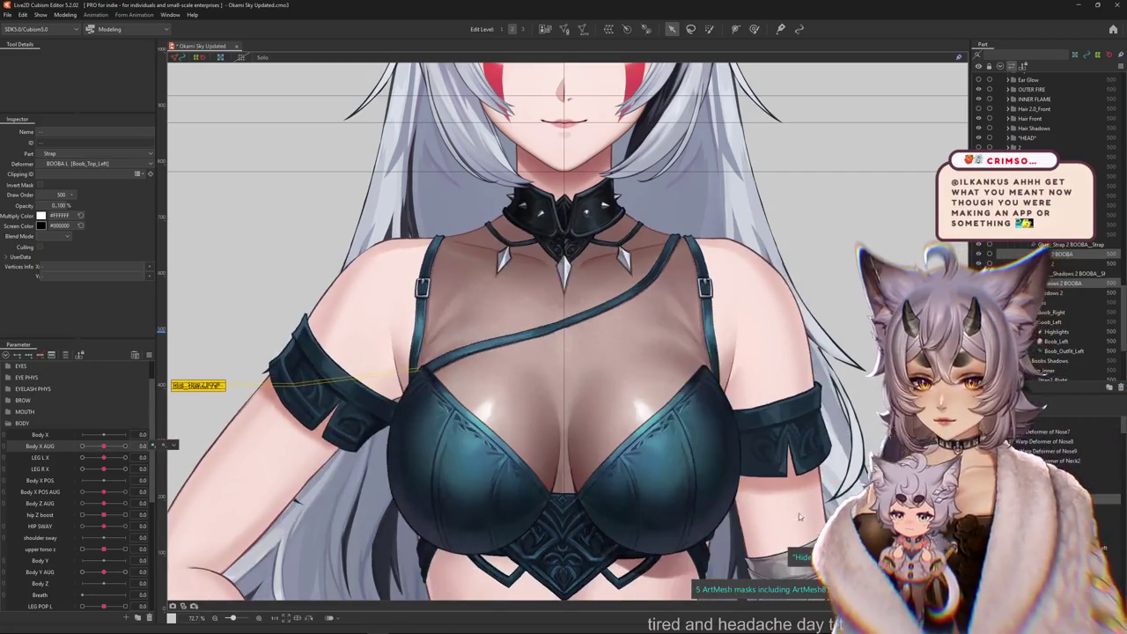
Test Shadows 2 BOOBA at Body X AUG -10, then select the strap's warp deformer.
{"action": "left_click", "coordinate": [1061, 244]}
{"action": "left_click", "coordinate": [1059, 254]}
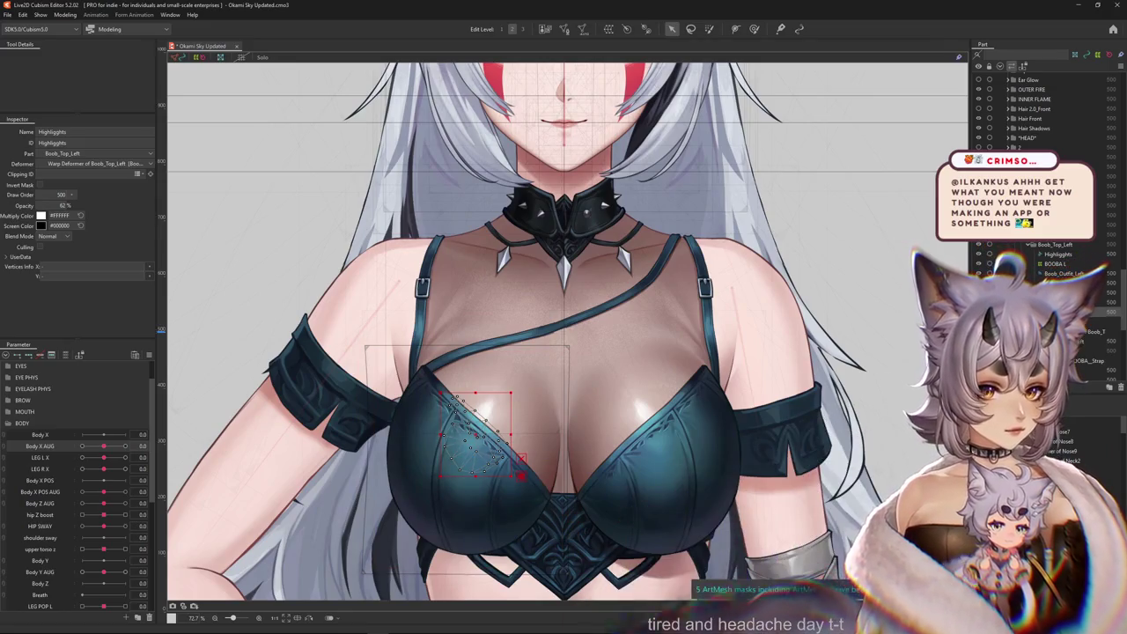
{"action": "left_click", "coordinate": [572, 319]}
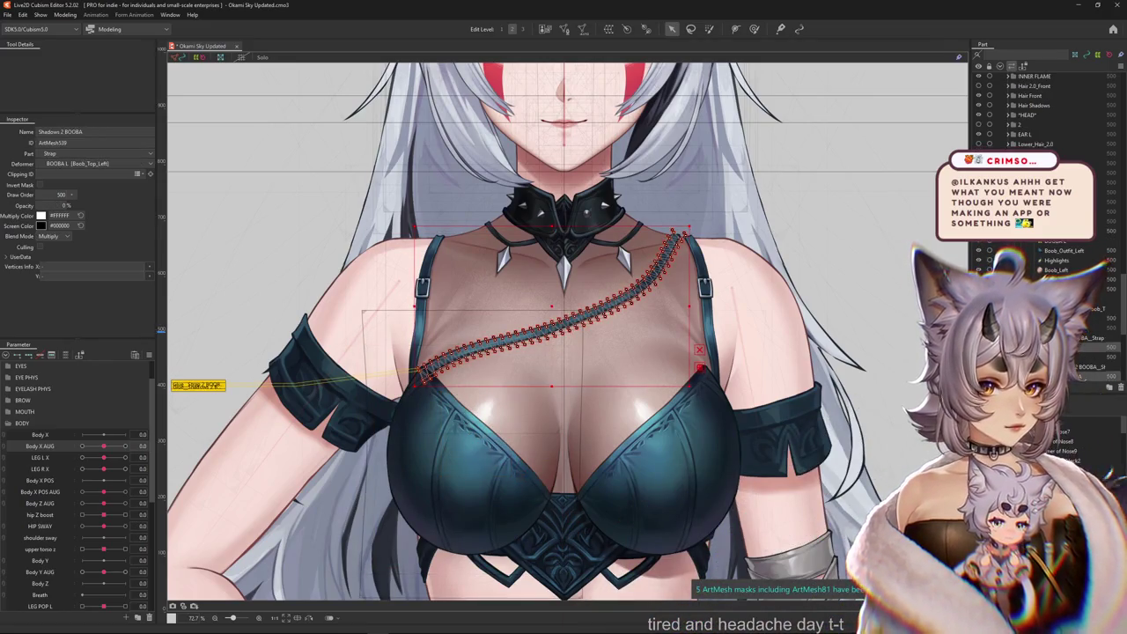
{"action": "mouse_move", "coordinate": [103, 446]}
{"action": "left_mouse_down"}
{"action": "mouse_move", "coordinate": [75, 453]}
{"action": "mouse_move", "coordinate": [151, 444]}
{"action": "left_mouse_up"}
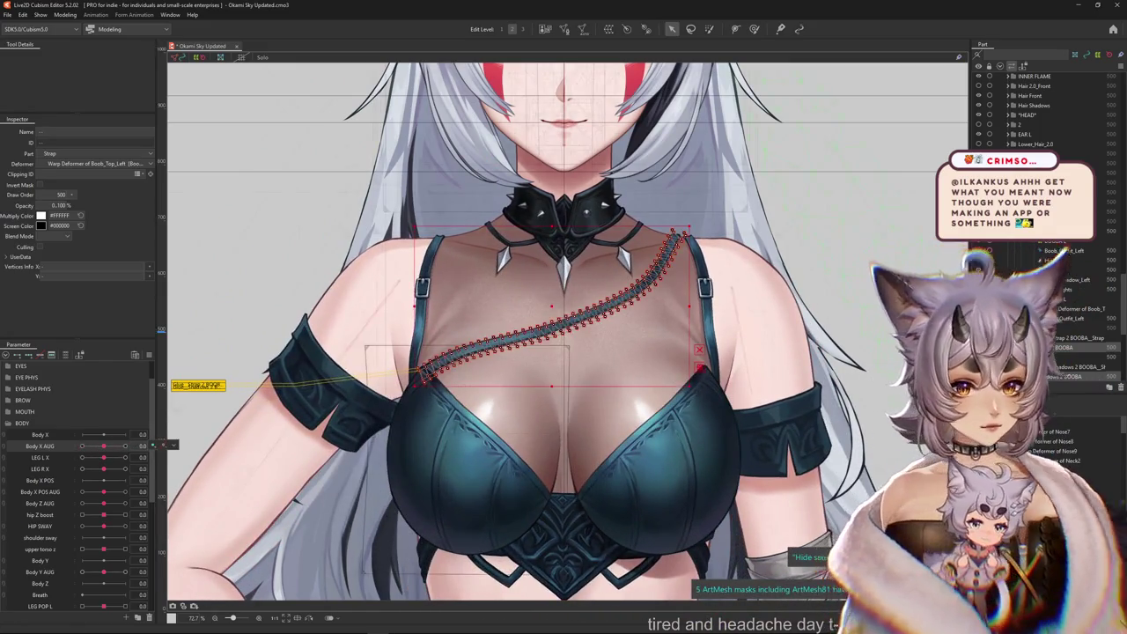
{"action": "left_click", "coordinate": [555, 326]}
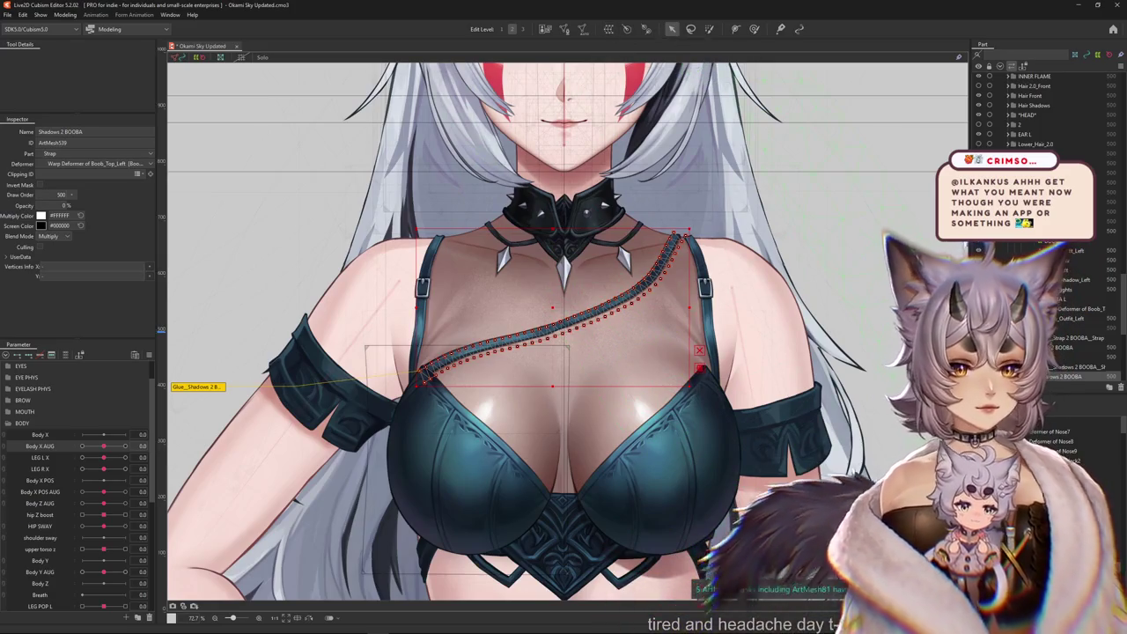
{"action": "left_click", "coordinate": [555, 317]}
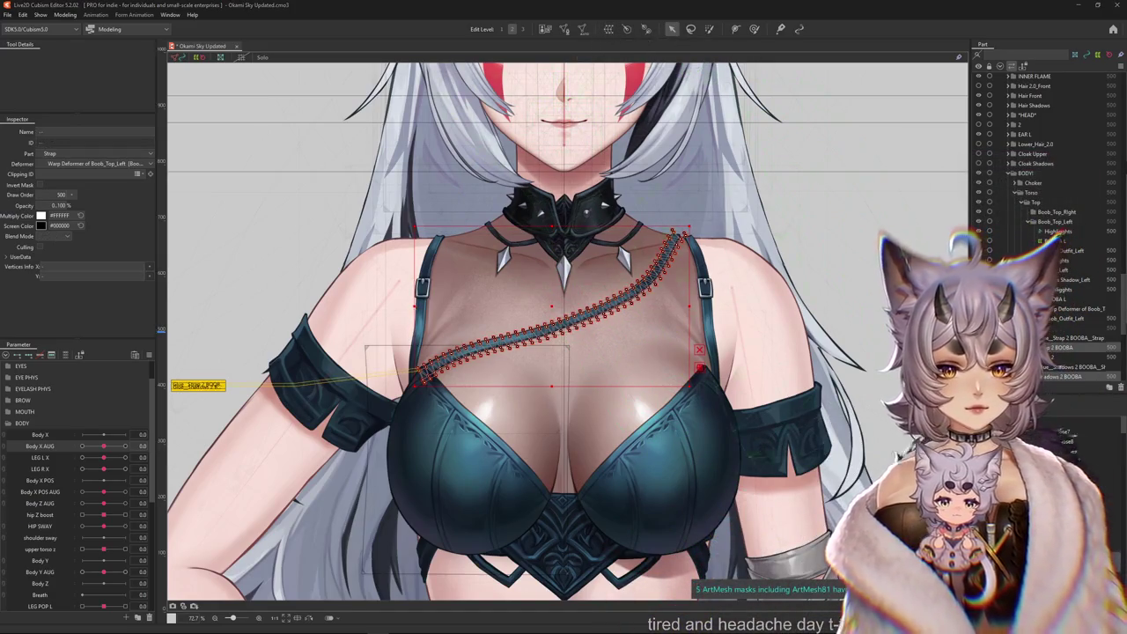
{"action": "left_click", "coordinate": [1070, 347]}
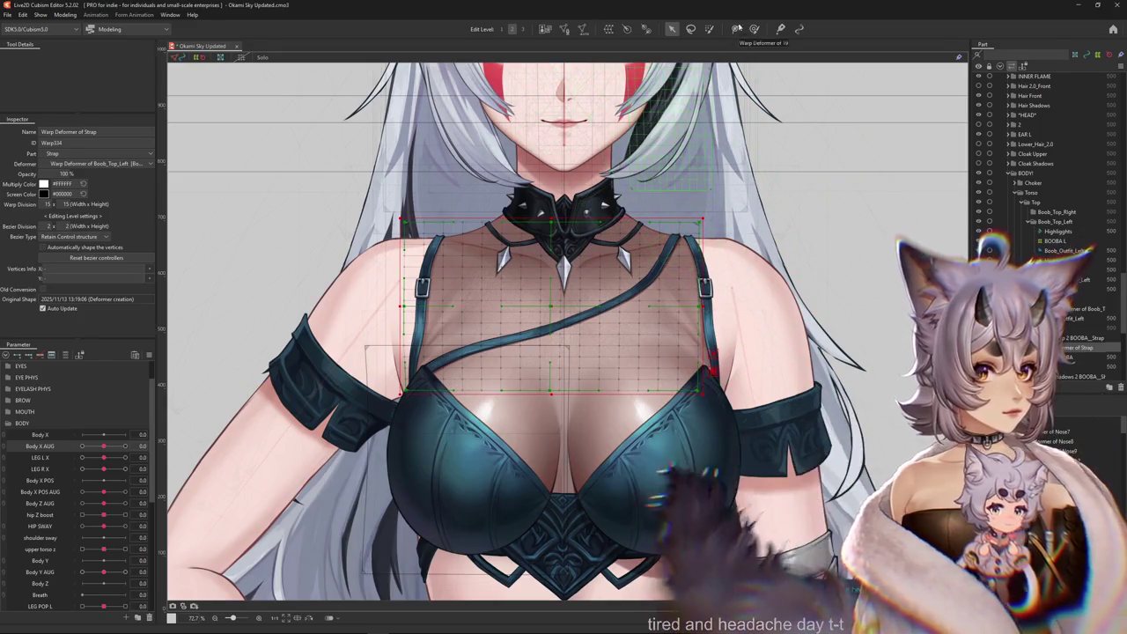
Switch to the Deform Brush, hide the deformer grid, and turn Body X AUG to 10.
{"action": "key", "text": "b"}
{"action": "left_click", "coordinate": [31, 356]}
{"action": "left_click_drag", "start_coordinate": [97, 451], "coordinate": [126, 446]}
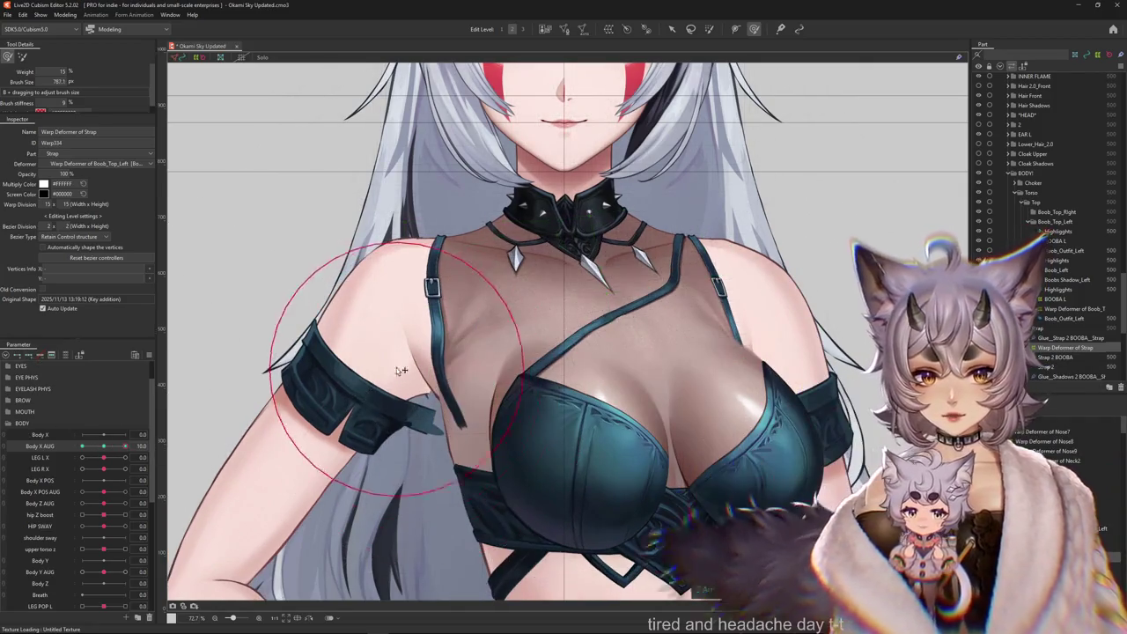
{"action": "scroll", "coordinate": [580, 373], "scroll_direction": "up", "scroll_amount": 3}
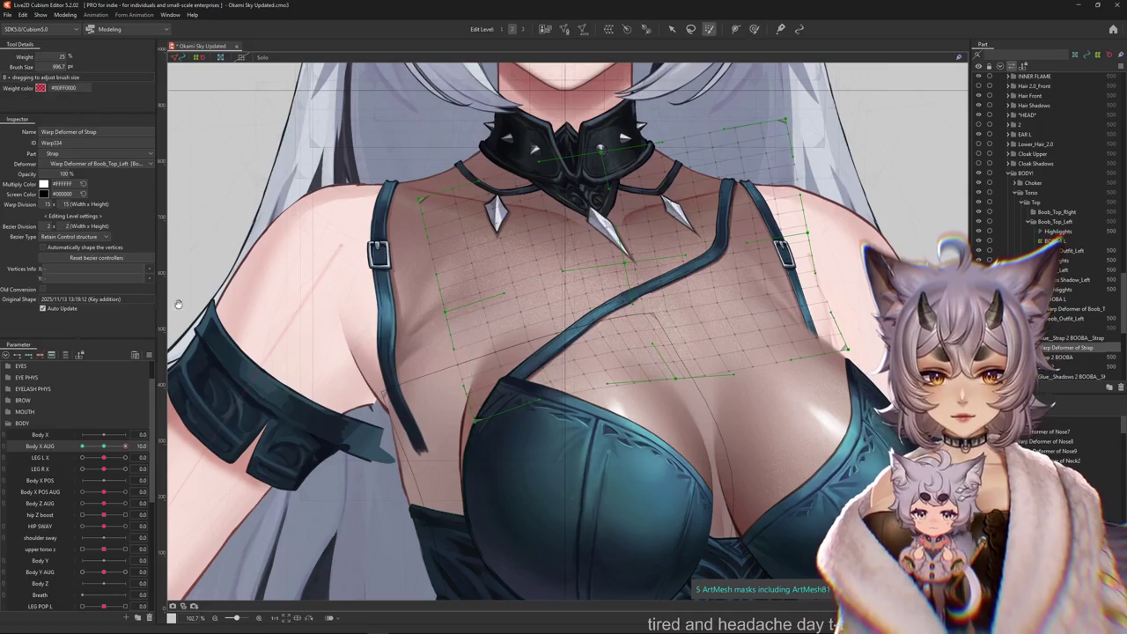
Change the deform brush mode and size, preview the body turn, then return to Body X AUG 10.
{"action": "left_click", "coordinate": [753, 28]}
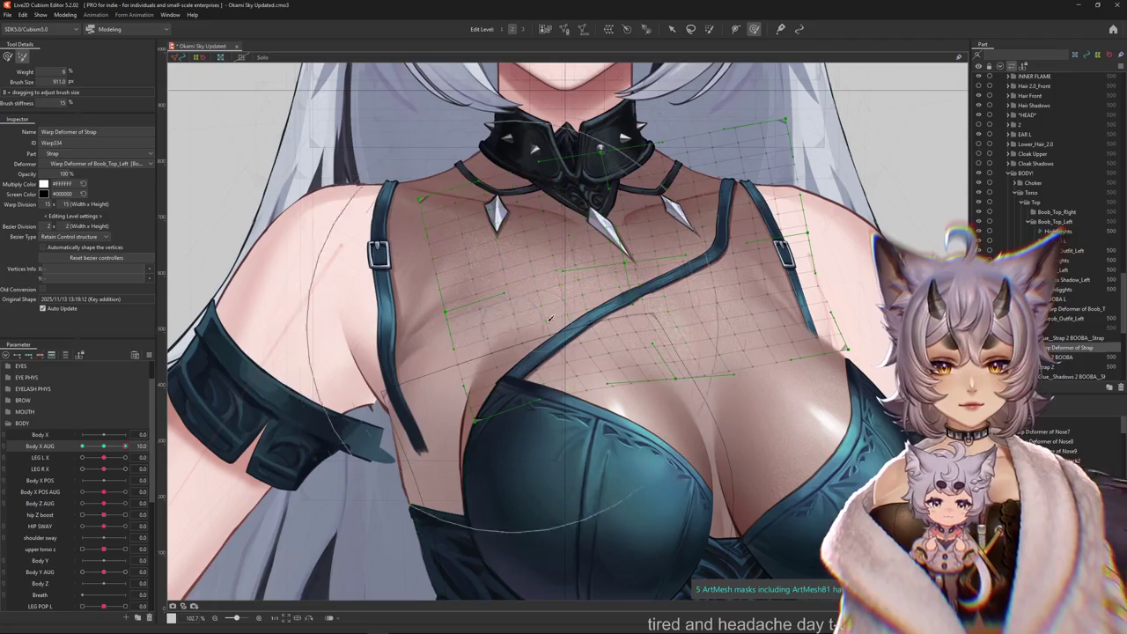
{"action": "left_click_drag", "start_coordinate": [385, 434], "coordinate": [261, 368]}
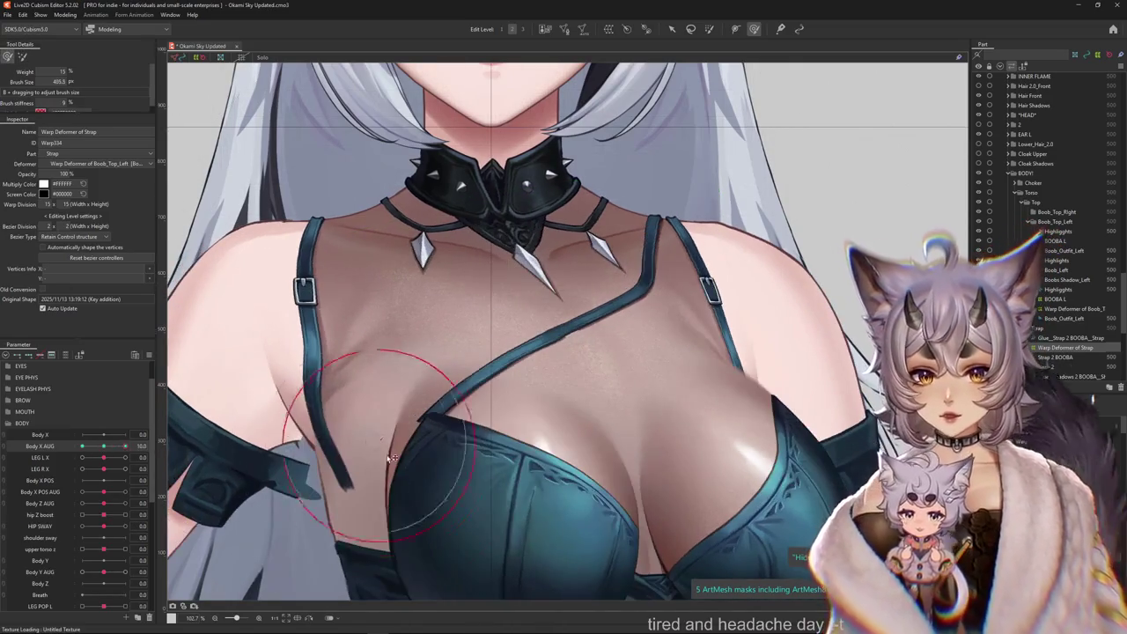
{"action": "left_click_drag", "start_coordinate": [471, 483], "coordinate": [540, 363]}
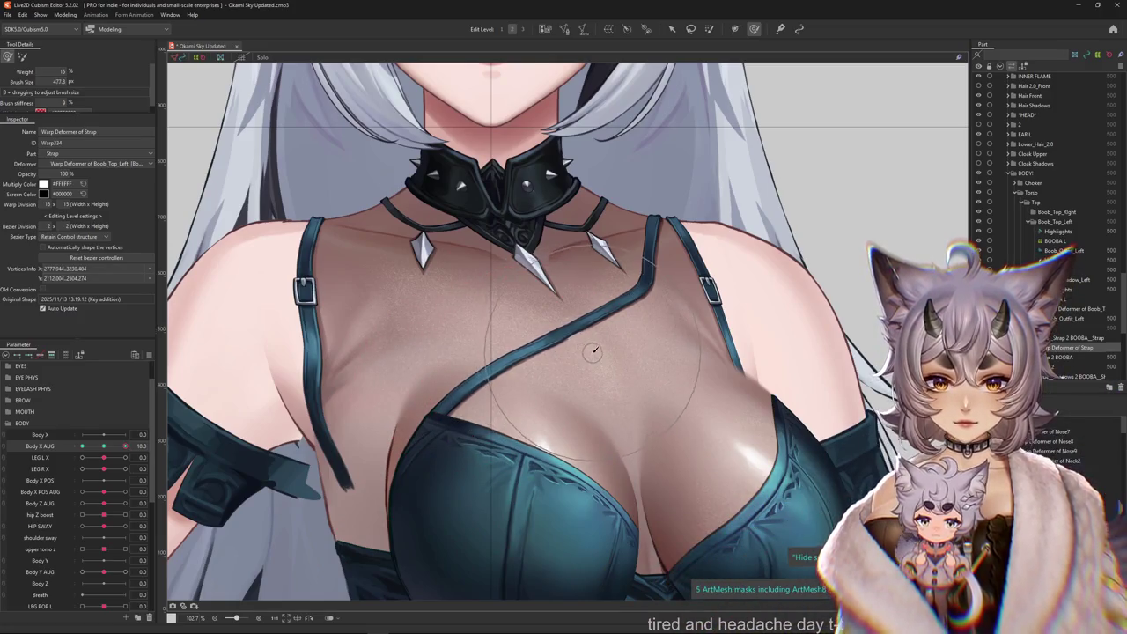
{"action": "left_click", "coordinate": [118, 457]}
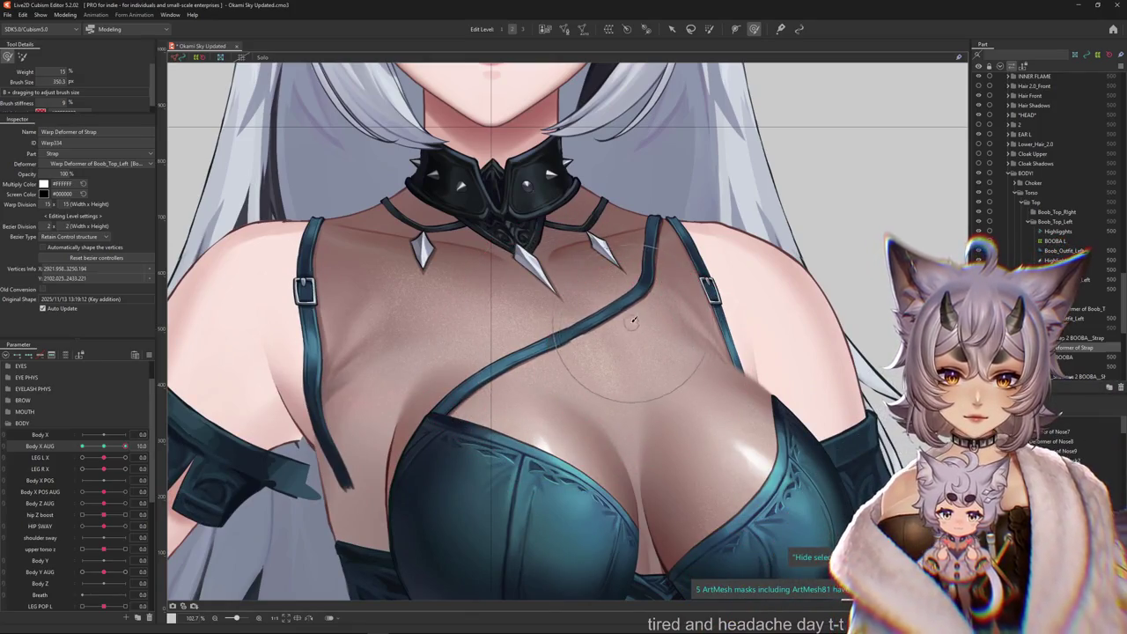
{"action": "left_click_drag", "start_coordinate": [624, 323], "coordinate": [727, 241]}
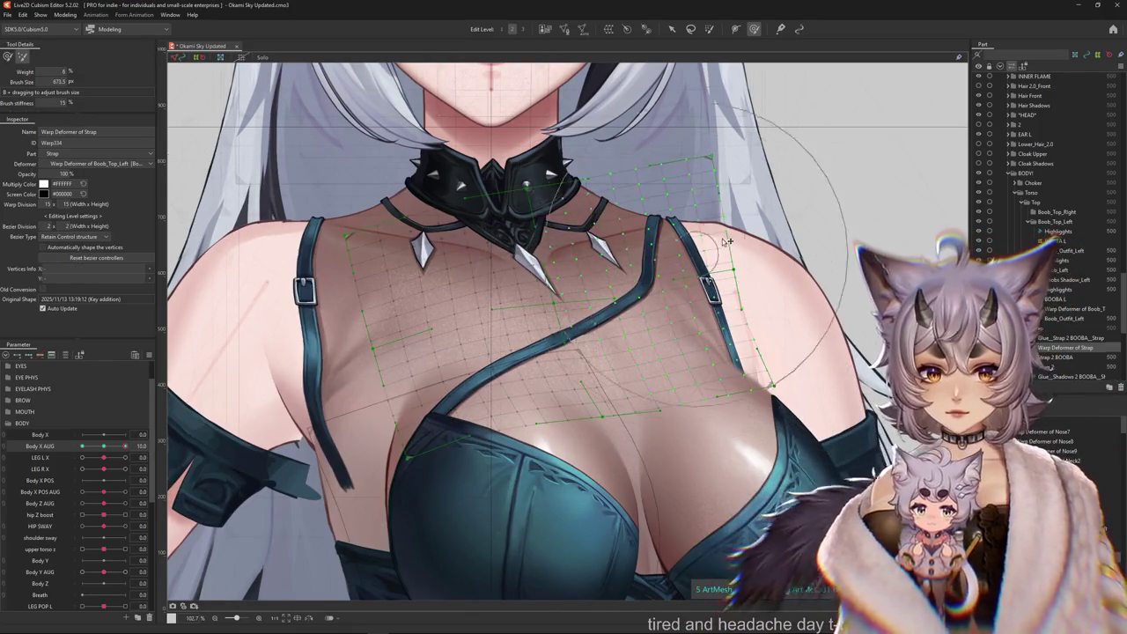
{"action": "left_click_drag", "start_coordinate": [106, 446], "coordinate": [83, 446]}
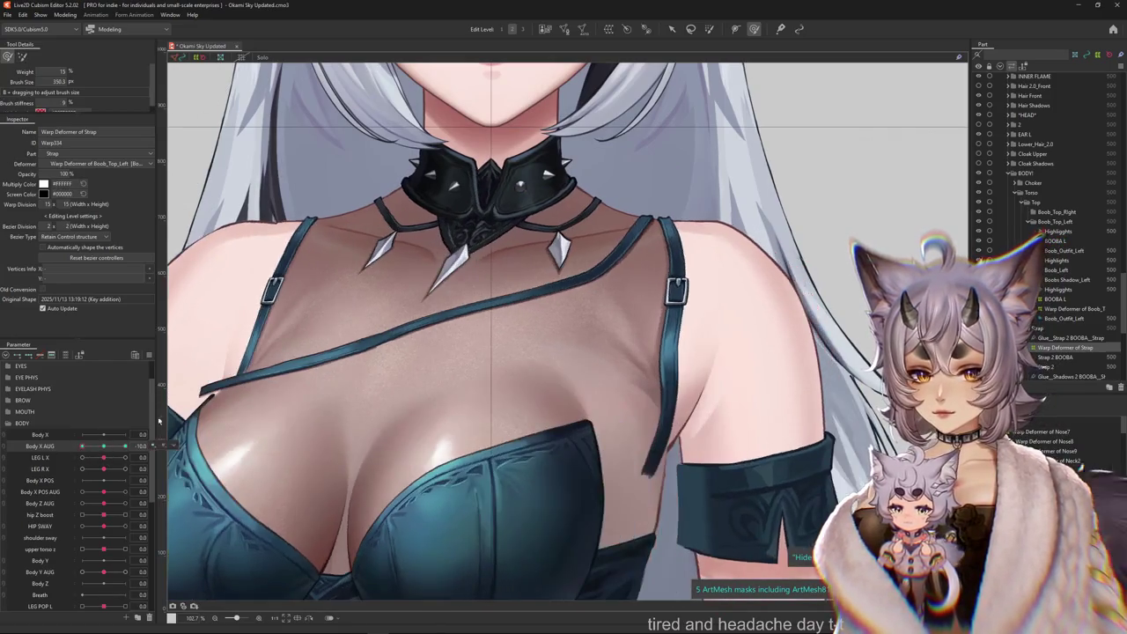
Push the strap warp grid right and bend its left edge down toward the arm.
{"action": "left_click_drag", "start_coordinate": [469, 375], "coordinate": [536, 377]}
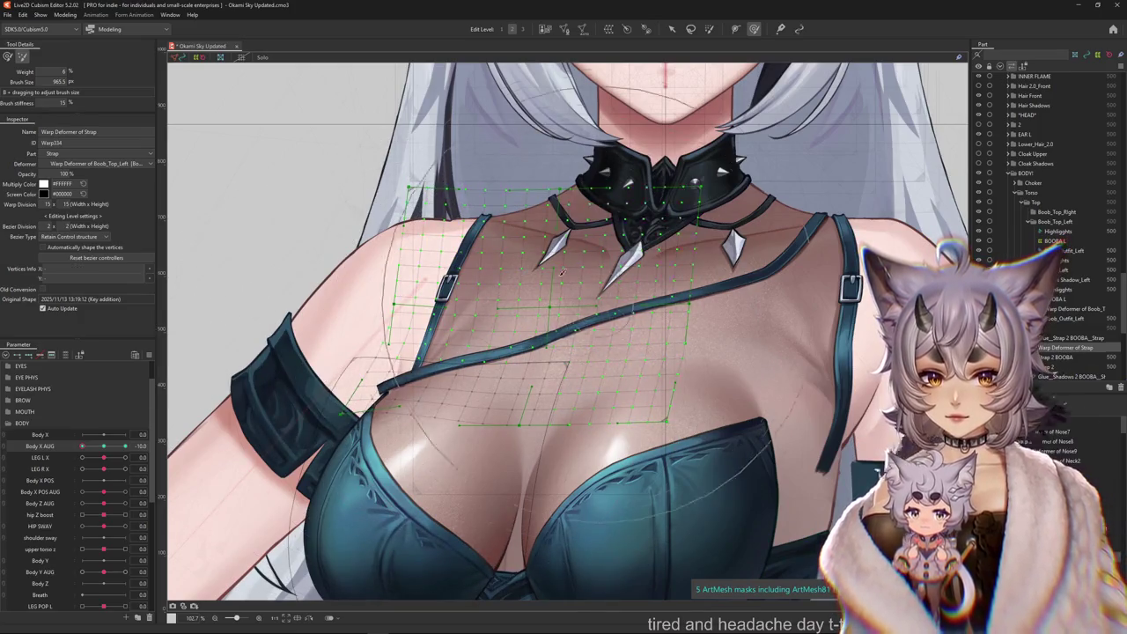
{"action": "mouse_move", "coordinate": [295, 380]}
{"action": "left_mouse_down"}
{"action": "mouse_move", "coordinate": [281, 351]}
{"action": "mouse_move", "coordinate": [411, 467]}
{"action": "left_mouse_up"}
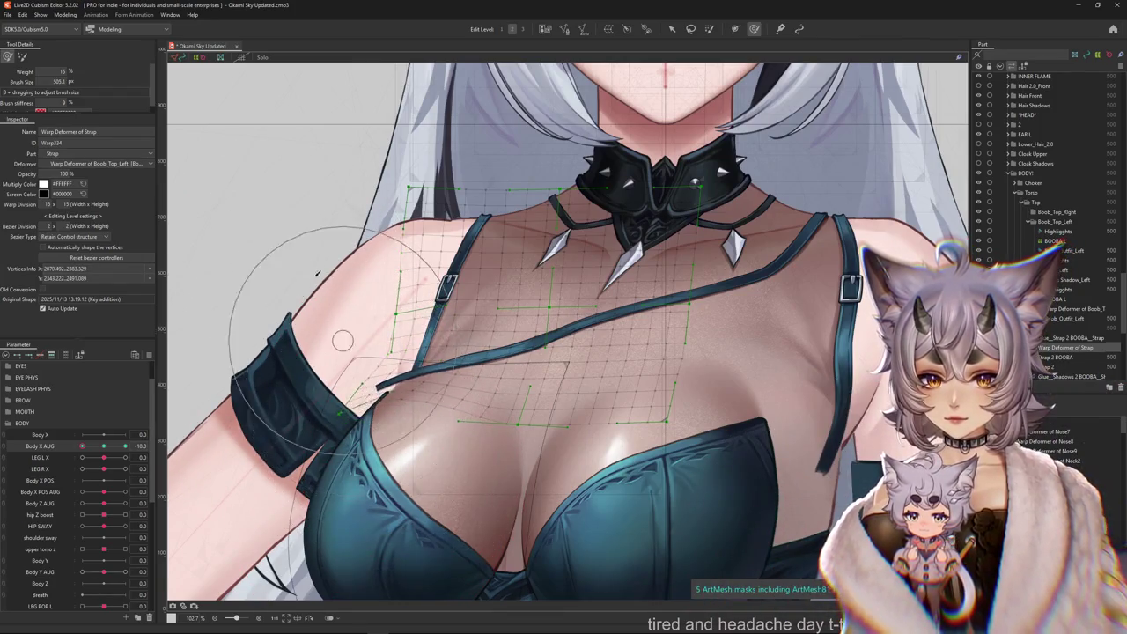
{"action": "left_click_drag", "start_coordinate": [315, 353], "coordinate": [326, 456]}
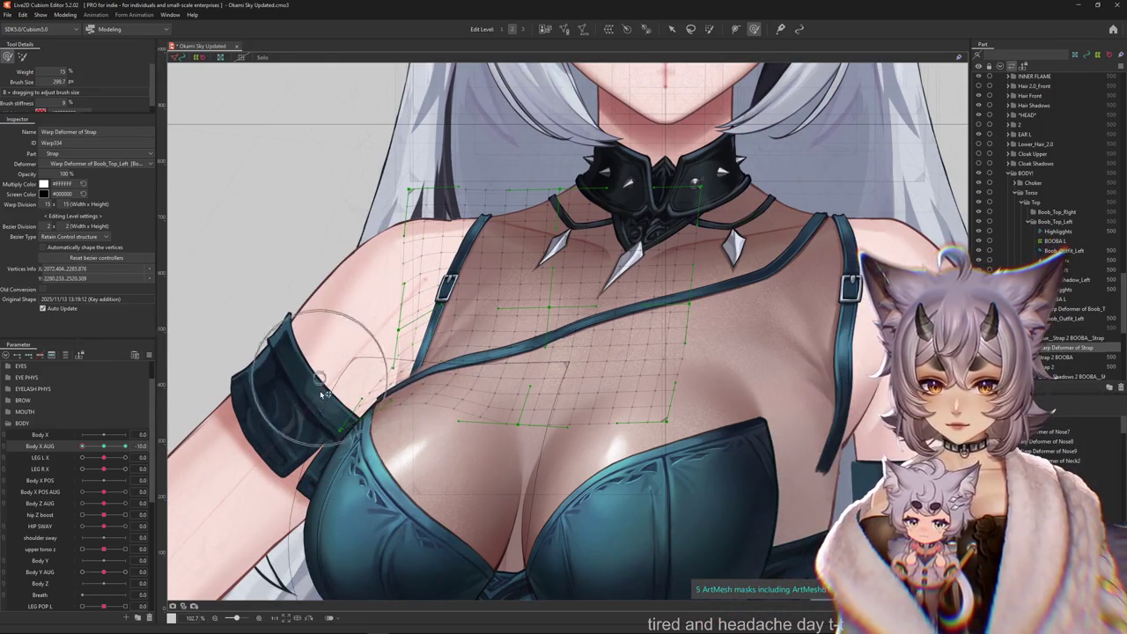
{"action": "left_click_drag", "start_coordinate": [330, 412], "coordinate": [315, 457]}
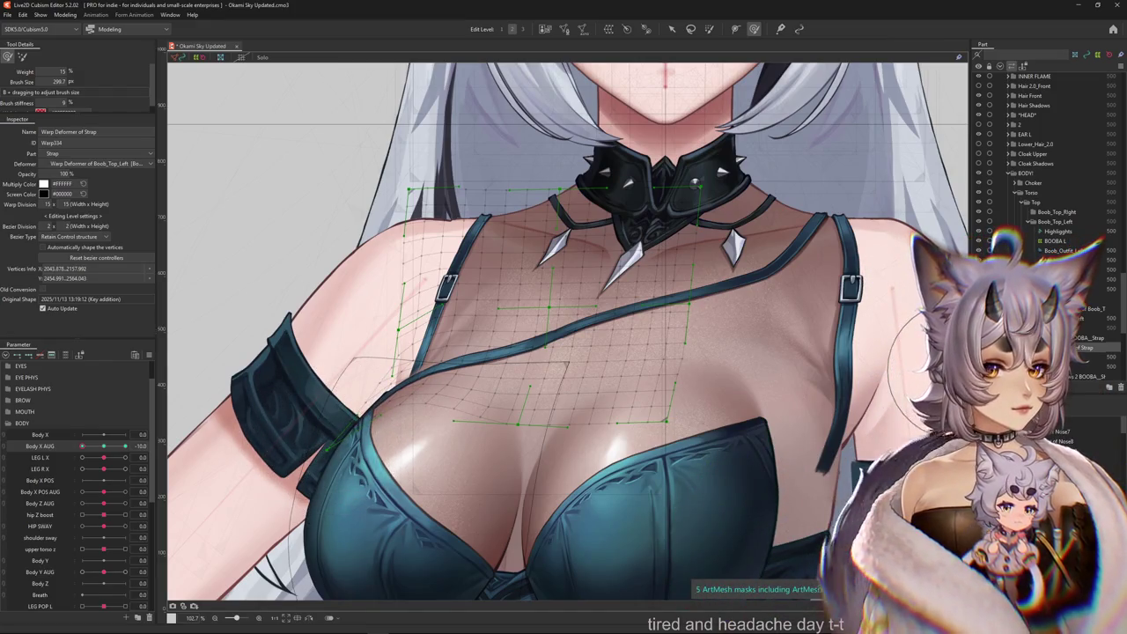
{"action": "left_click", "coordinate": [528, 336]}
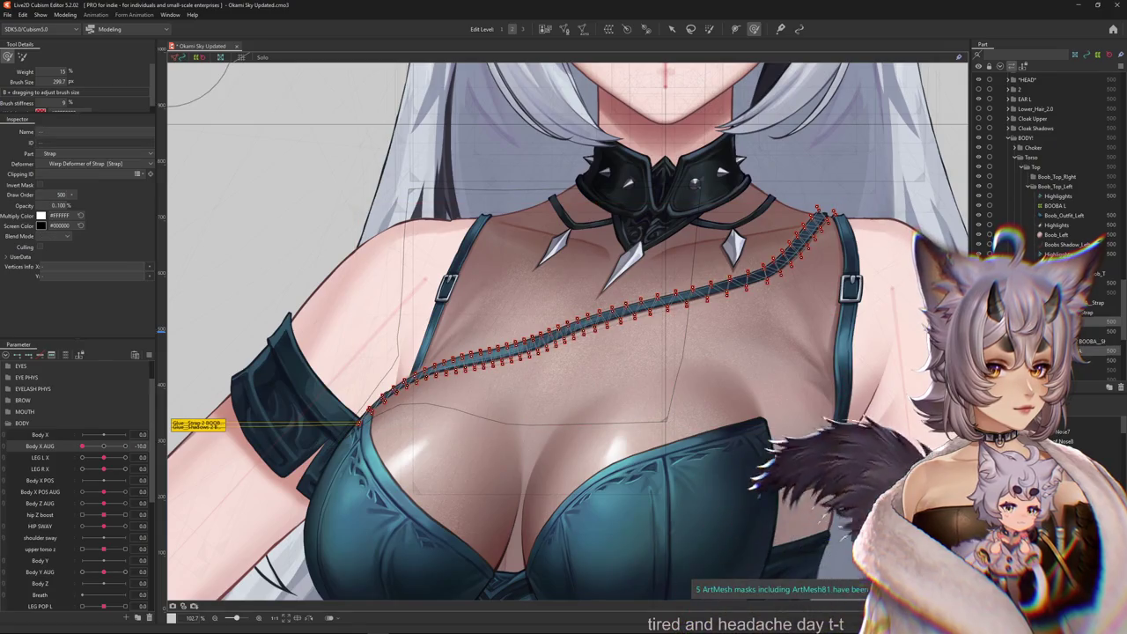
{"action": "key", "text": "Escape"}
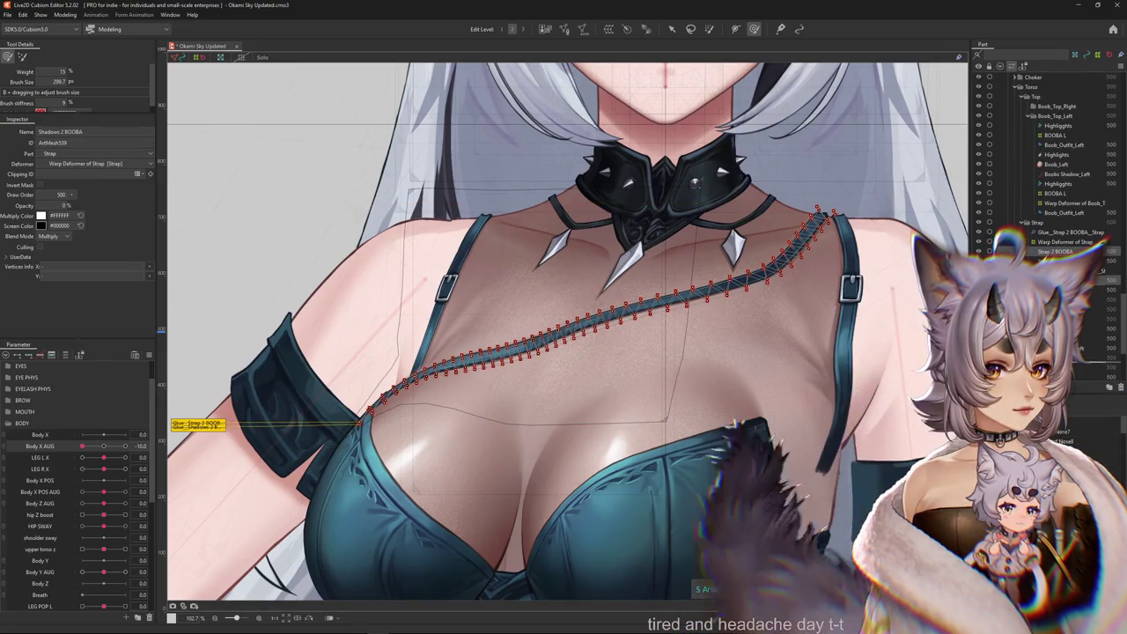
{"action": "scroll", "coordinate": [1048, 176], "scroll_direction": "down", "scroll_amount": 1}
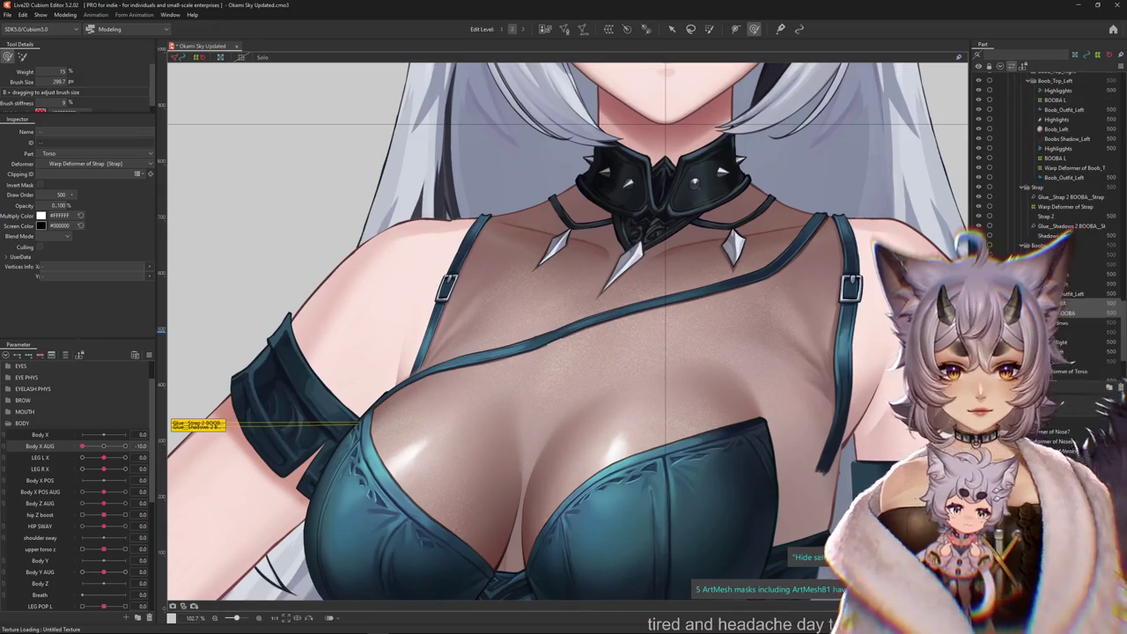
Find Boob_Outfit_Left from the canvas and move Strap 2 BOOBA and Shadows 2 BOOBA under it.
{"action": "scroll", "coordinate": [1047, 177], "scroll_direction": "down", "scroll_amount": 1}
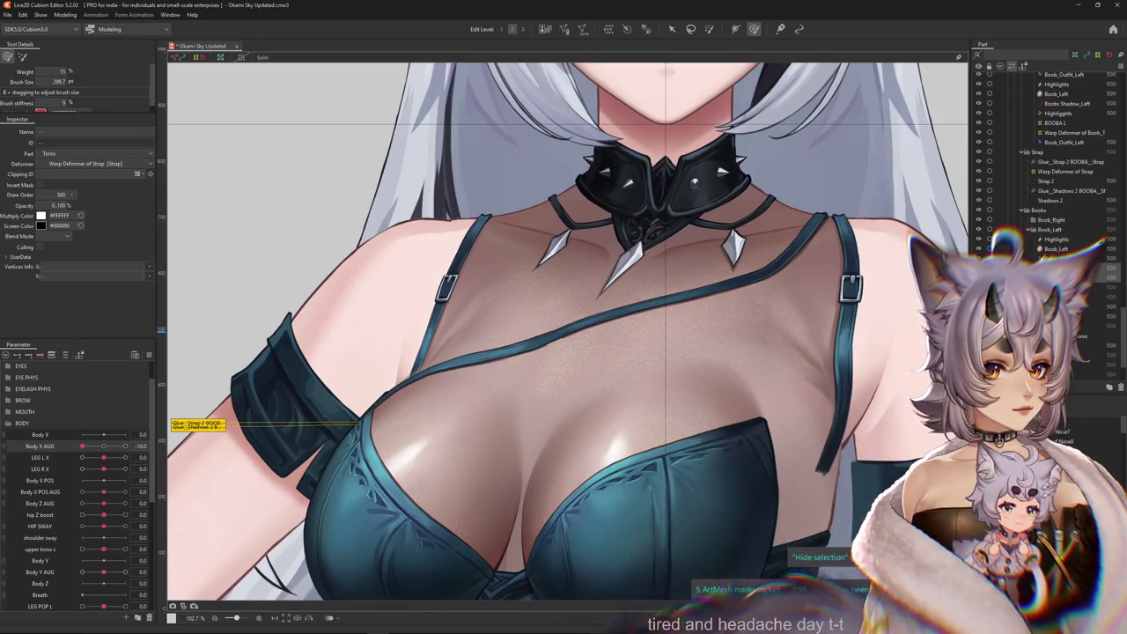
{"action": "scroll", "coordinate": [1048, 176], "scroll_direction": "down", "scroll_amount": 2}
{"action": "key", "text": "ctrl+h"}
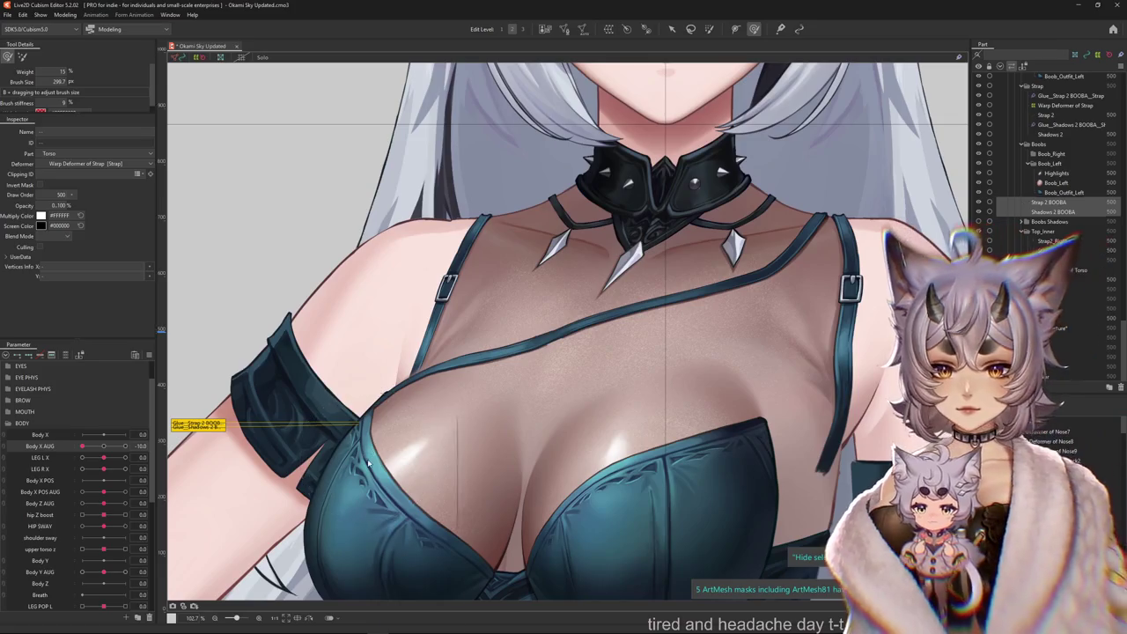
{"action": "right_click", "coordinate": [368, 464]}
{"action": "left_click", "coordinate": [423, 435]}
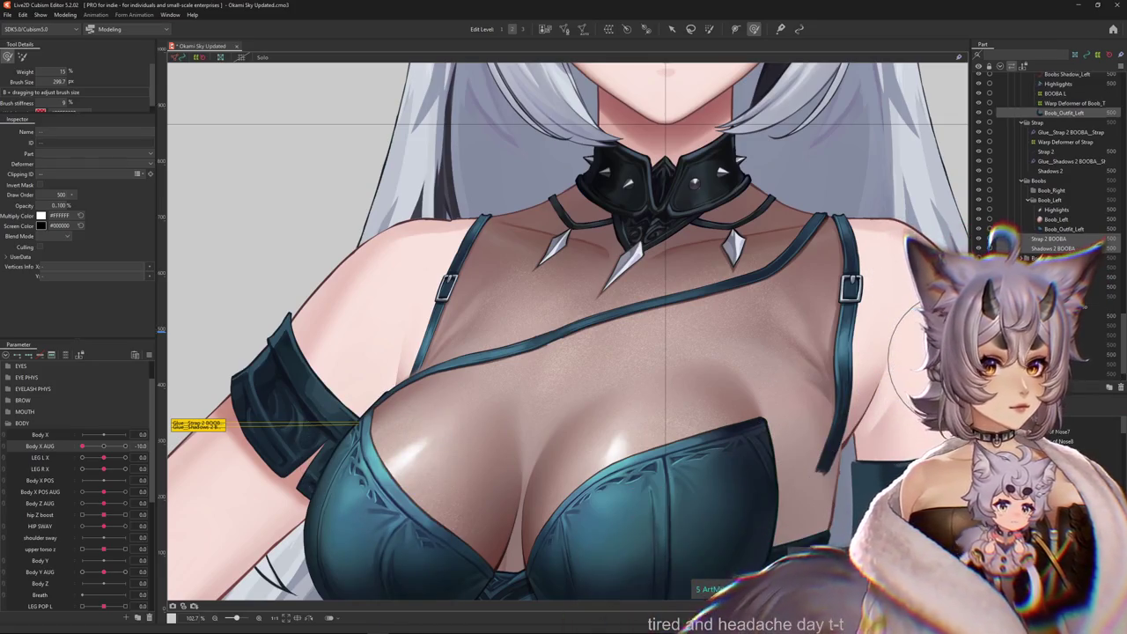
{"action": "left_click", "coordinate": [1052, 248]}
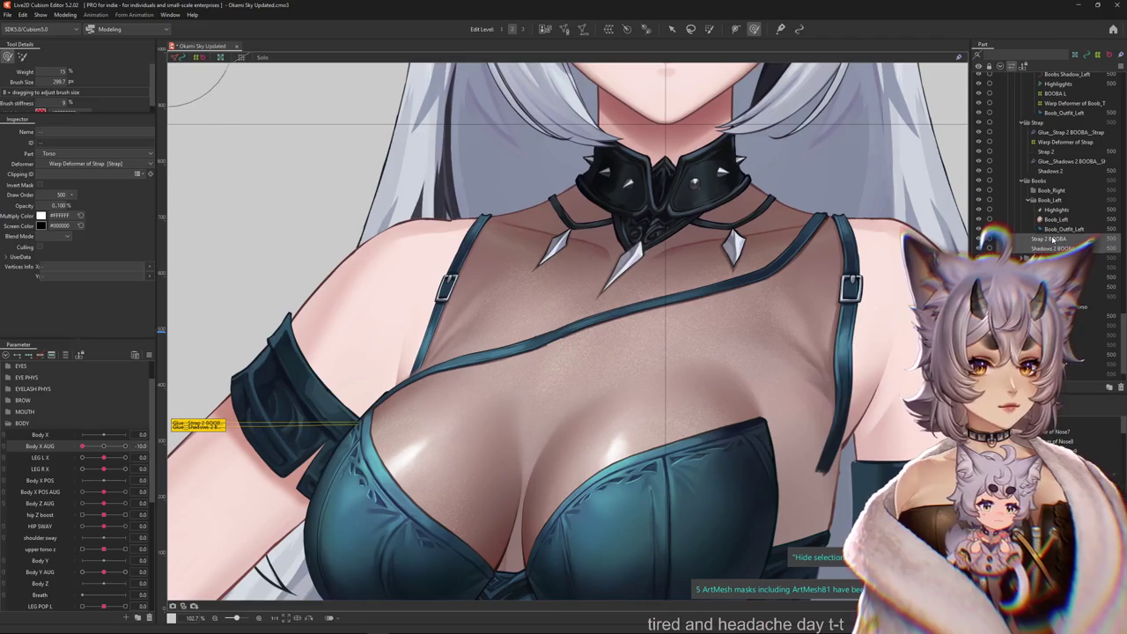
{"action": "left_click_drag", "start_coordinate": [1043, 122], "coordinate": [1055, 117]}
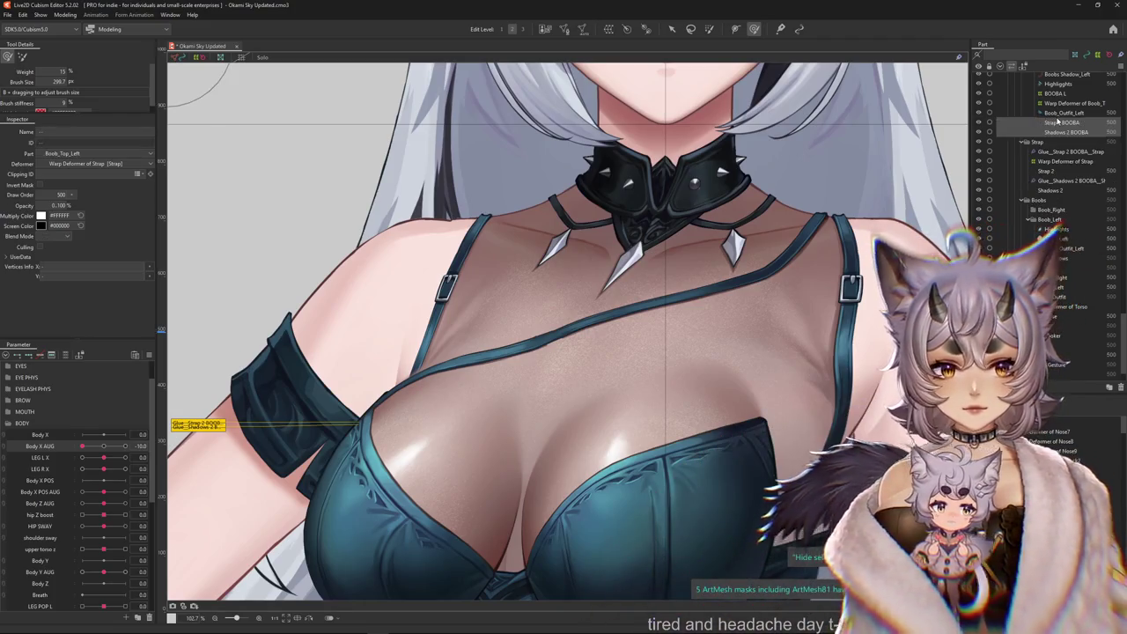
Verify the two meshes' new placement and reselect the Warp Deformer of Strap.
{"action": "left_click", "coordinate": [1061, 113]}
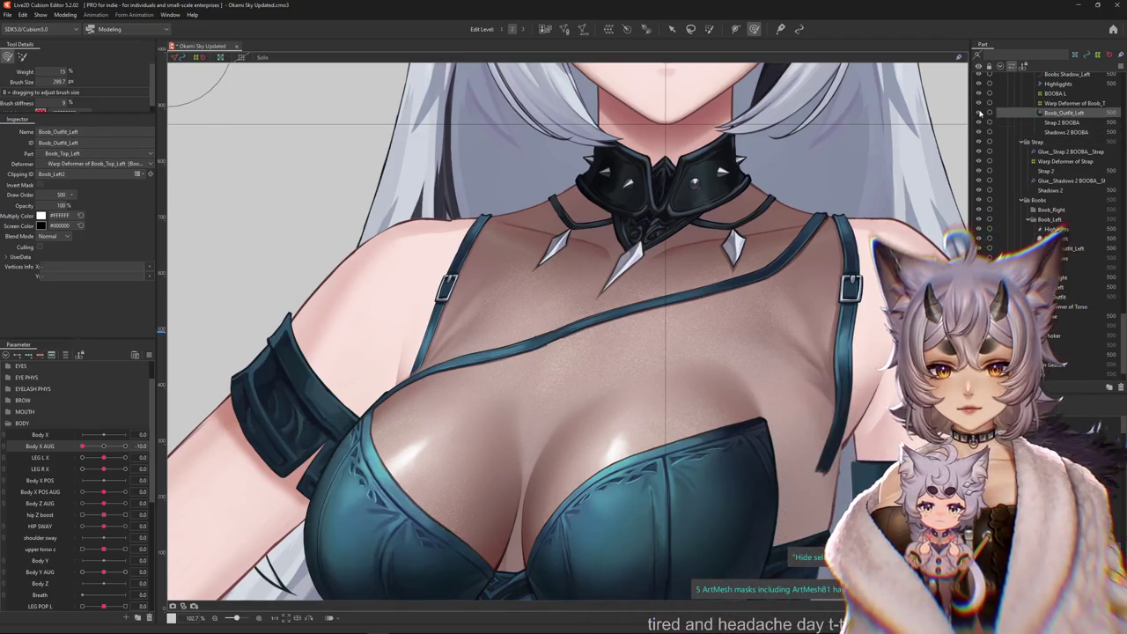
{"action": "left_click", "coordinate": [1063, 124]}
{"action": "left_click", "coordinate": [1065, 132]}
{"action": "left_click", "coordinate": [1065, 132], "text": "ctrl"}
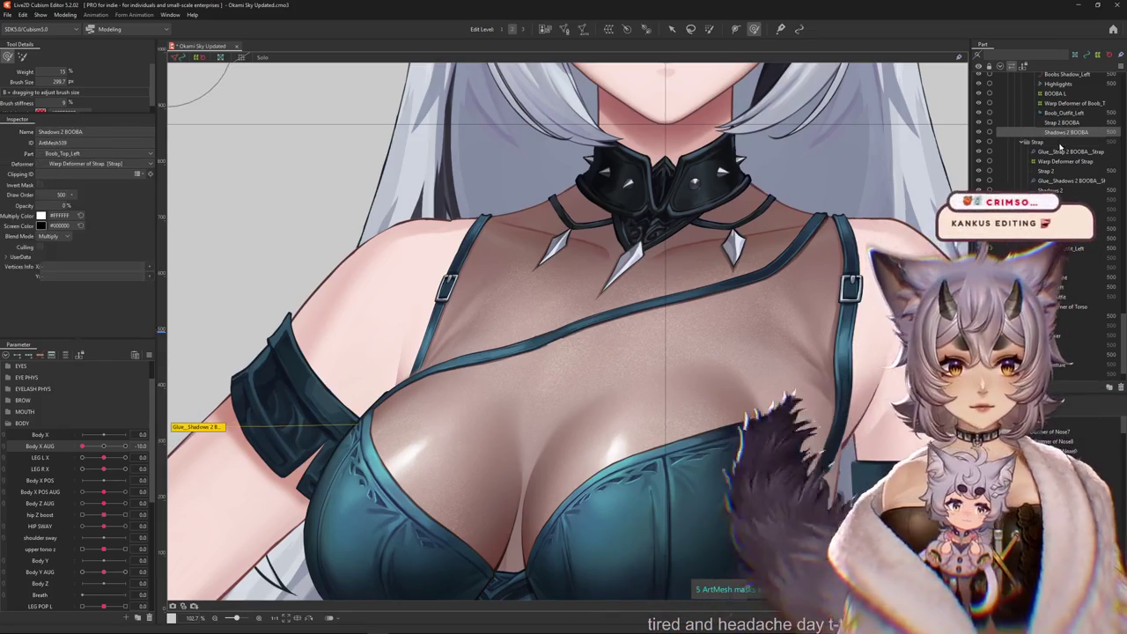
{"action": "left_click", "coordinate": [1065, 161]}
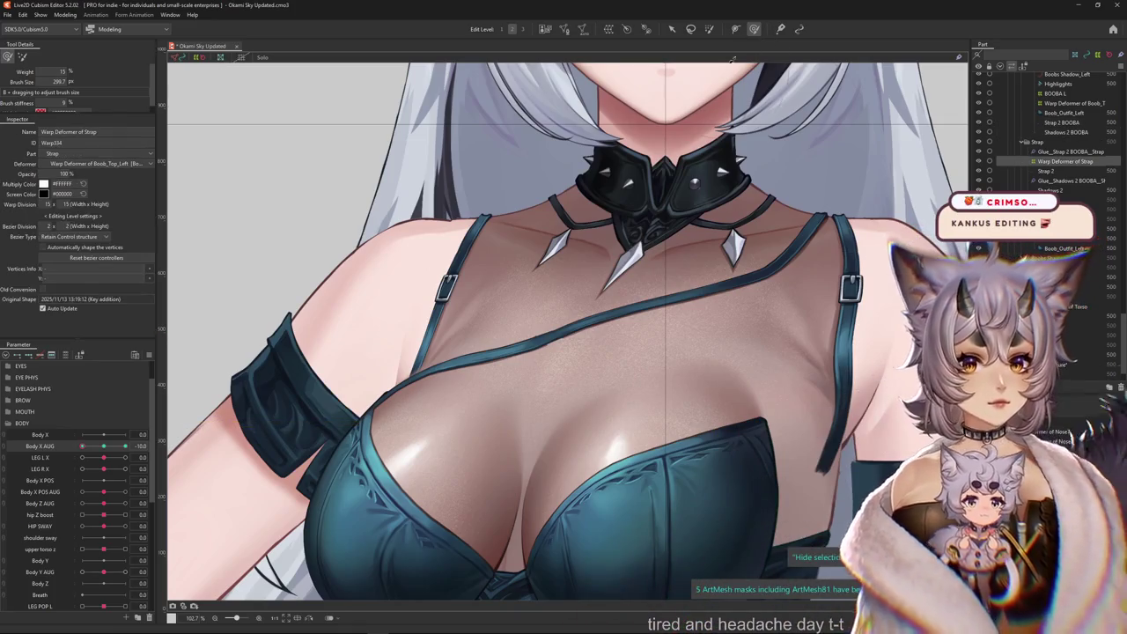
Enlarge the brush, push the strap deformer near the left shoulder, and preview the body turn.
{"action": "left_click_drag", "start_coordinate": [453, 336], "coordinate": [411, 309]}
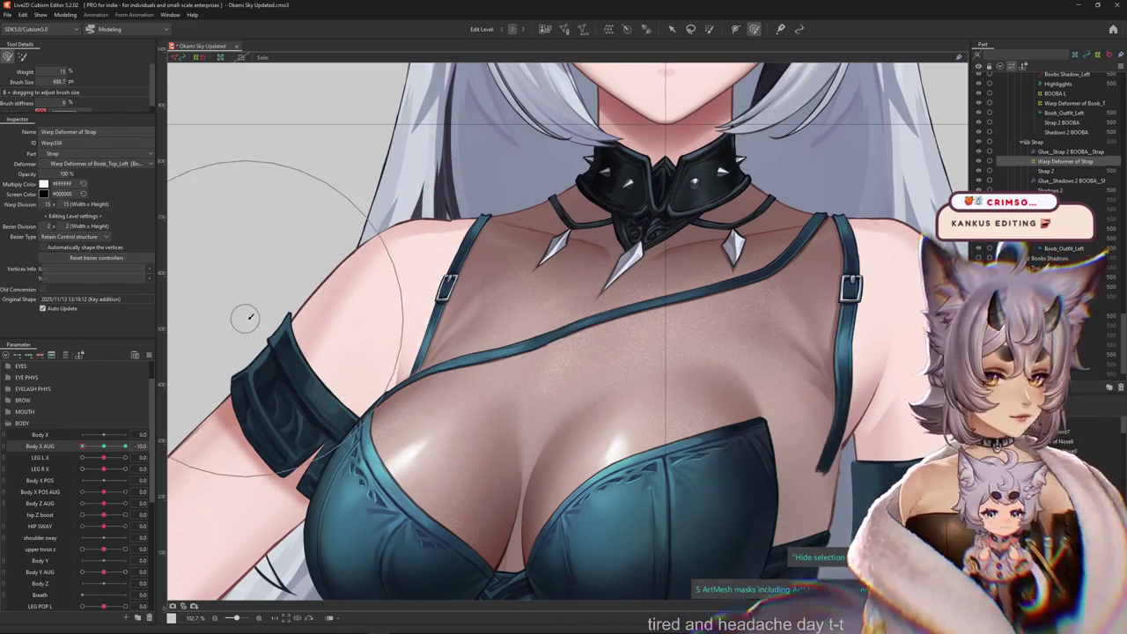
{"action": "left_click_drag", "start_coordinate": [321, 359], "coordinate": [297, 429]}
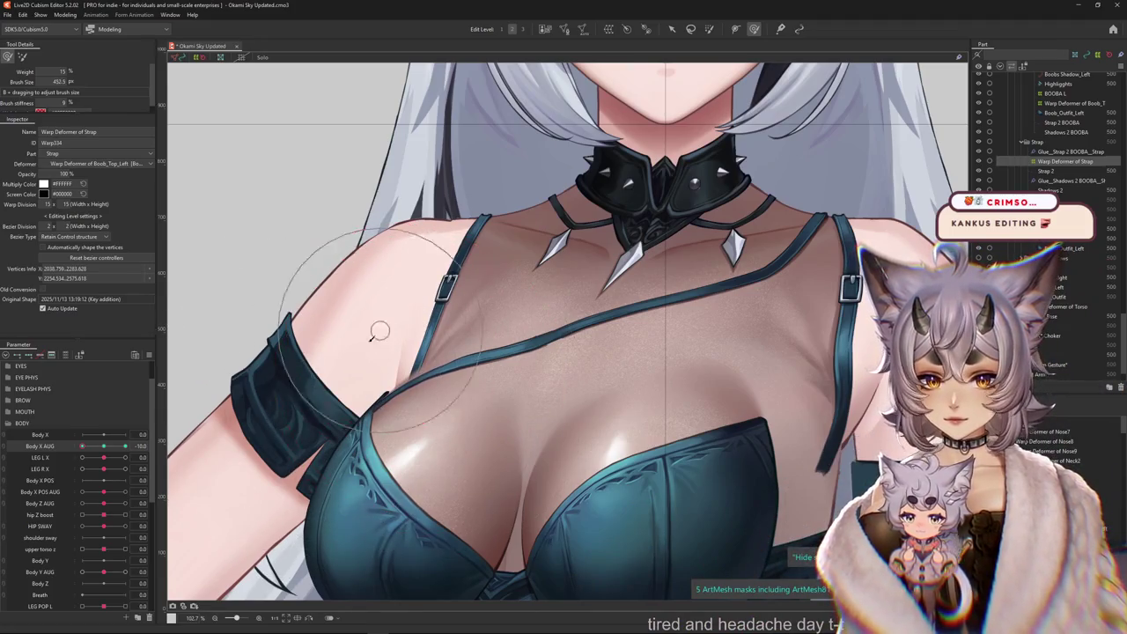
{"action": "left_click", "coordinate": [22, 58]}
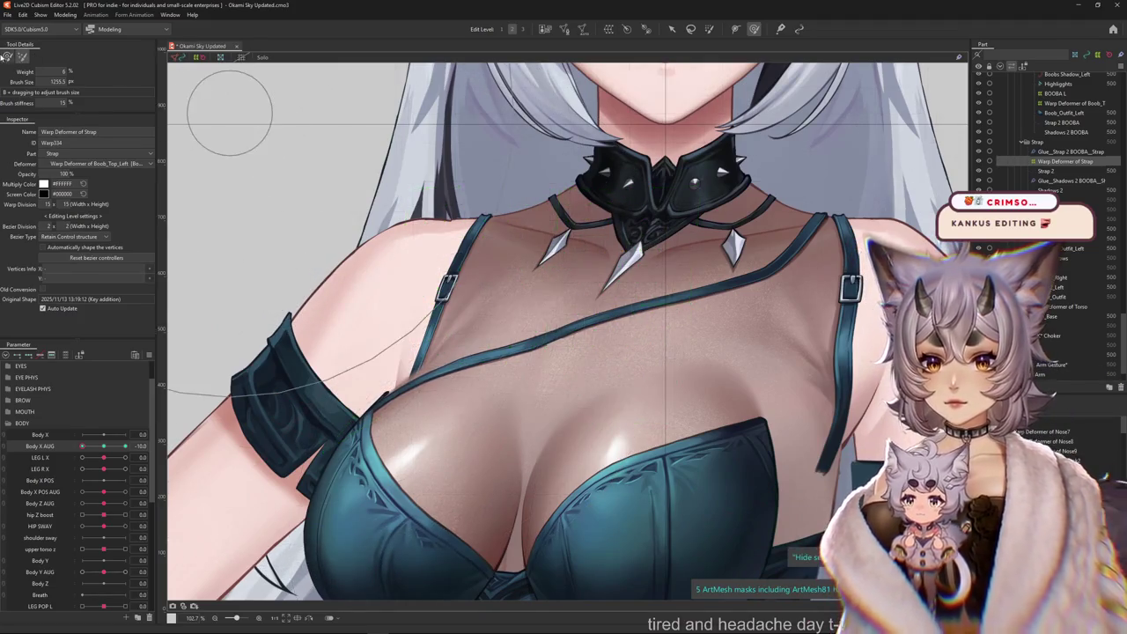
{"action": "left_click_drag", "start_coordinate": [337, 367], "coordinate": [347, 349]}
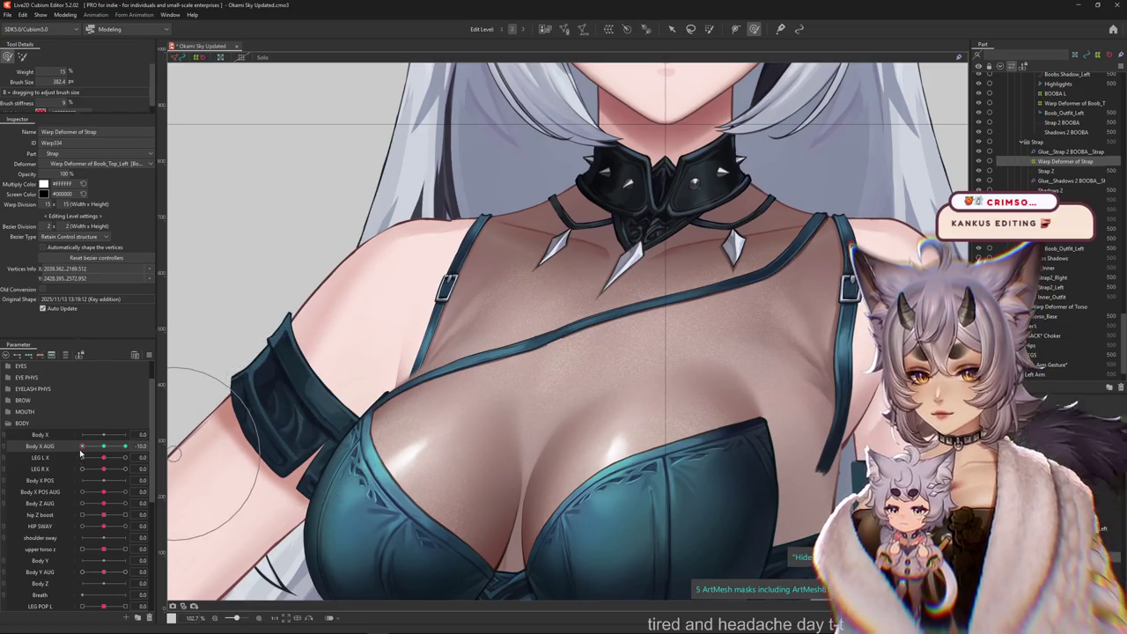
{"action": "left_click_drag", "start_coordinate": [81, 452], "coordinate": [148, 428]}
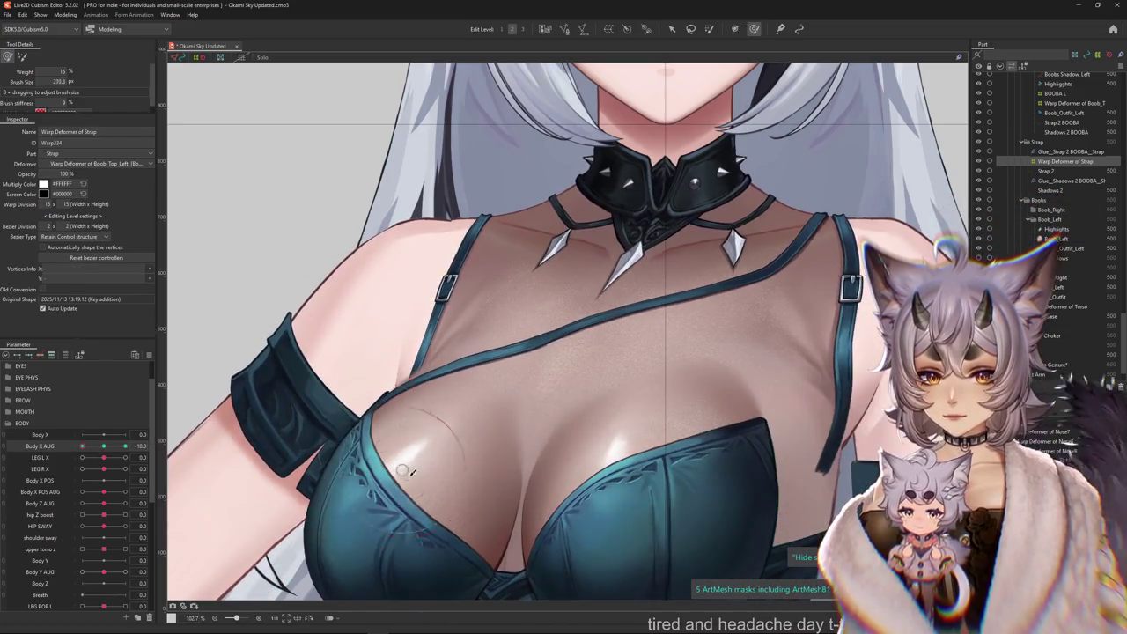
Smooth the strap edge above the chest and reshape the grid near the upper arm.
{"action": "left_click_drag", "start_coordinate": [416, 472], "coordinate": [393, 408]}
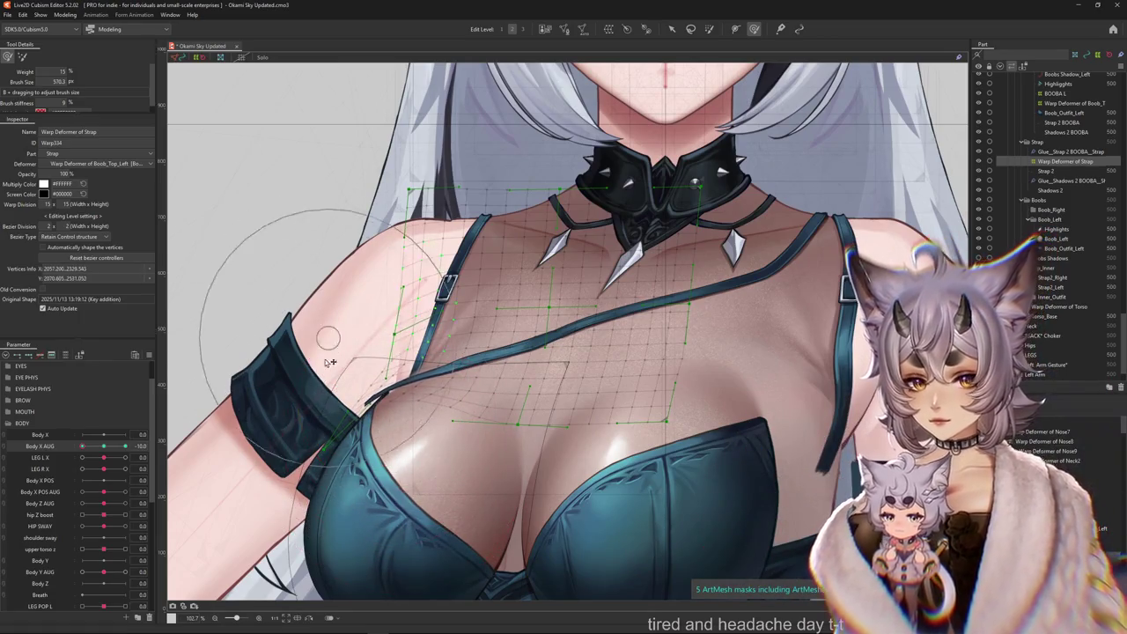
{"action": "left_click_drag", "start_coordinate": [276, 418], "coordinate": [431, 355]}
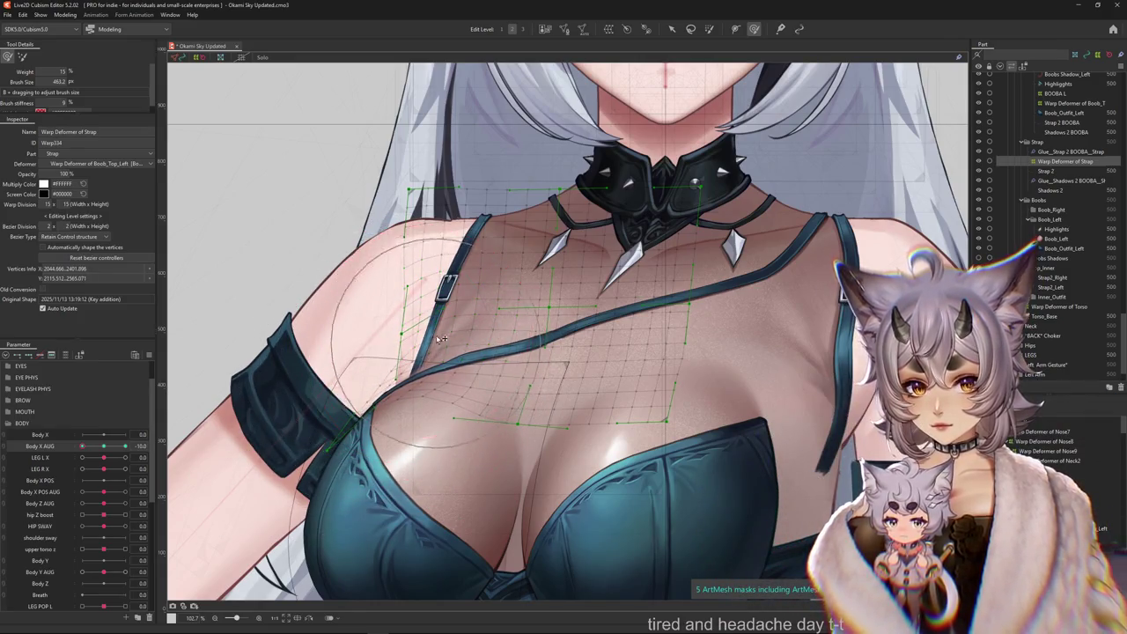
{"action": "left_click_drag", "start_coordinate": [447, 417], "coordinate": [467, 278]}
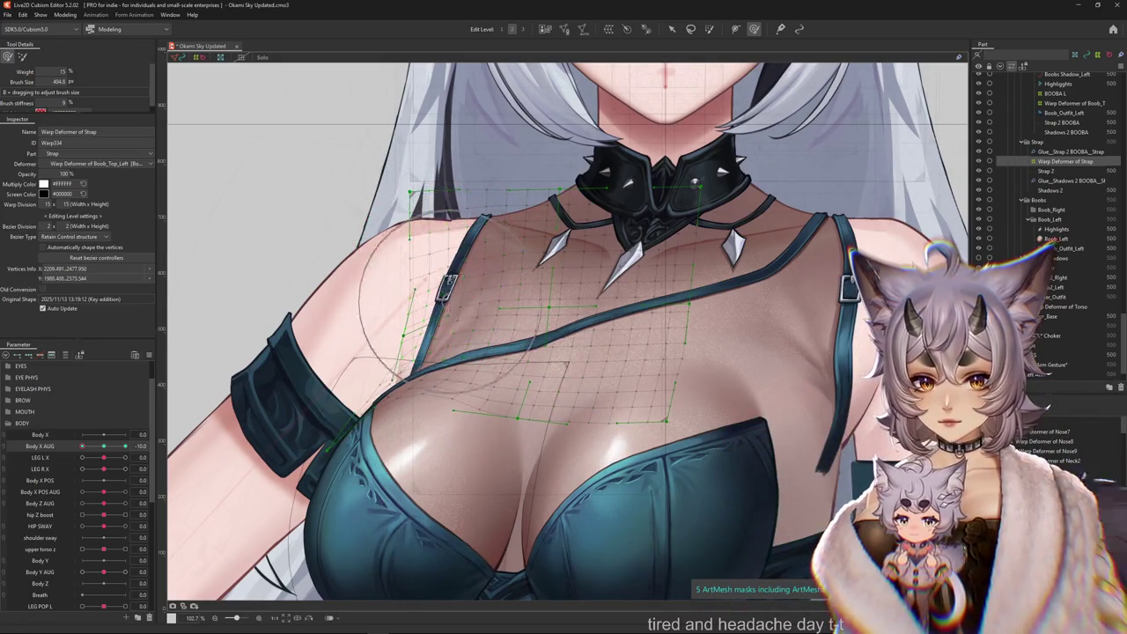
{"action": "left_click_drag", "start_coordinate": [446, 282], "coordinate": [455, 467]}
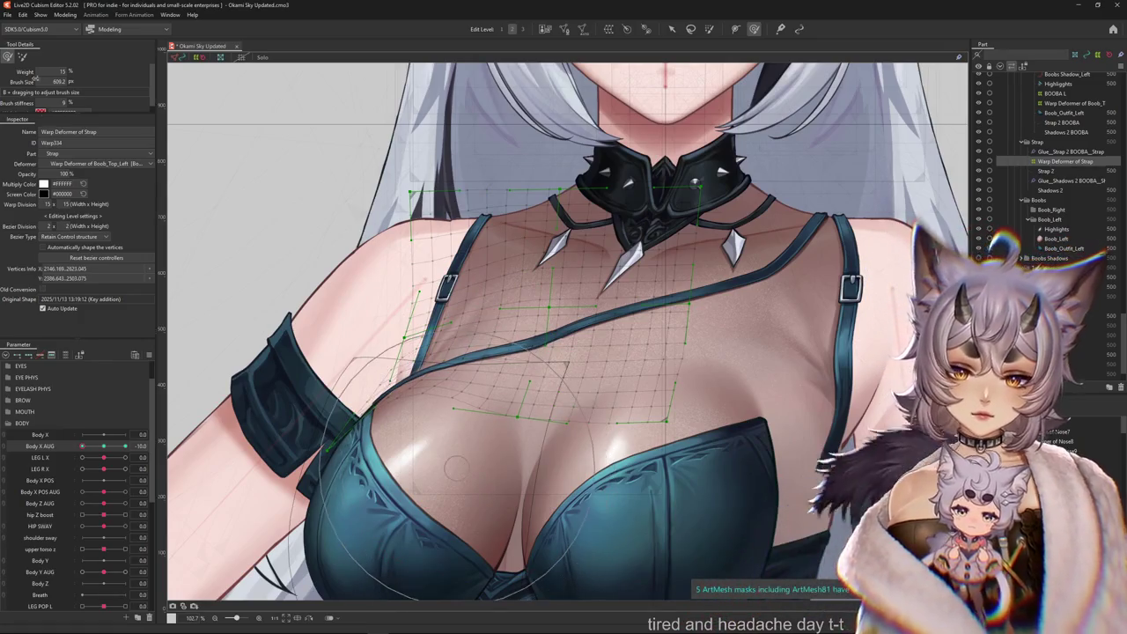
{"action": "left_click_drag", "start_coordinate": [273, 179], "coordinate": [296, 212]}
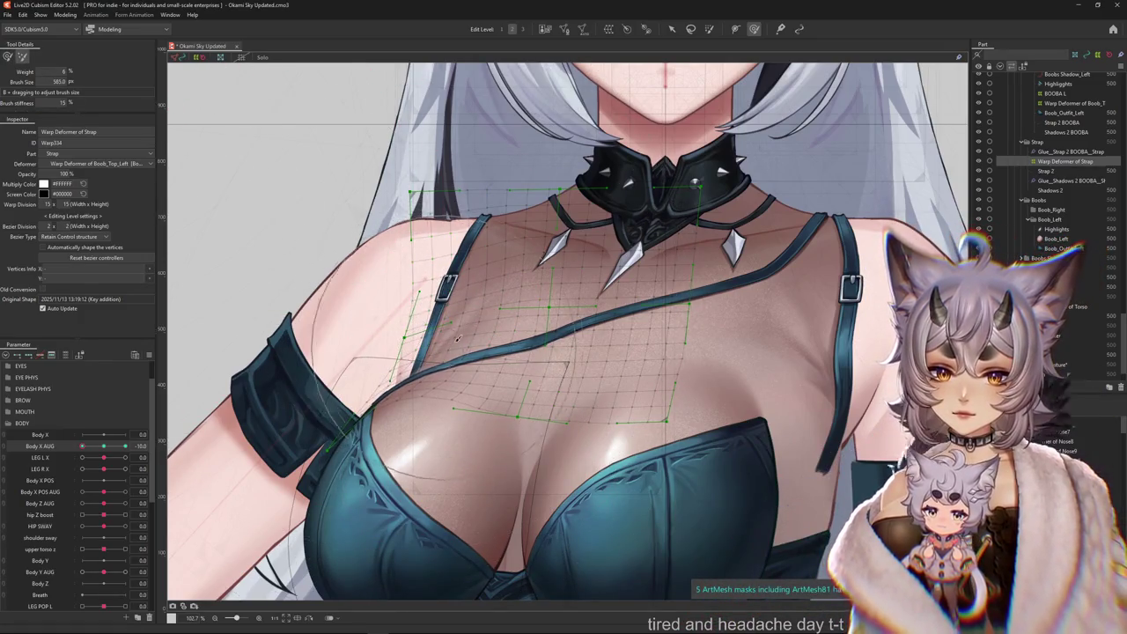
{"action": "left_click_drag", "start_coordinate": [251, 332], "coordinate": [304, 373]}
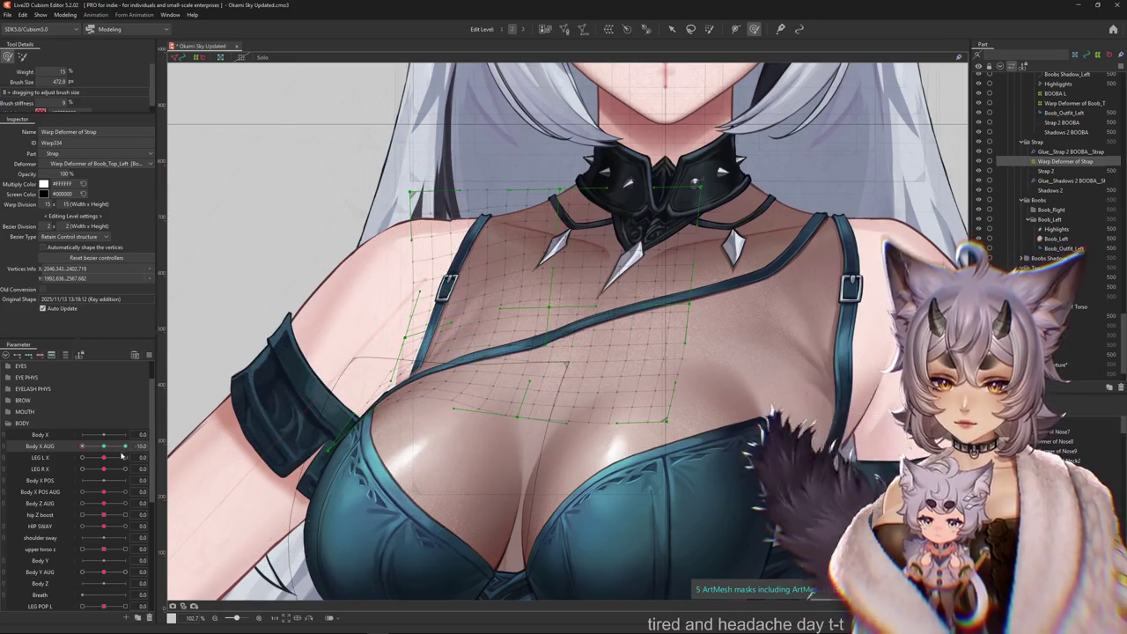
Return Body X AUG to 10 and refine the strap near the shoulder with smaller and larger brushes.
{"action": "left_click_drag", "start_coordinate": [82, 446], "coordinate": [82, 446]}
{"action": "left_click", "coordinate": [151, 446]}
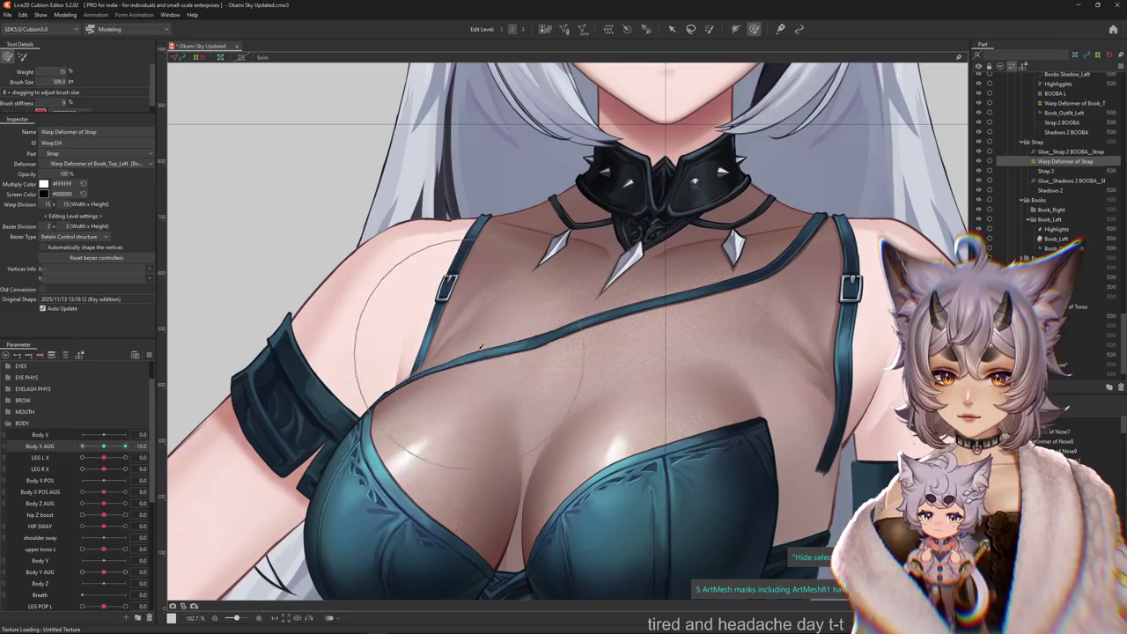
{"action": "scroll", "coordinate": [408, 331], "scroll_direction": "up", "scroll_amount": 3}
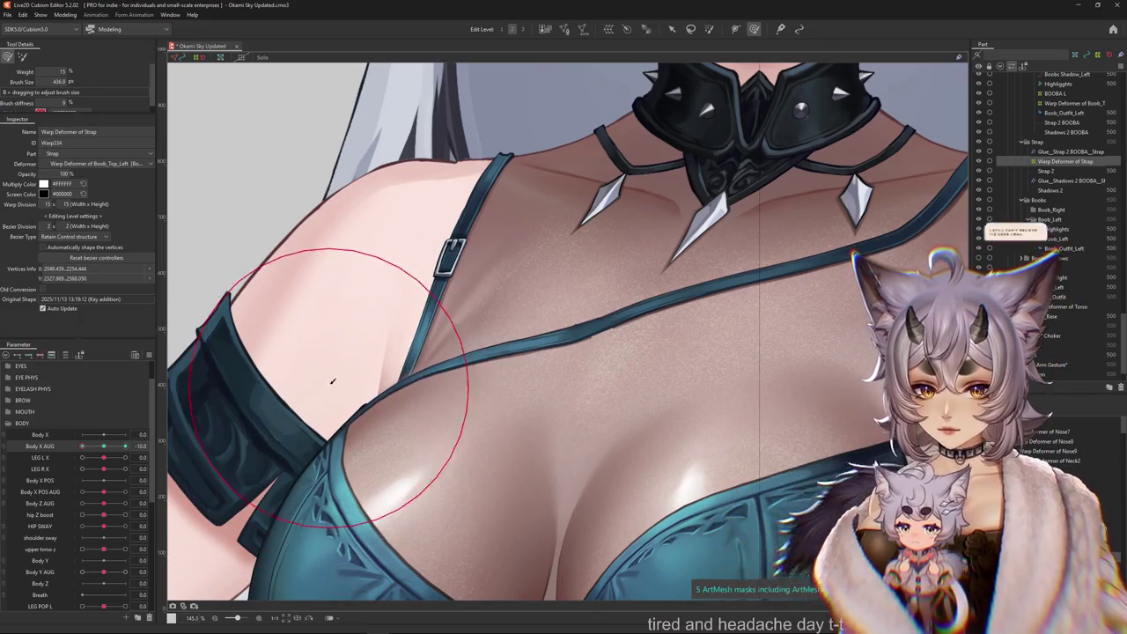
{"action": "left_click_drag", "start_coordinate": [334, 309], "coordinate": [224, 313]}
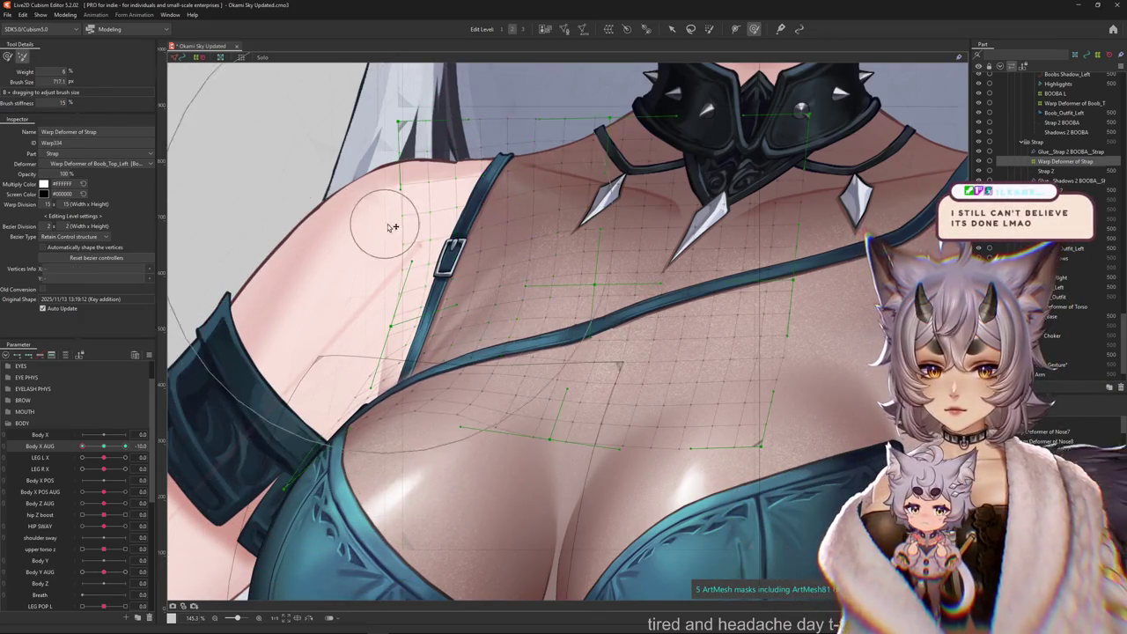
{"action": "left_click_drag", "start_coordinate": [377, 290], "coordinate": [328, 290]}
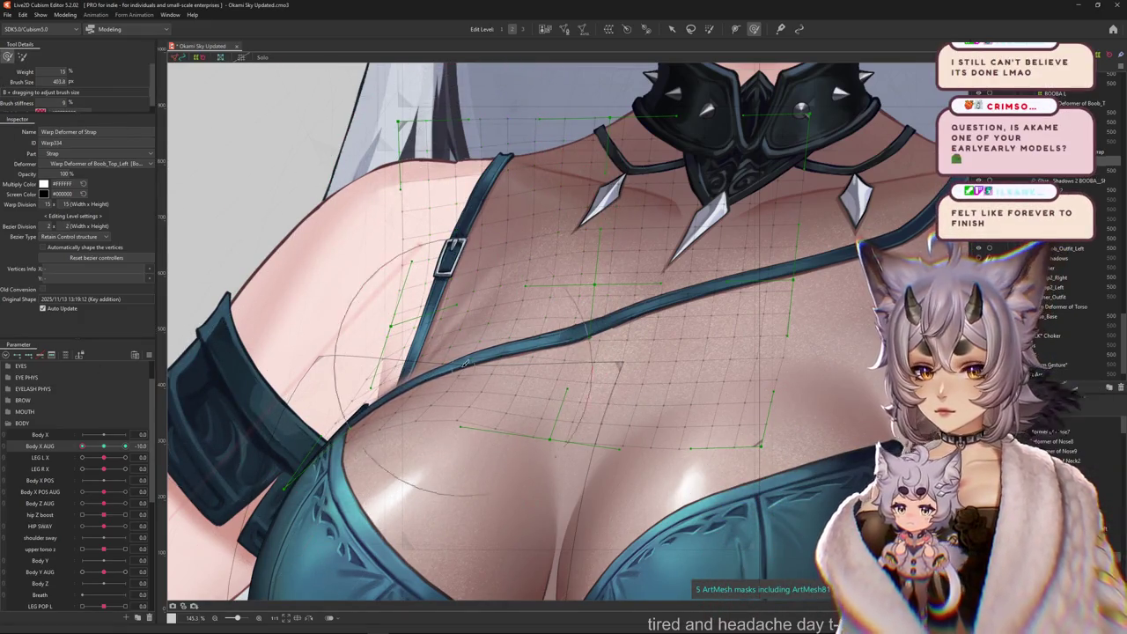
{"action": "left_click_drag", "start_coordinate": [465, 363], "coordinate": [410, 352]}
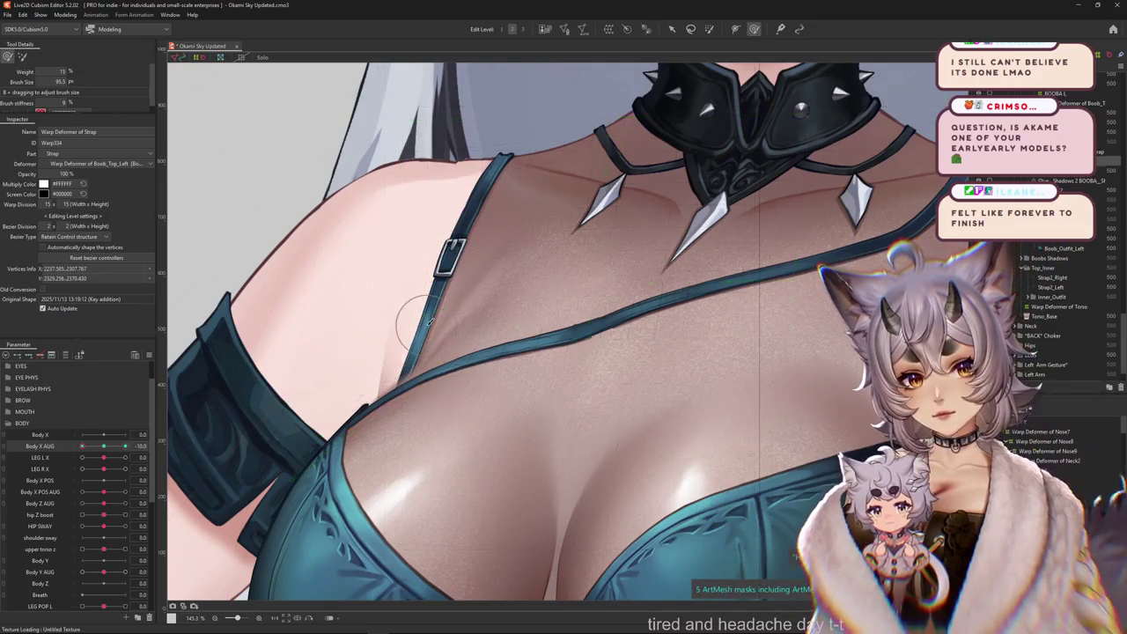
{"action": "mouse_move", "coordinate": [433, 354]}
{"action": "left_mouse_down"}
{"action": "mouse_move", "coordinate": [300, 420]}
{"action": "mouse_move", "coordinate": [356, 412]}
{"action": "left_mouse_up"}
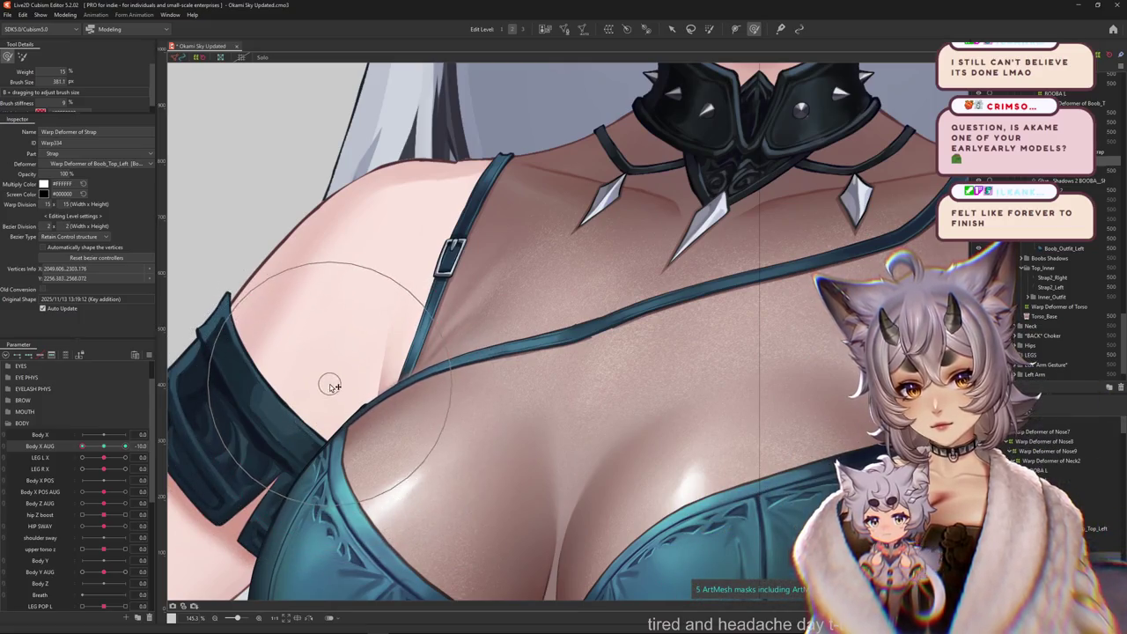
{"action": "scroll", "coordinate": [330, 386], "scroll_direction": "down", "scroll_amount": 5}
{"action": "left_click", "coordinate": [84, 447]}
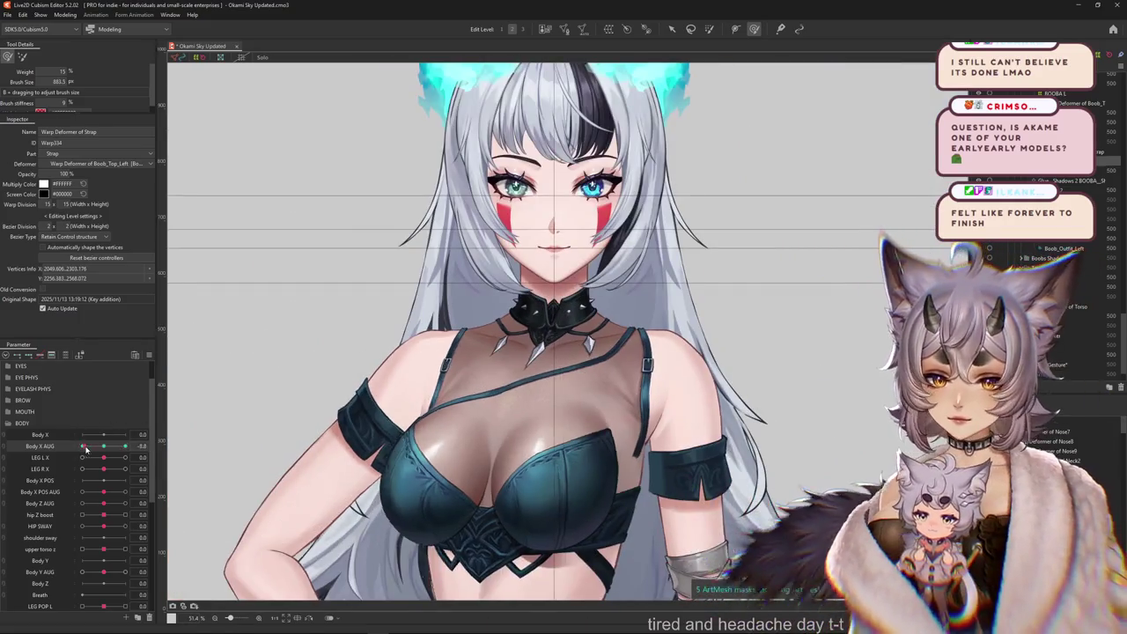
Zoom in and touch up the strap mesh with an enlarged deform brush.
{"action": "mouse_move", "coordinate": [85, 449]}
{"action": "left_mouse_down"}
{"action": "mouse_move", "coordinate": [130, 438]}
{"action": "mouse_move", "coordinate": [106, 449]}
{"action": "left_mouse_up"}
{"action": "left_click", "coordinate": [542, 386]}
{"action": "scroll", "coordinate": [450, 434], "scroll_direction": "up", "scroll_amount": 5}
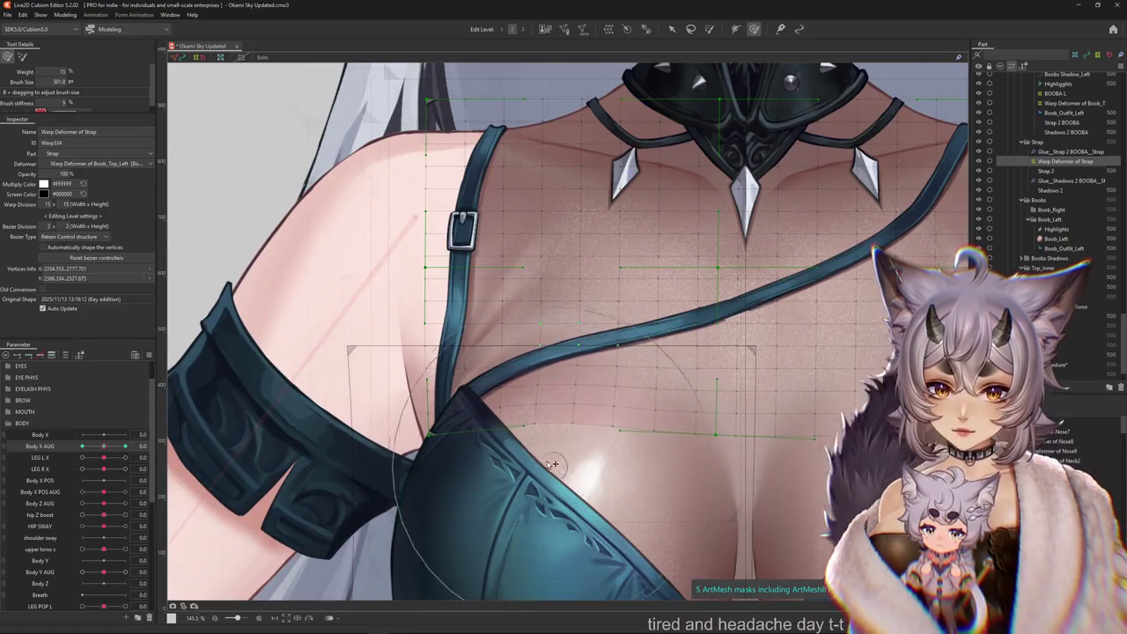
{"action": "left_click_drag", "start_coordinate": [394, 353], "coordinate": [376, 393]}
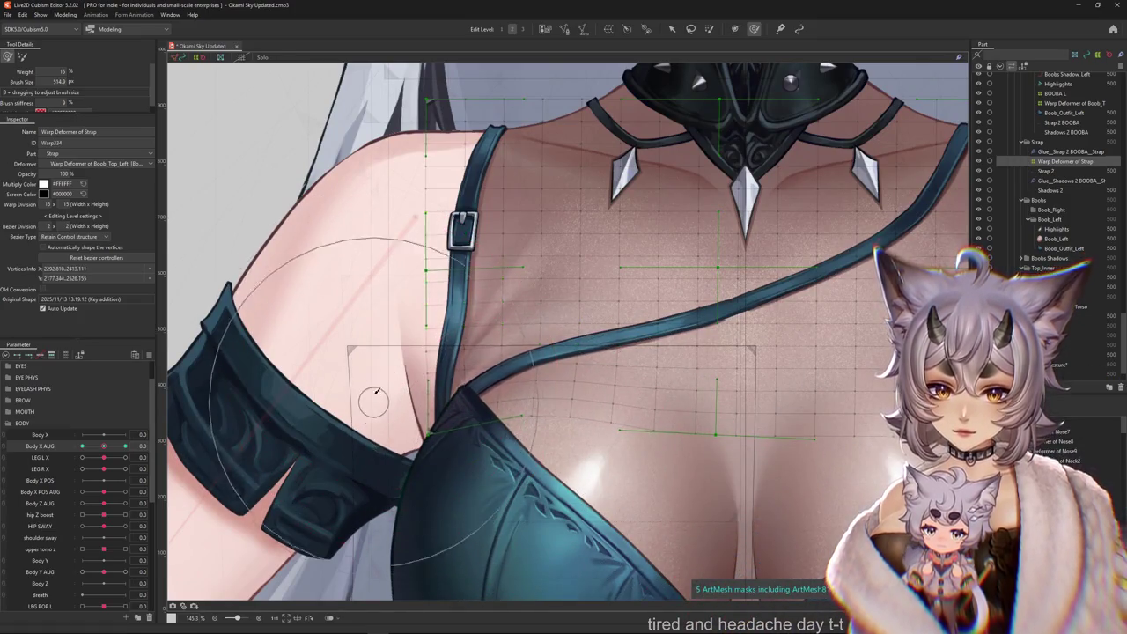
{"action": "scroll", "coordinate": [590, 479], "scroll_direction": "down", "scroll_amount": 4}
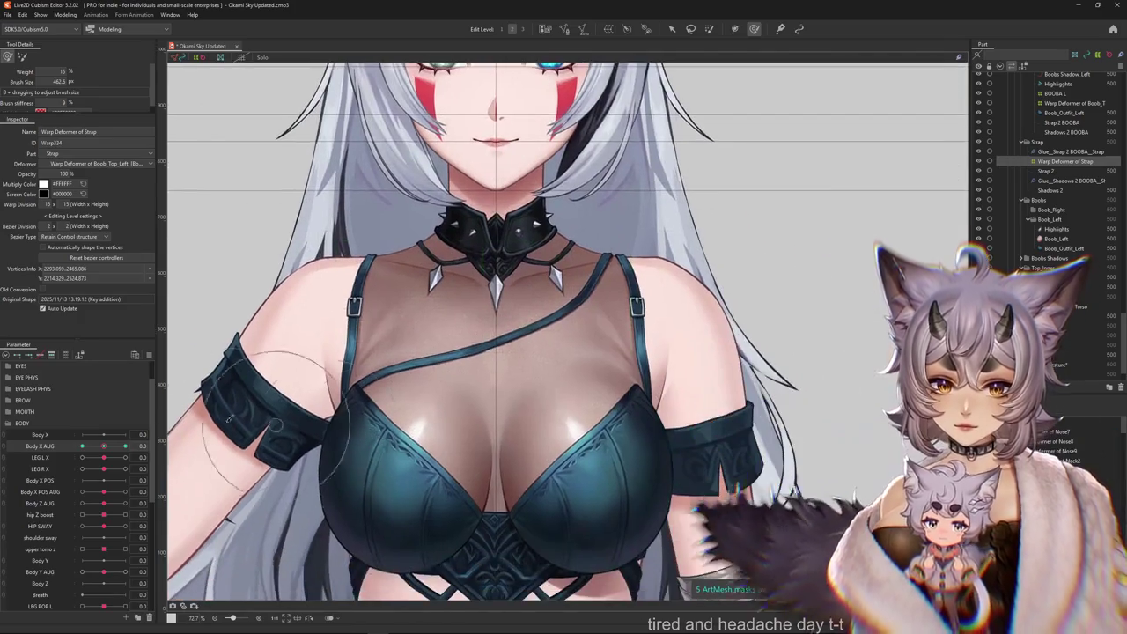
Sweep Body X AUG both ways to check the strap, then raise Body Y AUG to its maximum.
{"action": "left_click_drag", "start_coordinate": [99, 447], "coordinate": [125, 447]}
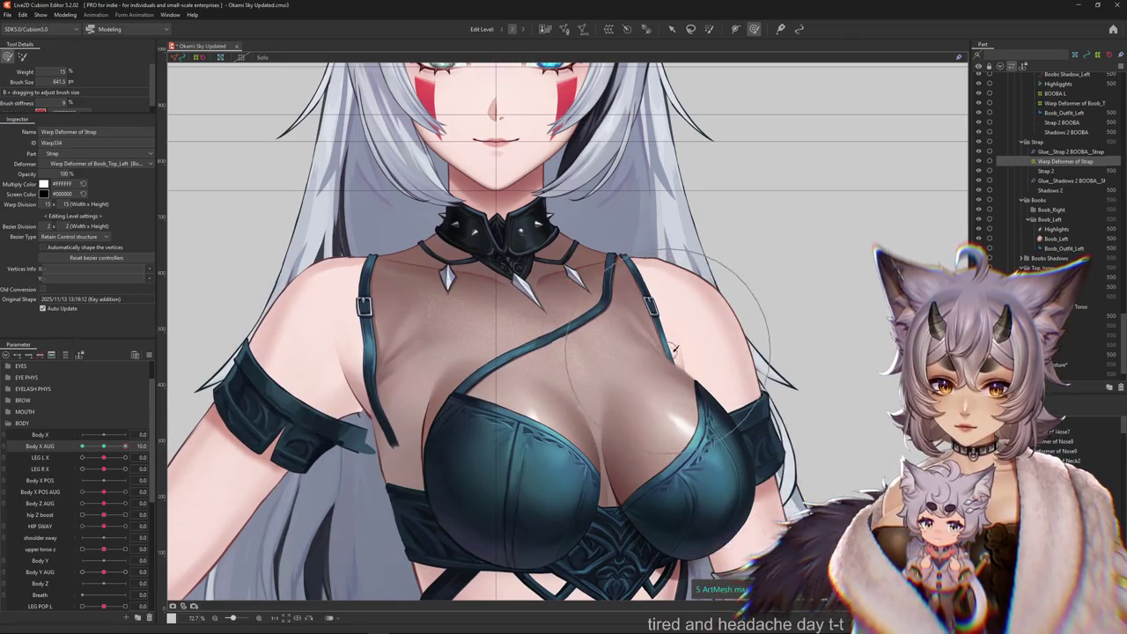
{"action": "scroll", "coordinate": [591, 236], "scroll_direction": "up", "scroll_amount": 2}
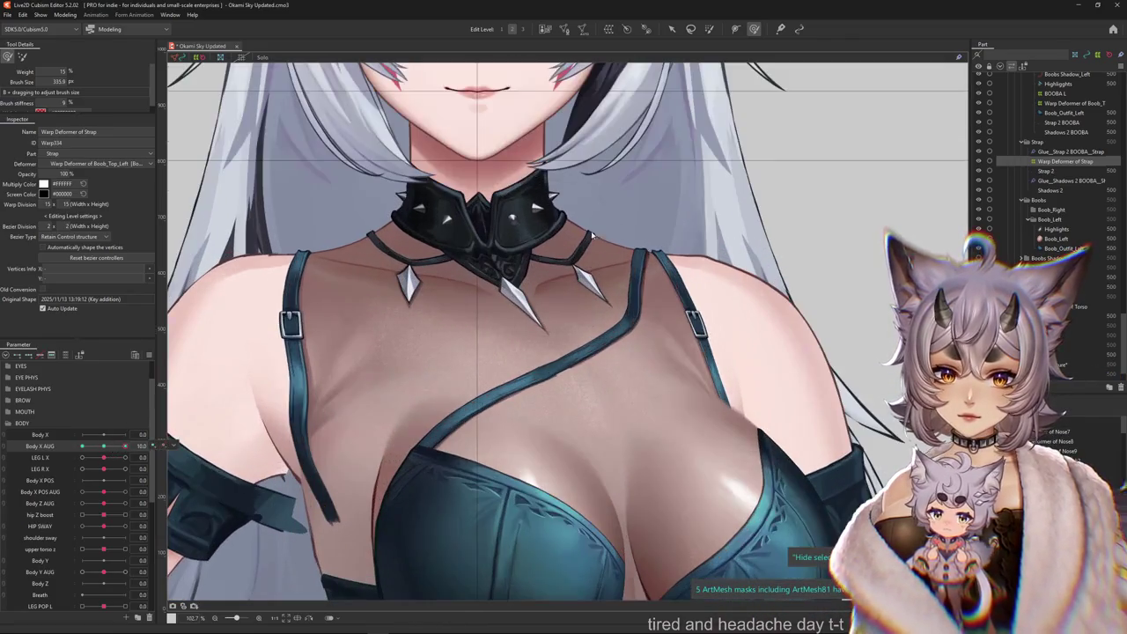
{"action": "scroll", "coordinate": [685, 203], "scroll_direction": "down", "scroll_amount": 2}
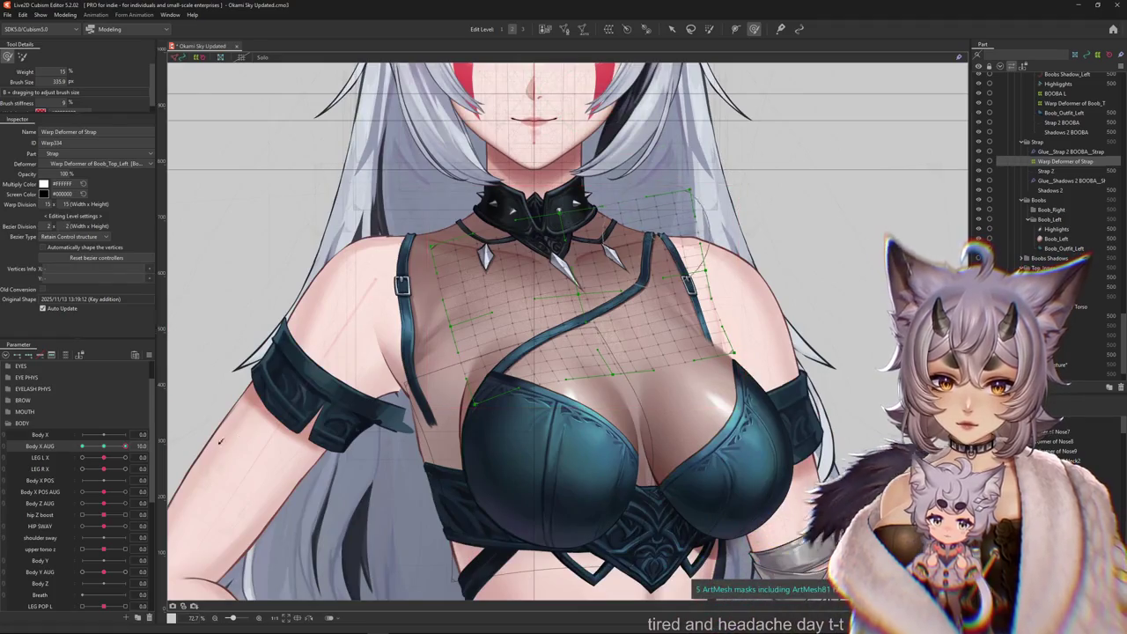
{"action": "left_click_drag", "start_coordinate": [125, 446], "coordinate": [105, 450]}
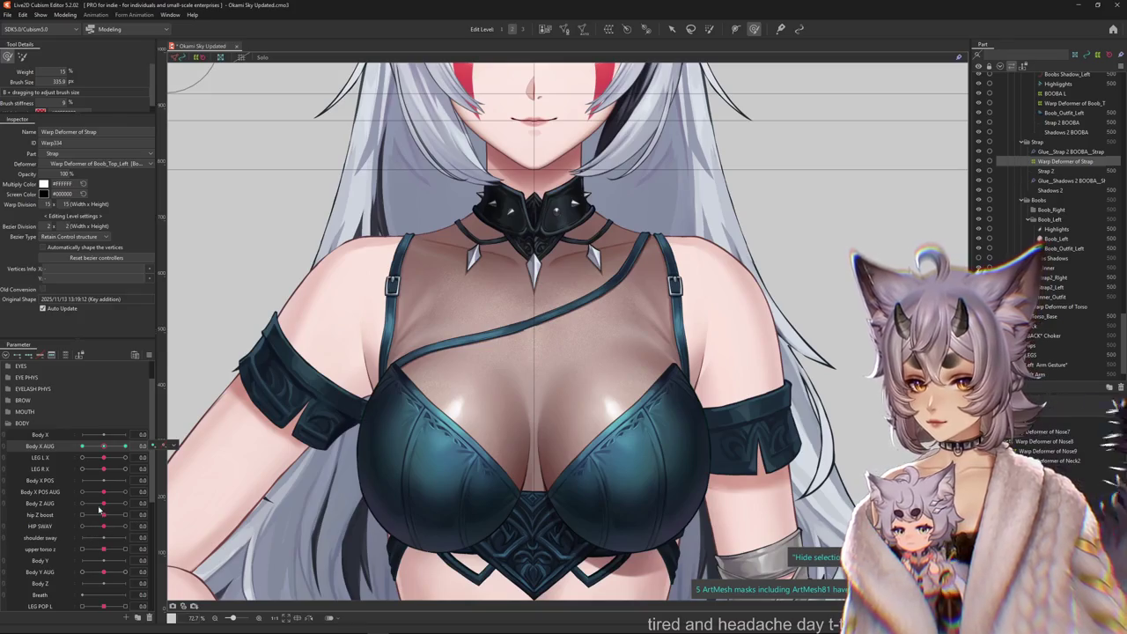
{"action": "left_click_drag", "start_coordinate": [105, 568], "coordinate": [125, 572]}
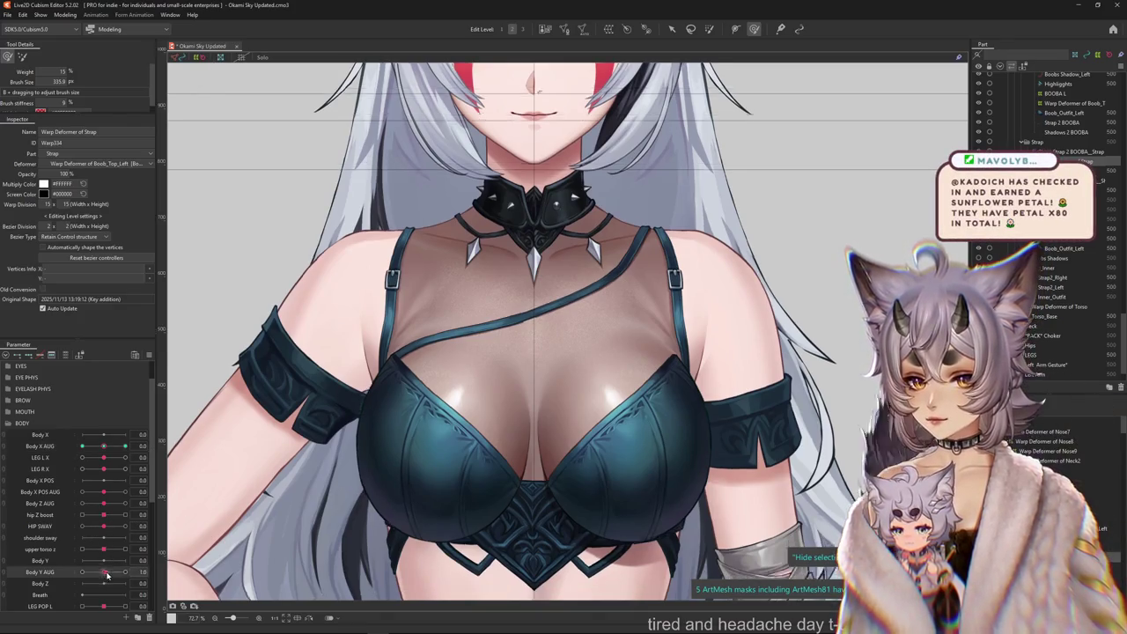
At Body Y AUG 10, brush the strap grid across the chest toward the shoulder, then reset Body Y AUG to 0.
{"action": "scroll", "coordinate": [451, 416], "scroll_direction": "up", "scroll_amount": 3}
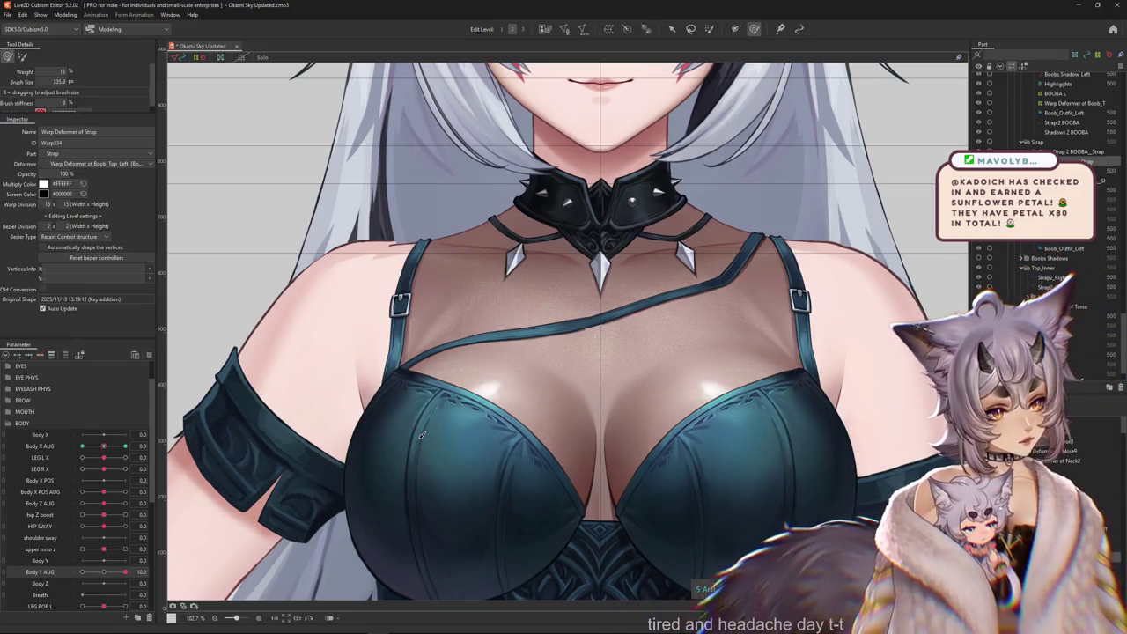
{"action": "key", "text": "ctrl+h"}
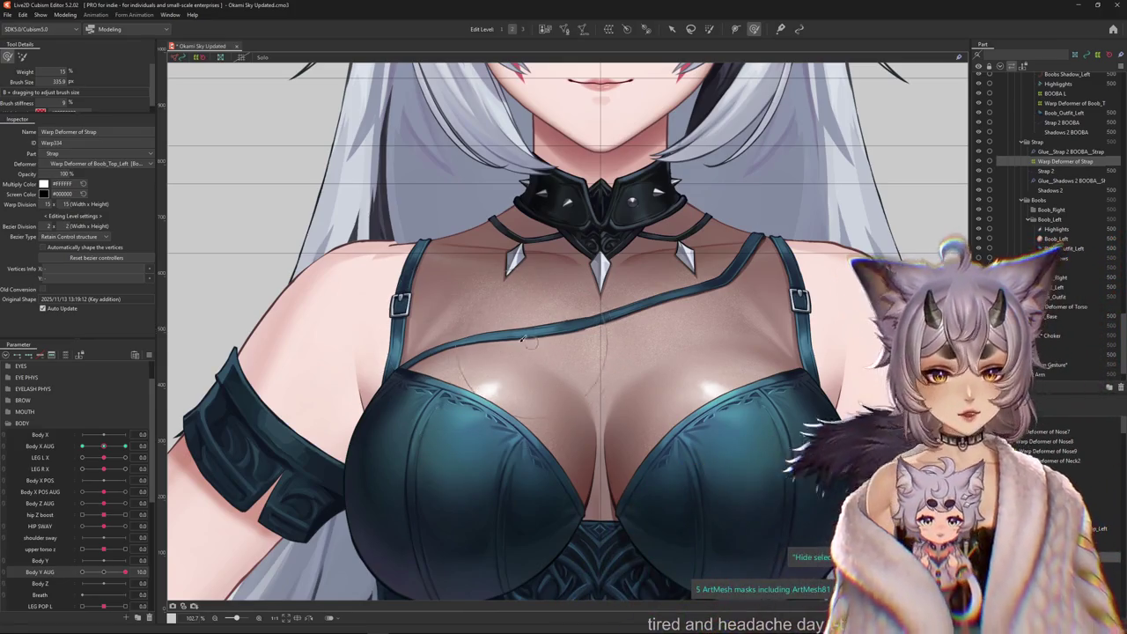
{"action": "left_click_drag", "start_coordinate": [522, 339], "coordinate": [449, 473]}
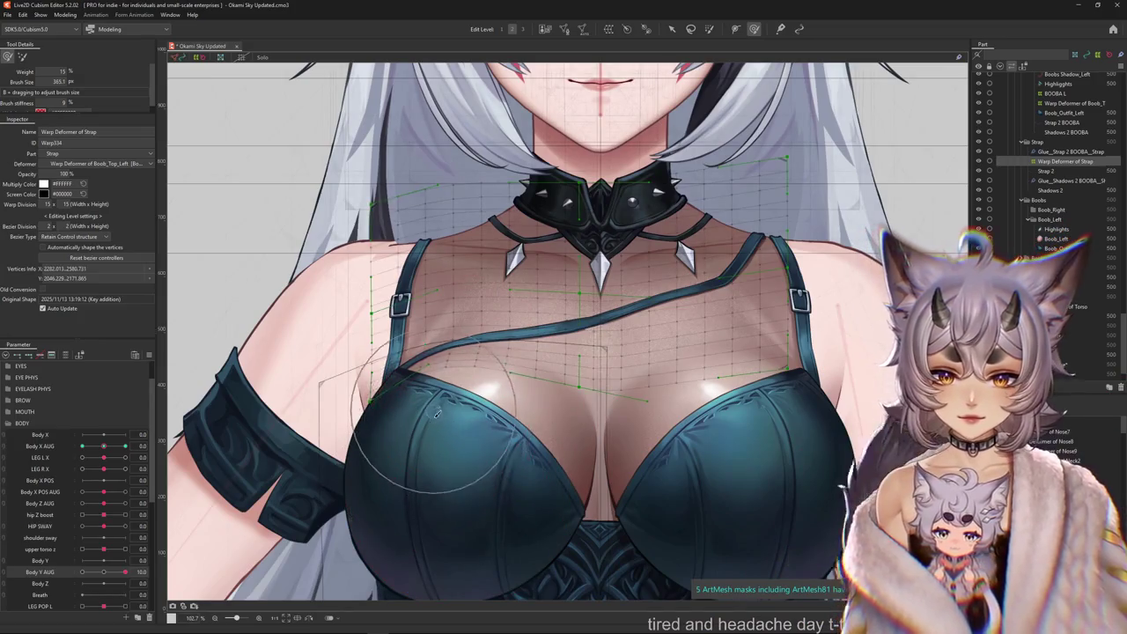
{"action": "left_click_drag", "start_coordinate": [435, 413], "coordinate": [339, 264]}
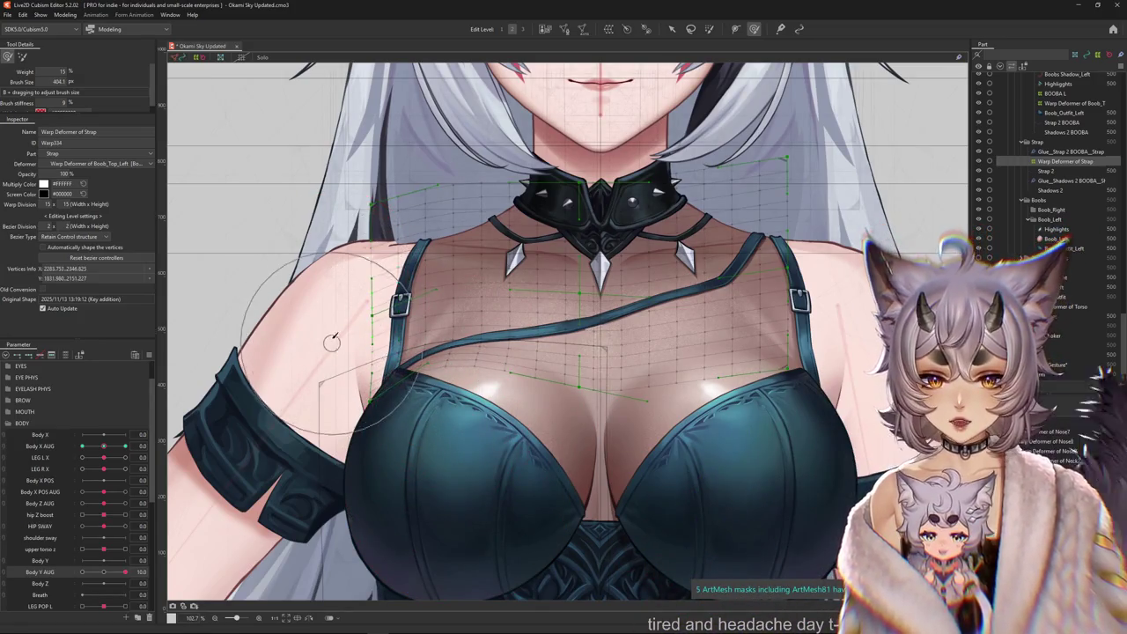
{"action": "mouse_move", "coordinate": [250, 209]}
{"action": "left_mouse_down"}
{"action": "mouse_move", "coordinate": [456, 317]}
{"action": "mouse_move", "coordinate": [422, 314]}
{"action": "left_mouse_up"}
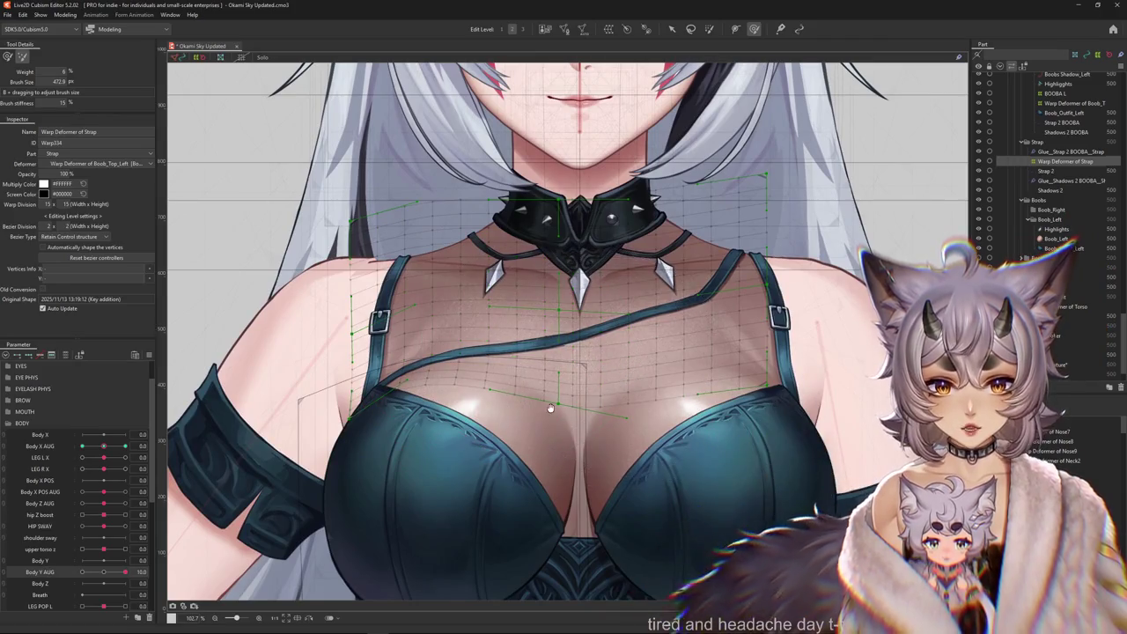
{"action": "left_click_drag", "start_coordinate": [212, 251], "coordinate": [195, 260]}
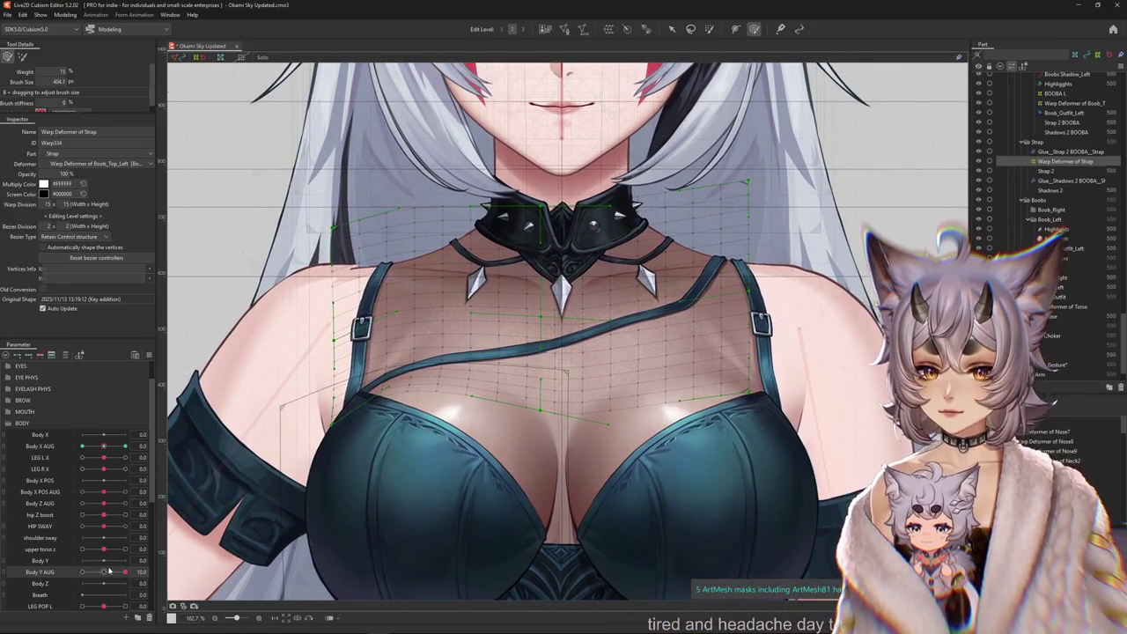
{"action": "left_click", "coordinate": [109, 572]}
{"action": "key", "text": "ctrl+h"}
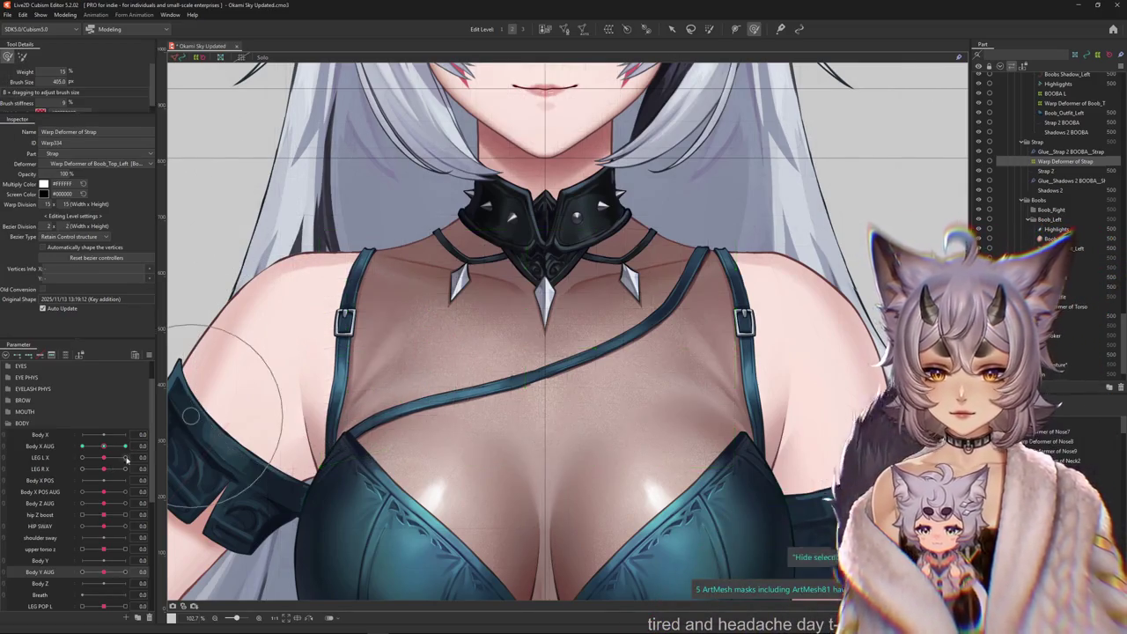
Turn the body fully each way, reshaping the strap's left edge and pushing it right to fit.
{"action": "key", "text": "ctrl+h"}
{"action": "left_click_drag", "start_coordinate": [103, 447], "coordinate": [68, 449]}
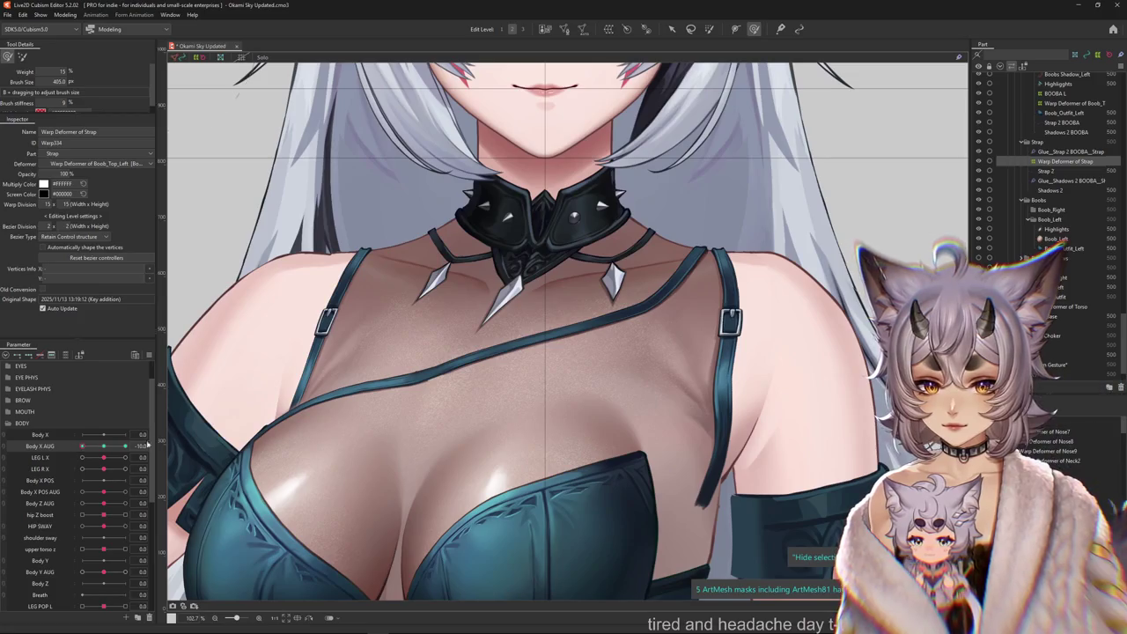
{"action": "left_click_drag", "start_coordinate": [224, 449], "coordinate": [325, 407]}
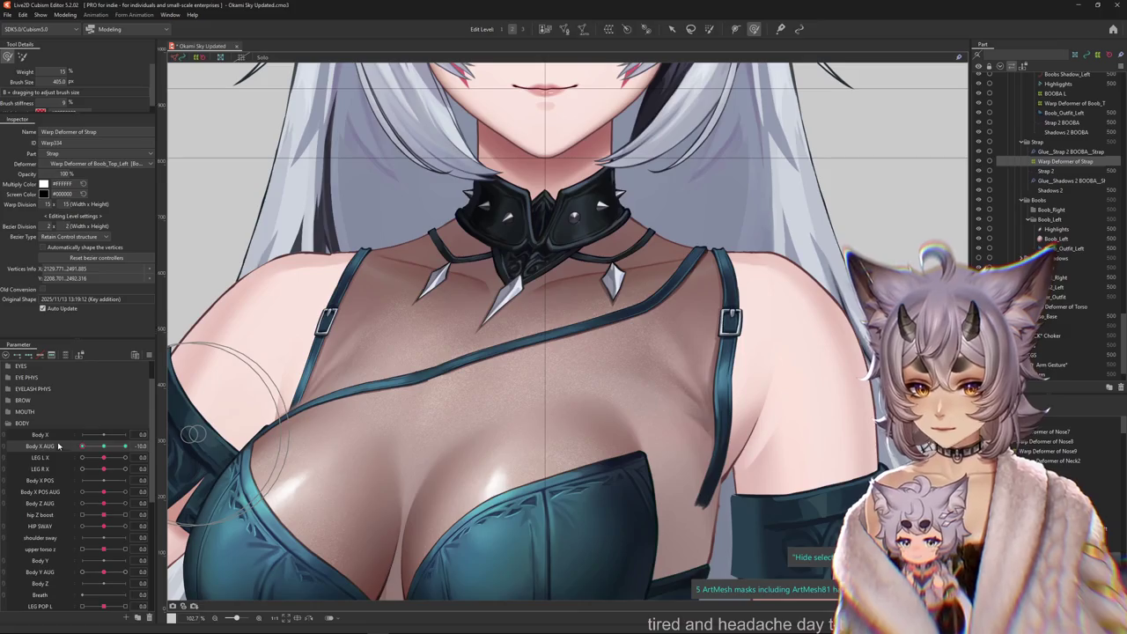
{"action": "left_click", "coordinate": [125, 446]}
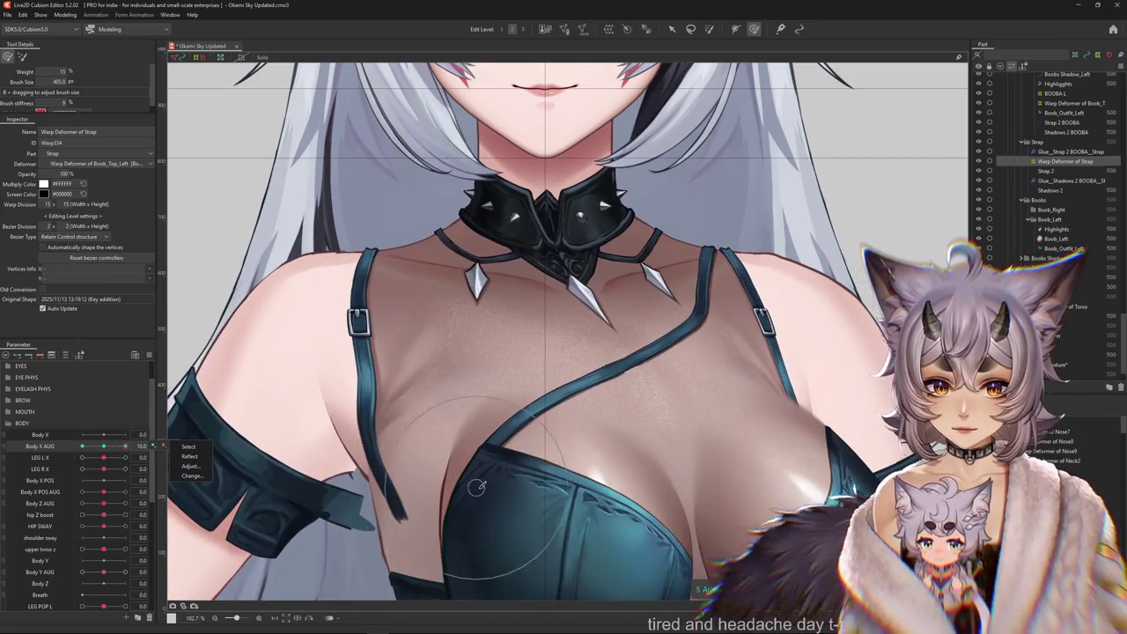
{"action": "left_click_drag", "start_coordinate": [476, 487], "coordinate": [588, 524]}
{"action": "left_click", "coordinate": [104, 446]}
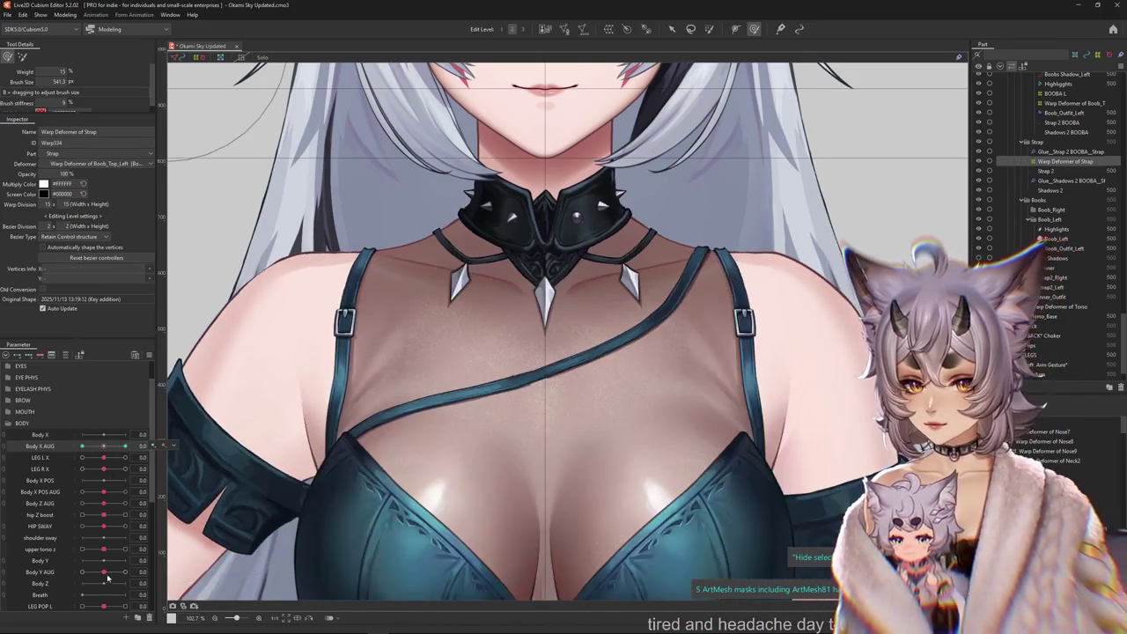
At Body Y AUG 10, move the strap deformer down with the body and nudge it right and down.
{"action": "left_click", "coordinate": [125, 572]}
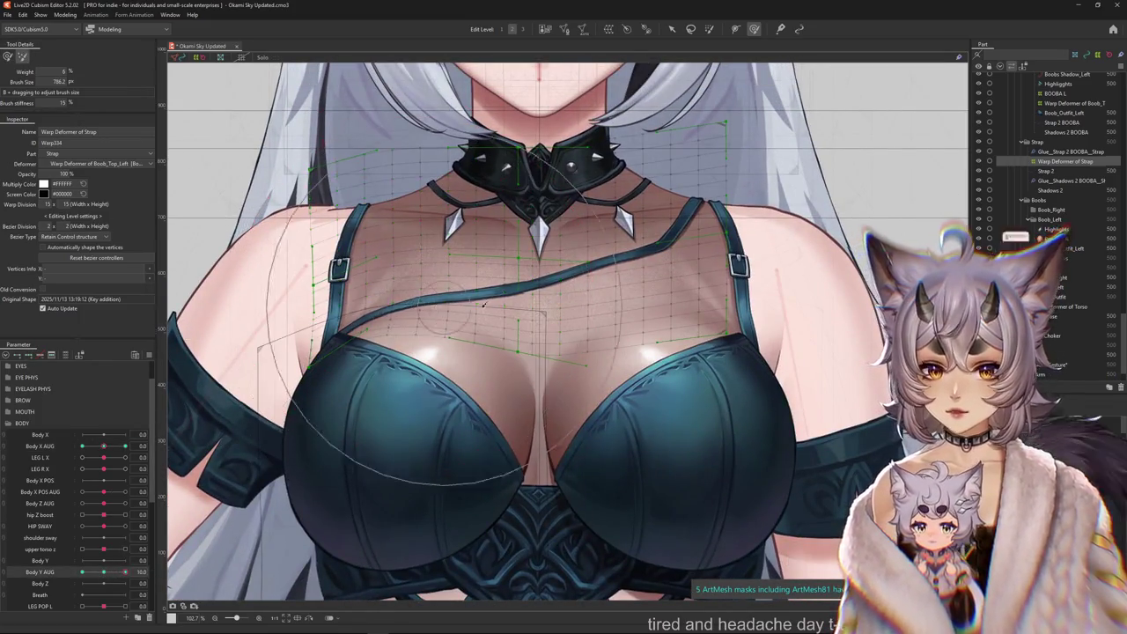
{"action": "left_click_drag", "start_coordinate": [423, 289], "coordinate": [594, 417]}
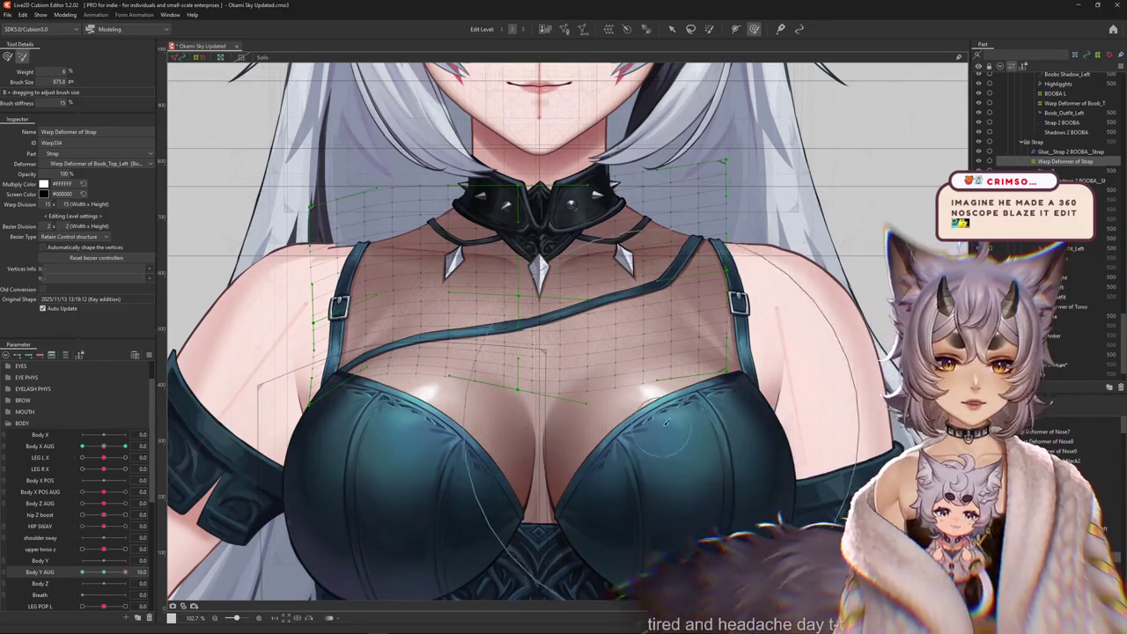
{"action": "left_click", "coordinate": [453, 441]}
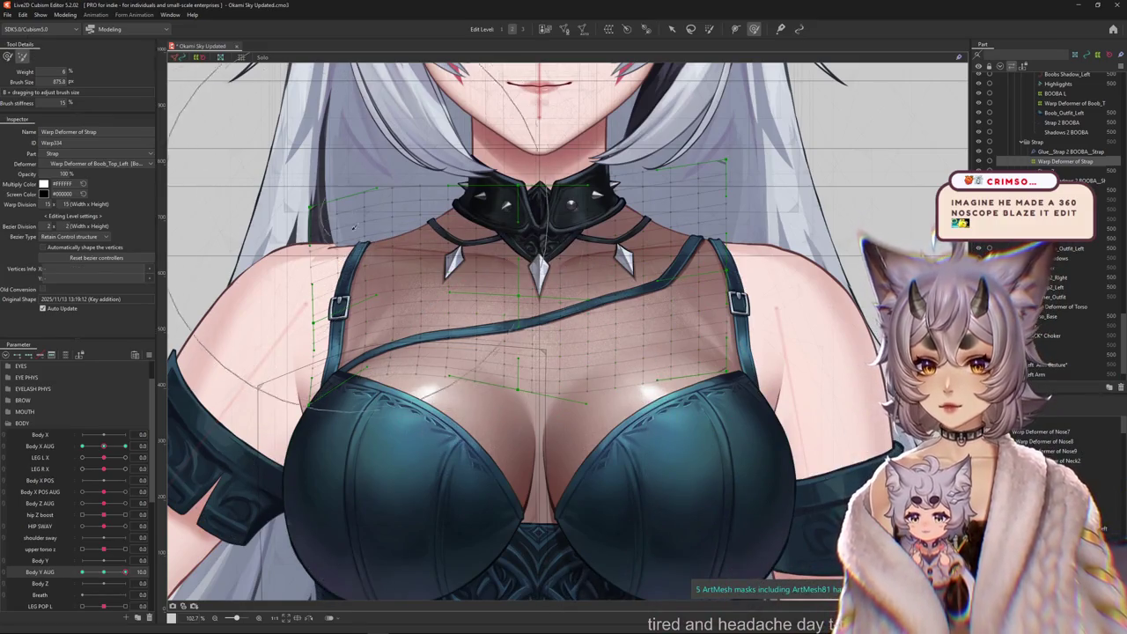
{"action": "left_click", "coordinate": [7, 57]}
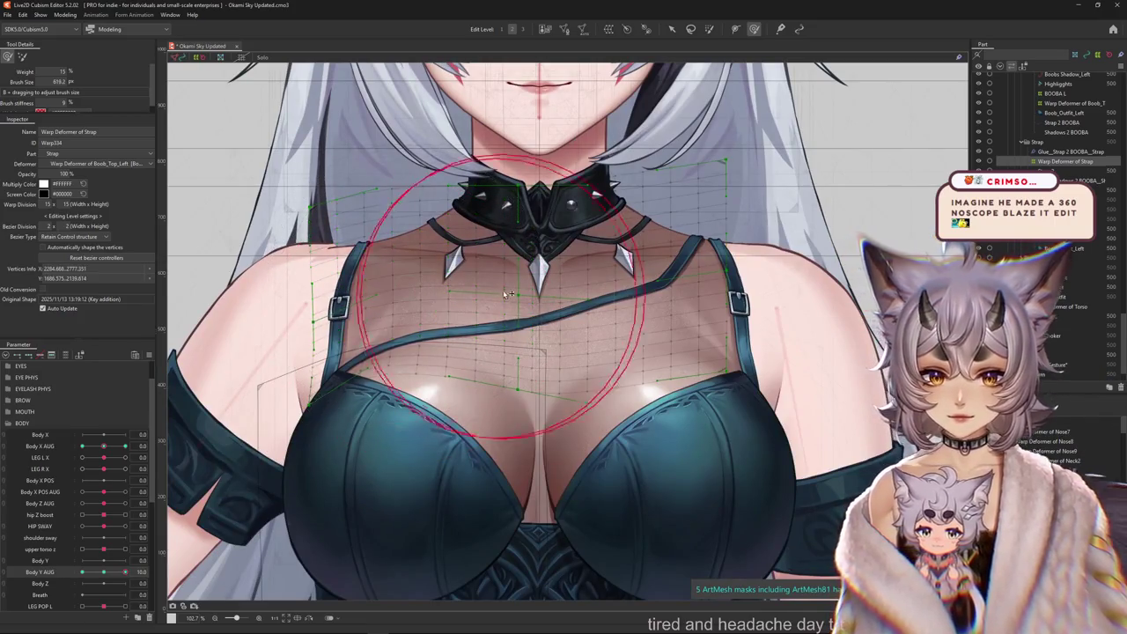
{"action": "left_click_drag", "start_coordinate": [534, 286], "coordinate": [603, 286]}
{"action": "left_click_drag", "start_coordinate": [615, 295], "coordinate": [607, 319]}
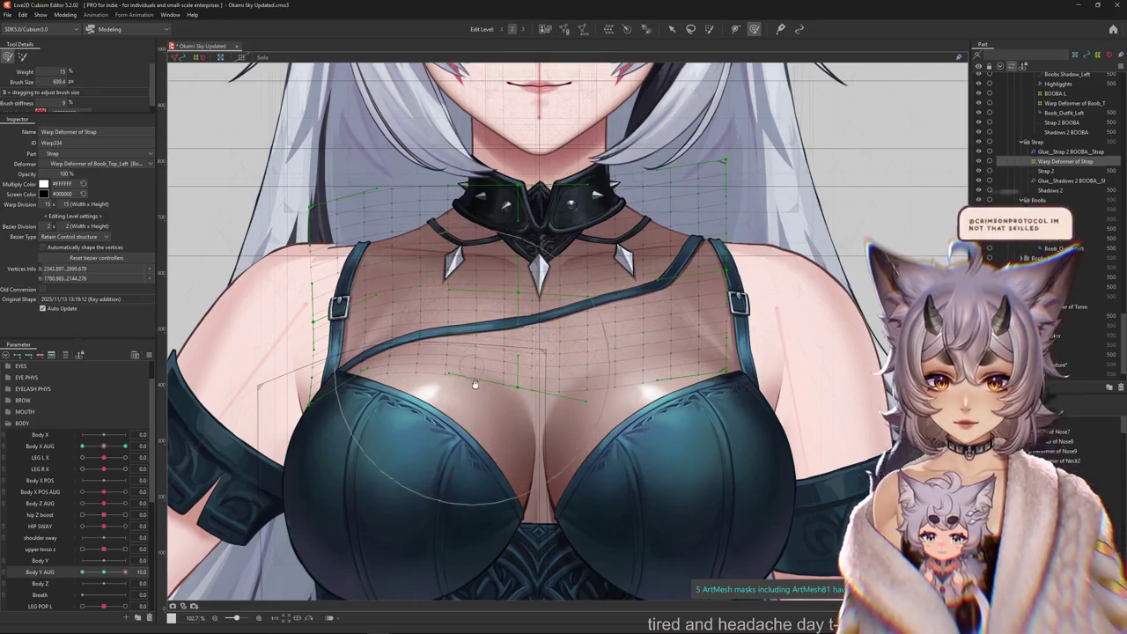
Adjust the deform brush size and reset Body Y AUG to 0.
{"action": "scroll", "coordinate": [474, 385], "scroll_direction": "up", "scroll_amount": 1}
{"action": "mouse_move", "coordinate": [475, 385]}
{"action": "left_mouse_down"}
{"action": "mouse_move", "coordinate": [362, 342]}
{"action": "mouse_move", "coordinate": [470, 414]}
{"action": "left_mouse_up"}
{"action": "scroll", "coordinate": [362, 350], "scroll_direction": "down", "scroll_amount": 1}
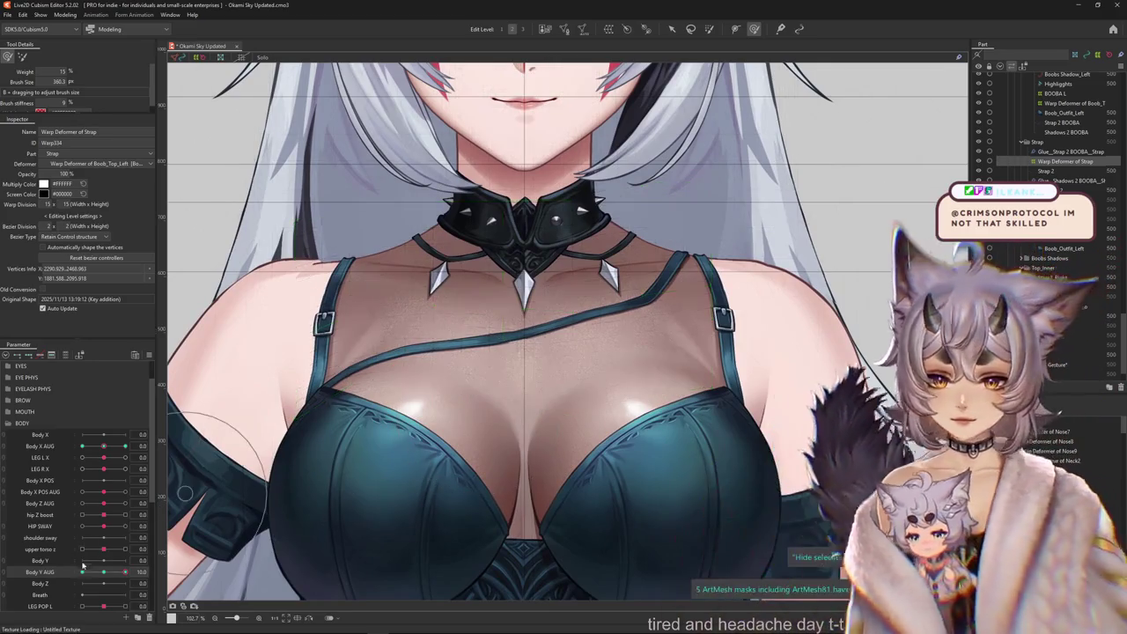
{"action": "scroll", "coordinate": [449, 241], "scroll_direction": "down", "scroll_amount": 3}
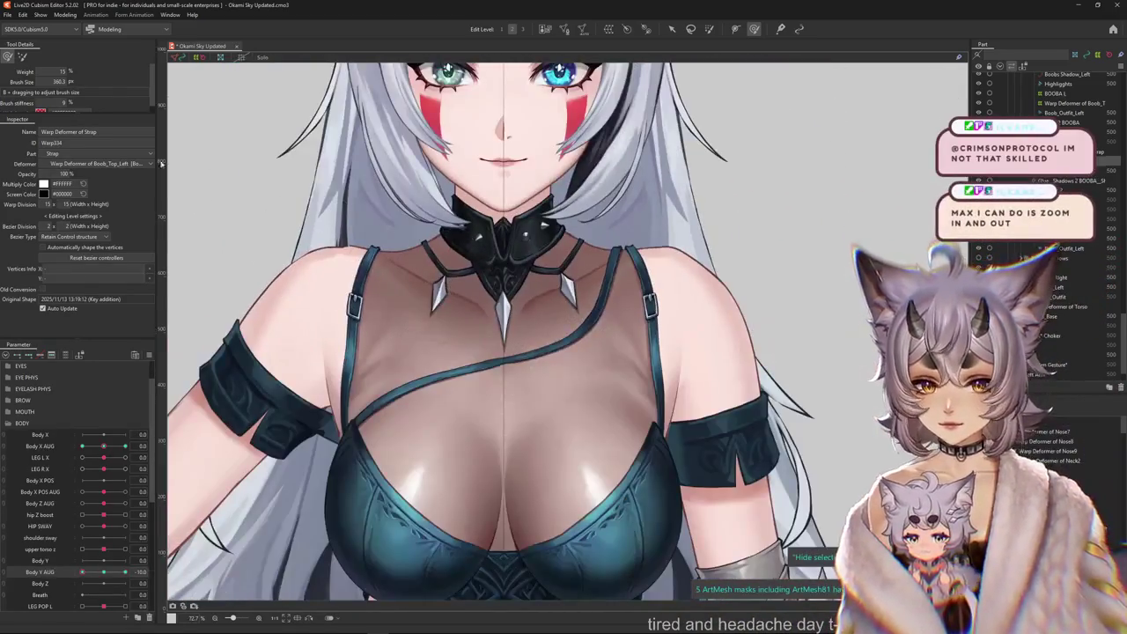
{"action": "scroll", "coordinate": [497, 418], "scroll_direction": "down", "scroll_amount": 2}
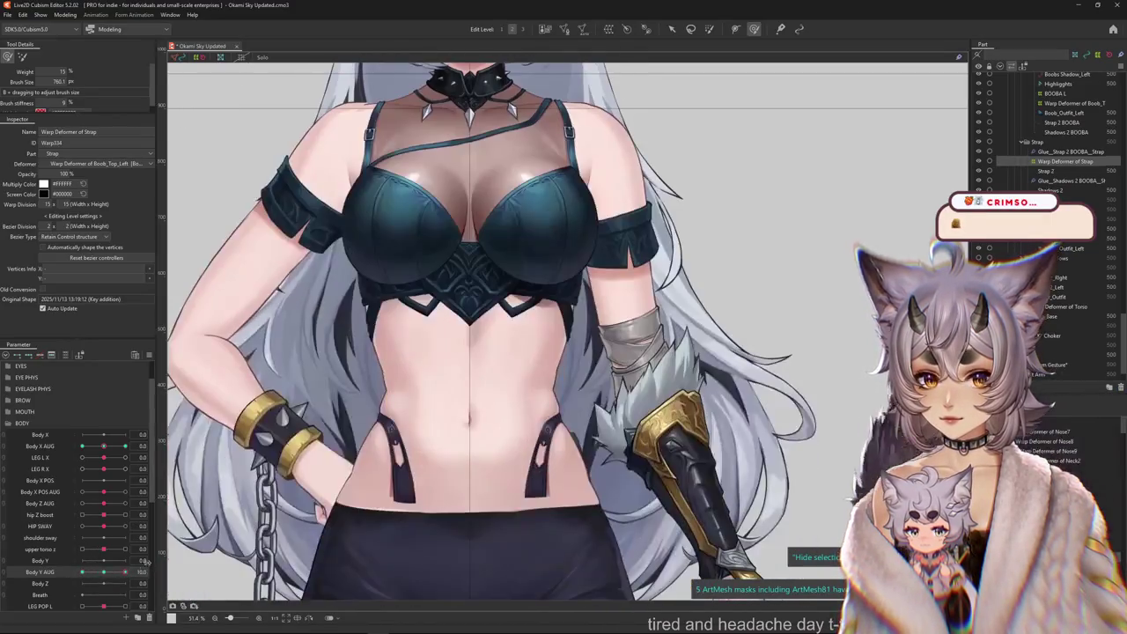
{"action": "scroll", "coordinate": [414, 254], "scroll_direction": "up", "scroll_amount": 1}
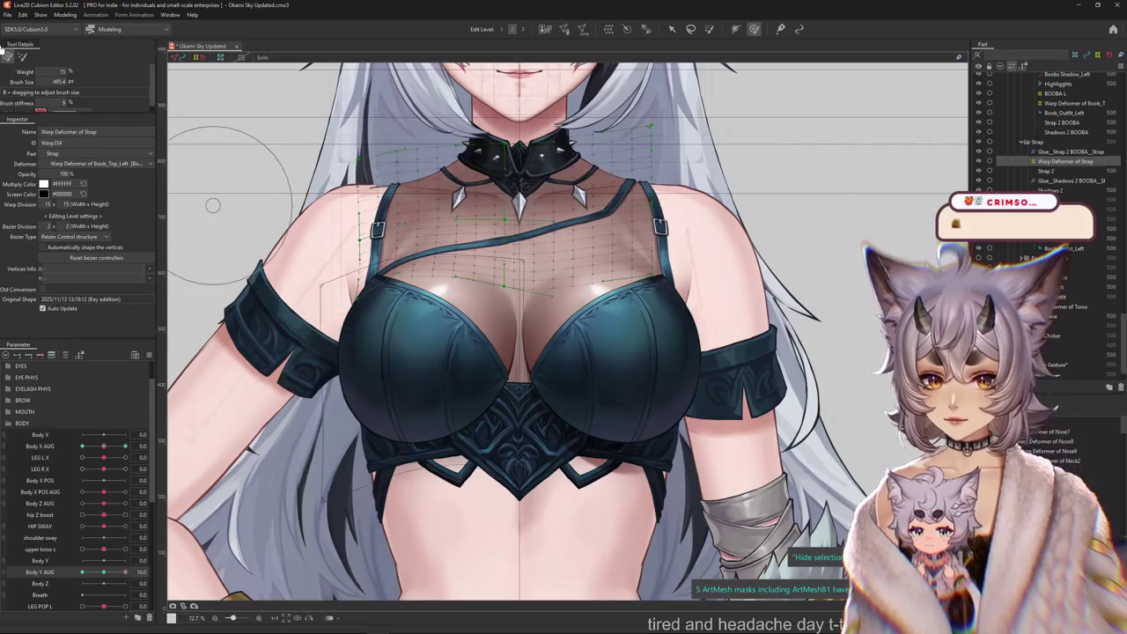
{"action": "left_click", "coordinate": [15, 54]}
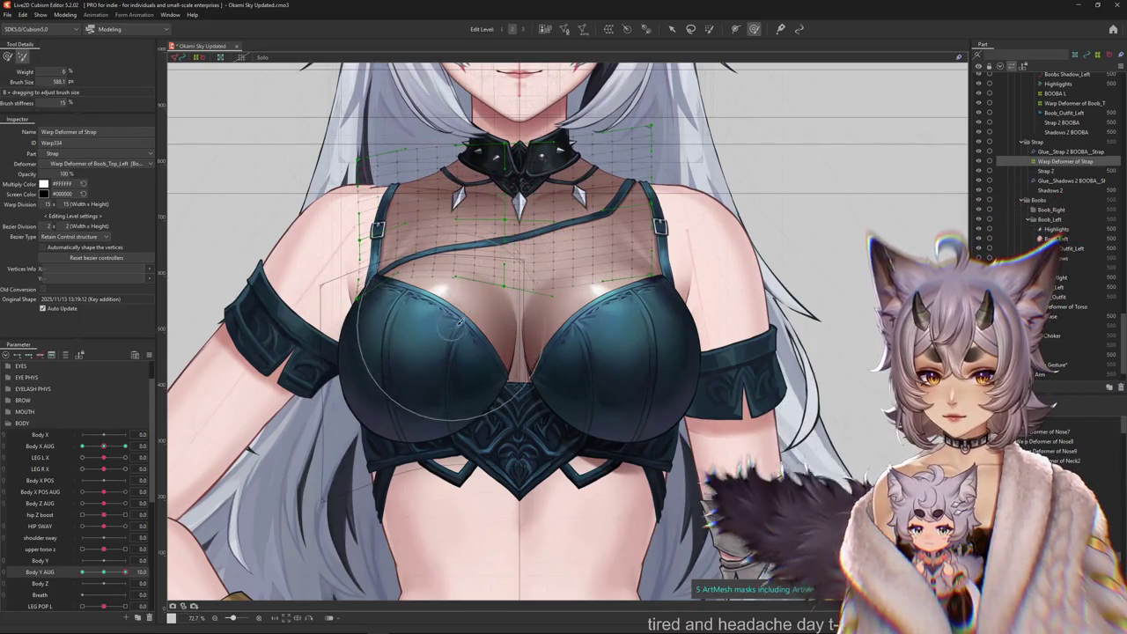
{"action": "left_click", "coordinate": [103, 570]}
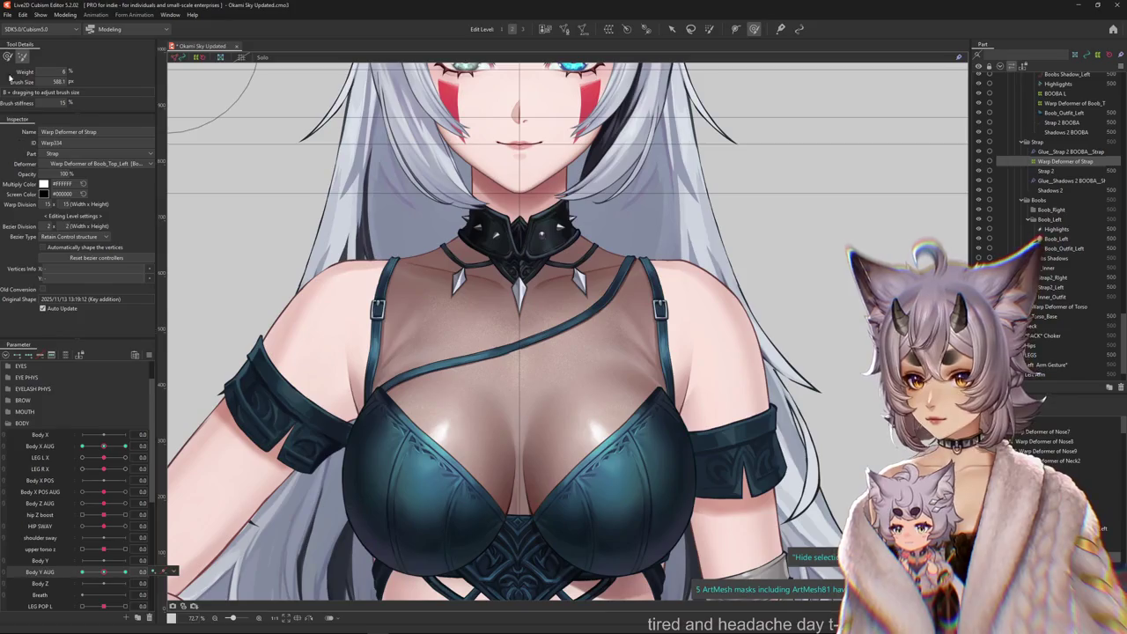
{"action": "left_click", "coordinate": [147, 352]}
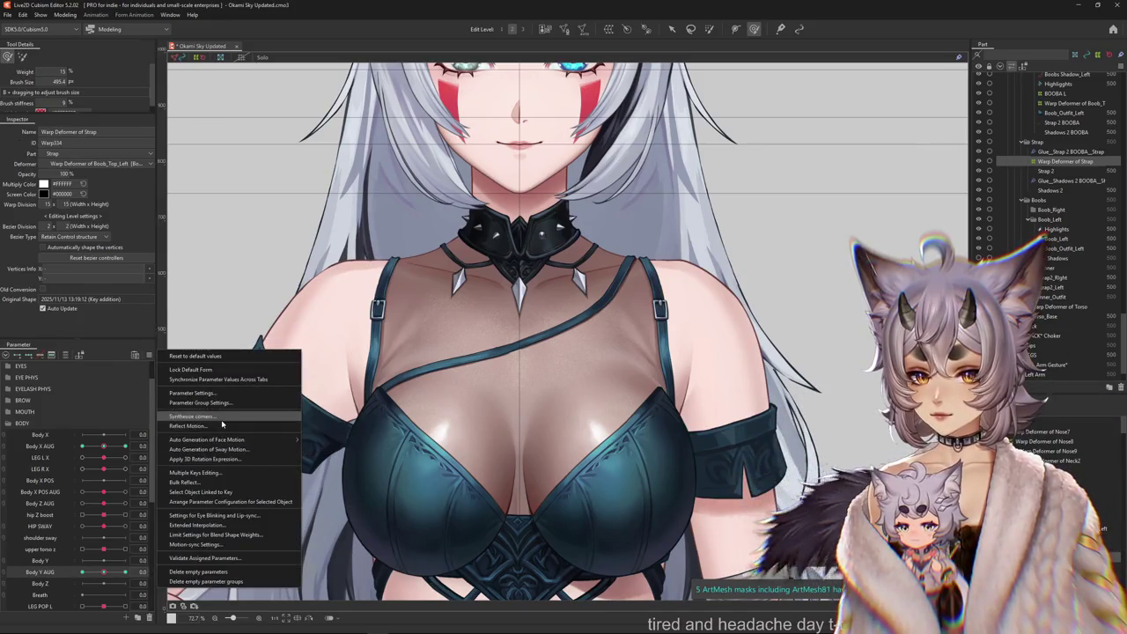
Synthesize the corner keyforms and set Body X AUG and Body Y AUG both to 10.
{"action": "left_click", "coordinate": [231, 414]}
{"action": "key", "text": "Escape"}
{"action": "left_click", "coordinate": [125, 572]}
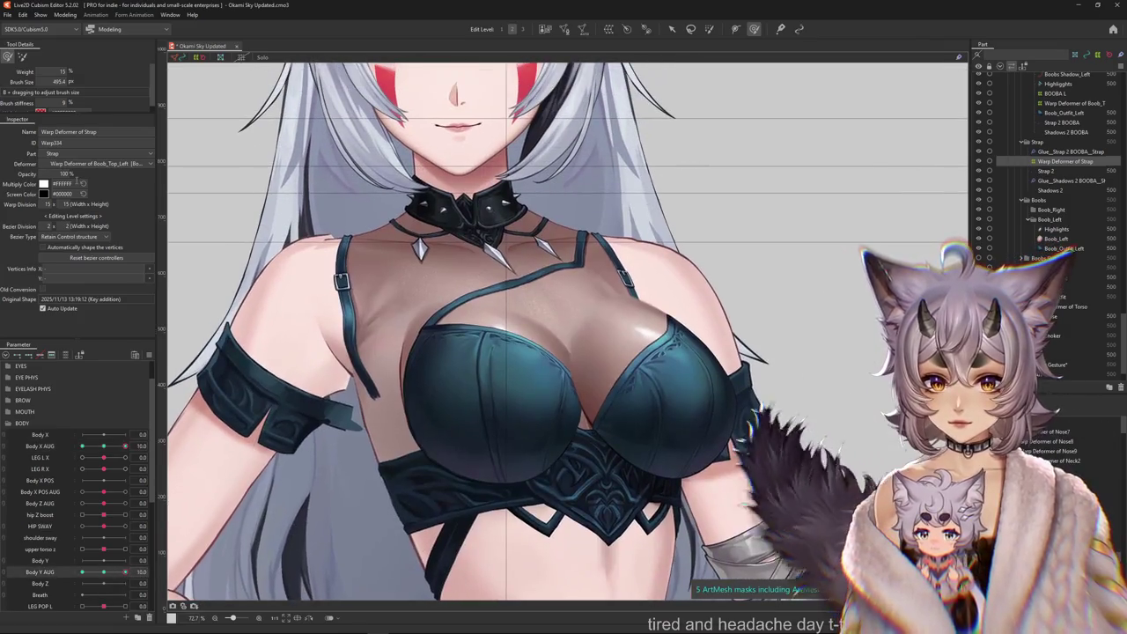
{"action": "left_click", "coordinate": [21, 58]}
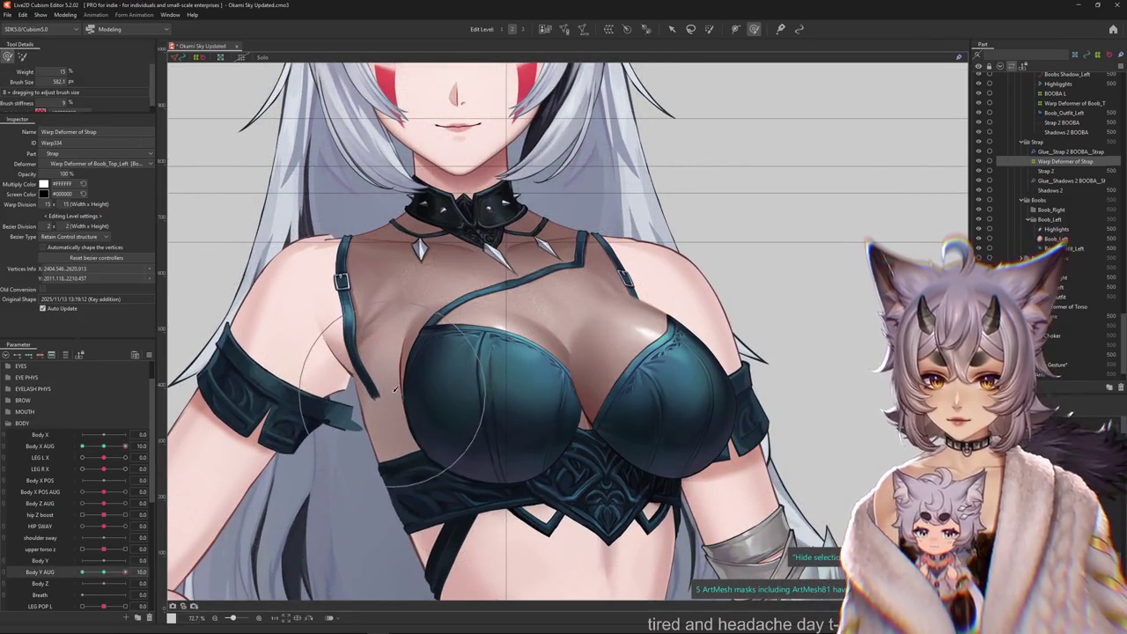
{"action": "left_click", "coordinate": [104, 447]}
{"action": "left_click_drag", "start_coordinate": [104, 446], "coordinate": [189, 439]}
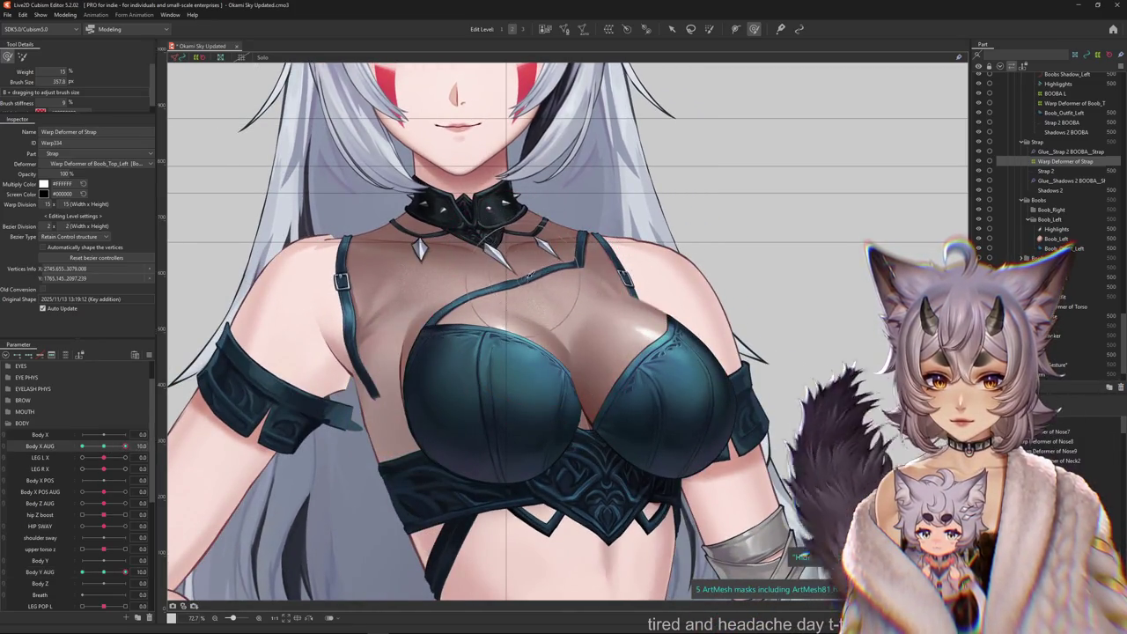
Bend the strap warp mesh with an enlarged brush to follow the turned, raised chest.
{"action": "left_click_drag", "start_coordinate": [534, 255], "coordinate": [499, 297]}
{"action": "left_click_drag", "start_coordinate": [264, 176], "coordinate": [456, 301]}
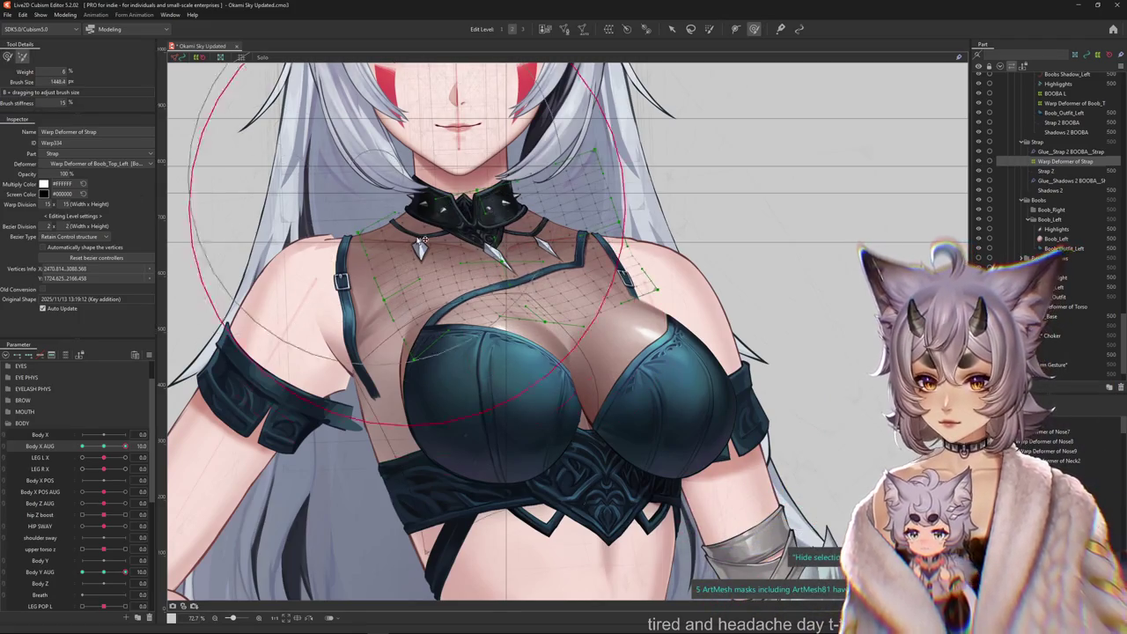
{"action": "key", "text": "ctrl+h"}
{"action": "left_click_drag", "start_coordinate": [409, 194], "coordinate": [187, 255]}
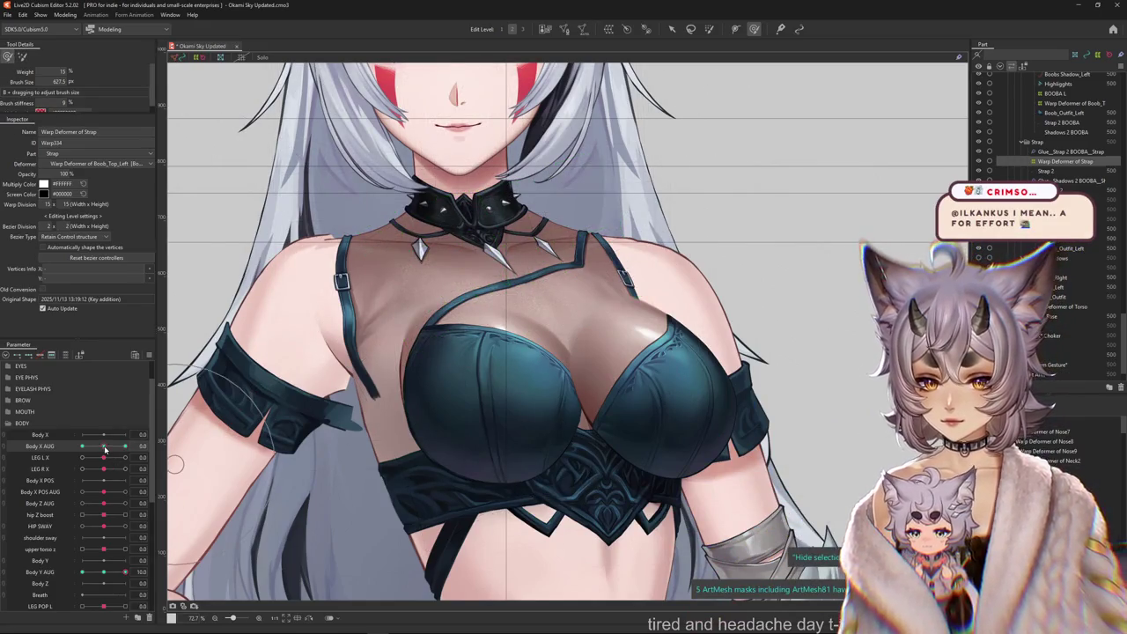
Test the strap at Body X AUG -10, toggling the warp mesh overlay to inspect it.
{"action": "left_click_drag", "start_coordinate": [105, 449], "coordinate": [82, 447]}
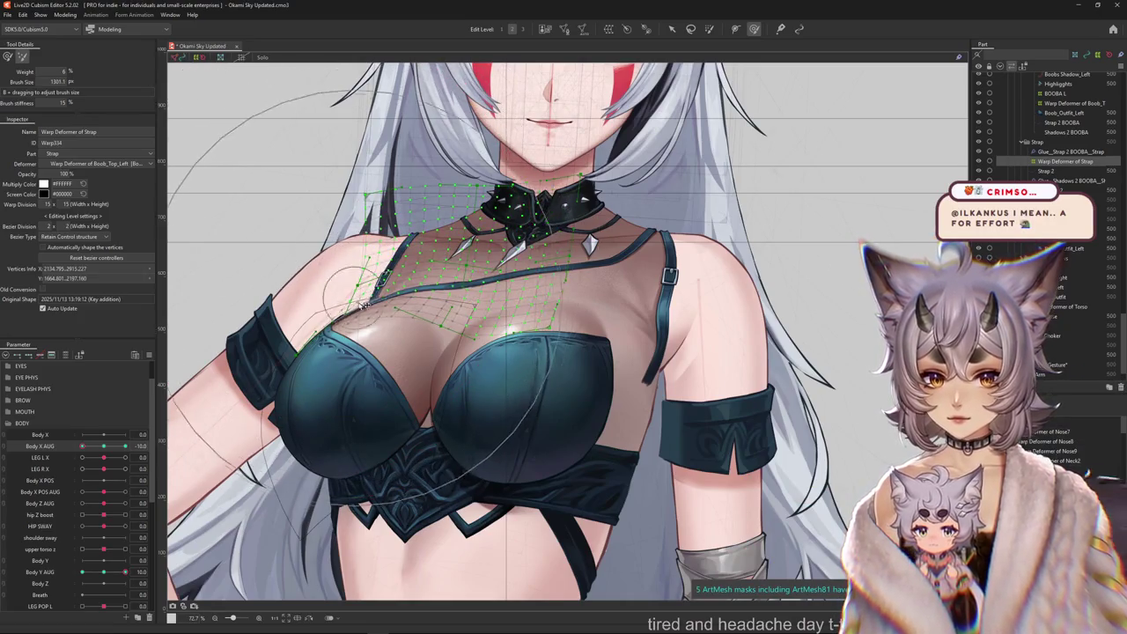
{"action": "key", "text": "ctrl+h"}
{"action": "scroll", "coordinate": [303, 301], "scroll_direction": "up", "scroll_amount": 3}
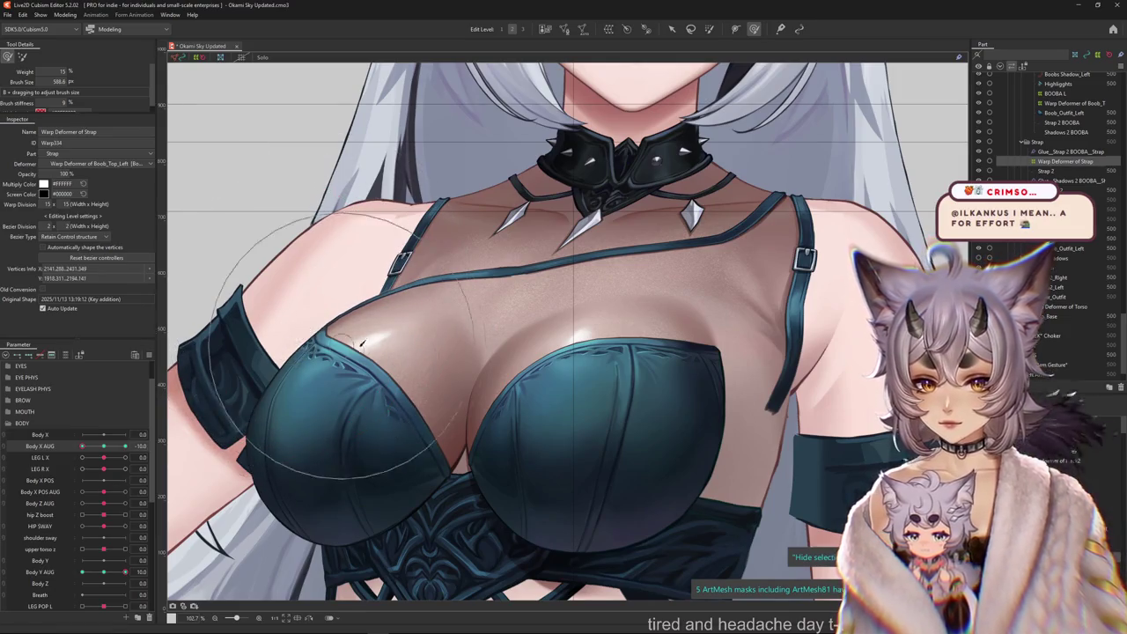
{"action": "key", "text": "ctrl+h"}
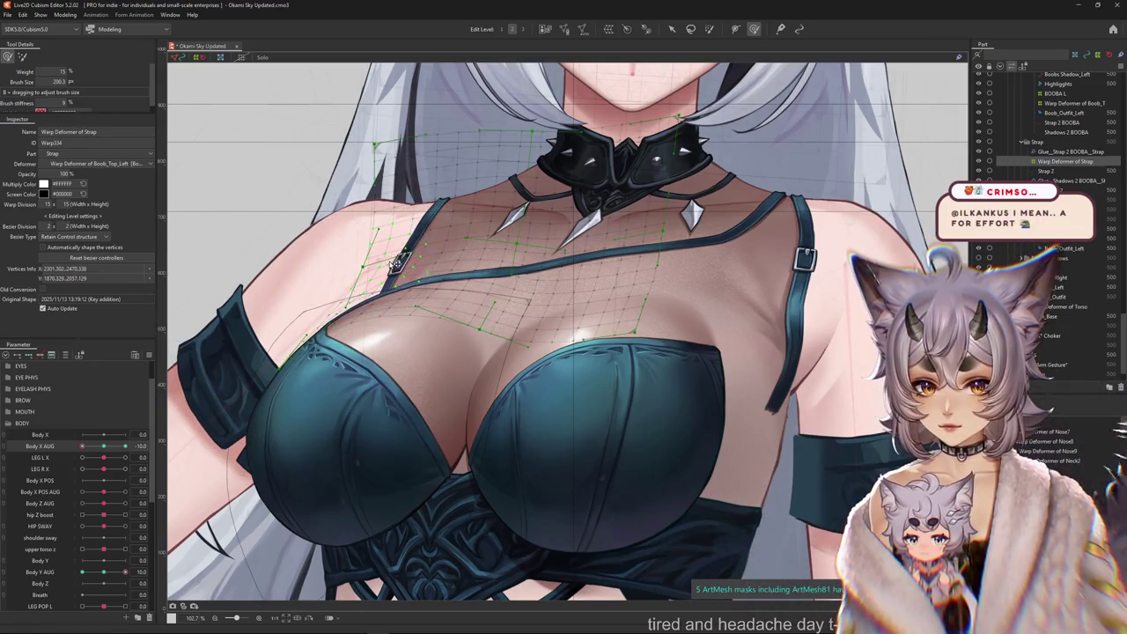
{"action": "key", "text": "ctrl+h"}
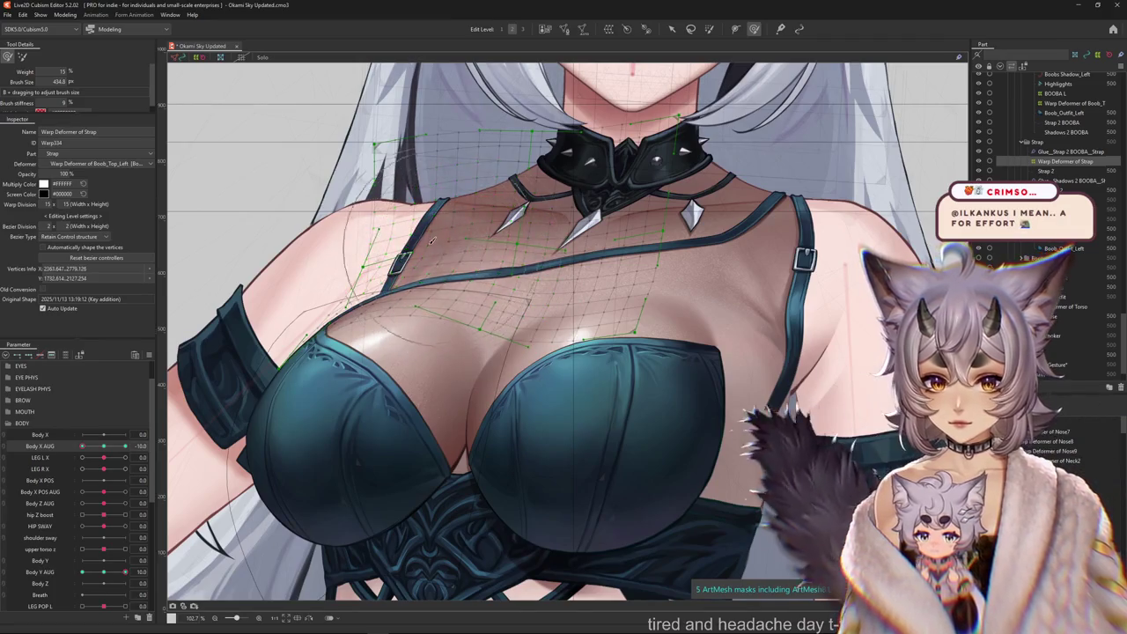
{"action": "scroll", "coordinate": [313, 325], "scroll_direction": "down", "scroll_amount": 5}
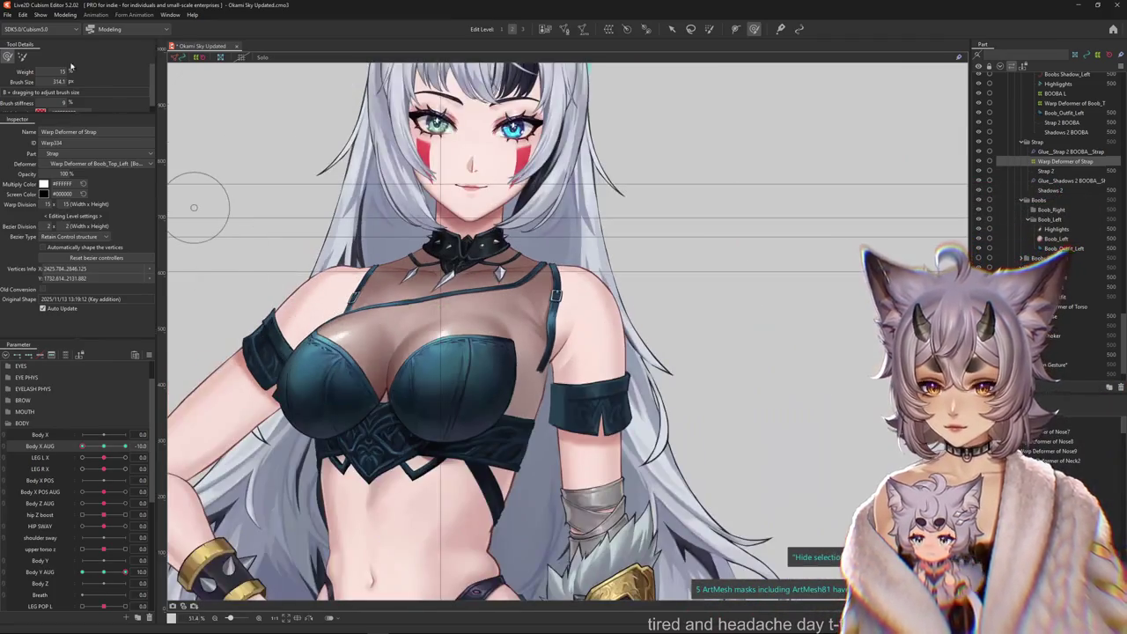
{"action": "scroll", "coordinate": [312, 249], "scroll_direction": "up", "scroll_amount": 1}
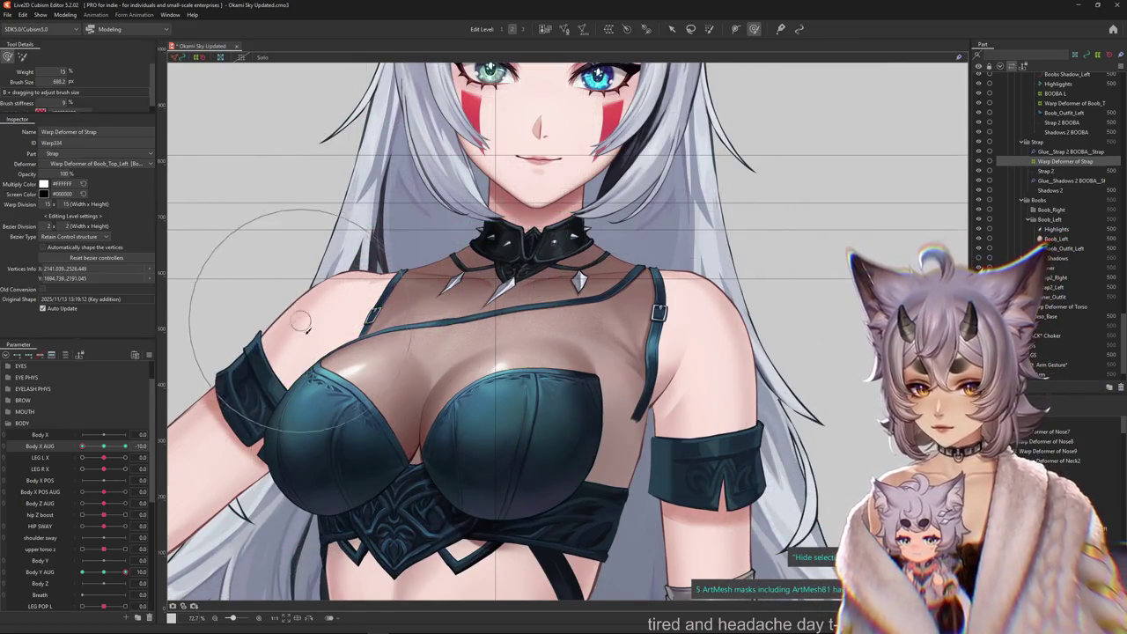
{"action": "scroll", "coordinate": [302, 323], "scroll_direction": "down", "scroll_amount": 3}
Test the strap at Body Y AUG -10 with the warp mesh hidden.
{"action": "left_click_drag", "start_coordinate": [103, 572], "coordinate": [82, 572]}
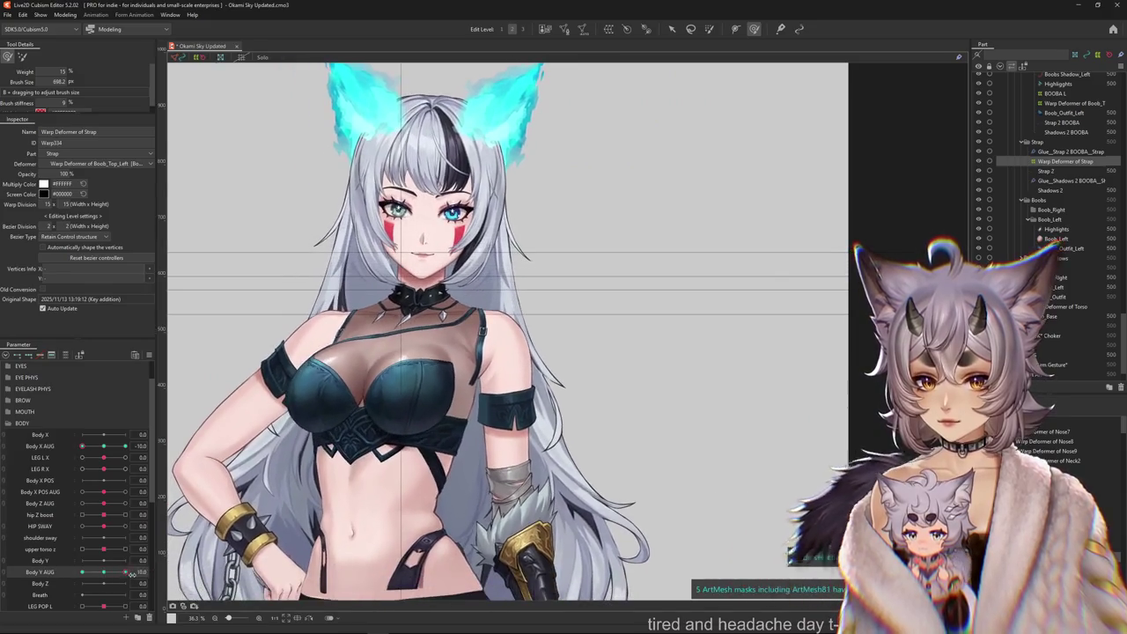
{"action": "scroll", "coordinate": [189, 264], "scroll_direction": "down", "scroll_amount": 2}
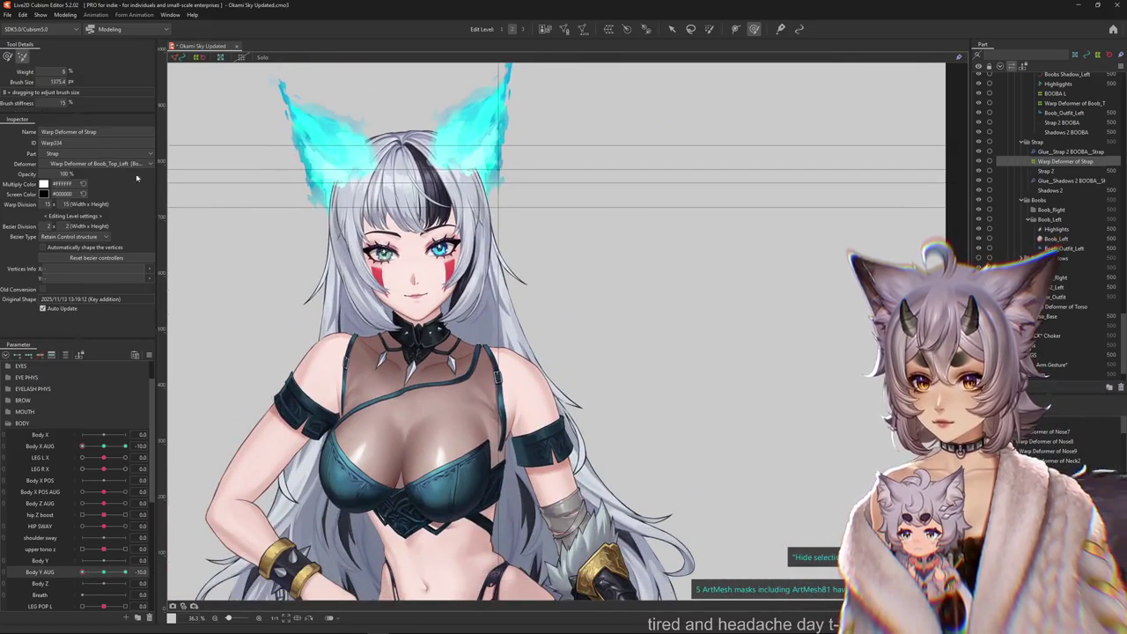
{"action": "scroll", "coordinate": [342, 364], "scroll_direction": "up", "scroll_amount": 2}
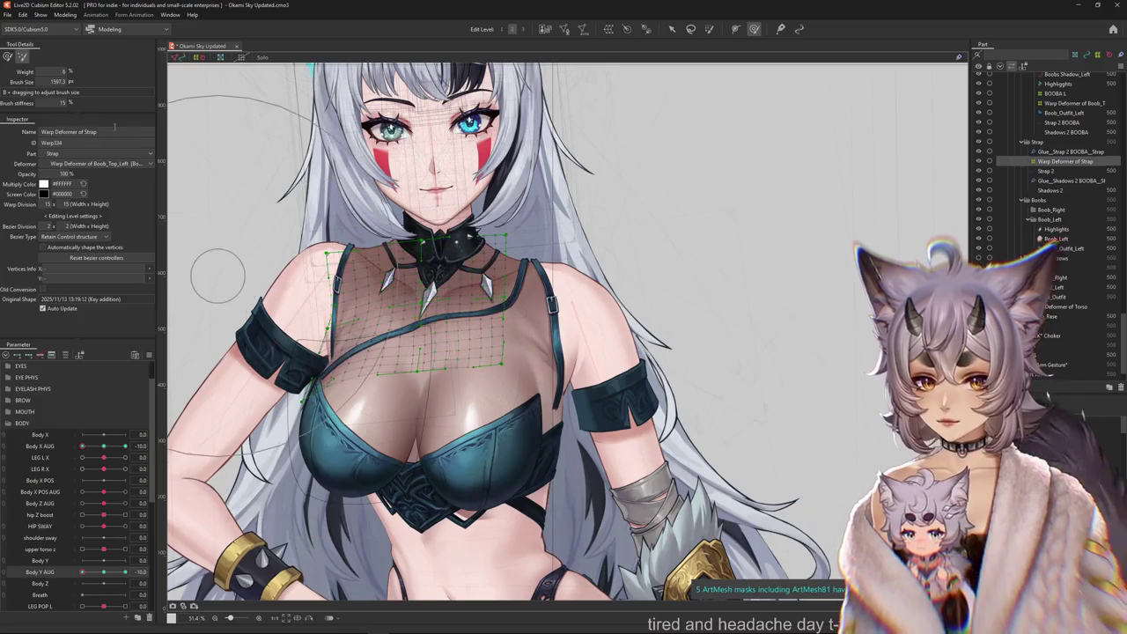
{"action": "key", "text": "ctrl+h"}
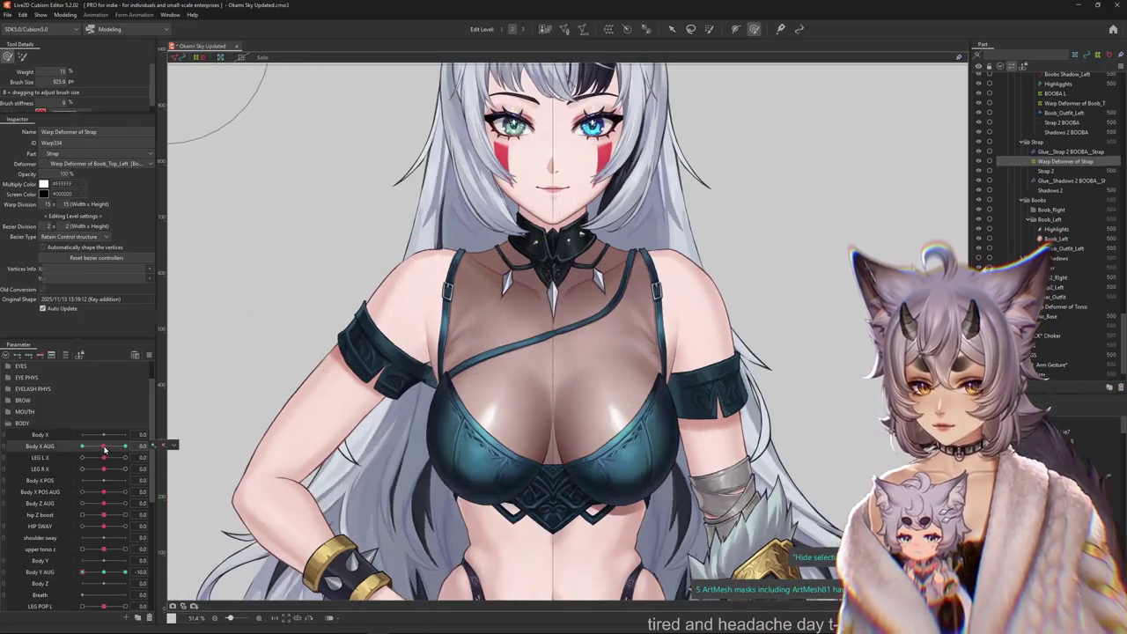
{"action": "right_click", "coordinate": [169, 443]}
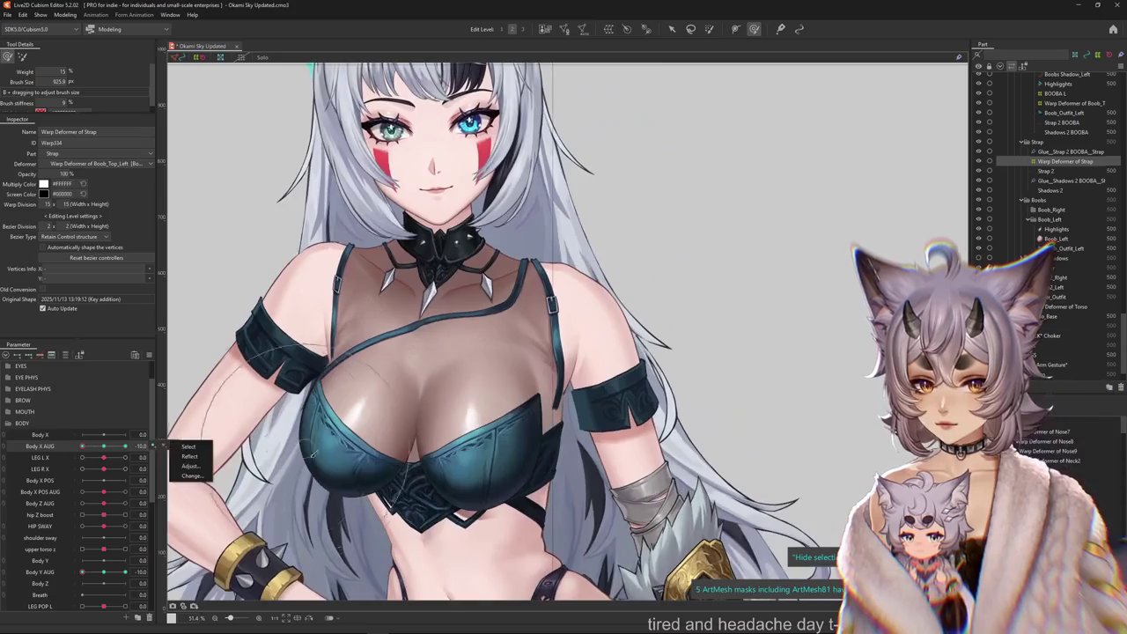
Brush the left part of the strap warp mesh upward and shrink the deform brush.
{"action": "scroll", "coordinate": [278, 355], "scroll_direction": "up", "scroll_amount": 4}
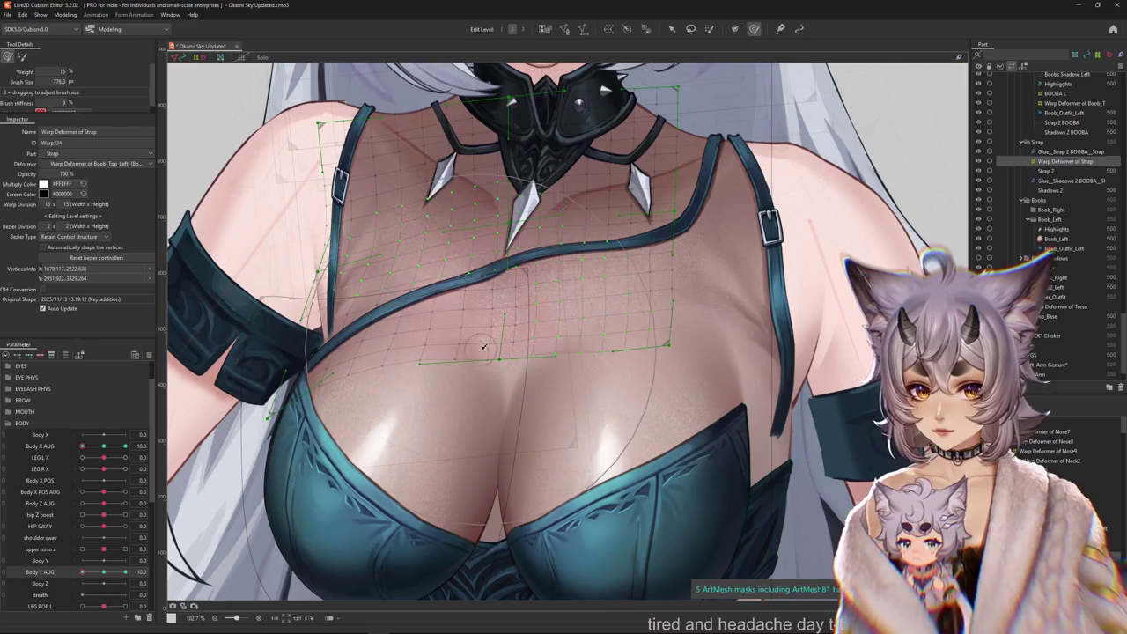
{"action": "left_click_drag", "start_coordinate": [527, 313], "coordinate": [518, 288]}
{"action": "key", "text": "ctrl+a"}
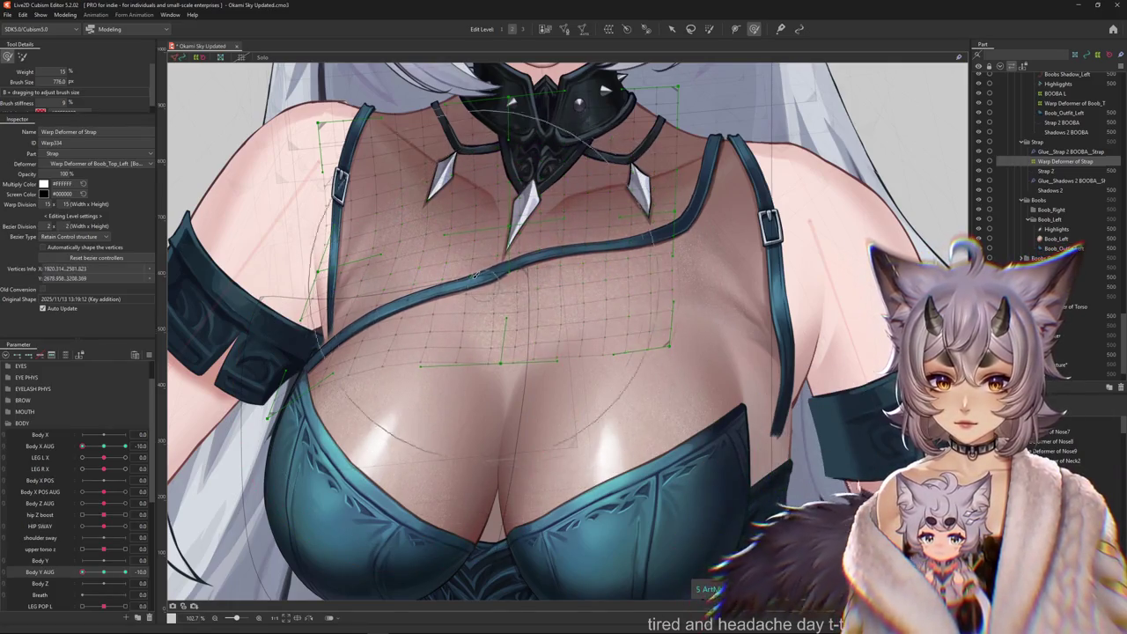
{"action": "left_click", "coordinate": [287, 382]}
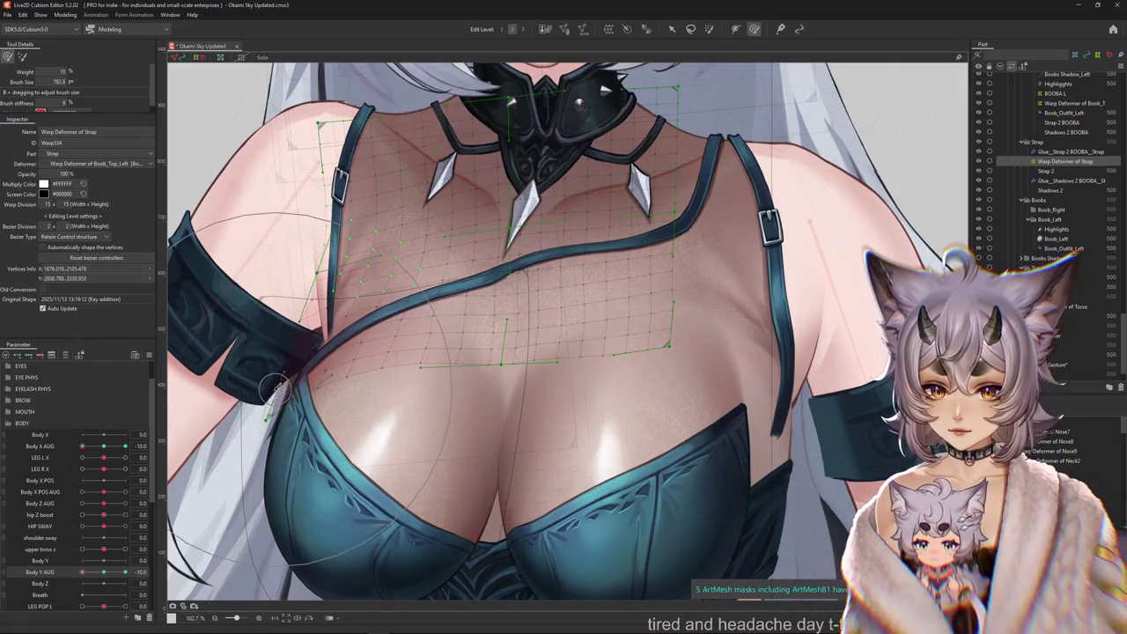
{"action": "left_click_drag", "start_coordinate": [210, 317], "coordinate": [291, 193]}
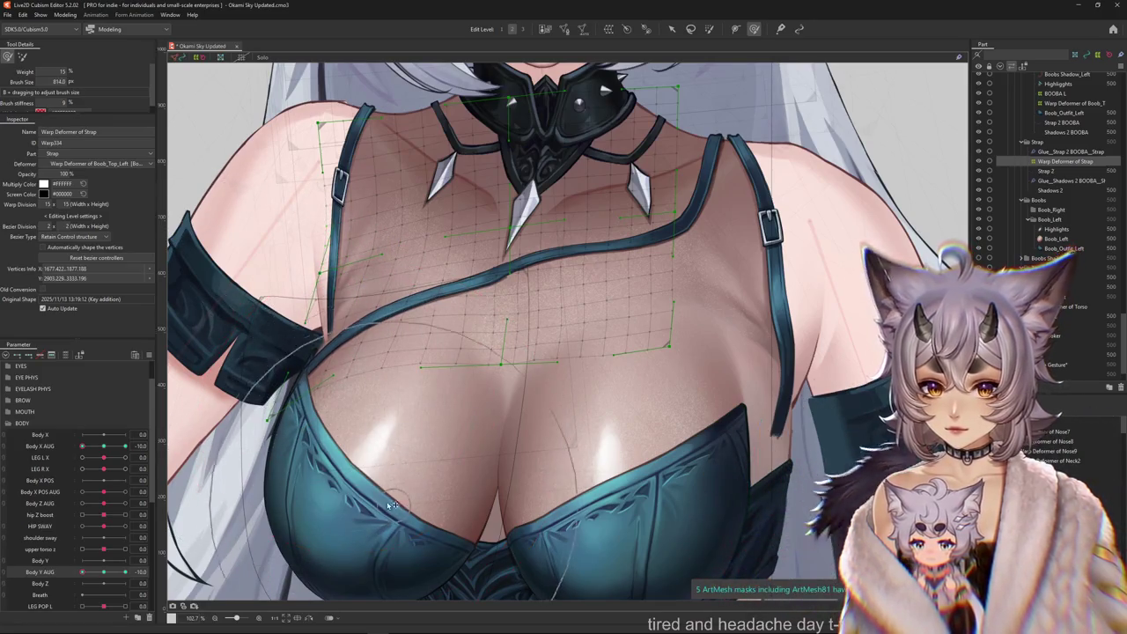
{"action": "left_click_drag", "start_coordinate": [378, 478], "coordinate": [239, 337]}
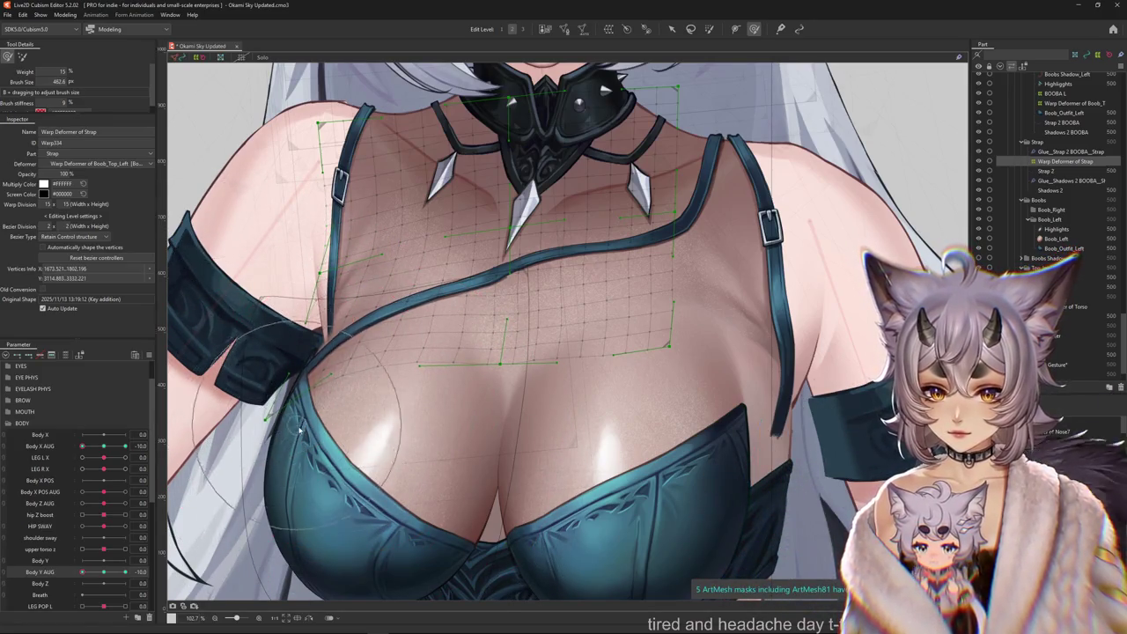
Switch to softer brush deformation, hide the deformer grid, and return Body Y AUG to neutral.
{"action": "scroll", "coordinate": [300, 429], "scroll_direction": "down", "scroll_amount": 3}
{"action": "scroll", "coordinate": [335, 433], "scroll_direction": "up", "scroll_amount": 1}
{"action": "scroll", "coordinate": [335, 433], "scroll_direction": "up", "scroll_amount": 2}
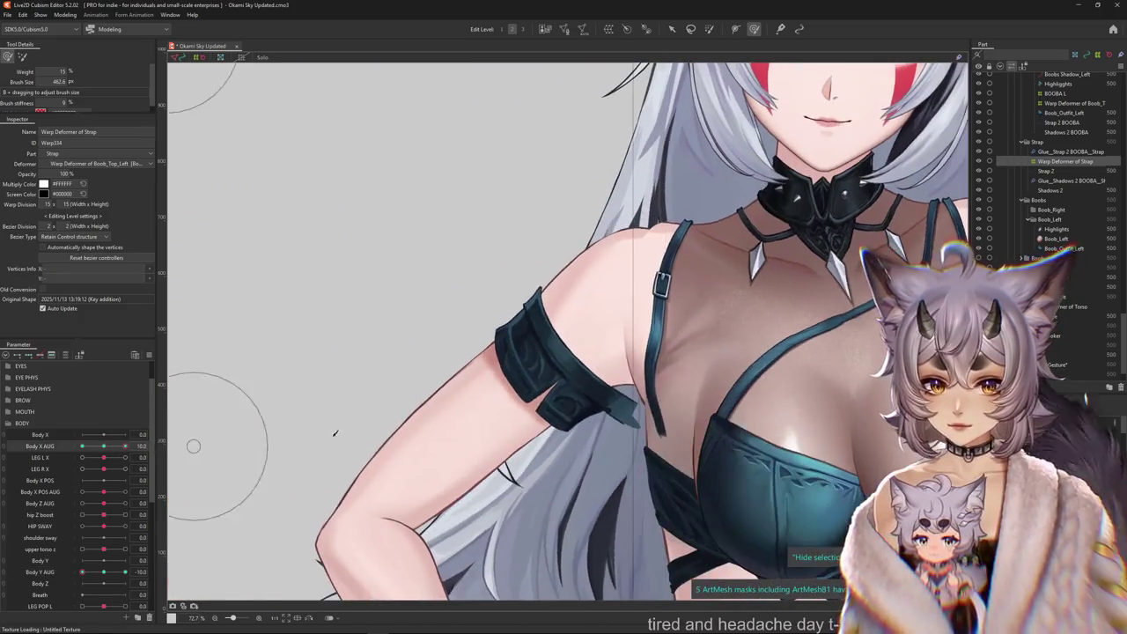
{"action": "scroll", "coordinate": [308, 361], "scroll_direction": "right", "scroll_amount": 3}
{"action": "left_click", "coordinate": [23, 57]}
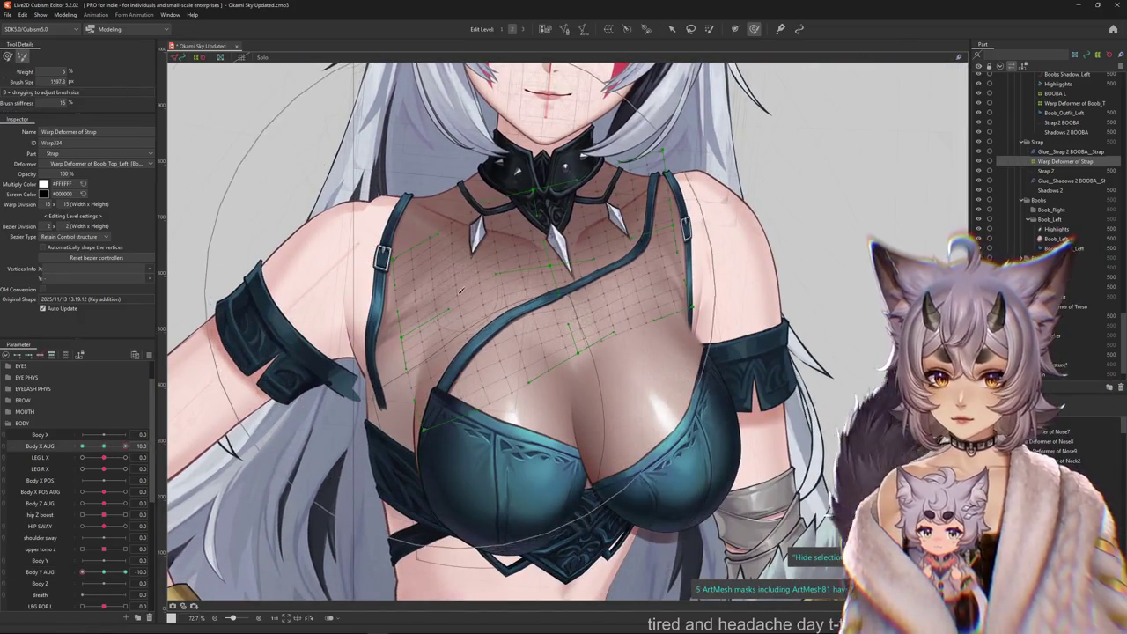
{"action": "key", "text": "ctrl+h"}
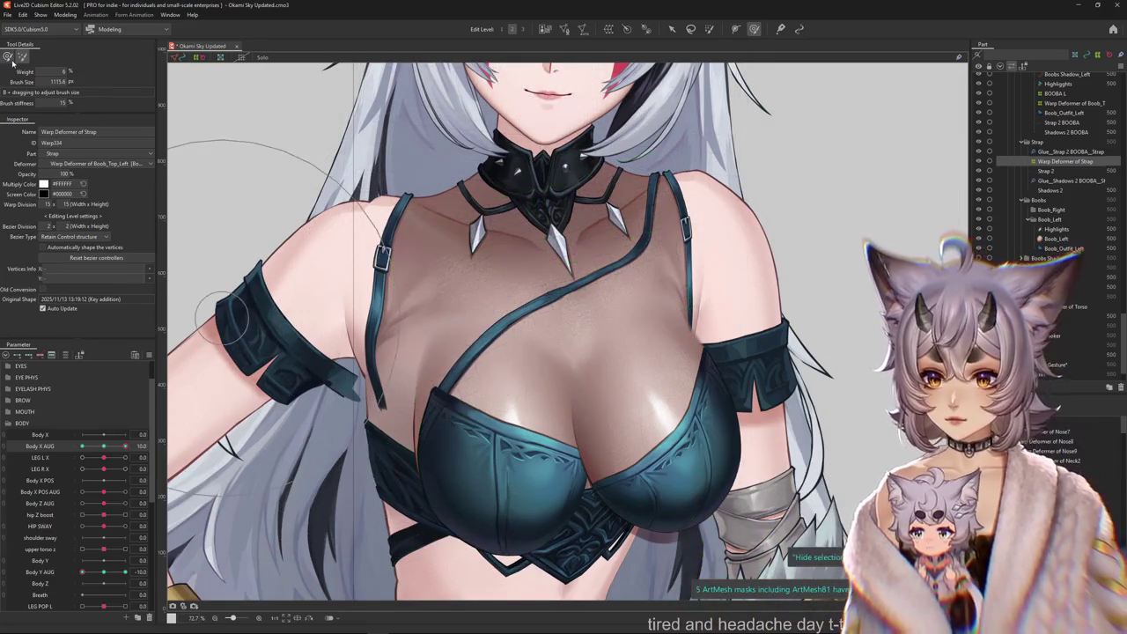
{"action": "scroll", "coordinate": [377, 384], "scroll_direction": "down", "scroll_amount": 5}
{"action": "left_click_drag", "start_coordinate": [82, 571], "coordinate": [124, 574]}
Preview the body motion against the strap by sliding Body X AUG.
{"action": "scroll", "coordinate": [419, 307], "scroll_direction": "up", "scroll_amount": 2}
{"action": "scroll", "coordinate": [419, 307], "scroll_direction": "up", "scroll_amount": 1}
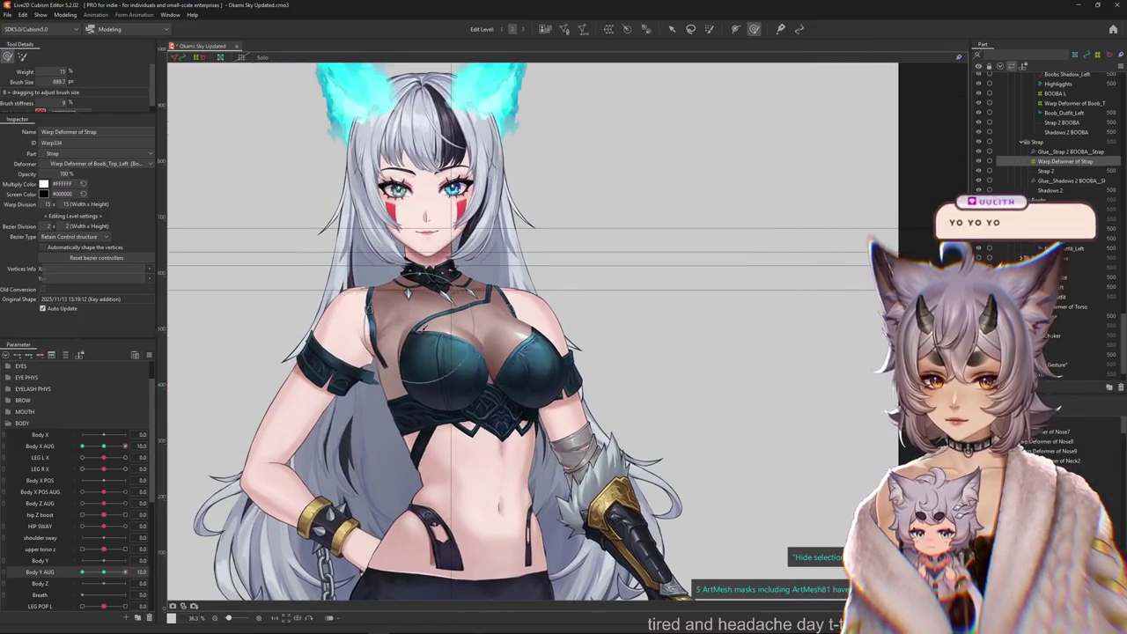
{"action": "scroll", "coordinate": [419, 307], "scroll_direction": "up", "scroll_amount": 3}
{"action": "scroll", "coordinate": [419, 311], "scroll_direction": "down", "scroll_amount": 1}
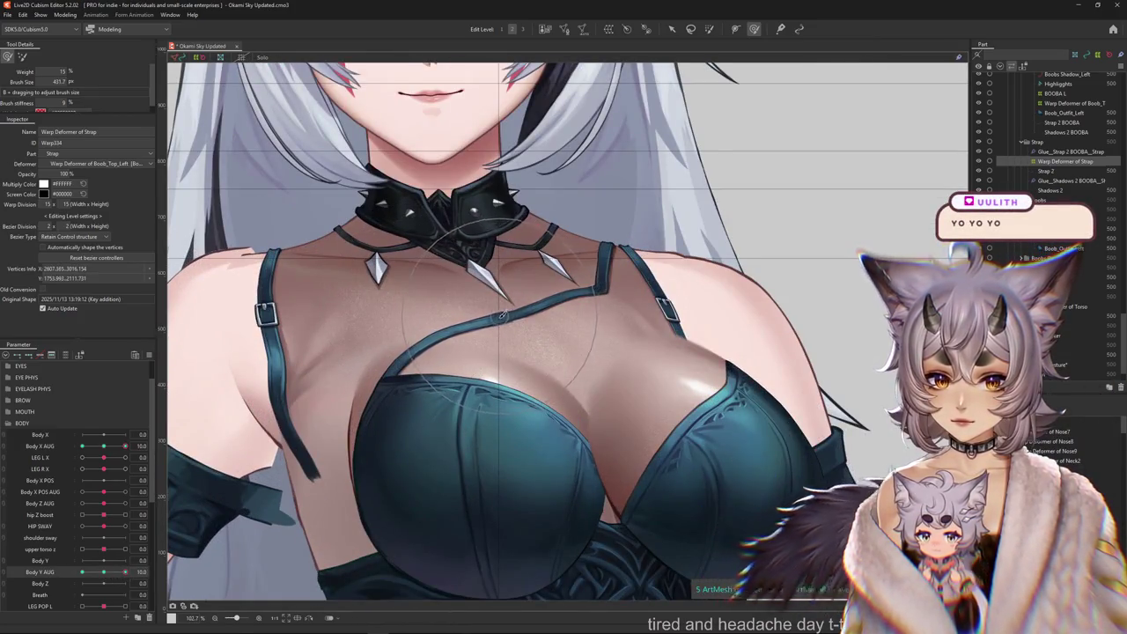
{"action": "scroll", "coordinate": [600, 363], "scroll_direction": "down", "scroll_amount": 3}
{"action": "left_click_drag", "start_coordinate": [124, 446], "coordinate": [82, 447]}
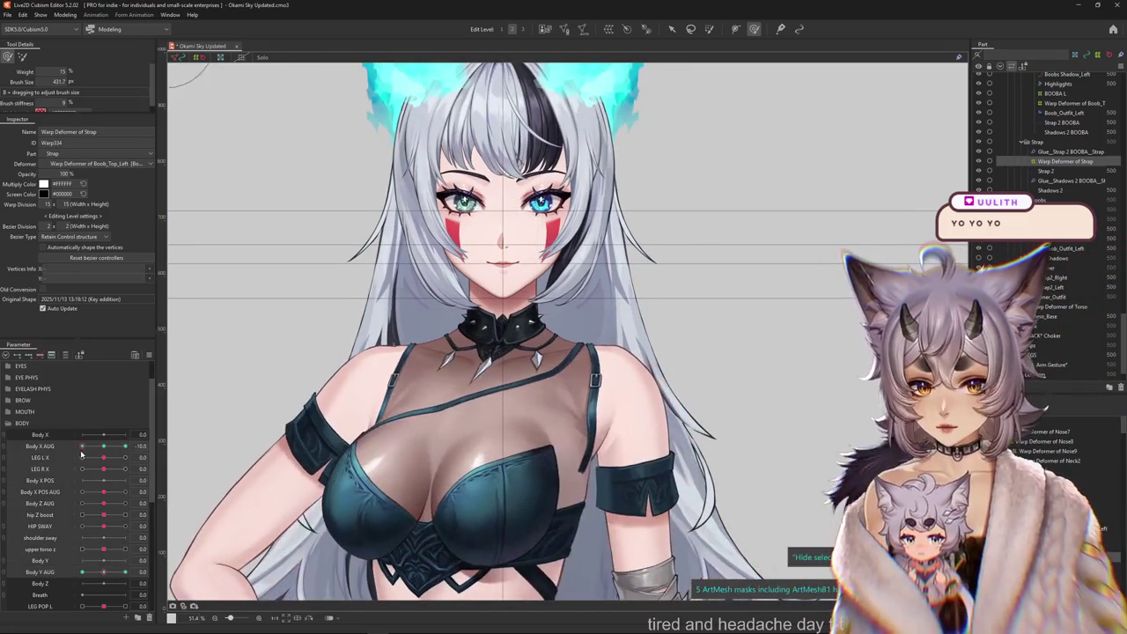
{"action": "scroll", "coordinate": [370, 390], "scroll_direction": "up", "scroll_amount": 2}
{"action": "scroll", "coordinate": [370, 390], "scroll_direction": "up", "scroll_amount": 2}
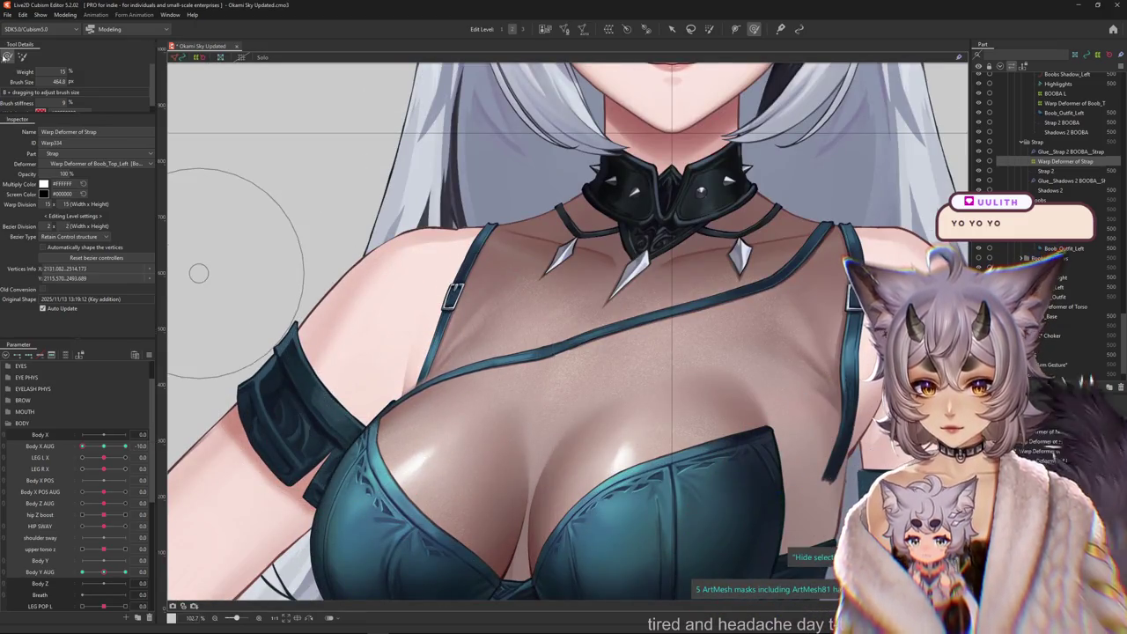
Brush the strap mesh upward over the chest and nudge its upper-left part.
{"action": "left_click", "coordinate": [22, 57]}
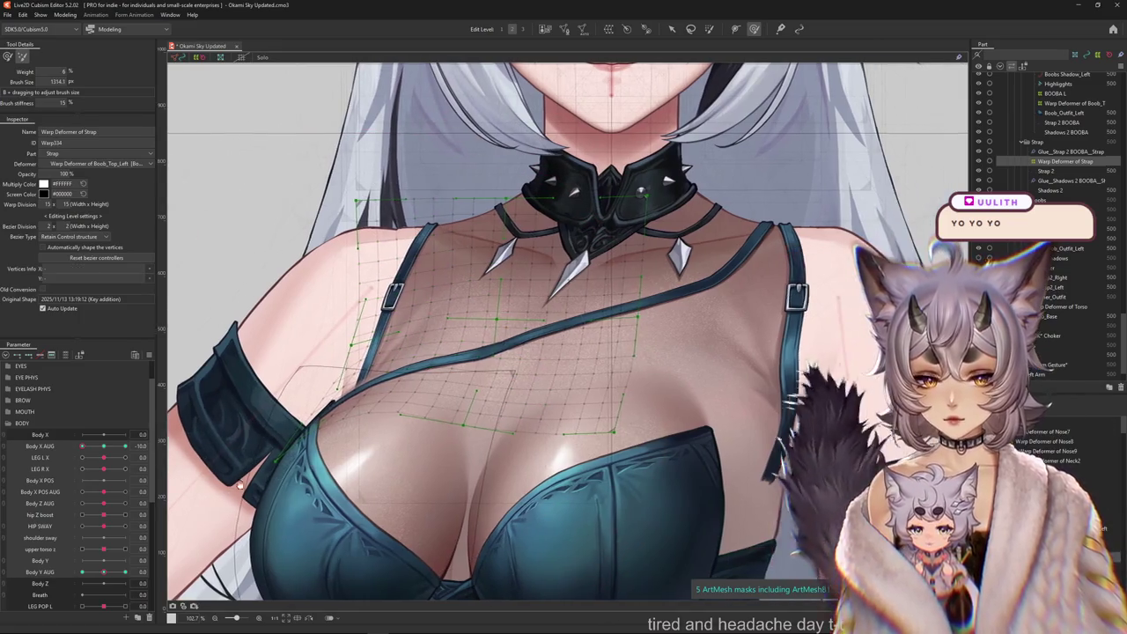
{"action": "mouse_move", "coordinate": [313, 442]}
{"action": "left_mouse_down"}
{"action": "mouse_move", "coordinate": [401, 428]}
{"action": "mouse_move", "coordinate": [218, 274]}
{"action": "left_mouse_up"}
{"action": "key", "text": "ctrl+h"}
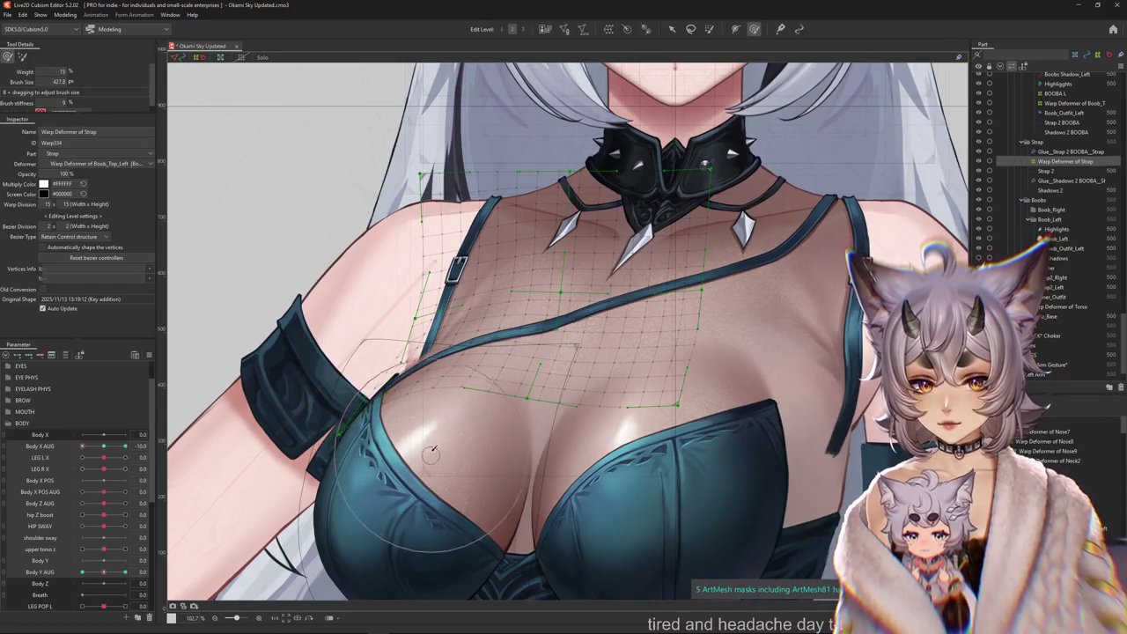
{"action": "key", "text": "ctrl+h"}
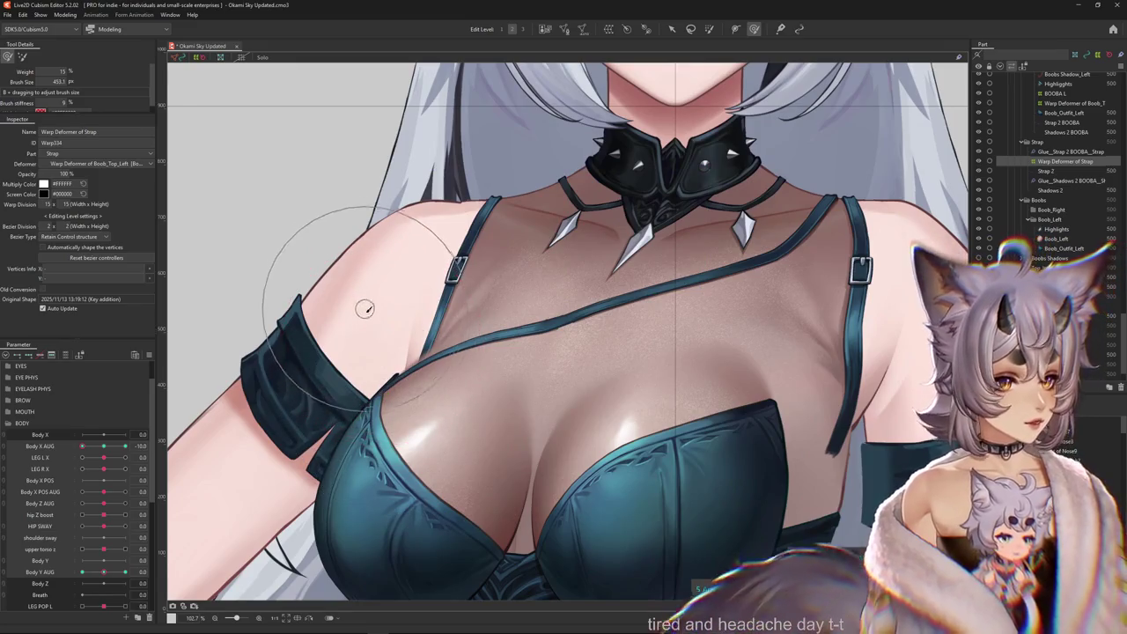
{"action": "left_click_drag", "start_coordinate": [369, 326], "coordinate": [362, 311]}
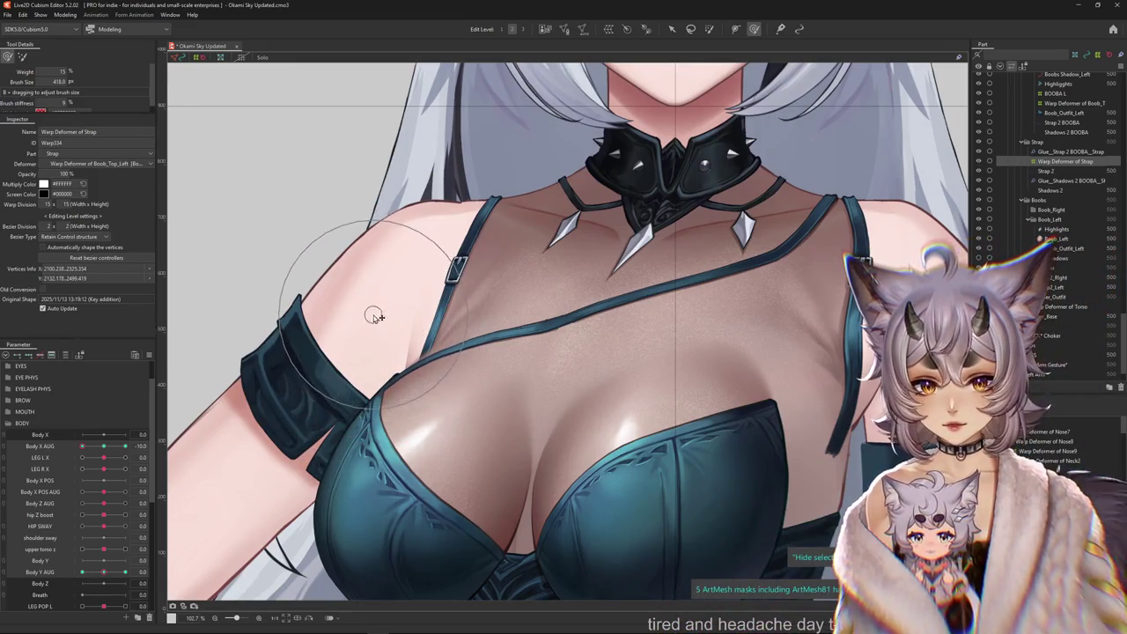
{"action": "mouse_move", "coordinate": [482, 328]}
{"action": "left_mouse_down"}
{"action": "mouse_move", "coordinate": [432, 394]}
{"action": "mouse_move", "coordinate": [568, 364]}
{"action": "left_mouse_up"}
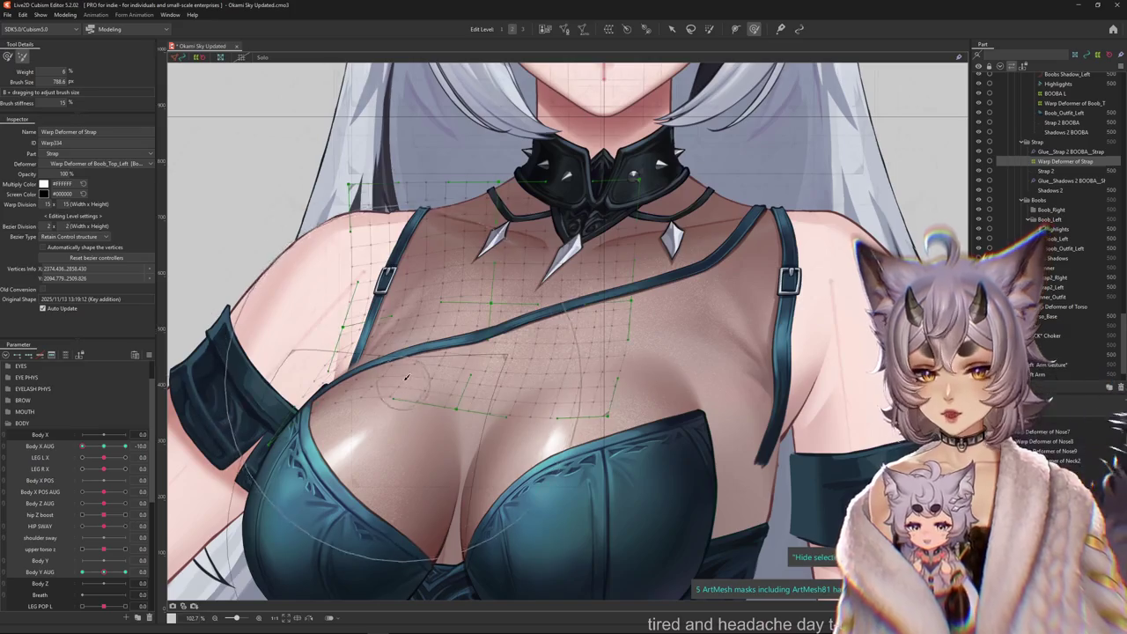
{"action": "left_click_drag", "start_coordinate": [441, 424], "coordinate": [415, 467]}
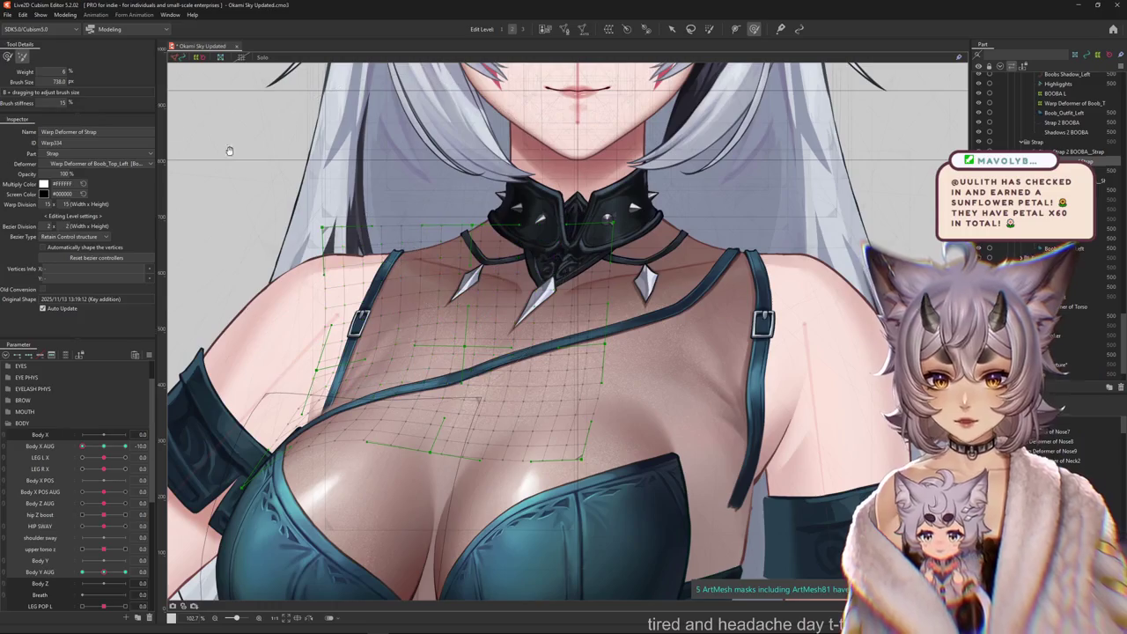
{"action": "left_click_drag", "start_coordinate": [365, 238], "coordinate": [431, 123]}
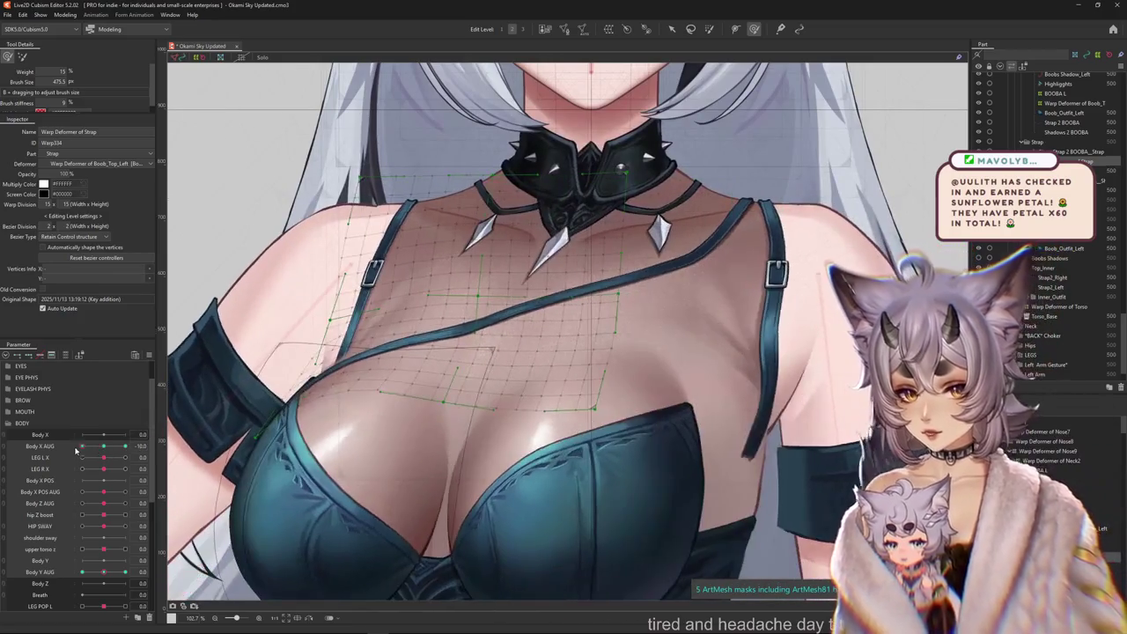
Switch to the Body X AUG parameter and bring back the deformer grid.
{"action": "left_click", "coordinate": [75, 446]}
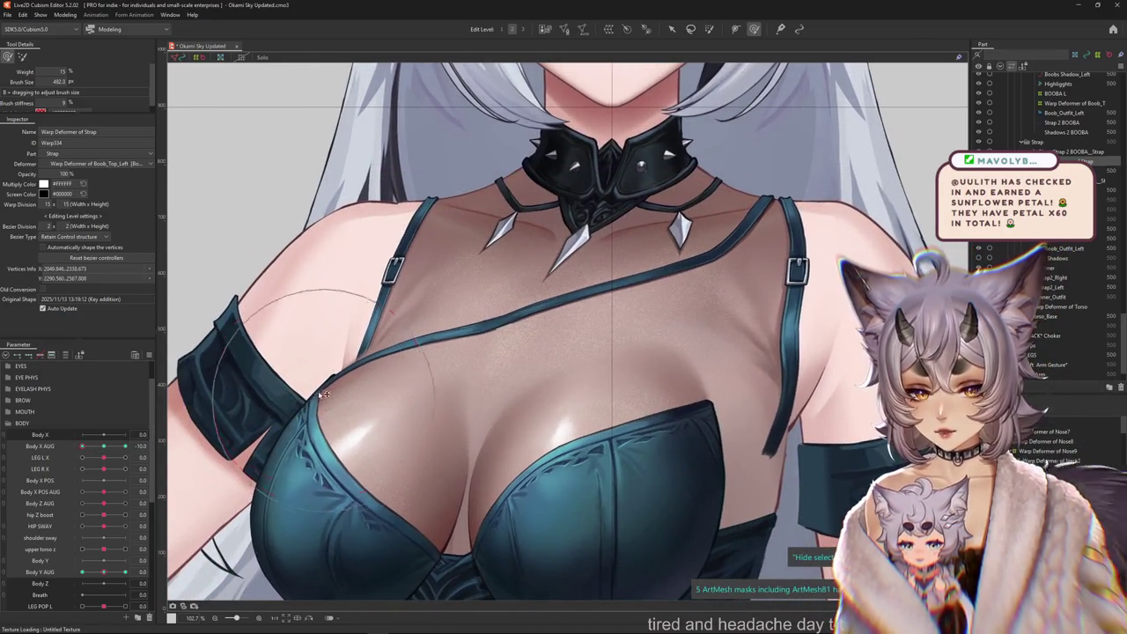
{"action": "scroll", "coordinate": [299, 329], "scroll_direction": "down", "scroll_amount": 2}
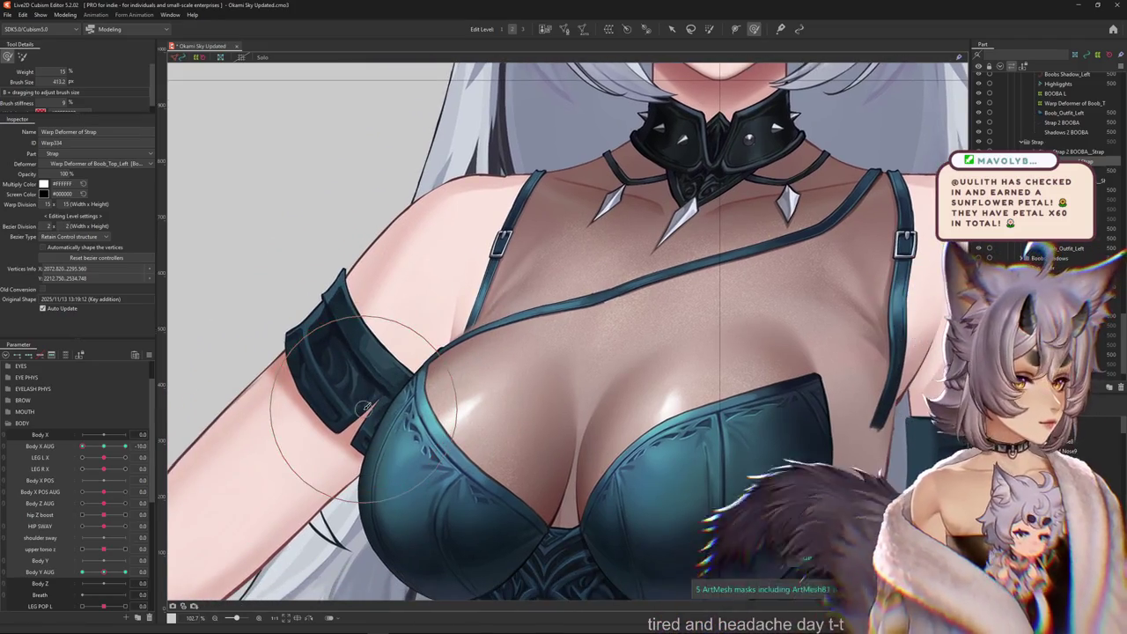
{"action": "scroll", "coordinate": [307, 414], "scroll_direction": "down", "scroll_amount": 2}
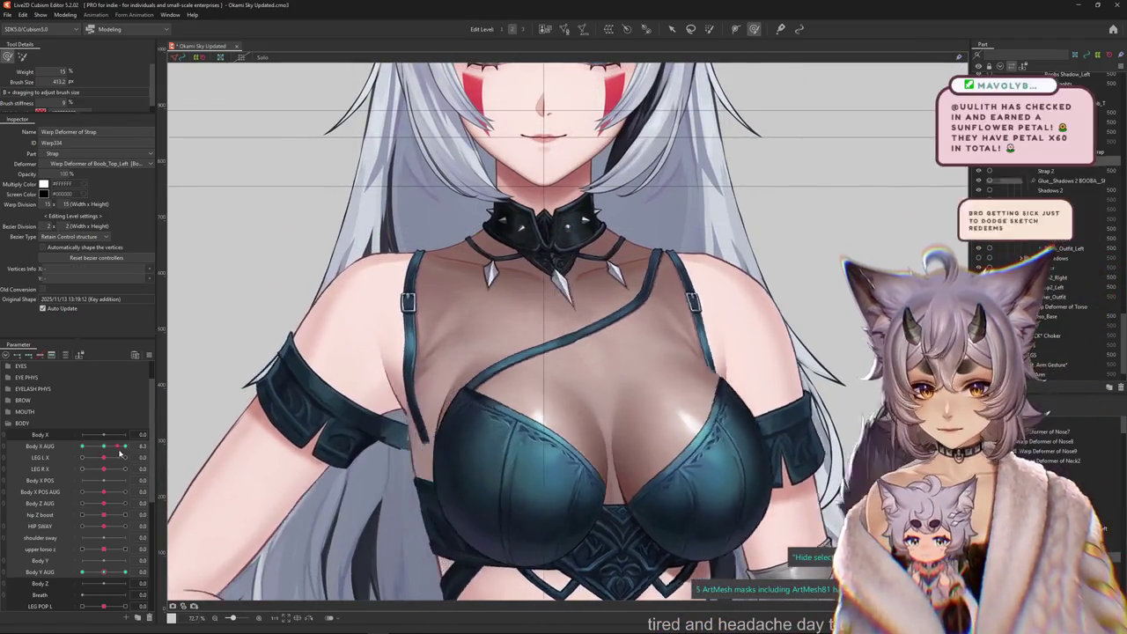
{"action": "scroll", "coordinate": [520, 440], "scroll_direction": "up", "scroll_amount": 2}
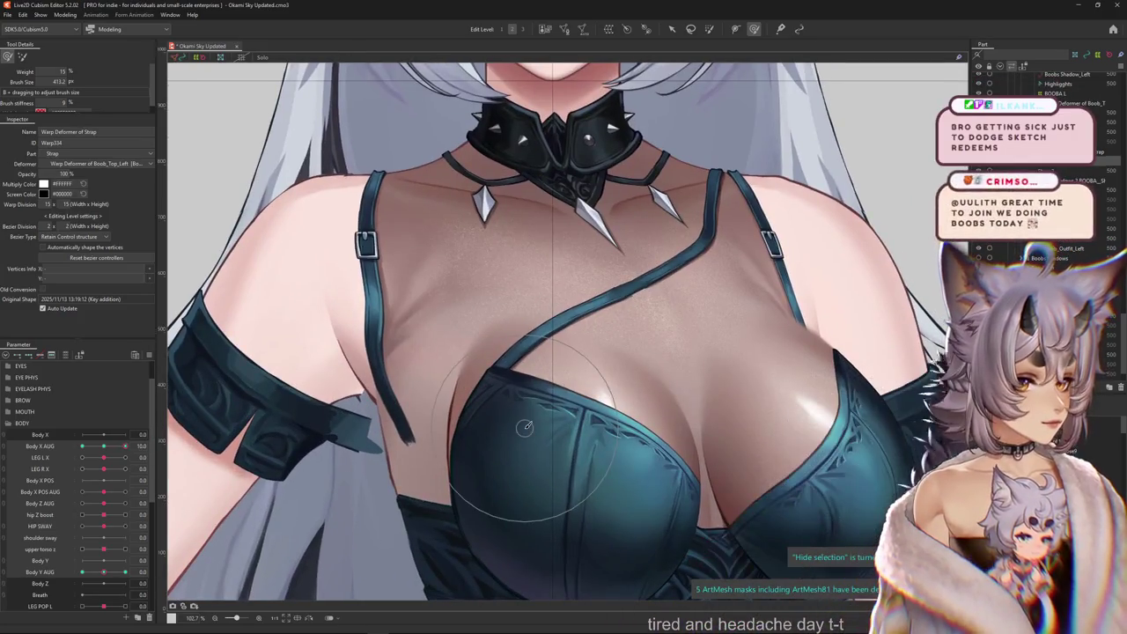
{"action": "left_click", "coordinate": [184, 133]}
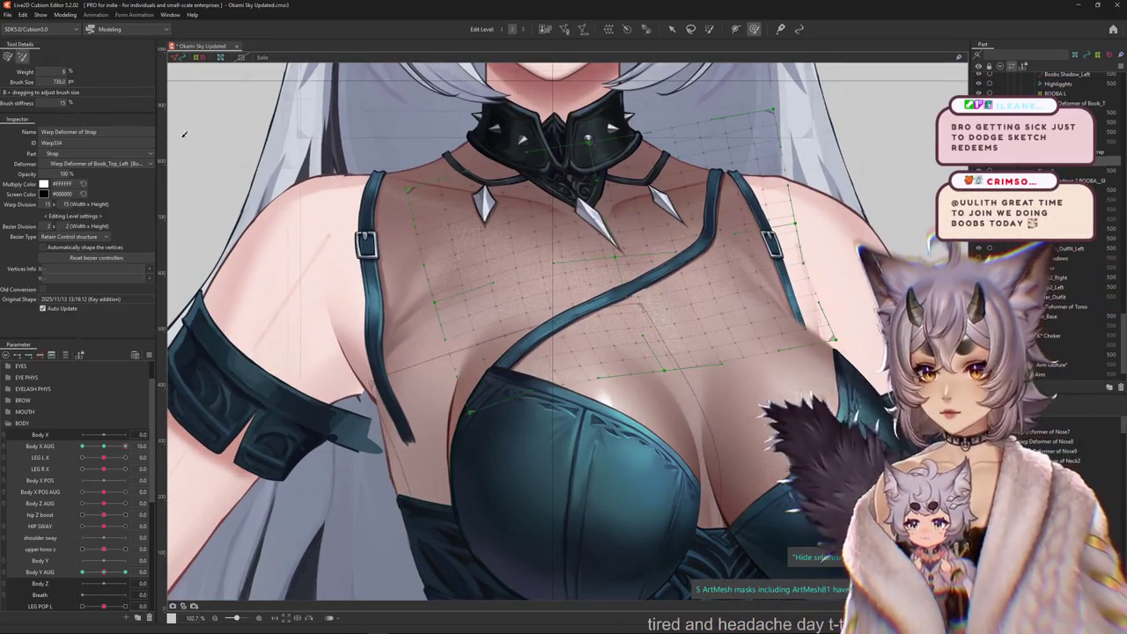
{"action": "key", "text": "ctrl+h"}
Resize the deform brush and reshape the strap mesh at the Body X AUG pose.
{"action": "left_click_drag", "start_coordinate": [562, 450], "coordinate": [572, 456]}
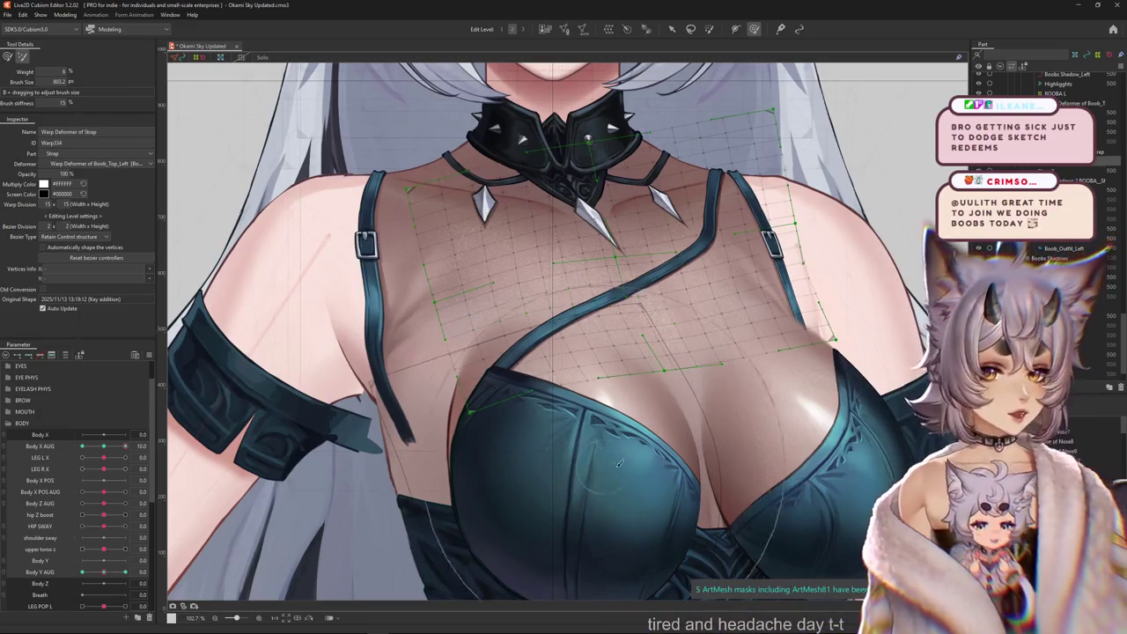
{"action": "left_click_drag", "start_coordinate": [672, 473], "coordinate": [604, 394]}
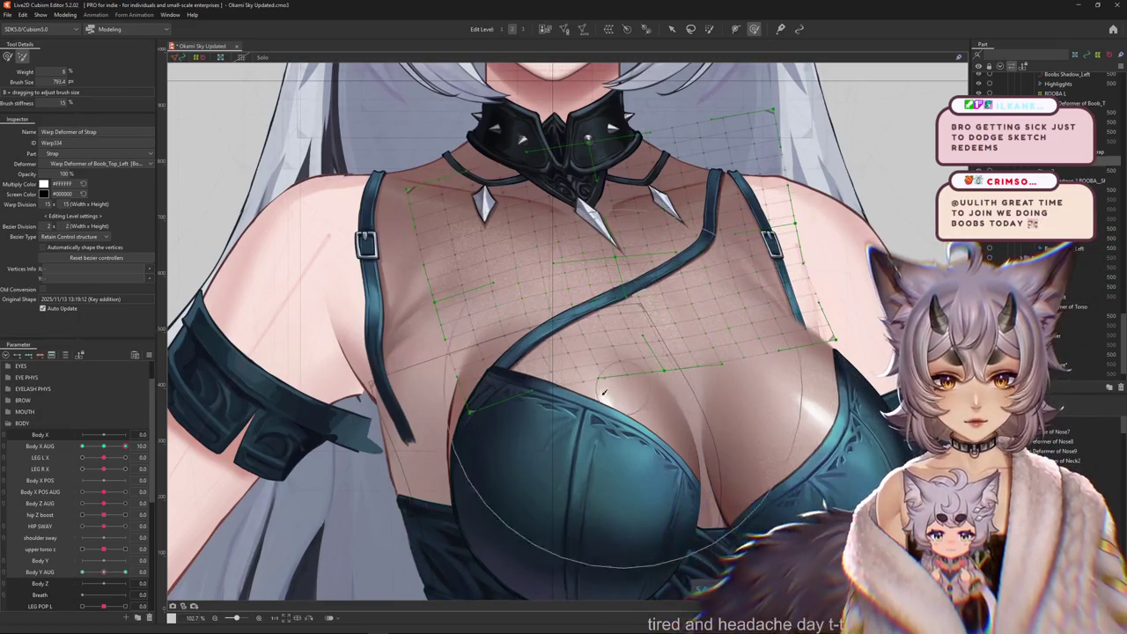
{"action": "left_click_drag", "start_coordinate": [116, 493], "coordinate": [104, 491]}
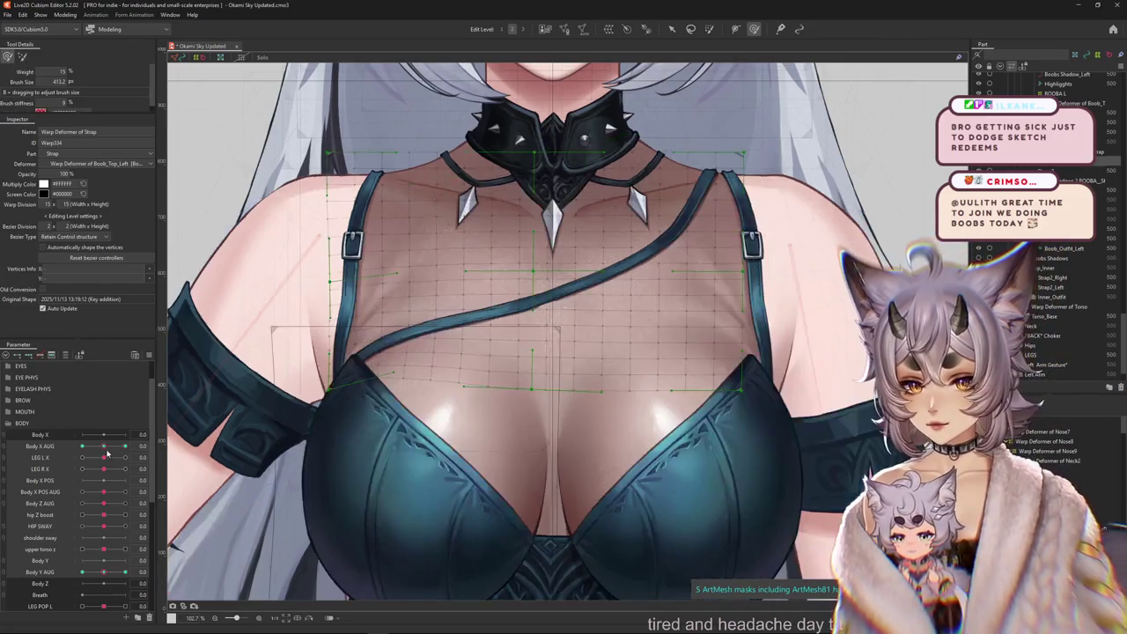
{"action": "left_click_drag", "start_coordinate": [619, 456], "coordinate": [530, 419]}
{"action": "left_click_drag", "start_coordinate": [474, 355], "coordinate": [432, 459]}
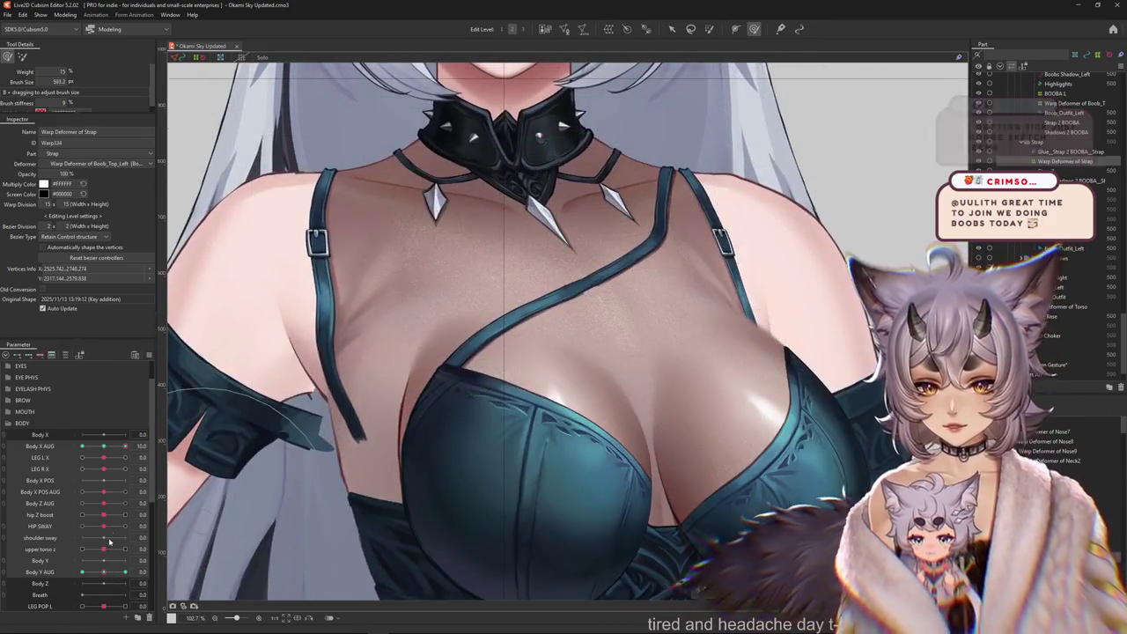
Reset Body X AUG to 0, set Body Y AUG to 10, and show the strap mesh points.
{"action": "left_click", "coordinate": [105, 447]}
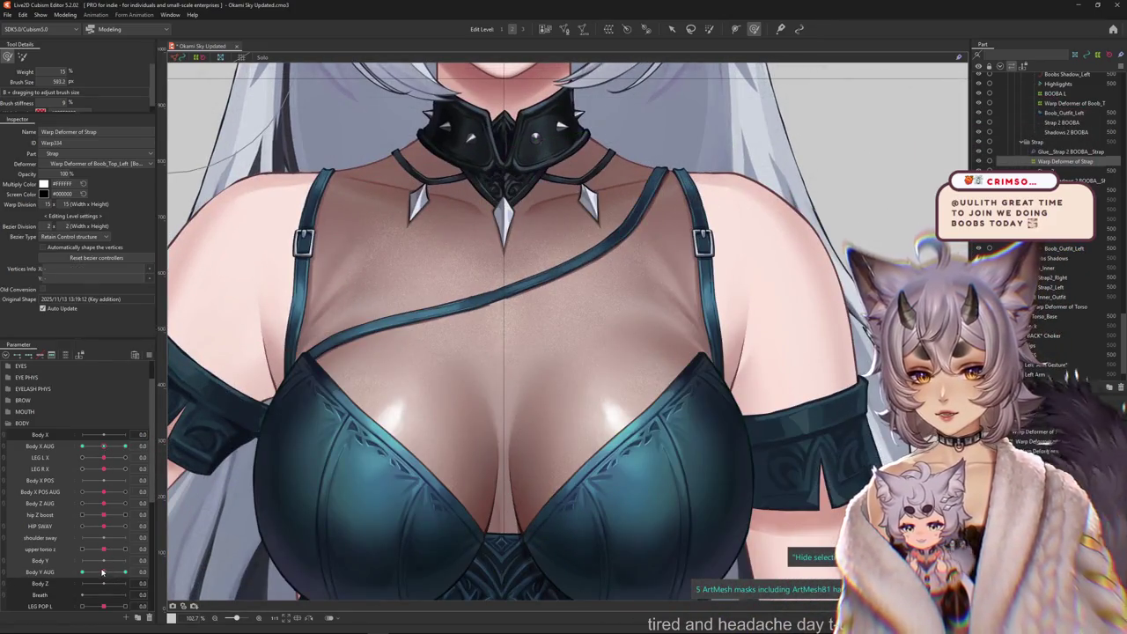
{"action": "left_click_drag", "start_coordinate": [102, 572], "coordinate": [126, 572]}
{"action": "scroll", "coordinate": [385, 274], "scroll_direction": "down", "scroll_amount": 3}
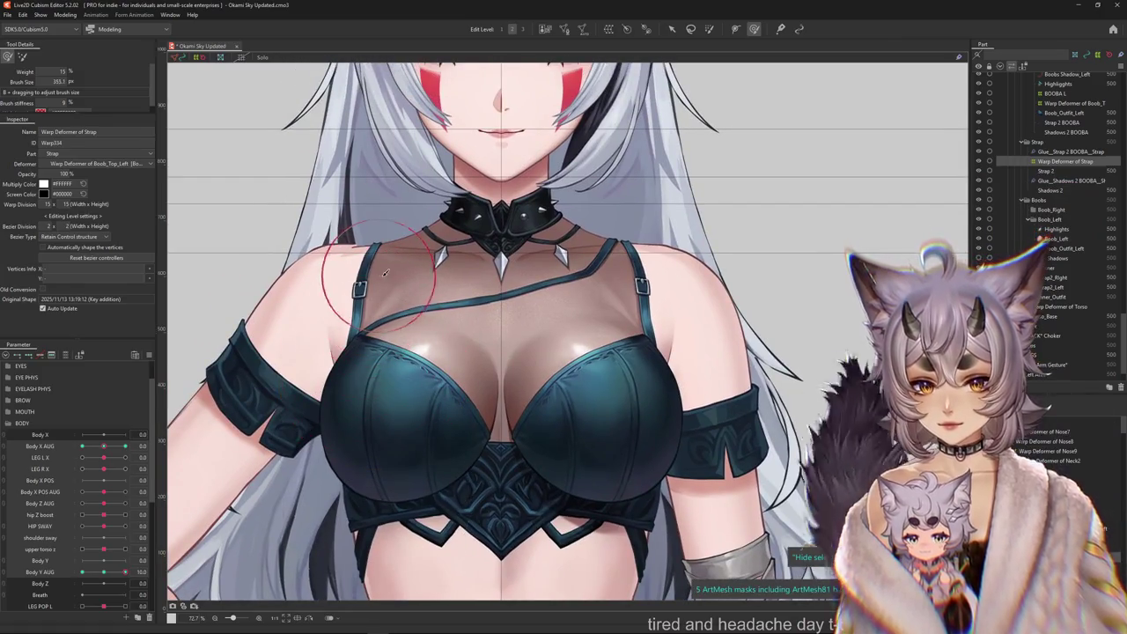
{"action": "left_click", "coordinate": [7, 54]}
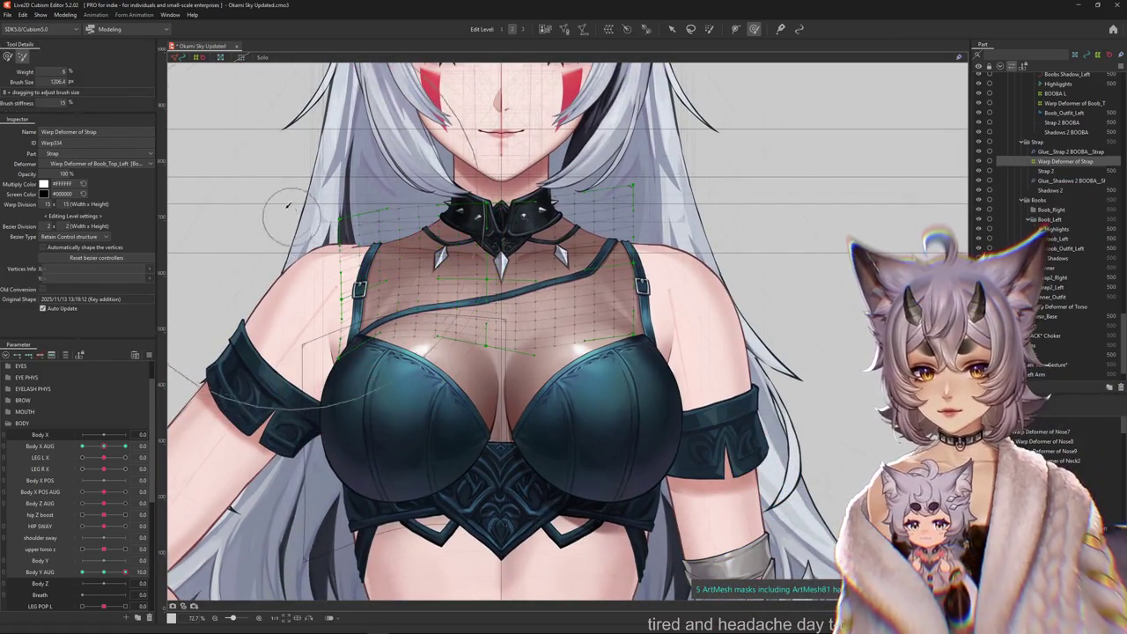
{"action": "key", "text": "ctrl+z"}
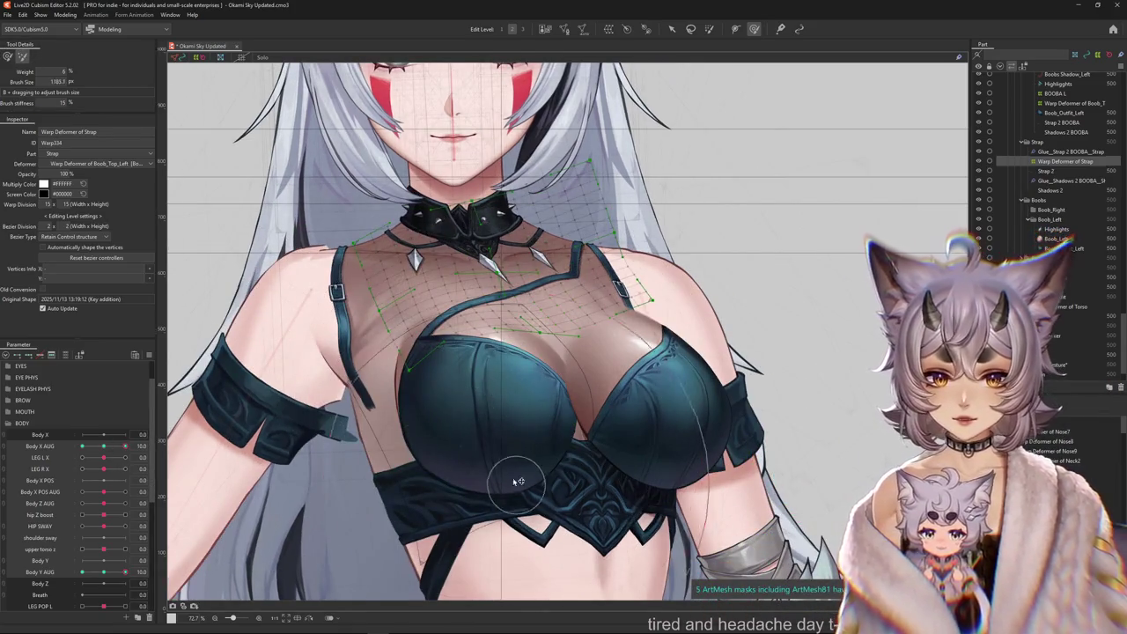
Set Body Y AUG to -10 and adjust the strap lattice over the chest.
{"action": "left_click_drag", "start_coordinate": [125, 571], "coordinate": [82, 571]}
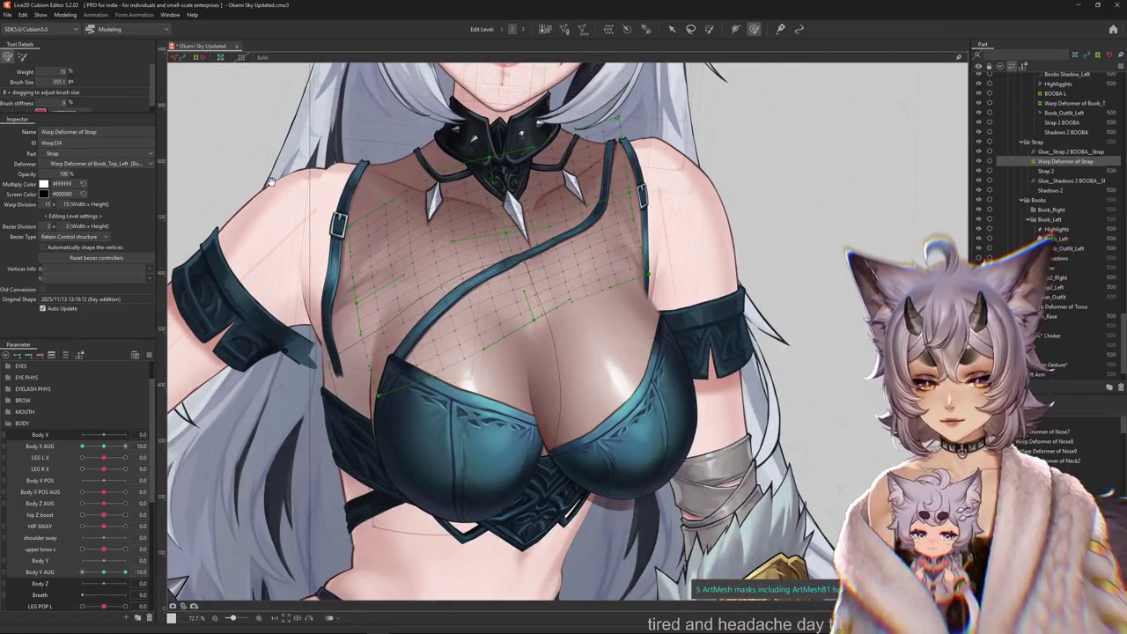
{"action": "scroll", "coordinate": [271, 180], "scroll_direction": "up", "scroll_amount": 3}
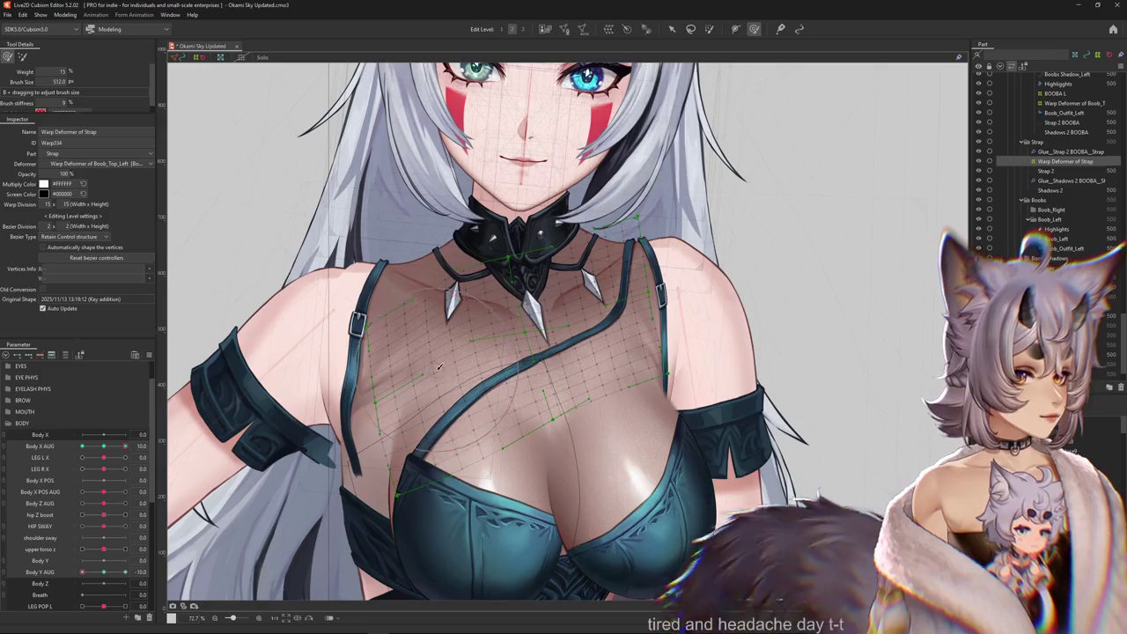
{"action": "scroll", "coordinate": [441, 361], "scroll_direction": "down", "scroll_amount": 1}
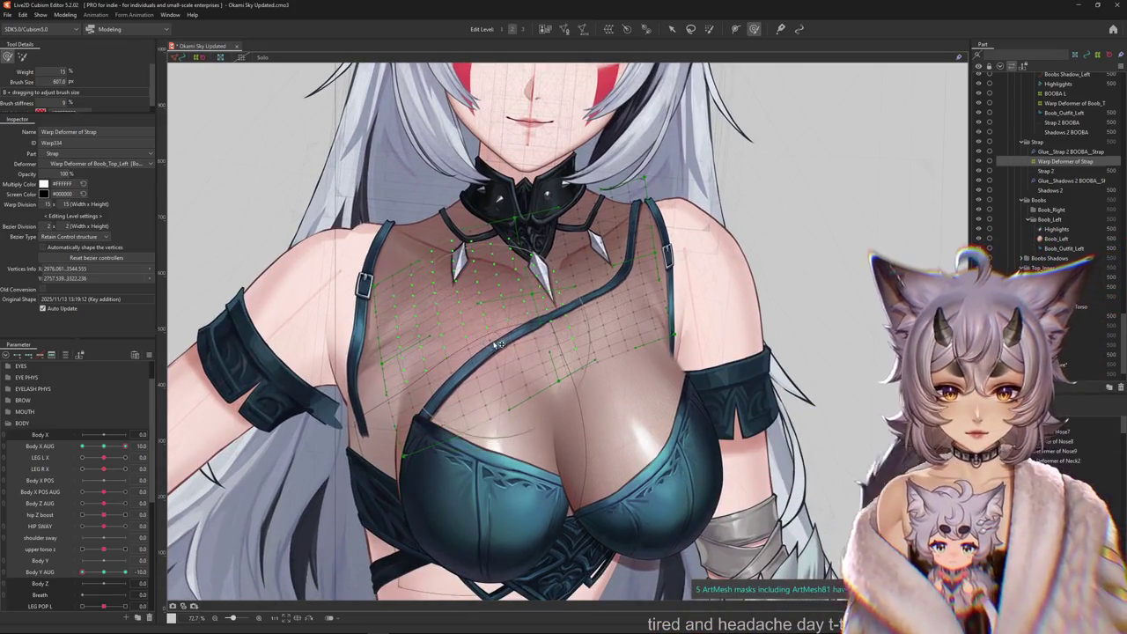
{"action": "left_click_drag", "start_coordinate": [499, 345], "coordinate": [516, 346]}
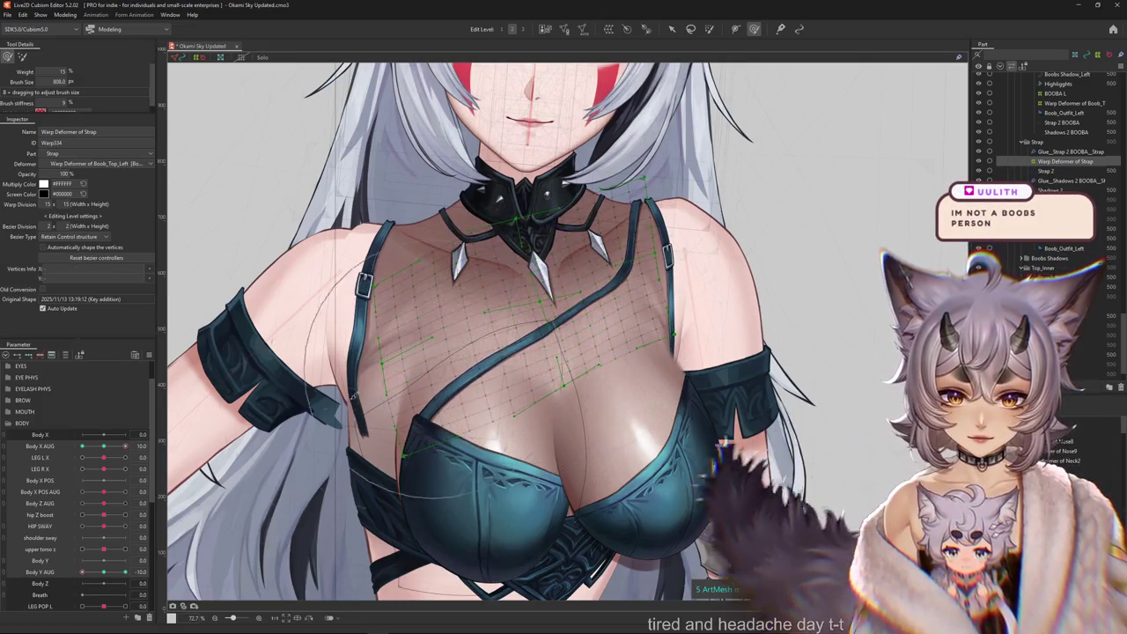
{"action": "left_click_drag", "start_coordinate": [487, 392], "coordinate": [297, 401]}
{"action": "mouse_move", "coordinate": [342, 341]}
{"action": "left_mouse_down"}
{"action": "mouse_move", "coordinate": [402, 350]}
{"action": "mouse_move", "coordinate": [391, 376]}
{"action": "left_mouse_up"}
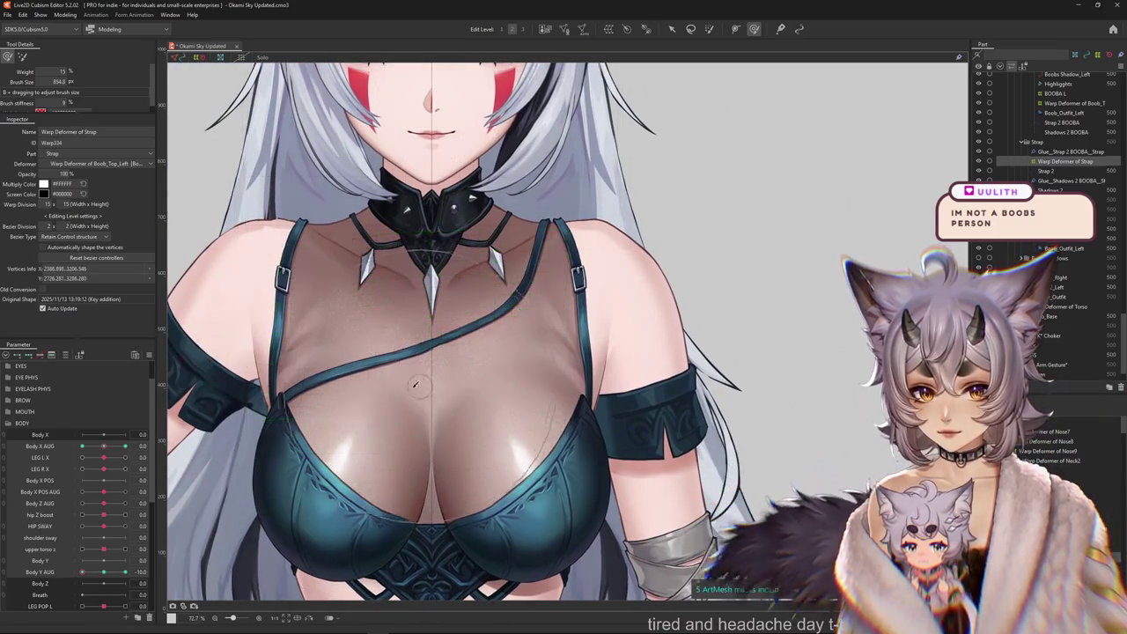
Set Body X AUG to -10, reshape the strap mesh there, and shrink the brush.
{"action": "left_click", "coordinate": [127, 446]}
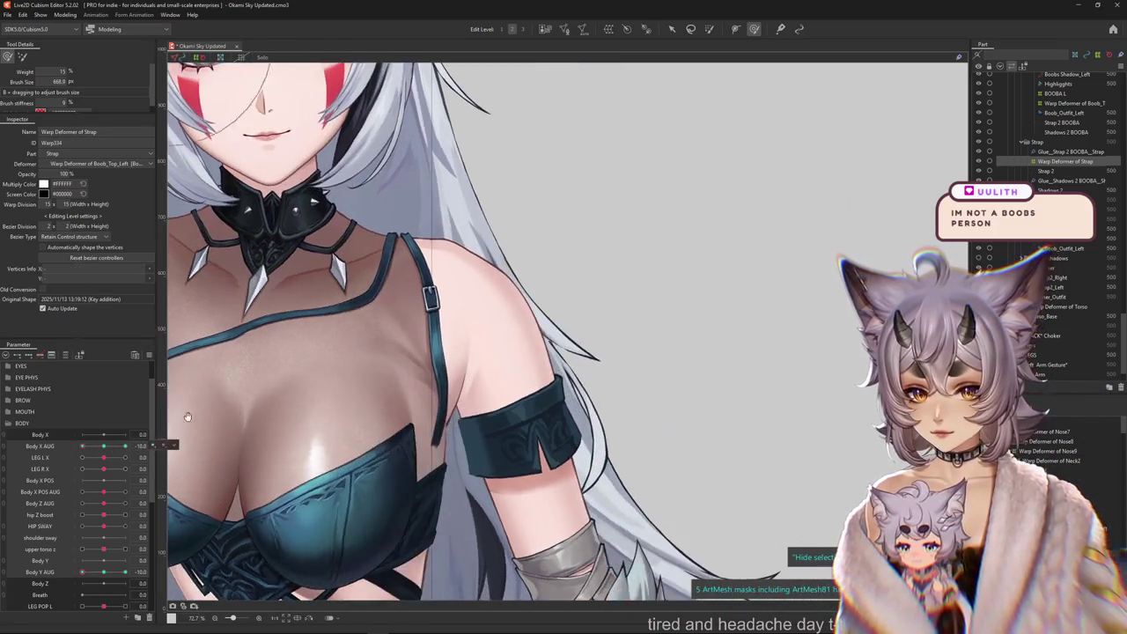
{"action": "left_click_drag", "start_coordinate": [436, 380], "coordinate": [491, 368]}
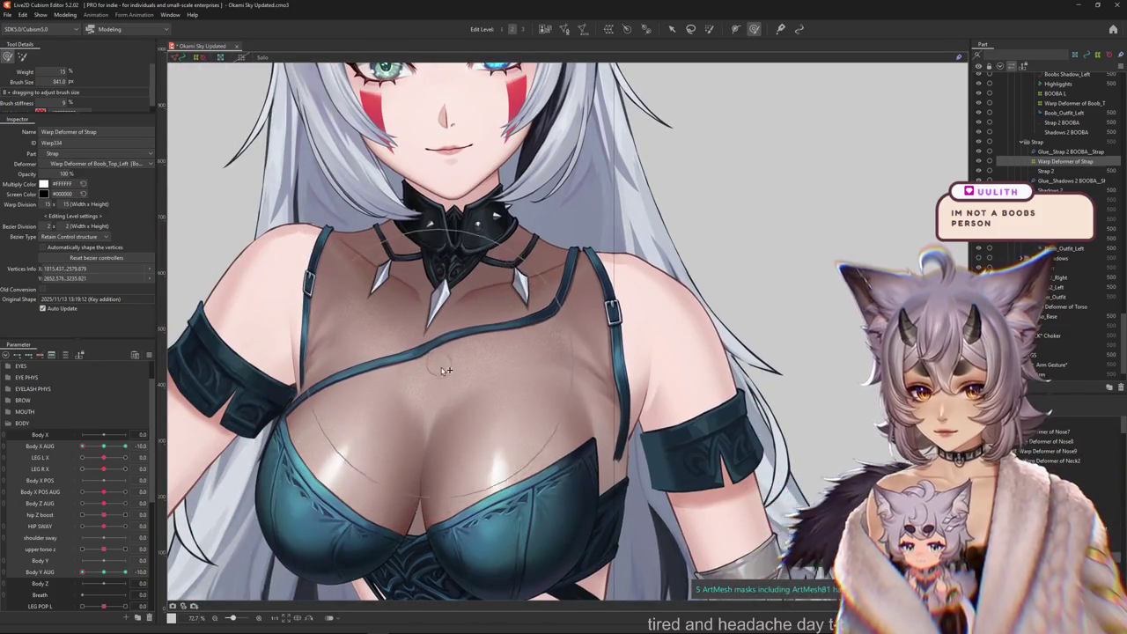
{"action": "left_click_drag", "start_coordinate": [491, 409], "coordinate": [425, 390]}
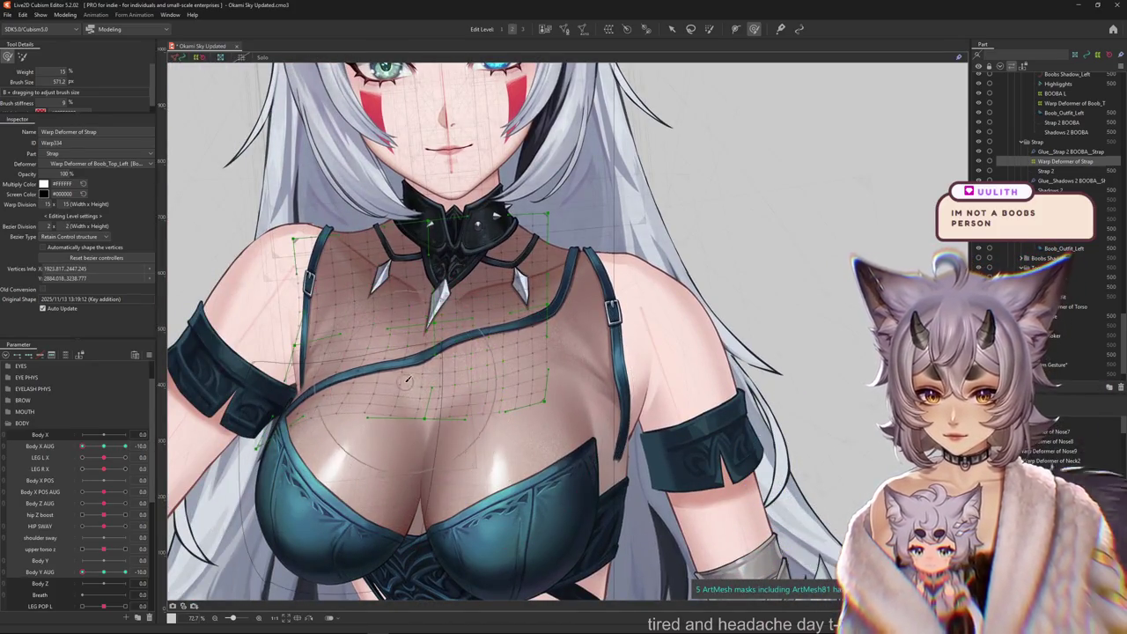
{"action": "left_click", "coordinate": [8, 57]}
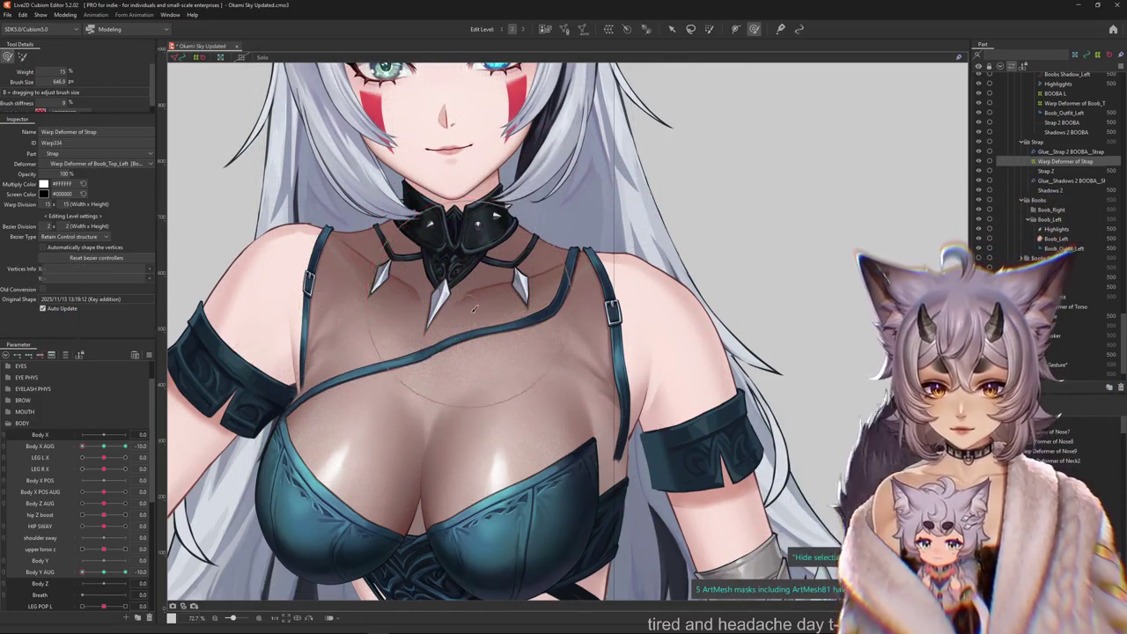
{"action": "left_click_drag", "start_coordinate": [474, 308], "coordinate": [409, 355]}
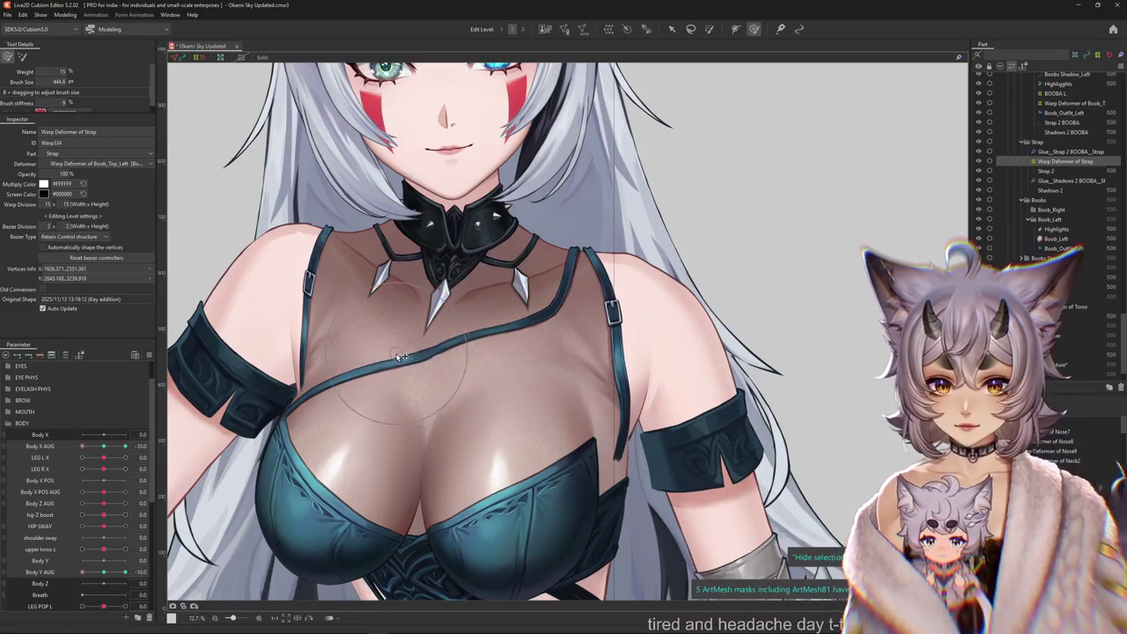
{"action": "mouse_move", "coordinate": [203, 493]}
{"action": "left_mouse_down"}
{"action": "mouse_move", "coordinate": [464, 451]}
{"action": "mouse_move", "coordinate": [439, 454]}
{"action": "left_mouse_up"}
Return Body X AUG to 0 through its right-click menu so the model faces forward.
{"action": "left_click_drag", "start_coordinate": [125, 445], "coordinate": [103, 445]}
{"action": "right_click", "coordinate": [154, 445]}
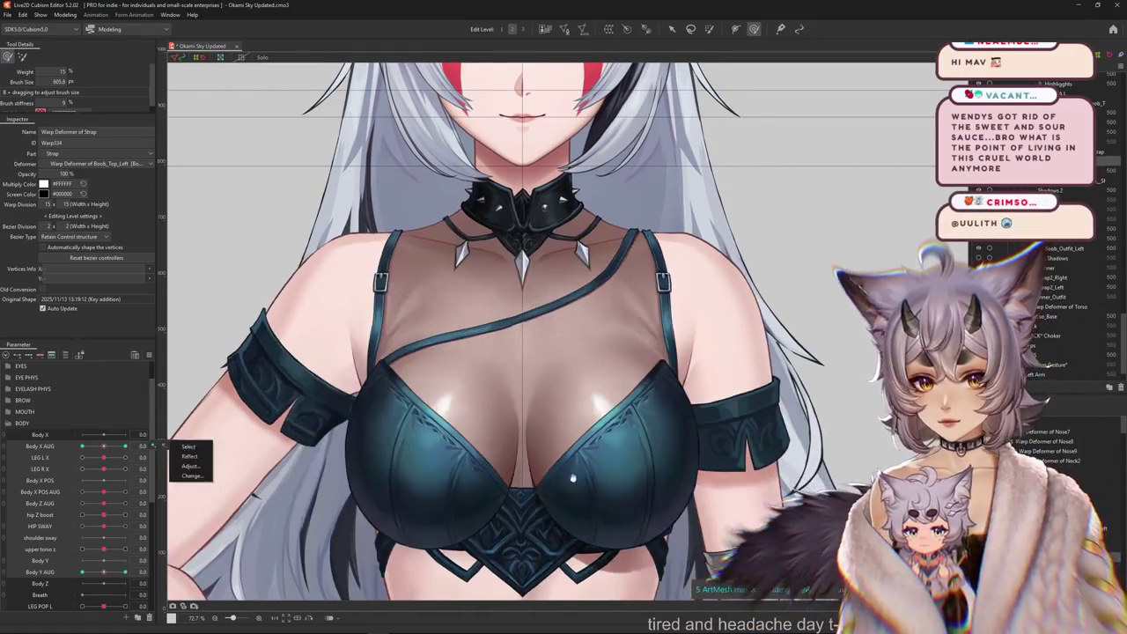
{"action": "left_click", "coordinate": [573, 479]}
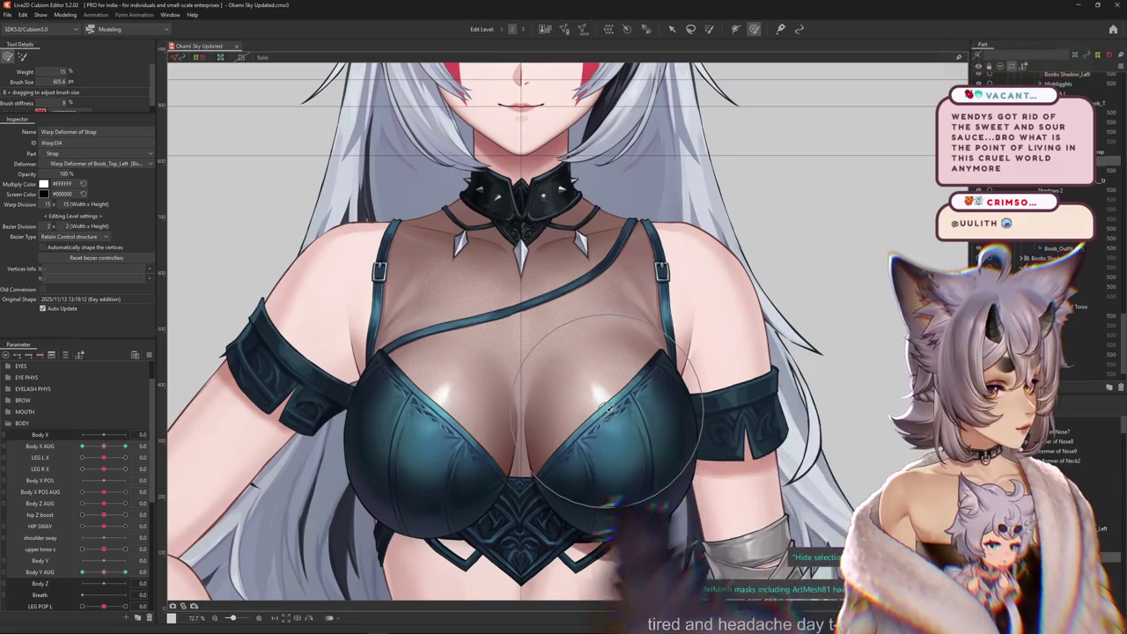
{"action": "scroll", "coordinate": [602, 360], "scroll_direction": "down", "scroll_amount": 3}
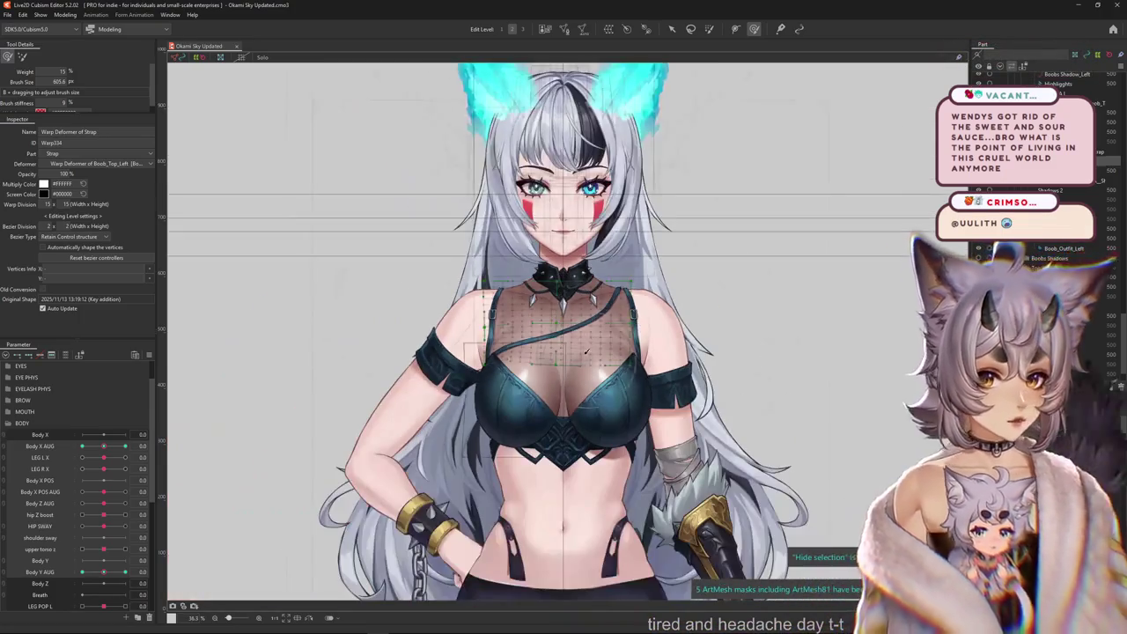
Bring the strap warp lattice into view and enlarge the deformation brush.
{"action": "scroll", "coordinate": [603, 379], "scroll_direction": "up", "scroll_amount": 5}
{"action": "scroll", "coordinate": [604, 406], "scroll_direction": "up", "scroll_amount": 1}
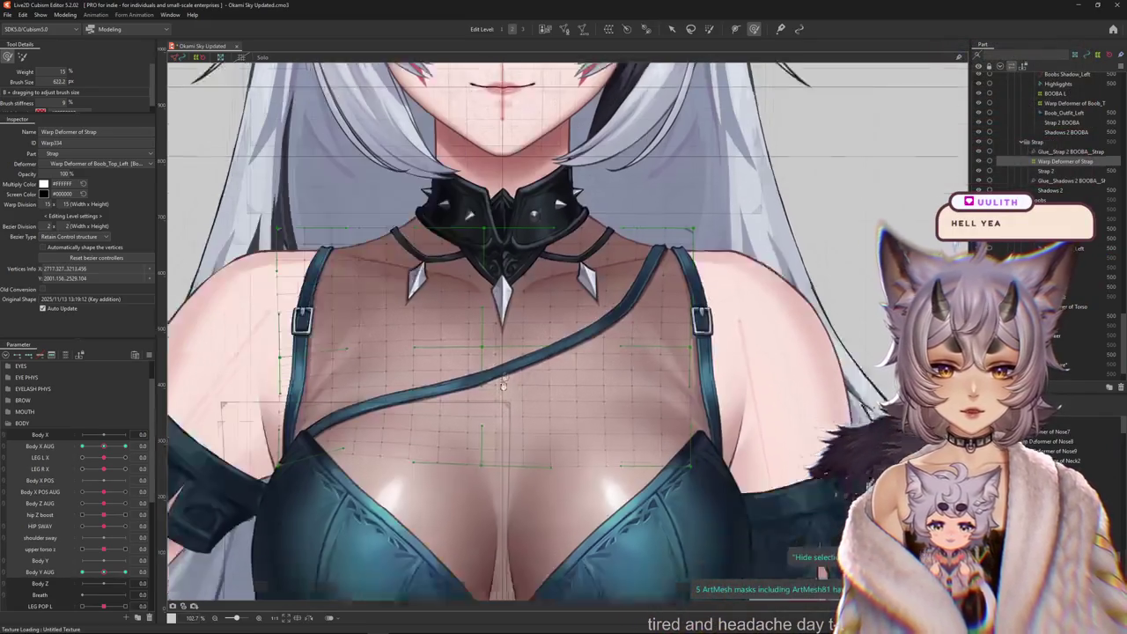
{"action": "left_click_drag", "start_coordinate": [455, 470], "coordinate": [470, 397]}
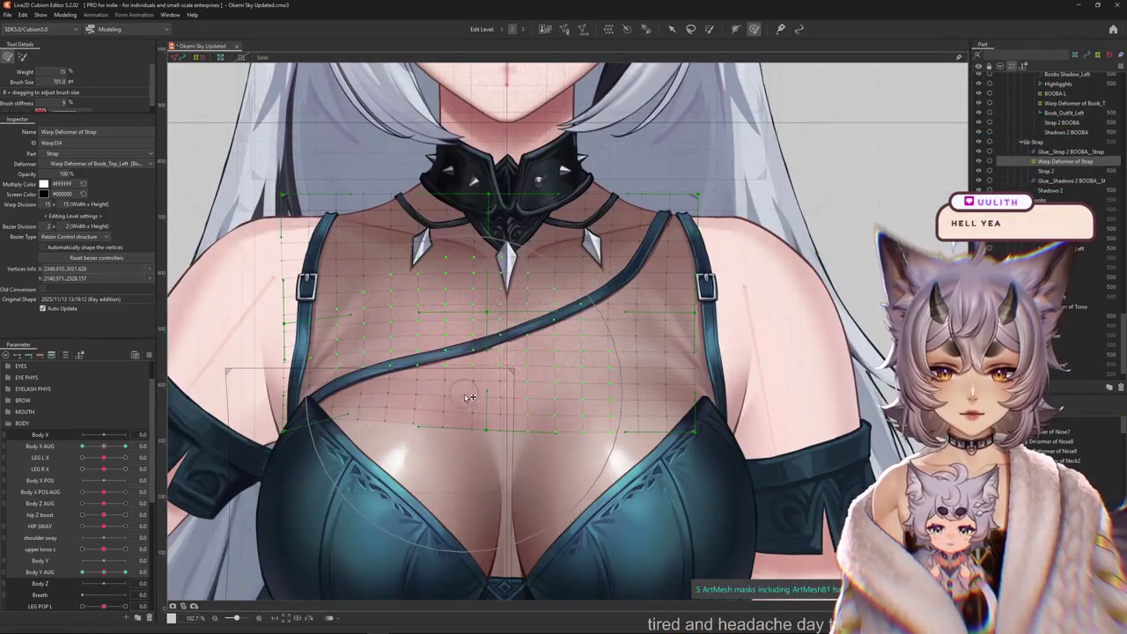
{"action": "left_click", "coordinate": [10, 58]}
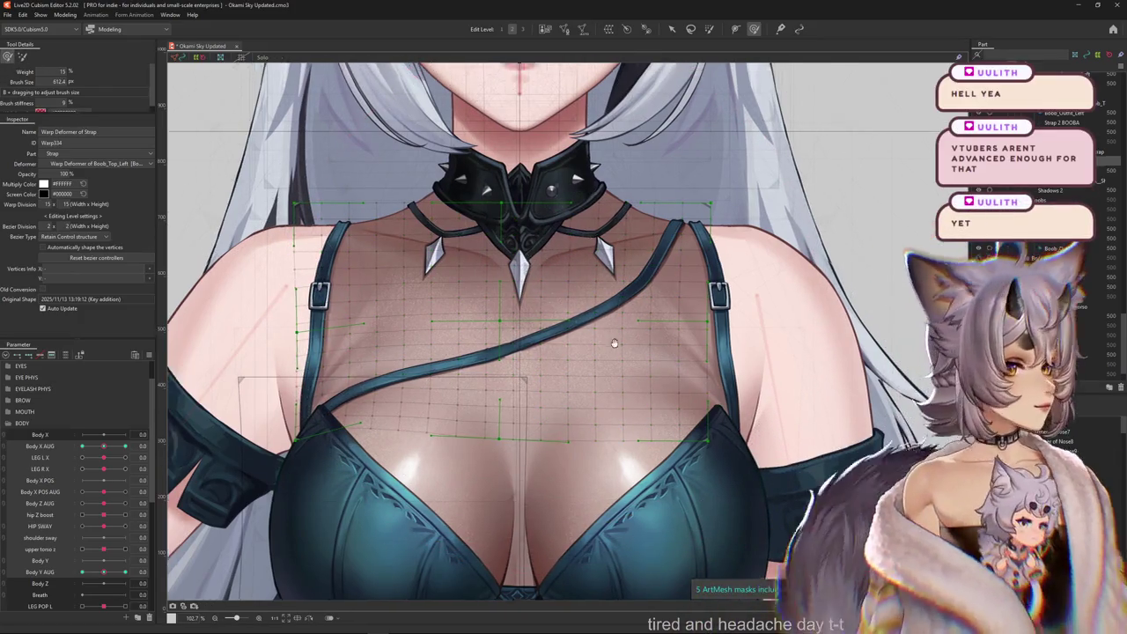
{"action": "left_click_drag", "start_coordinate": [591, 325], "coordinate": [629, 348]}
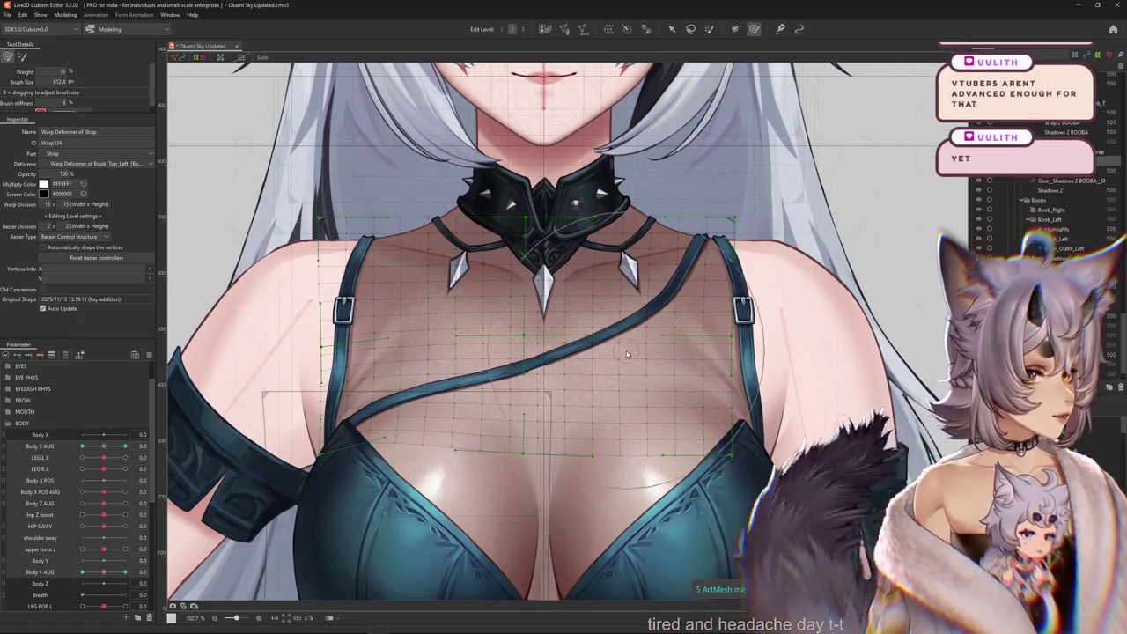
Save the Okami Sky model with File > Save.
{"action": "scroll", "coordinate": [628, 348], "scroll_direction": "down", "scroll_amount": 3}
{"action": "scroll", "coordinate": [462, 506], "scroll_direction": "up", "scroll_amount": 3}
{"action": "scroll", "coordinate": [461, 506], "scroll_direction": "up", "scroll_amount": 1}
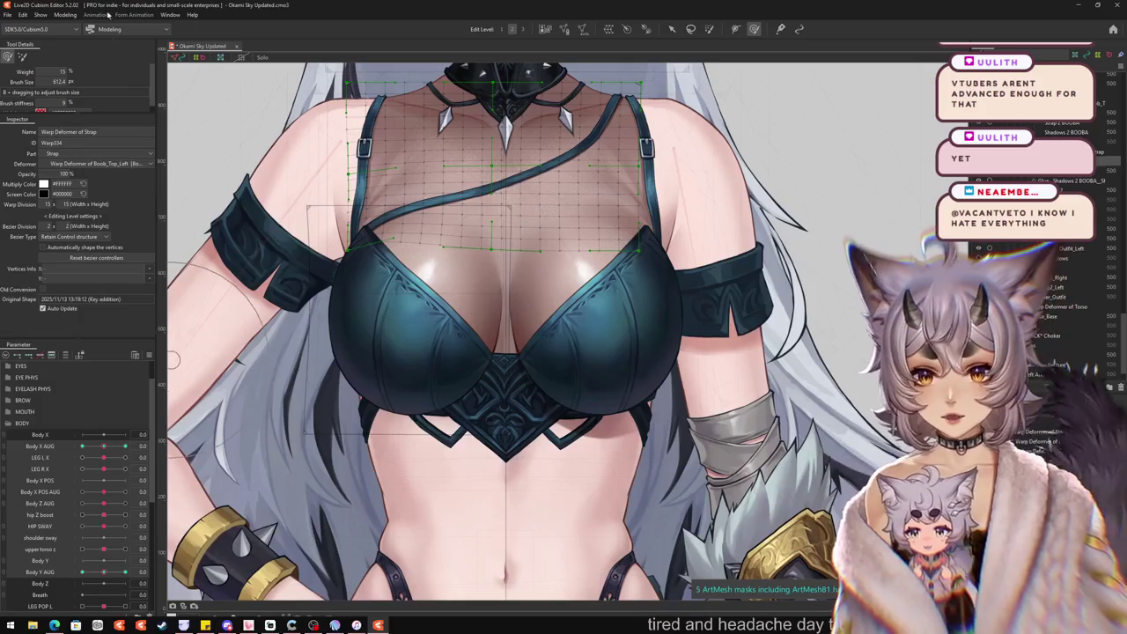
{"action": "left_click", "coordinate": [7, 15]}
{"action": "left_click", "coordinate": [47, 92]}
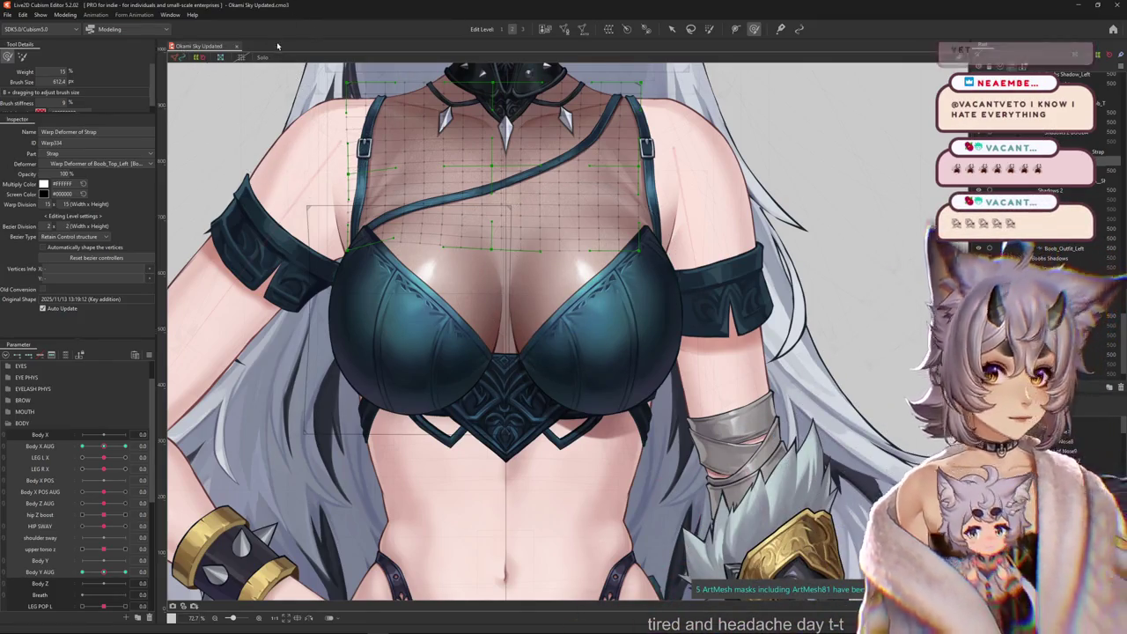
Close the Okami Sky model and bring up the open-file dialog.
{"action": "left_click", "coordinate": [8, 15]}
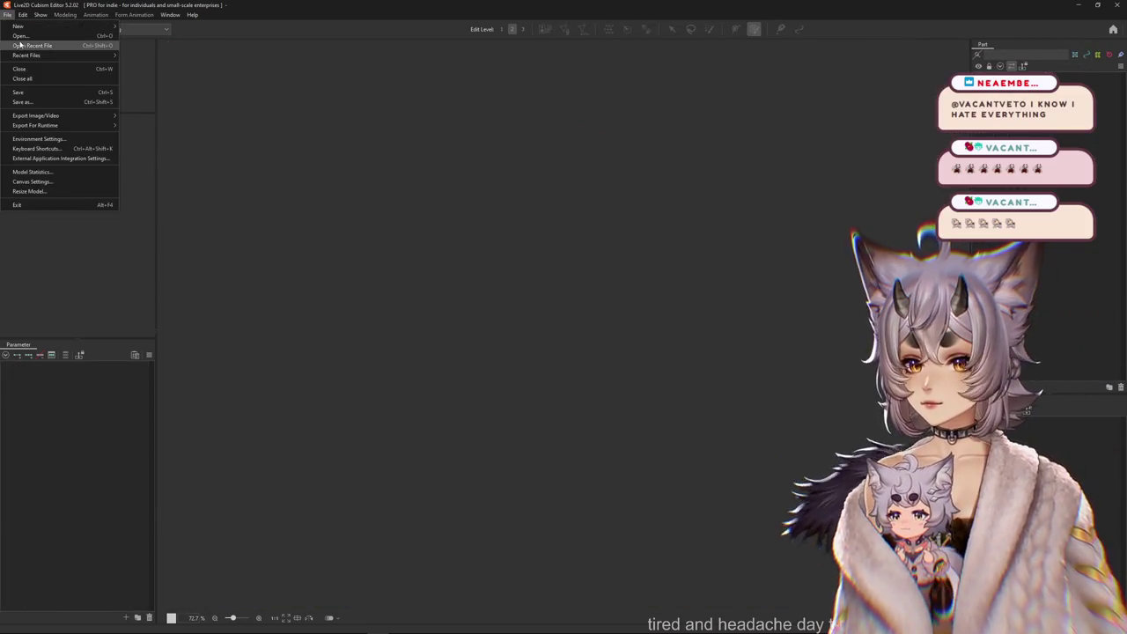
{"action": "left_click", "coordinate": [24, 44]}
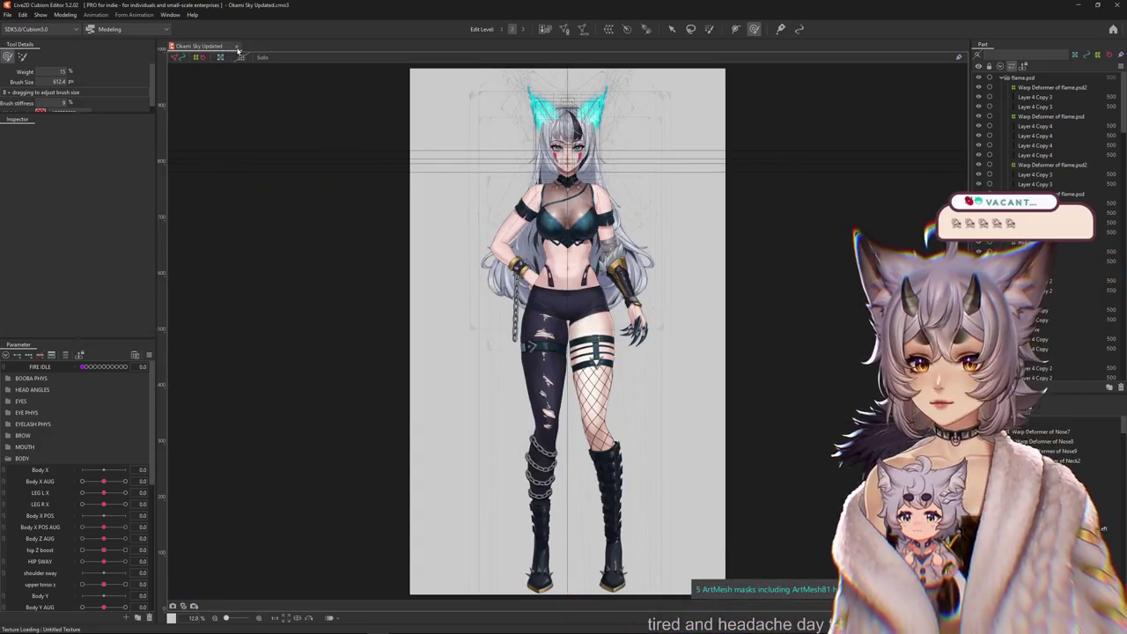
{"action": "left_click", "coordinate": [236, 46]}
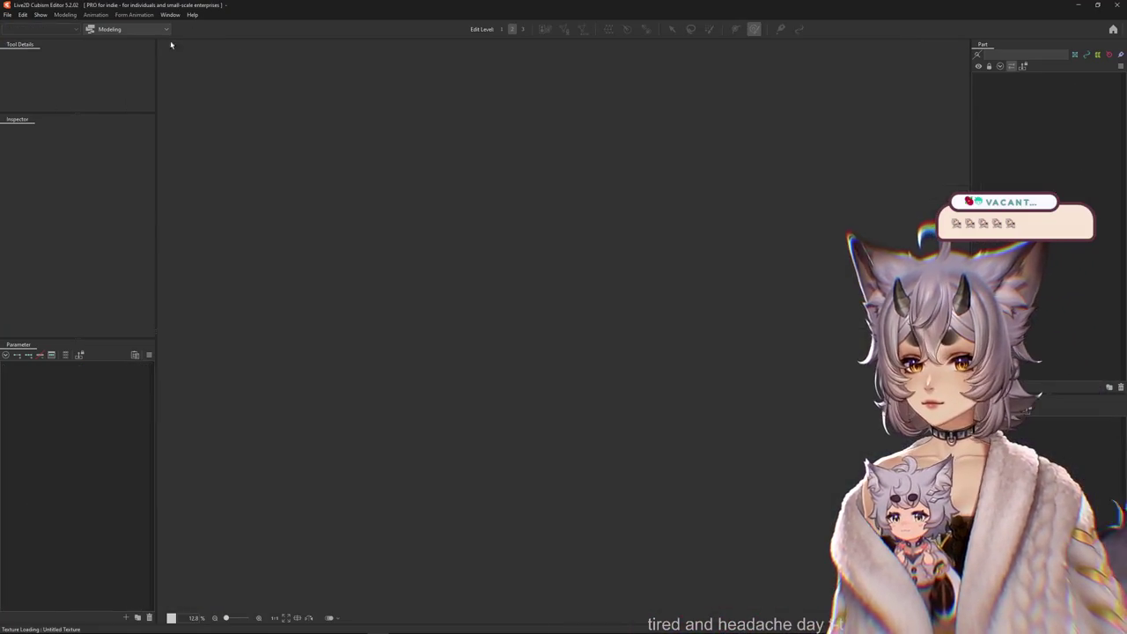
{"action": "left_click", "coordinate": [8, 15]}
{"action": "key", "text": "Return"}
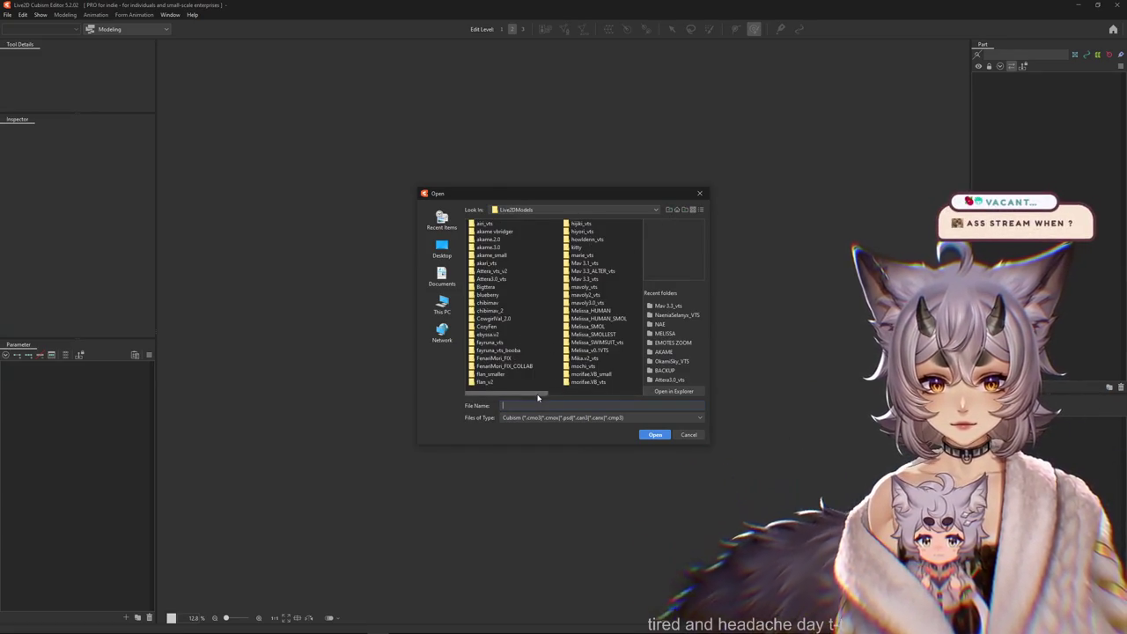
Browse to BACKUP > PINBUN and open the pinbun model file.
{"action": "left_click_drag", "start_coordinate": [558, 393], "coordinate": [607, 393]}
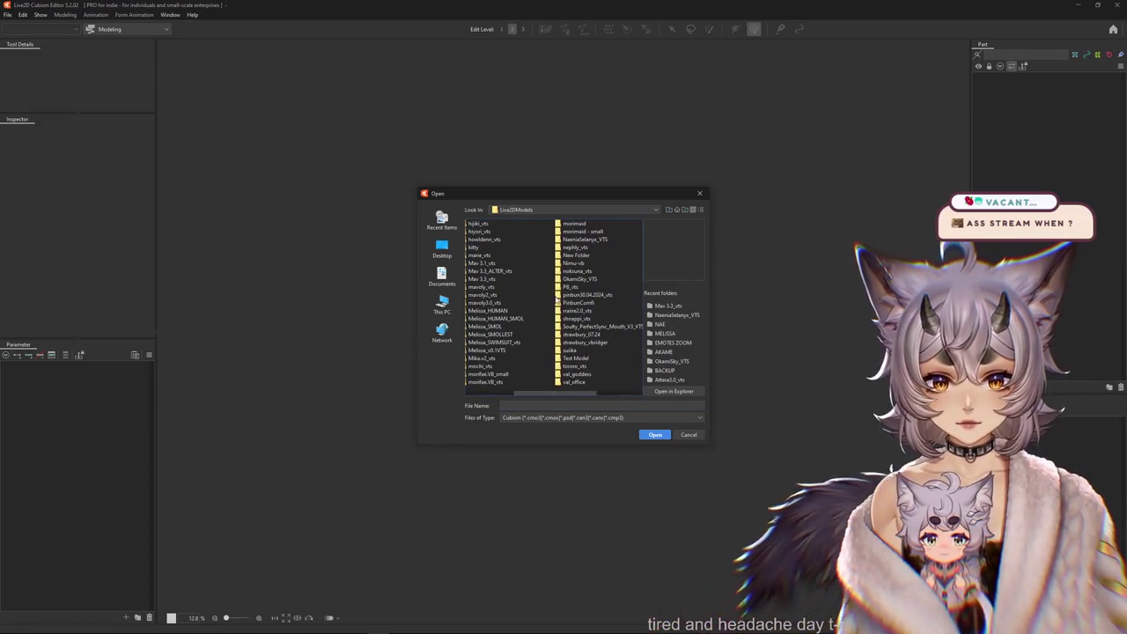
{"action": "double_click", "coordinate": [558, 296]}
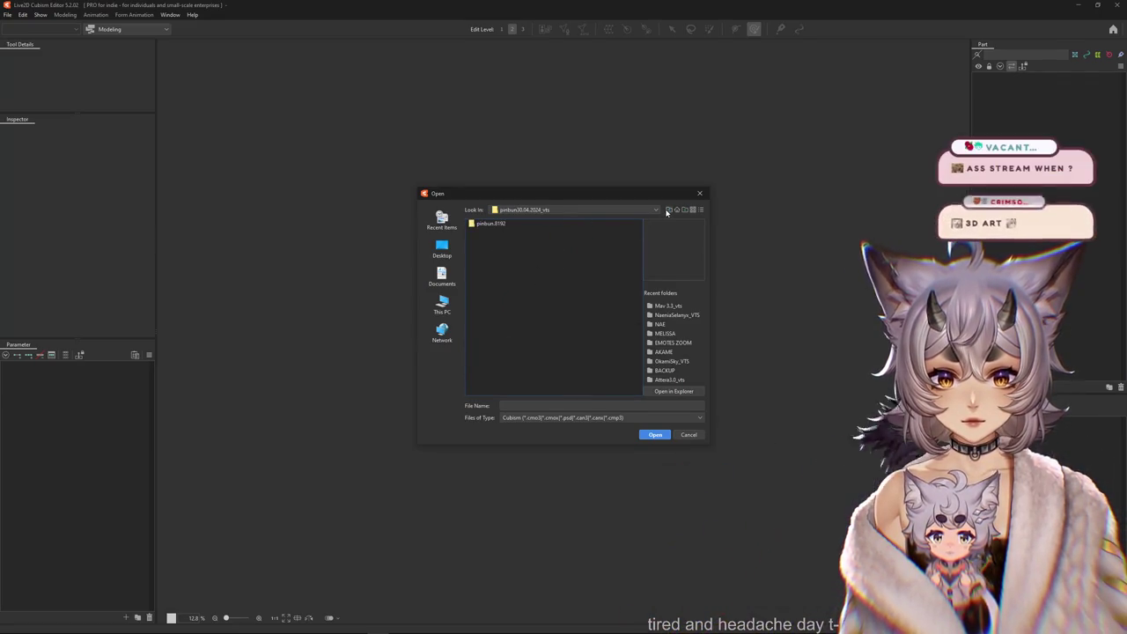
{"action": "key", "text": "BackSpace"}
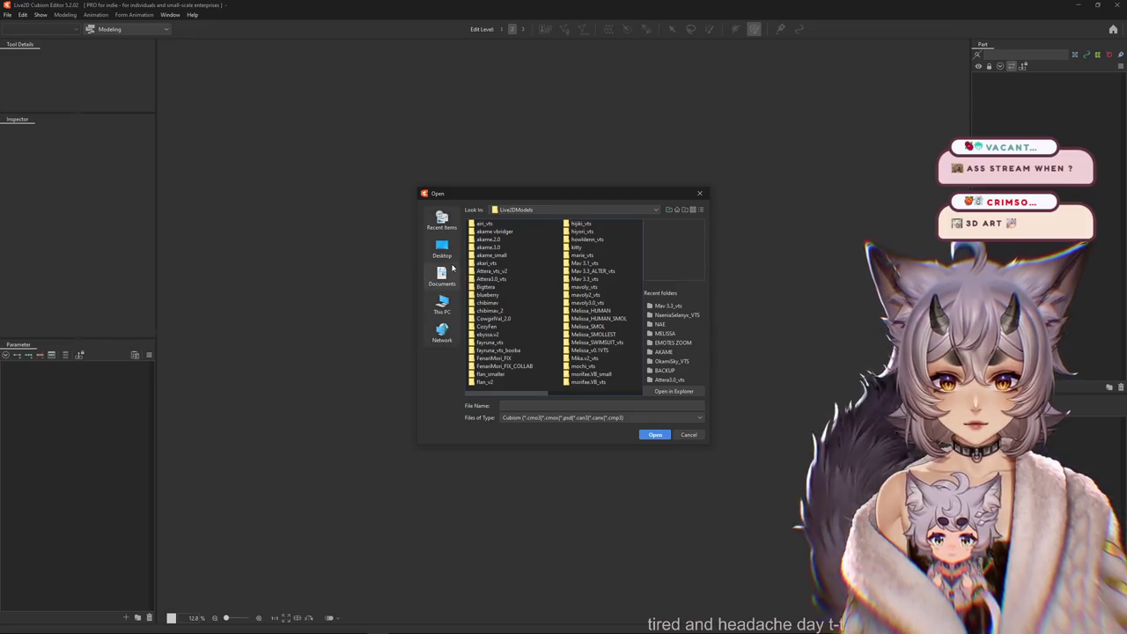
{"action": "key", "text": "BackSpace"}
{"action": "double_click", "coordinate": [493, 265]}
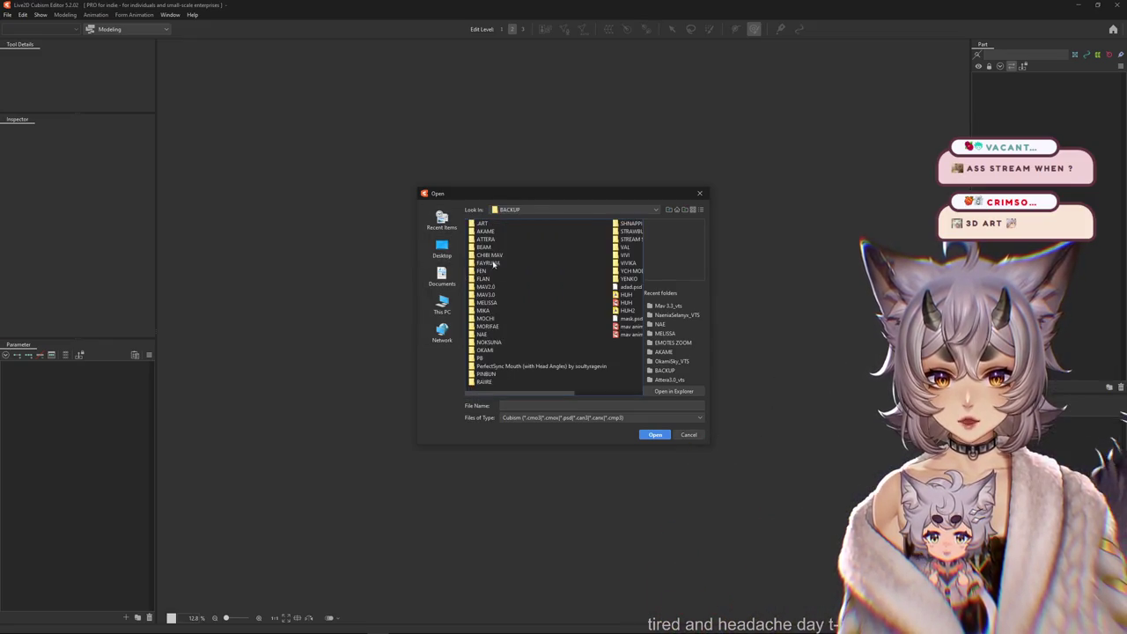
{"action": "double_click", "coordinate": [484, 373]}
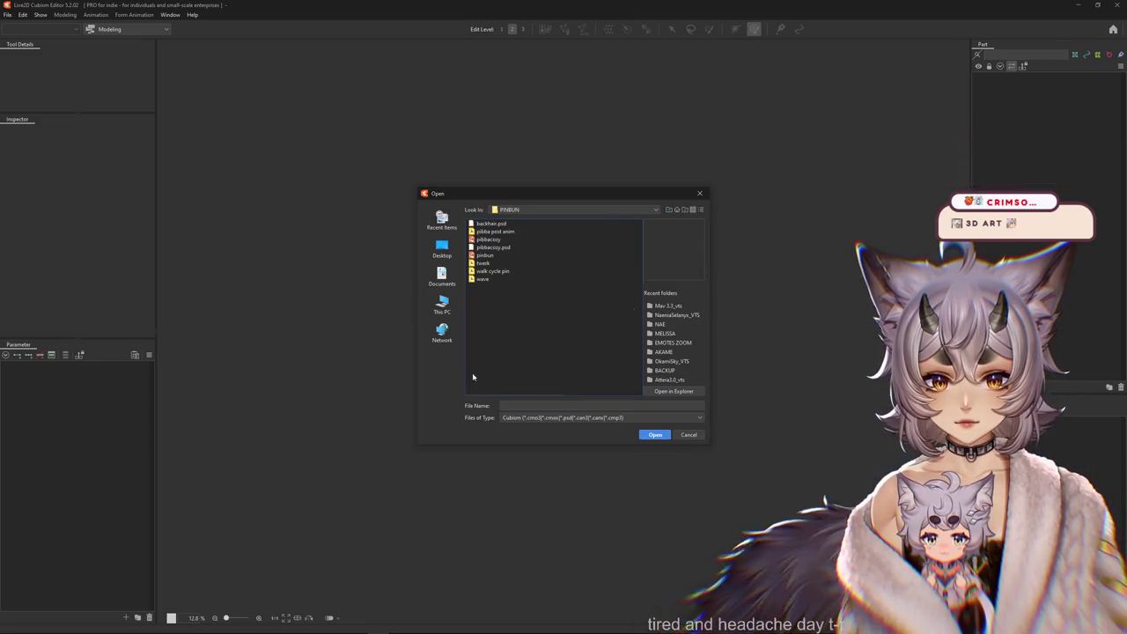
{"action": "double_click", "coordinate": [480, 255]}
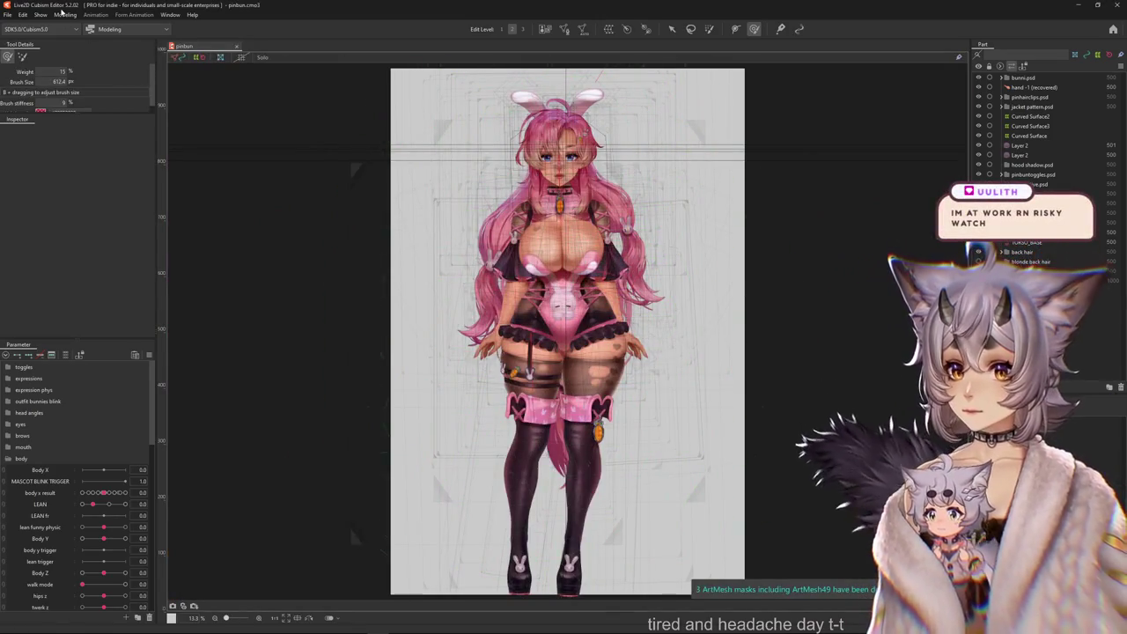
Open the Modeling menu.
{"action": "left_click", "coordinate": [64, 14]}
{"action": "left_click", "coordinate": [112, 217]}
{"action": "left_click", "coordinate": [65, 14]}
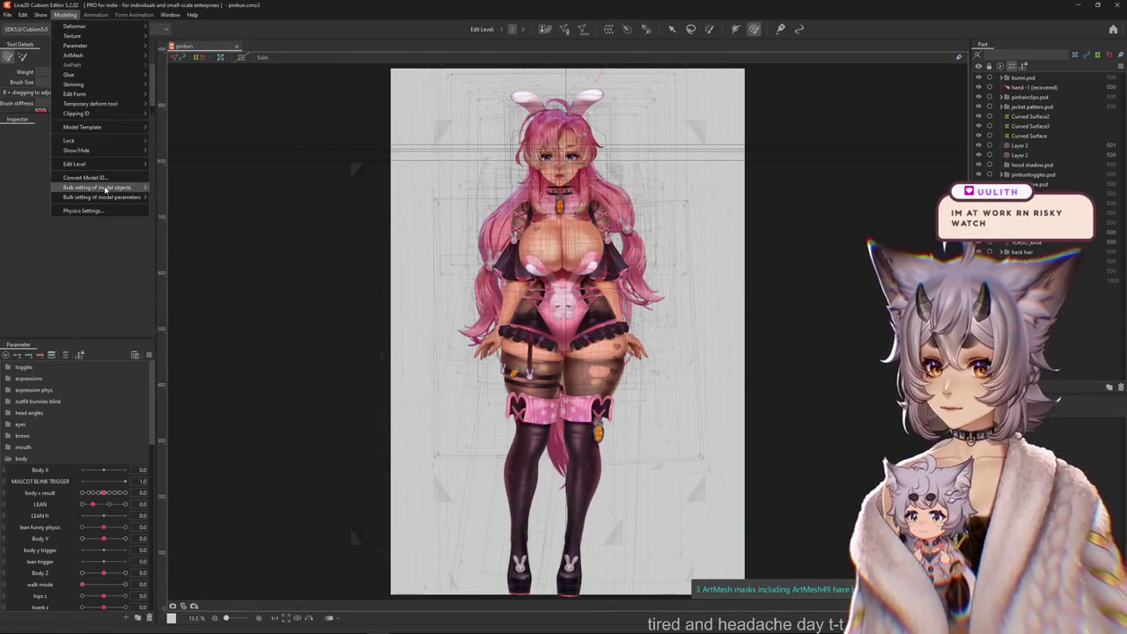
Open Physics Settings, zoom the preview in, and swing the pinbun model to test its sway.
{"action": "left_click", "coordinate": [113, 211]}
{"action": "scroll", "coordinate": [724, 354], "scroll_direction": "up", "scroll_amount": 2}
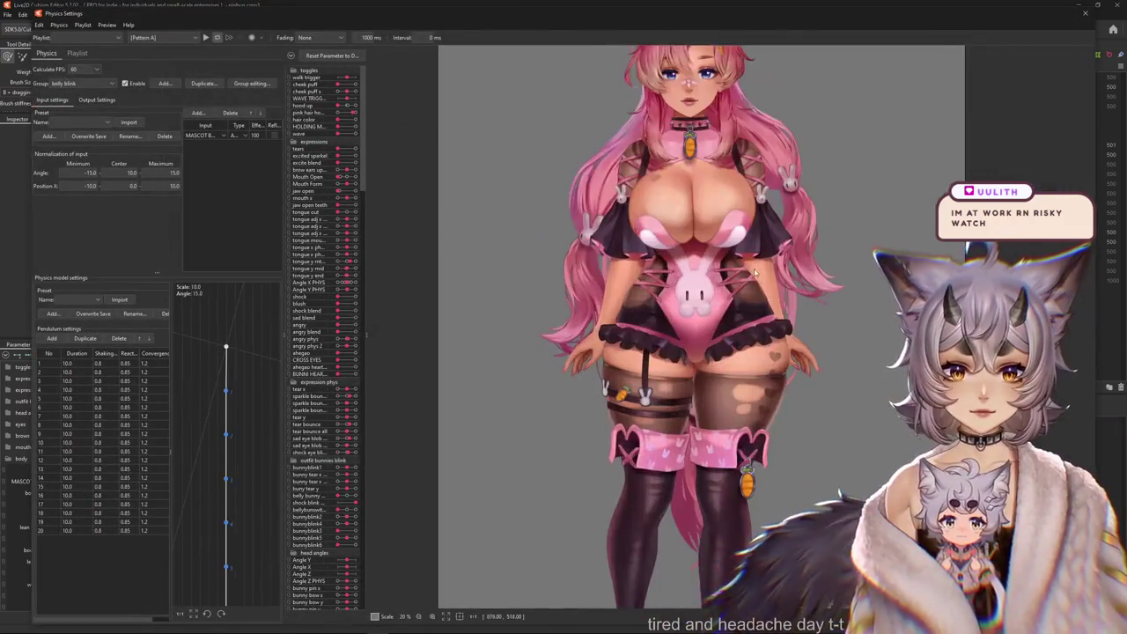
{"action": "scroll", "coordinate": [724, 354], "scroll_direction": "up", "scroll_amount": 2}
{"action": "scroll", "coordinate": [724, 354], "scroll_direction": "up", "scroll_amount": 1}
{"action": "scroll", "coordinate": [724, 354], "scroll_direction": "up", "scroll_amount": 1}
{"action": "scroll", "coordinate": [723, 354], "scroll_direction": "up", "scroll_amount": 1}
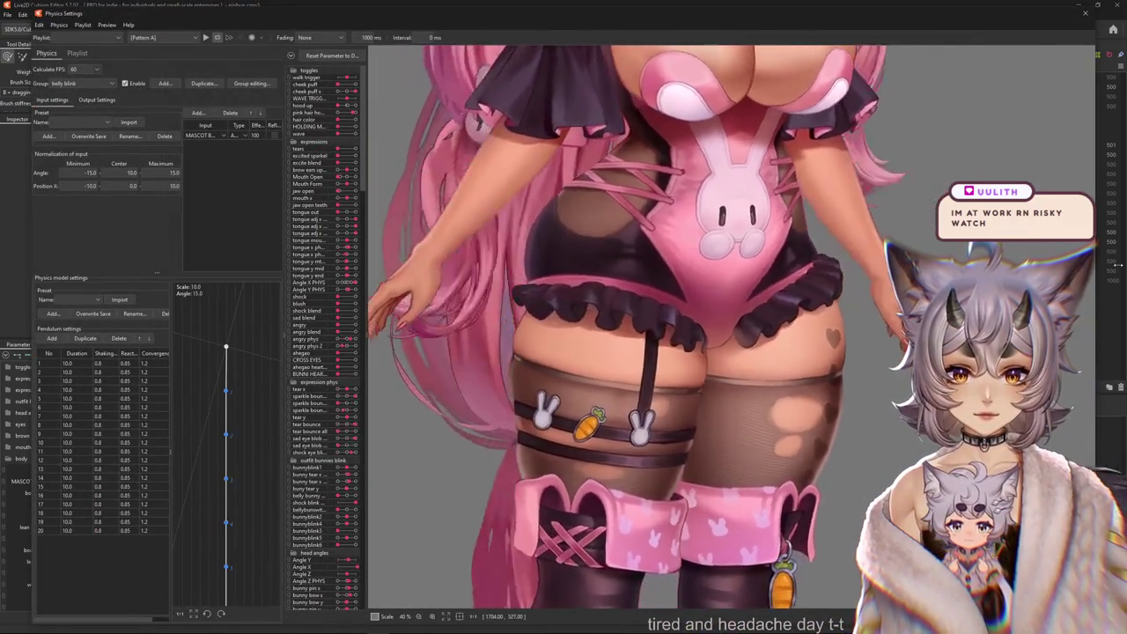
{"action": "scroll", "coordinate": [724, 354], "scroll_direction": "up", "scroll_amount": 1}
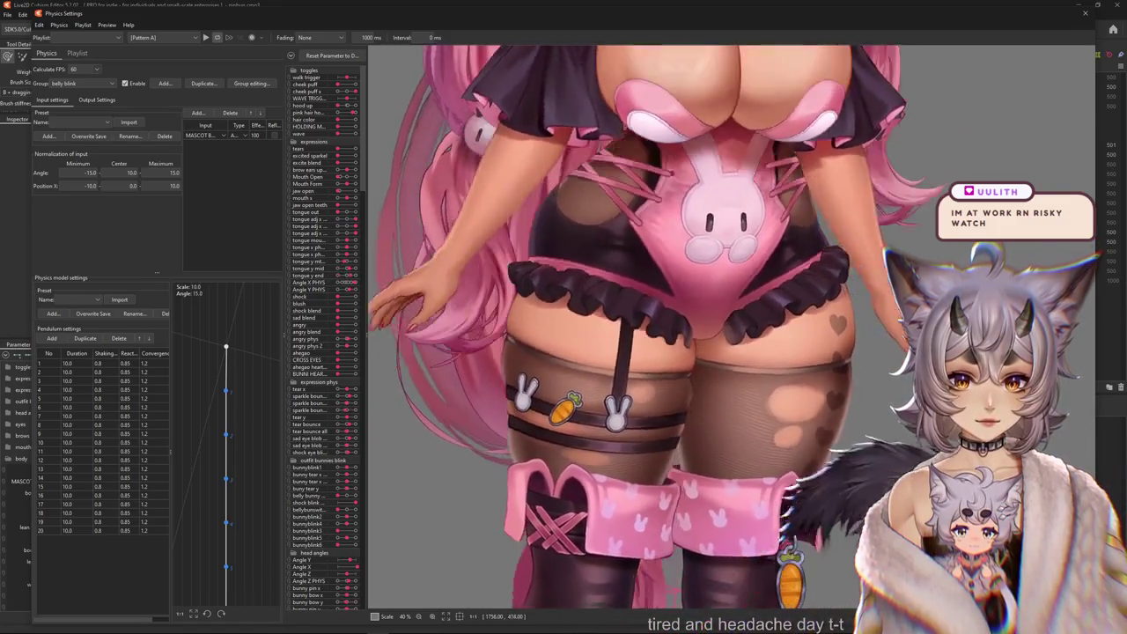
{"action": "left_click_drag", "start_coordinate": [1035, 317], "coordinate": [595, 119]}
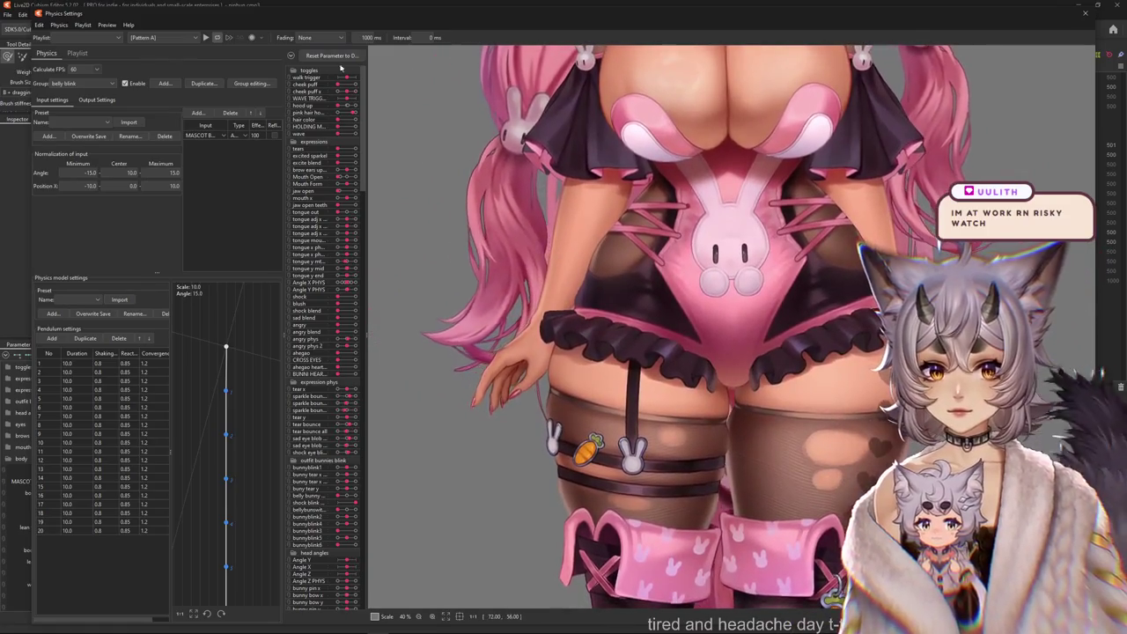
Collapse the parameter groups and expand the ASS JIGGLE group.
{"action": "left_click", "coordinate": [291, 57]}
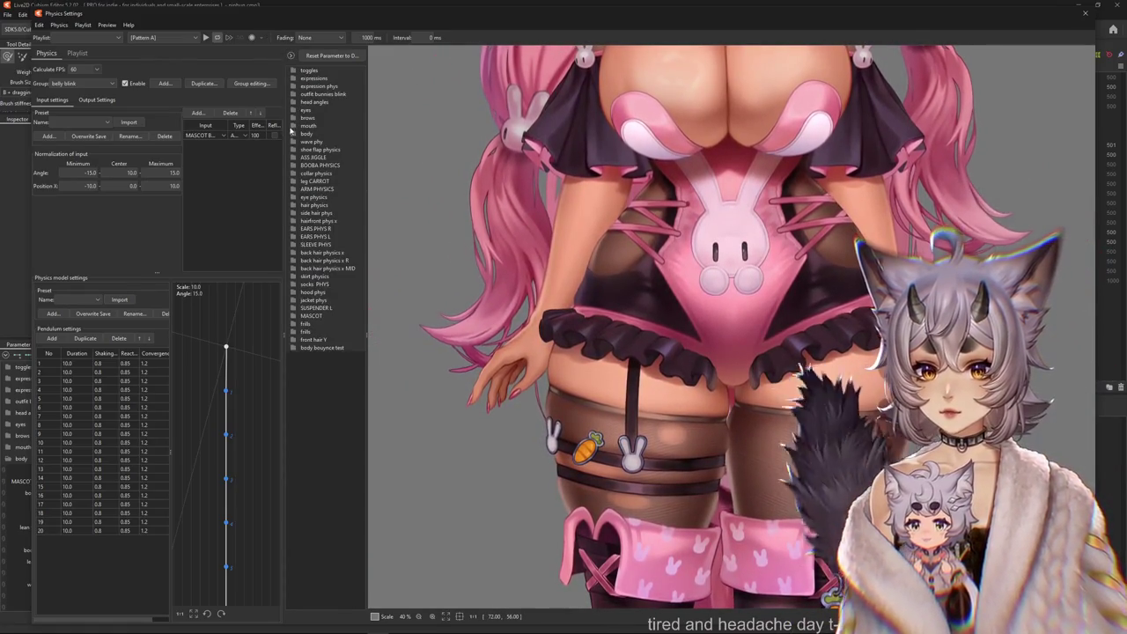
{"action": "left_click", "coordinate": [294, 133]}
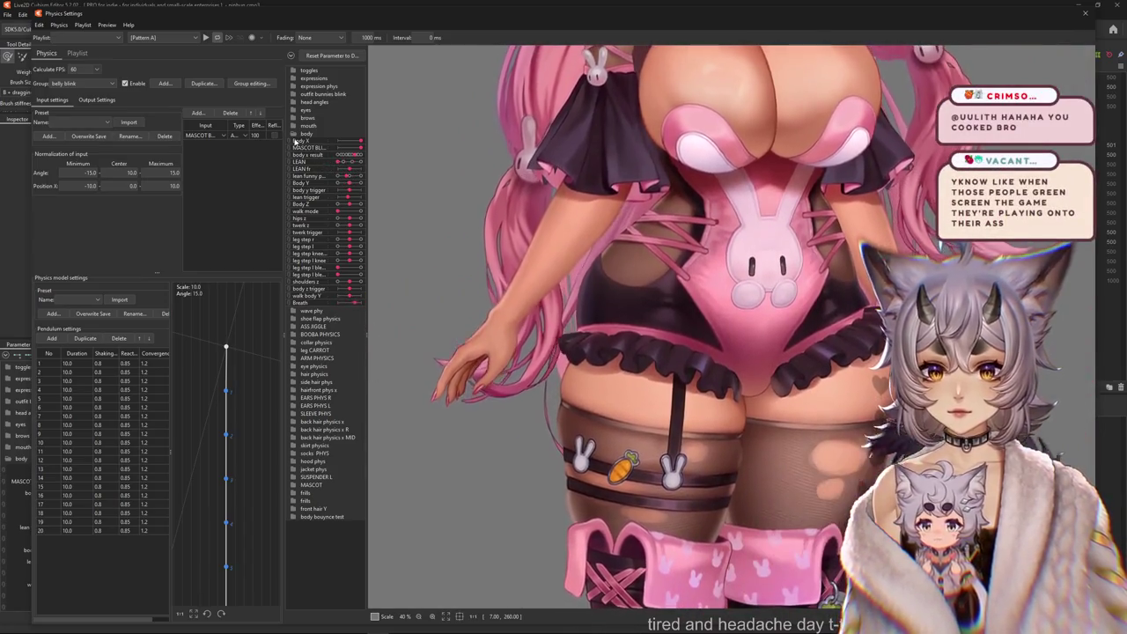
{"action": "left_click", "coordinate": [294, 134]}
{"action": "left_click", "coordinate": [294, 157]}
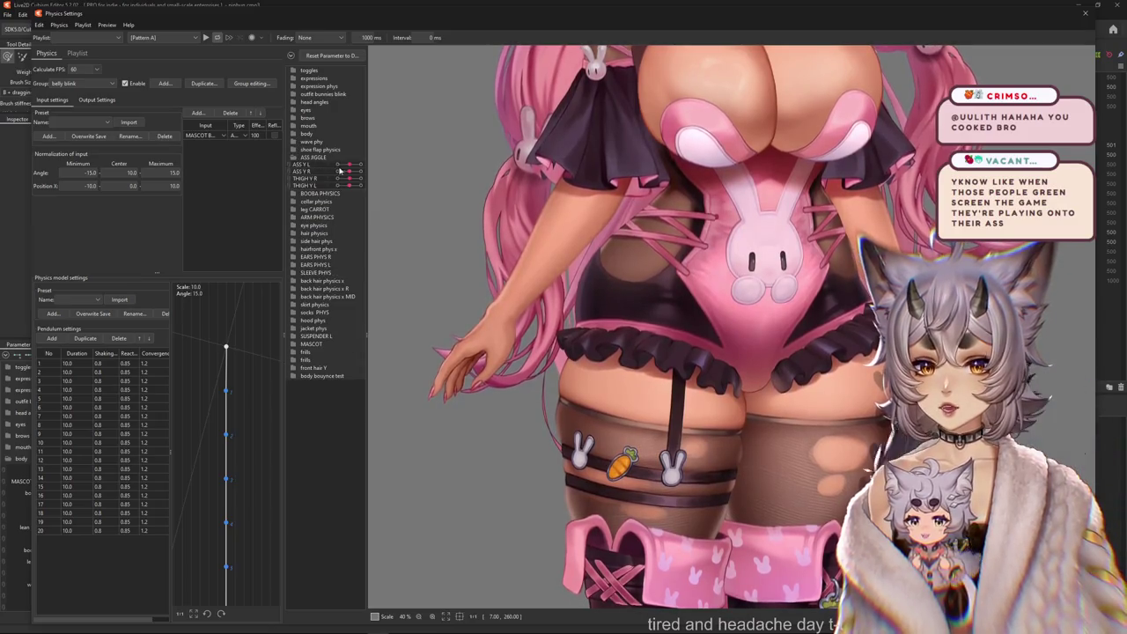
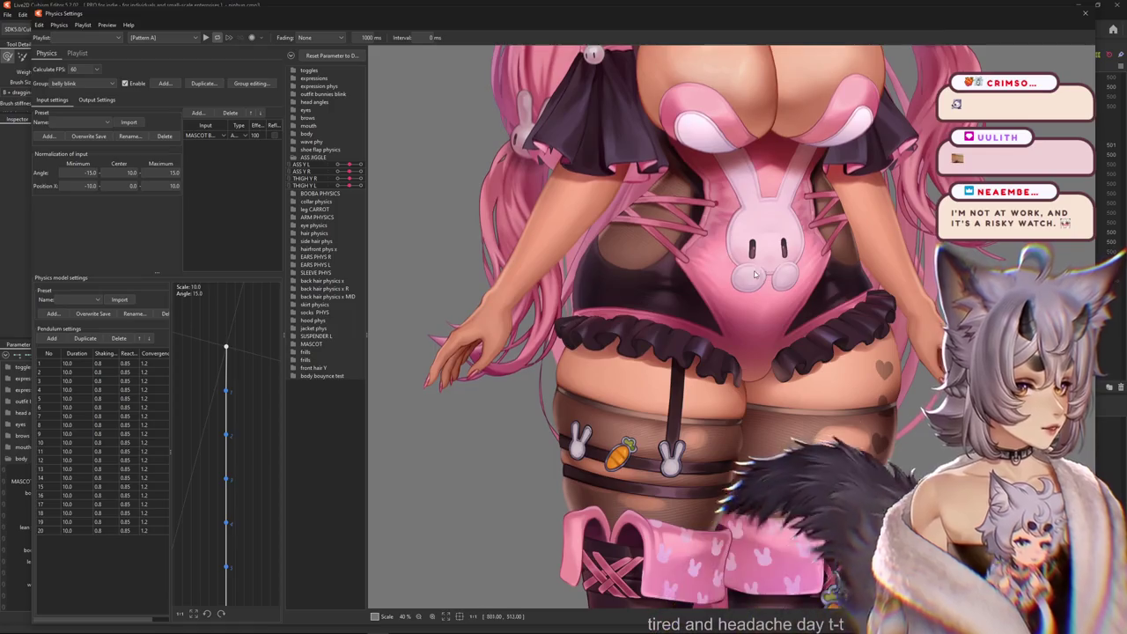
Expand the toggles folder and push the HOLDING M slider right so the model hugs the bunny plush.
{"action": "scroll", "coordinate": [754, 275], "scroll_direction": "down", "scroll_amount": 5}
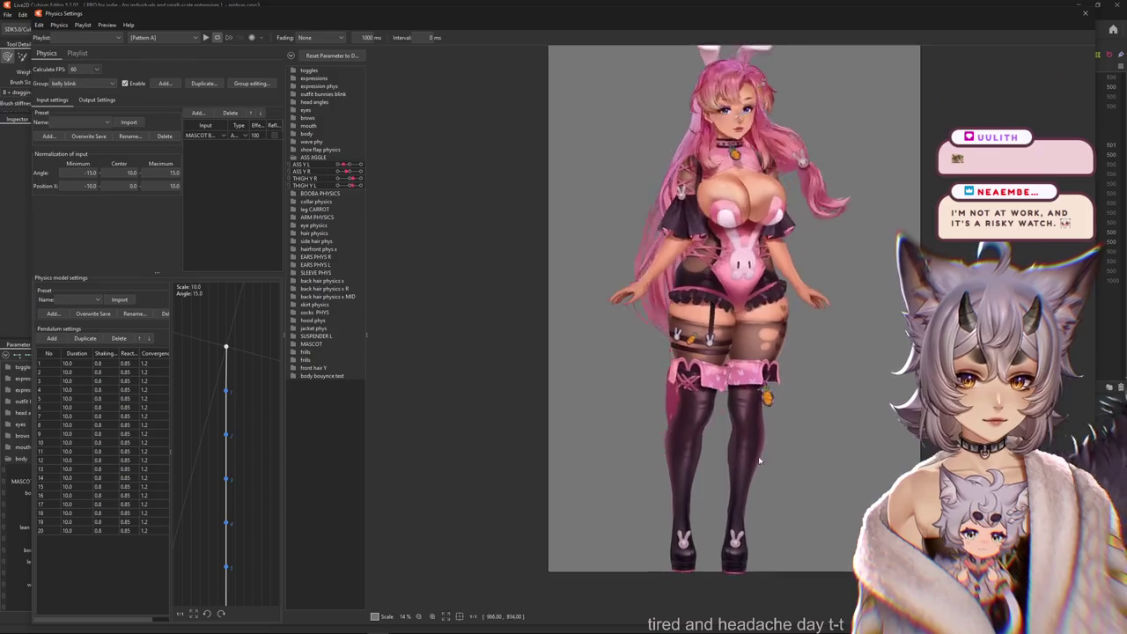
{"action": "left_click_drag", "start_coordinate": [542, 146], "coordinate": [506, 182]}
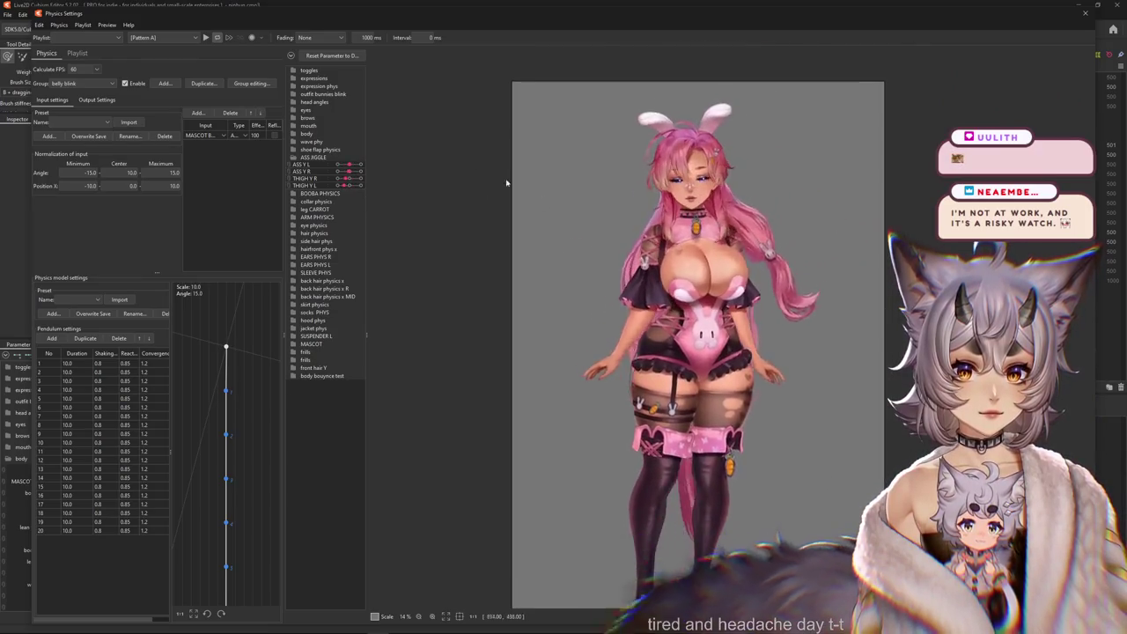
{"action": "scroll", "coordinate": [761, 212], "scroll_direction": "up", "scroll_amount": 2}
{"action": "scroll", "coordinate": [757, 212], "scroll_direction": "up", "scroll_amount": 2}
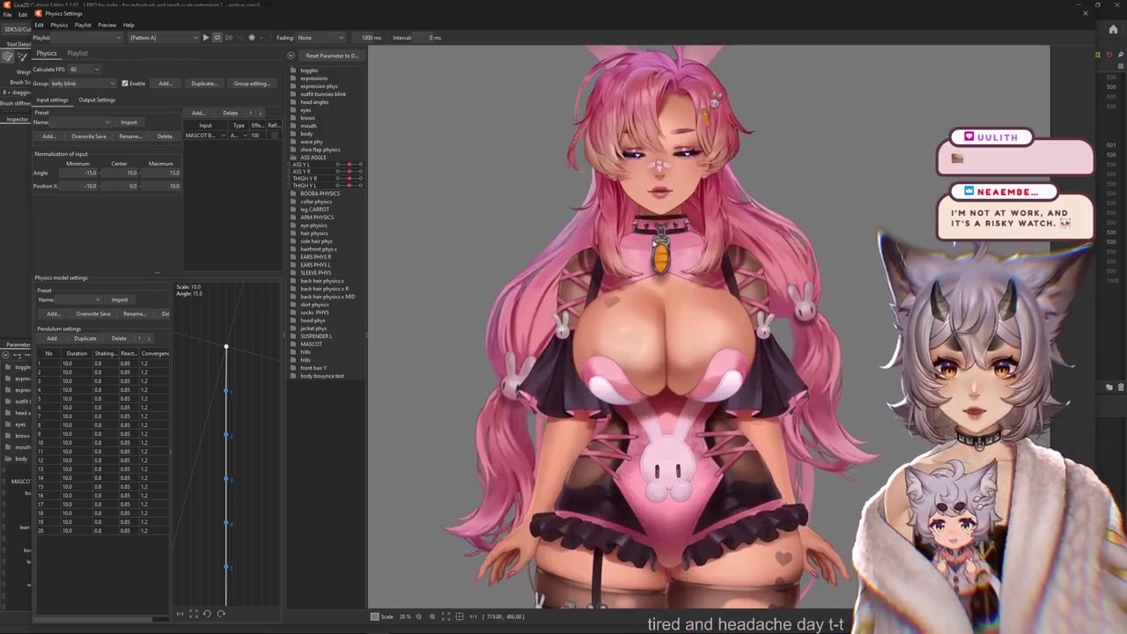
{"action": "scroll", "coordinate": [747, 211], "scroll_direction": "down", "scroll_amount": 2}
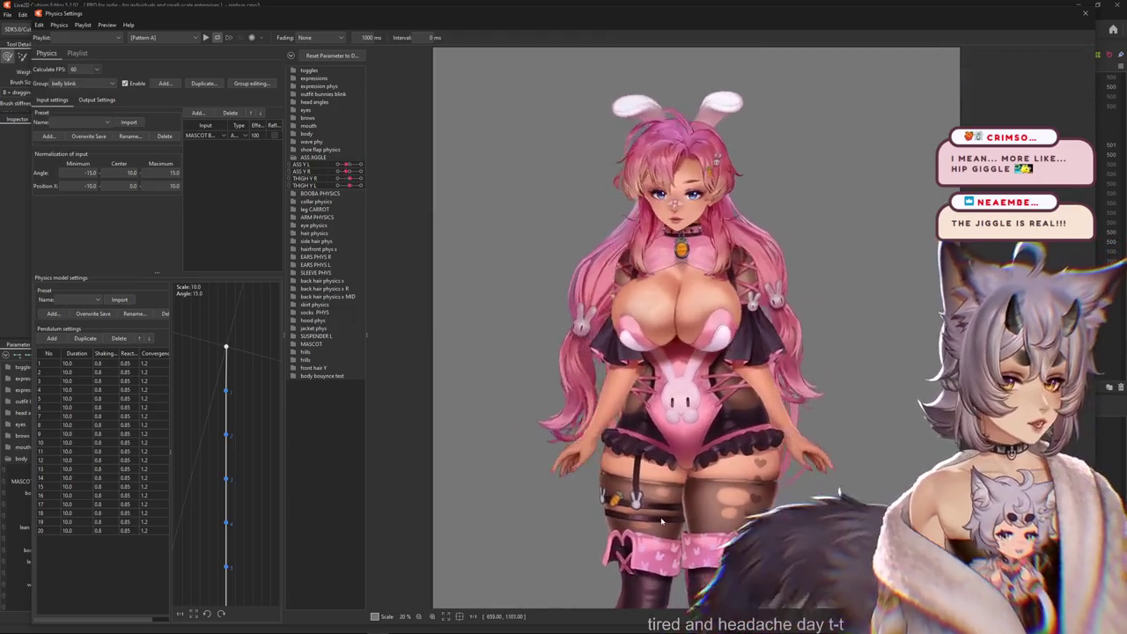
{"action": "scroll", "coordinate": [719, 313], "scroll_direction": "down", "scroll_amount": 2}
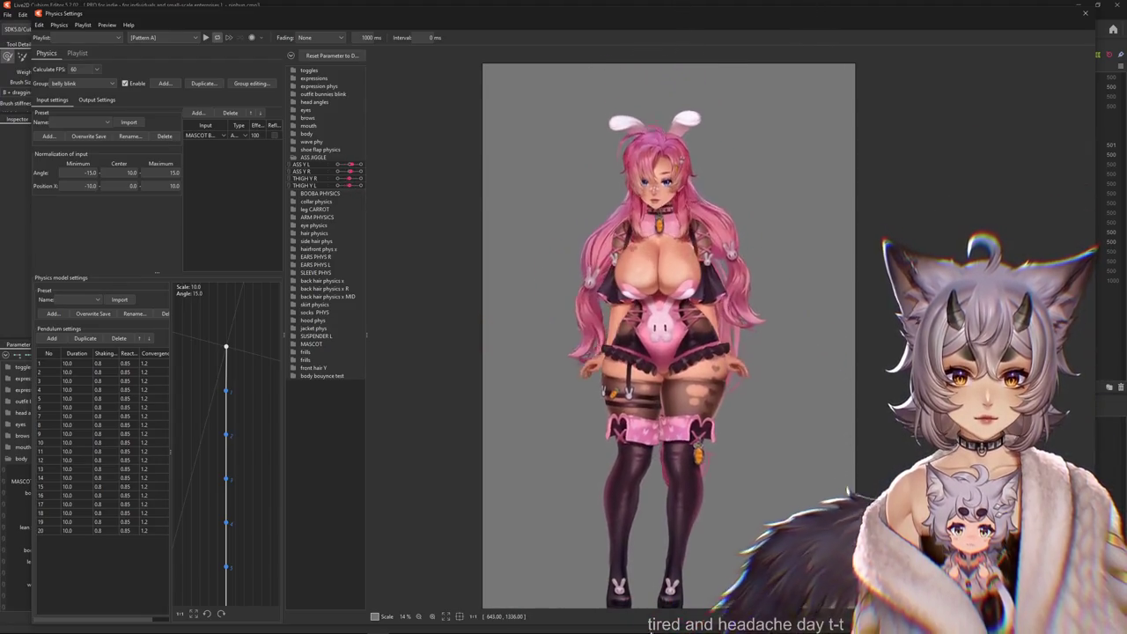
{"action": "left_click", "coordinate": [294, 70]}
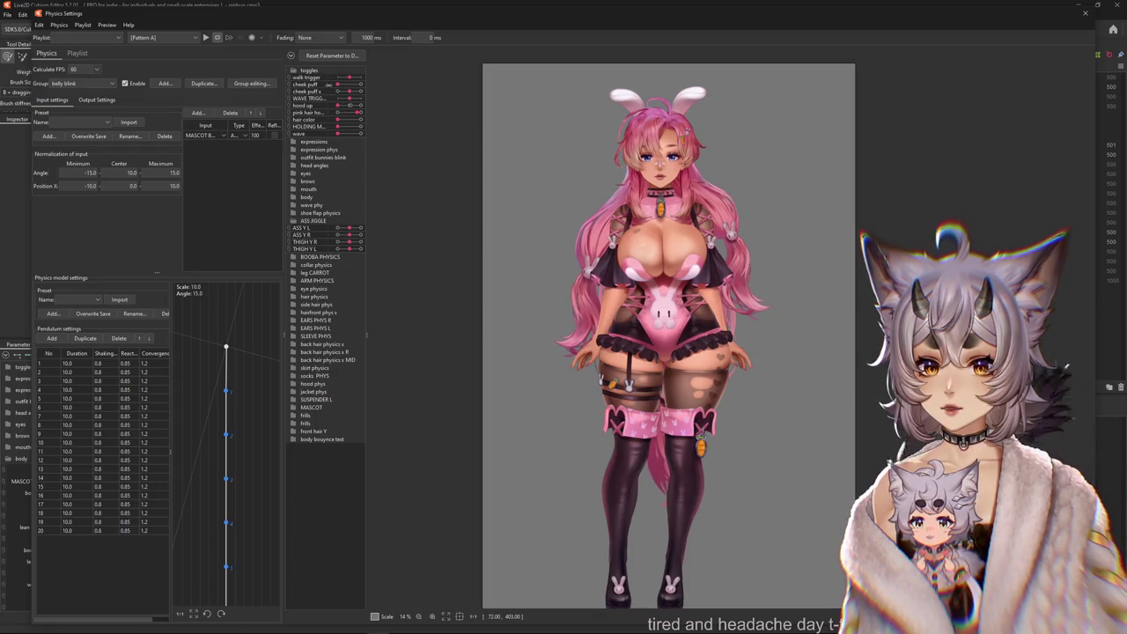
{"action": "left_click", "coordinate": [293, 142]}
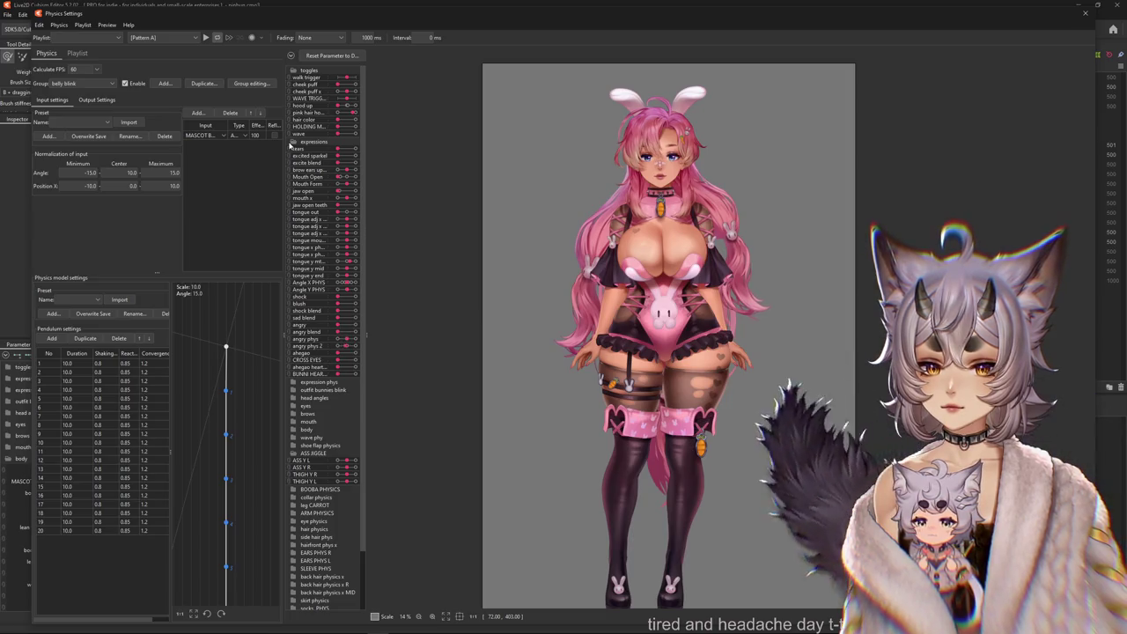
{"action": "left_click", "coordinate": [291, 142]}
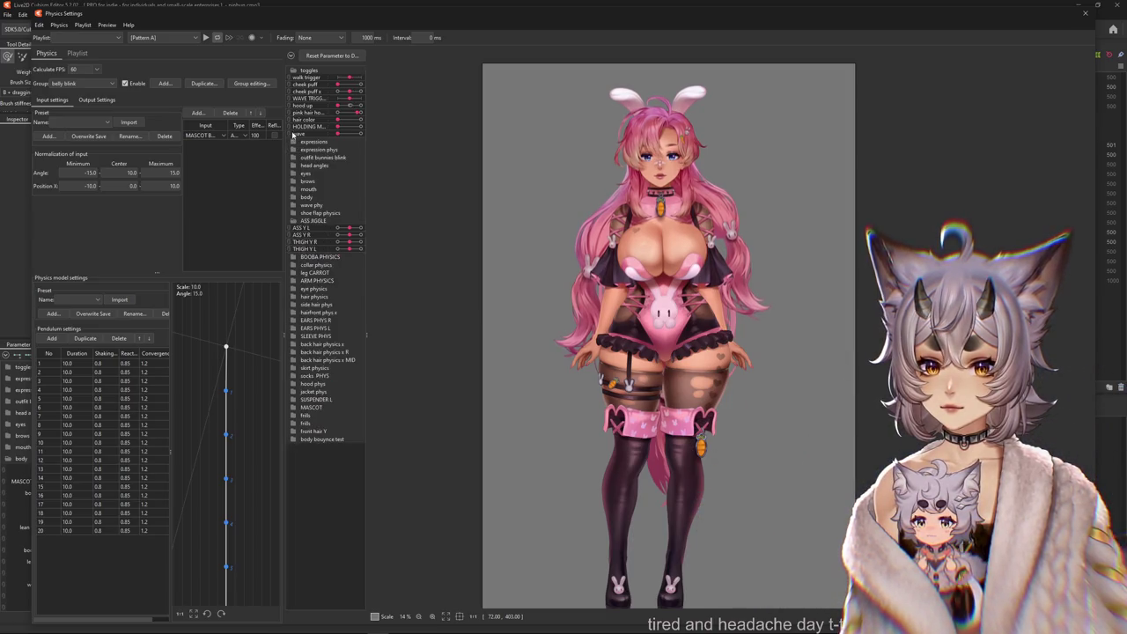
{"action": "left_click_drag", "start_coordinate": [347, 127], "coordinate": [361, 126]}
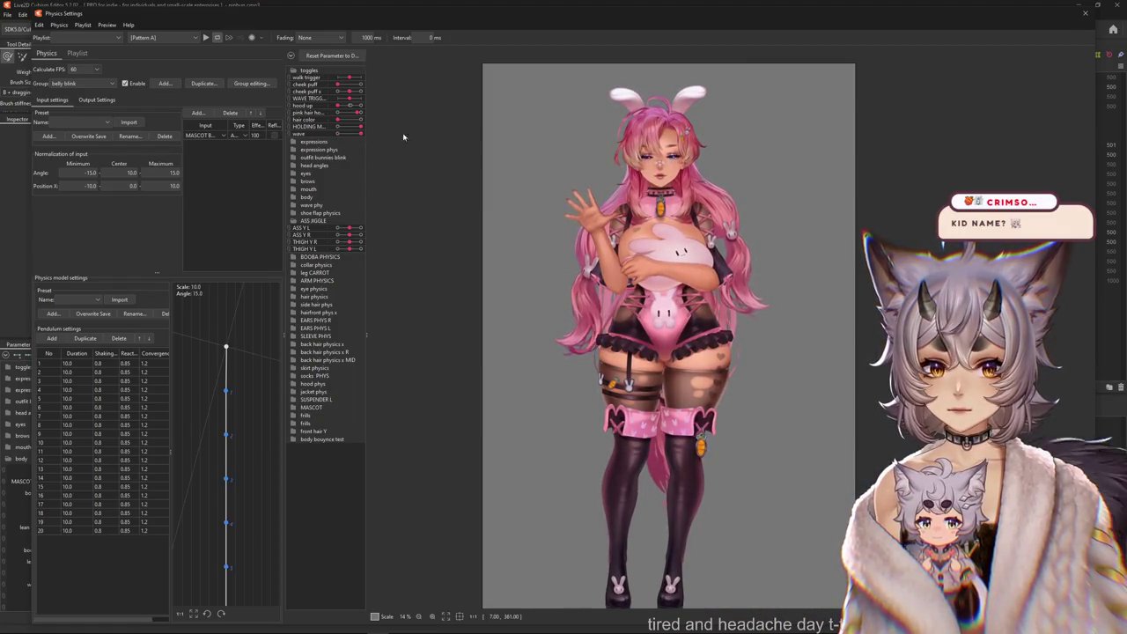
Browse the expressions, outfit bunnies blink and jacket phys folders, then expand toggles again.
{"action": "left_click", "coordinate": [294, 71]}
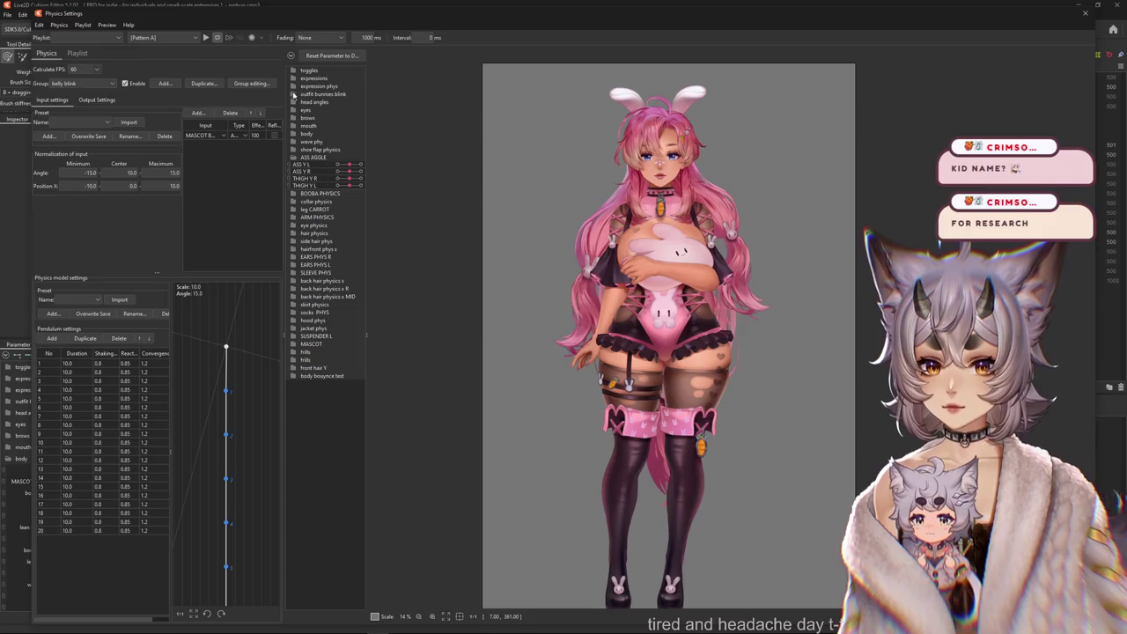
{"action": "left_click", "coordinate": [294, 79]}
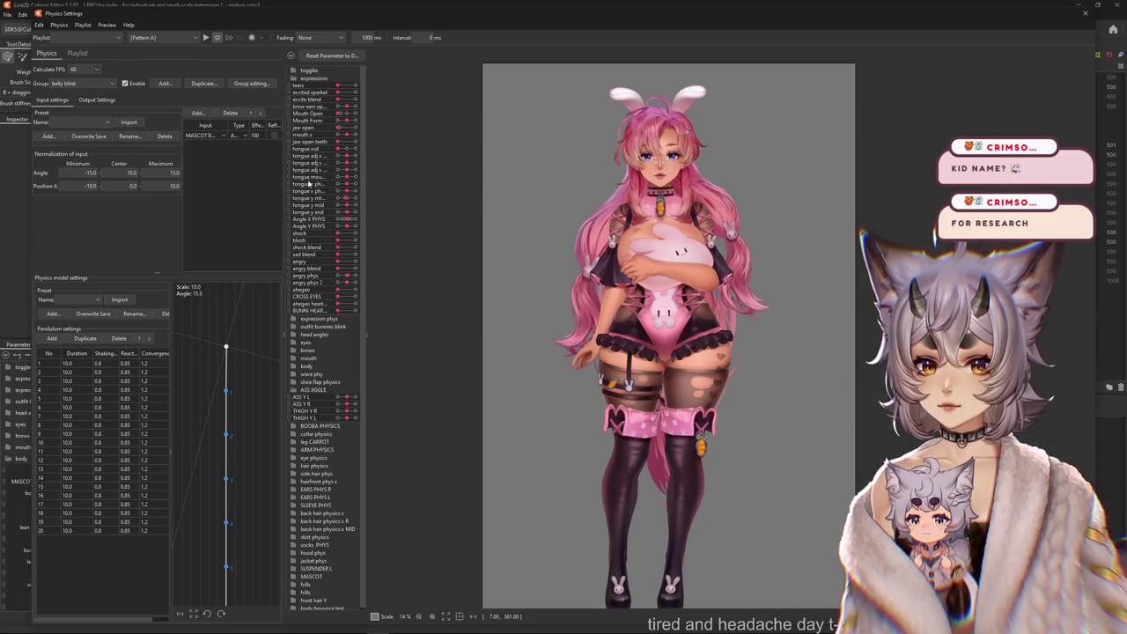
{"action": "left_click", "coordinate": [294, 78]}
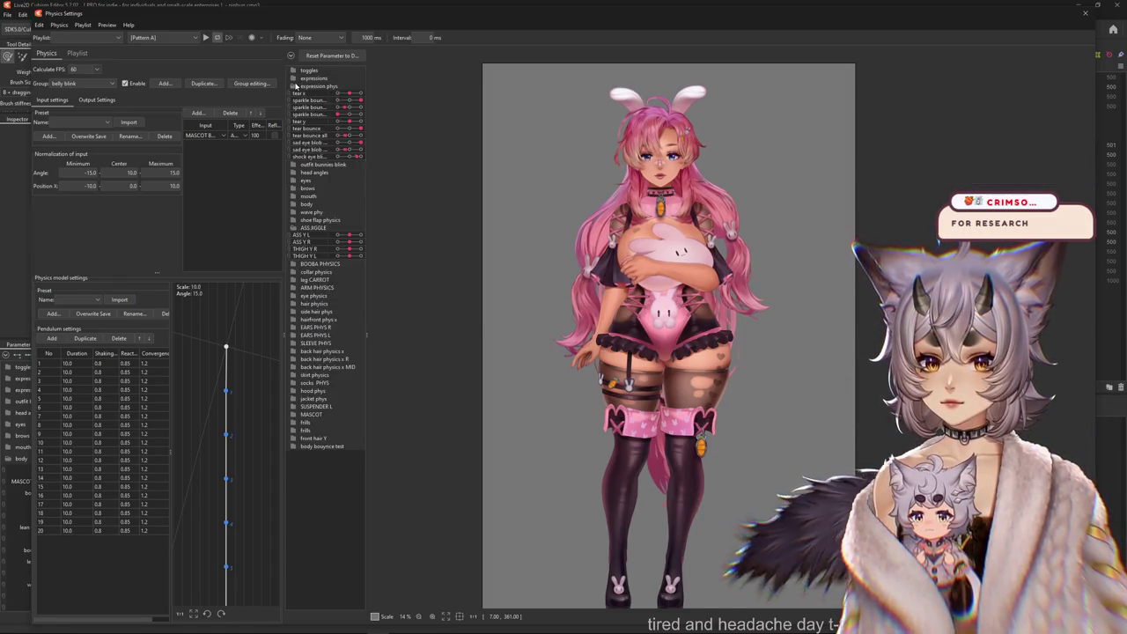
{"action": "left_click", "coordinate": [294, 94]}
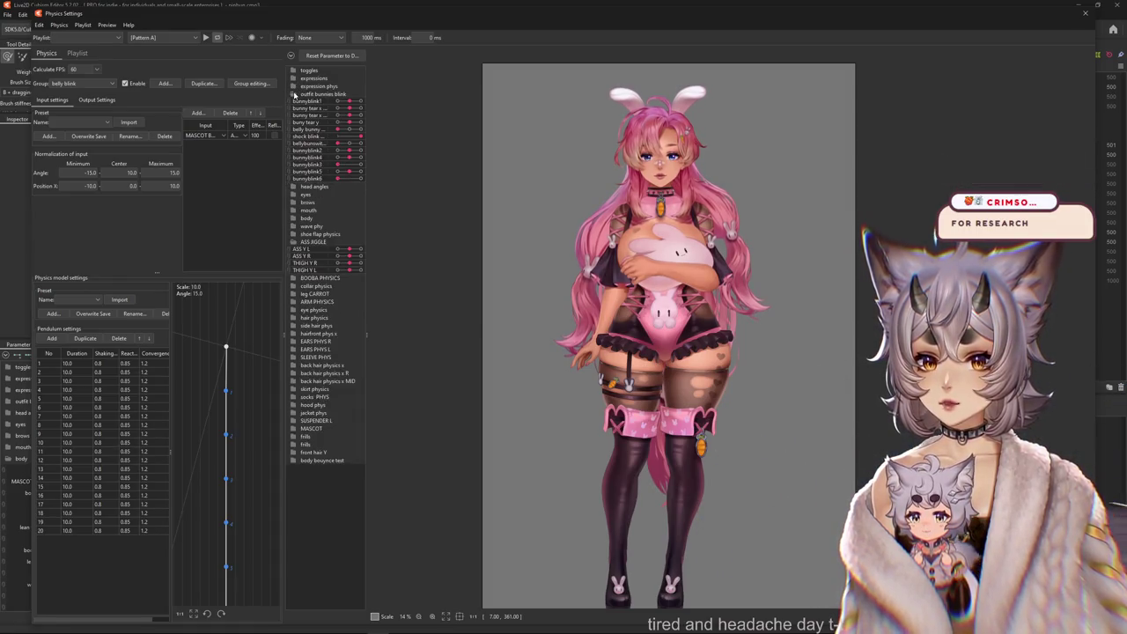
{"action": "left_click", "coordinate": [294, 94]}
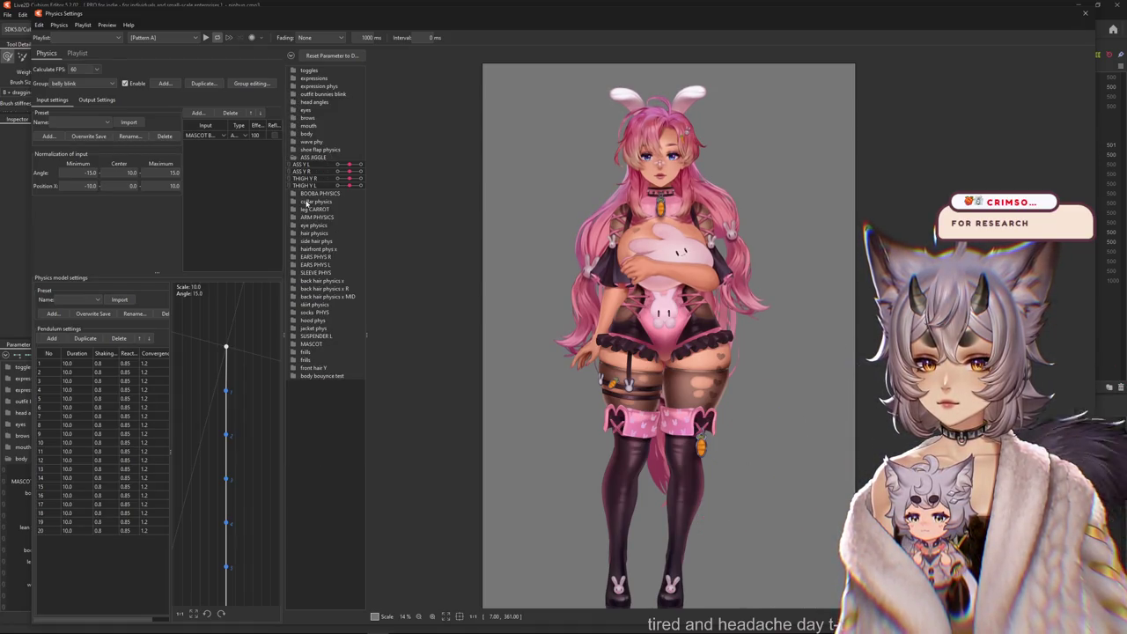
{"action": "left_click", "coordinate": [294, 328]}
{"action": "left_click", "coordinate": [294, 329]}
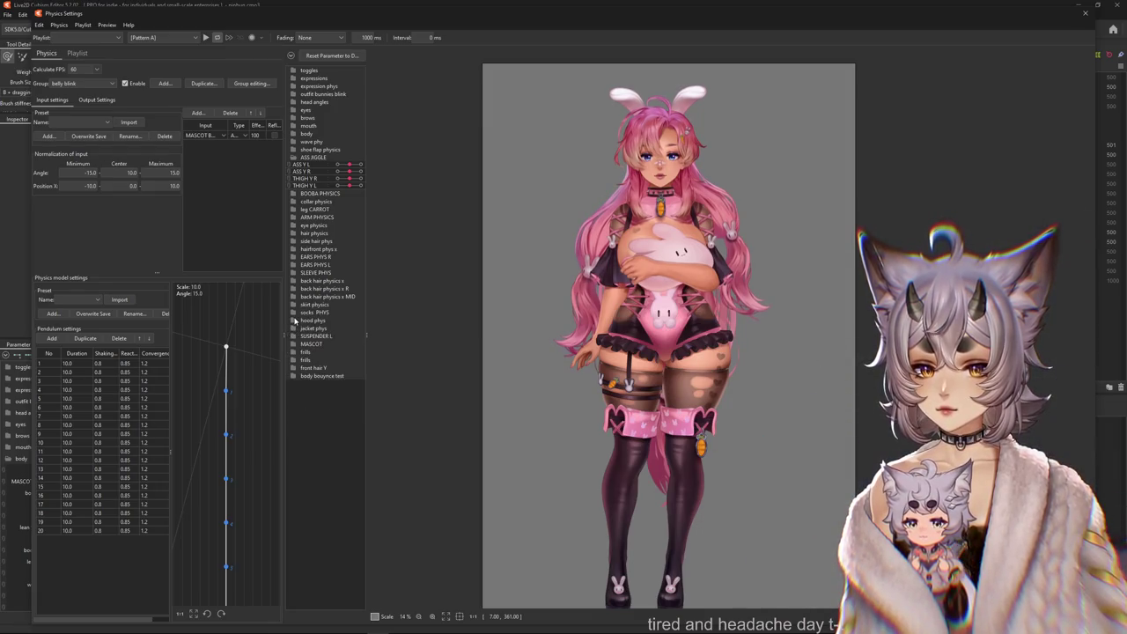
{"action": "left_click", "coordinate": [294, 70]}
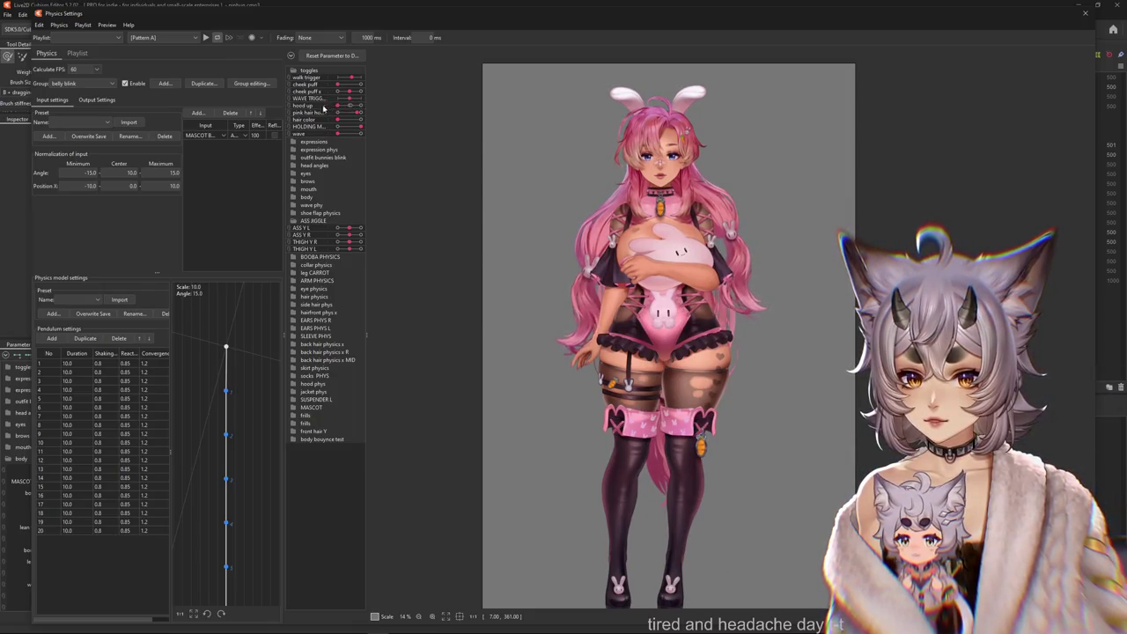
Drag the hair color slider to its right end to turn the hair blonde.
{"action": "left_click_drag", "start_coordinate": [348, 121], "coordinate": [360, 120]}
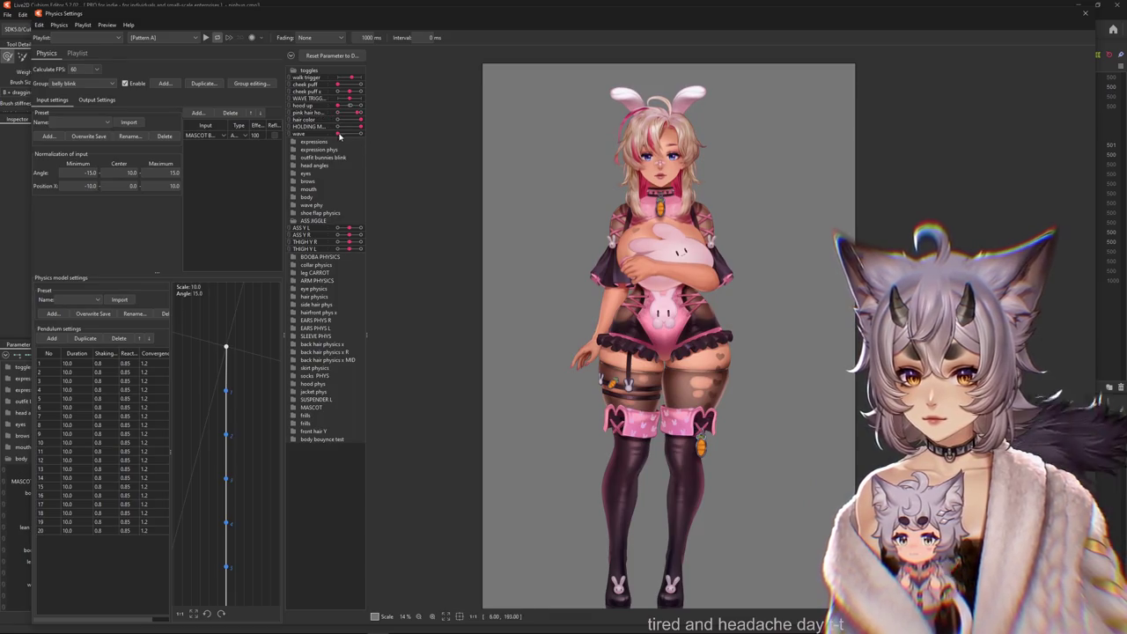
{"action": "left_click", "coordinate": [294, 78]}
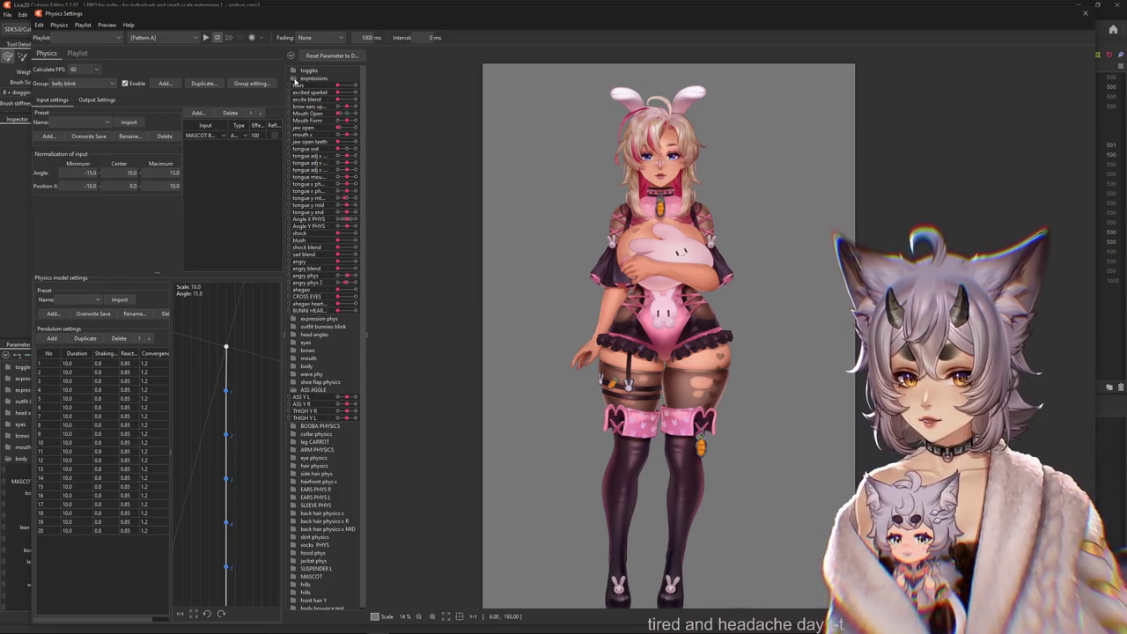
{"action": "left_click", "coordinate": [294, 78]}
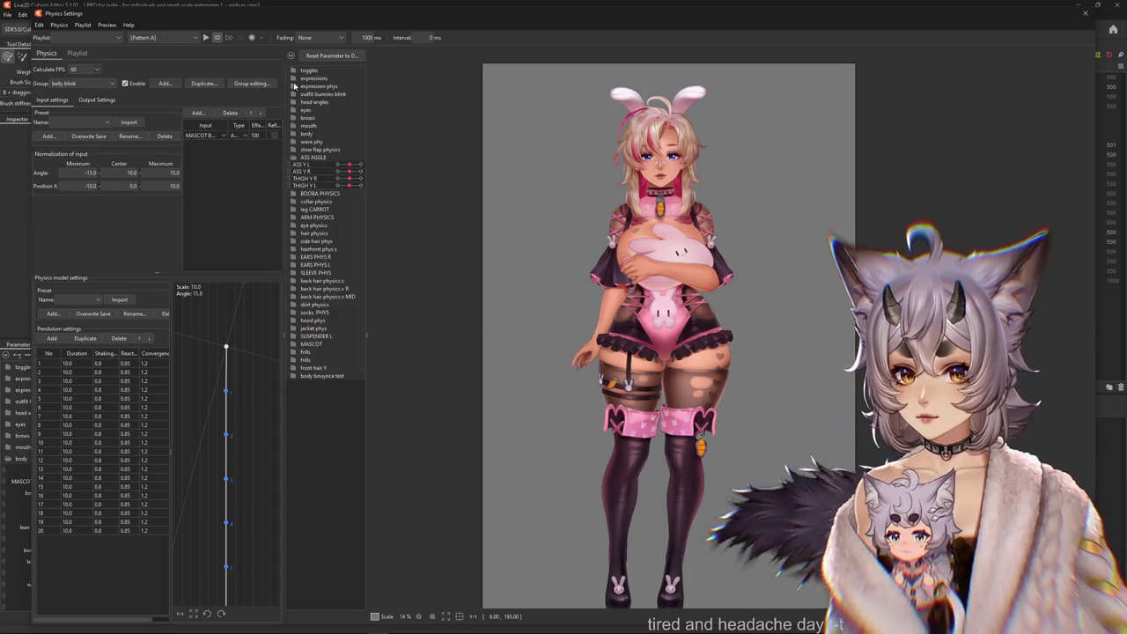
{"action": "left_click", "coordinate": [294, 85]}
{"action": "left_click", "coordinate": [294, 85]}
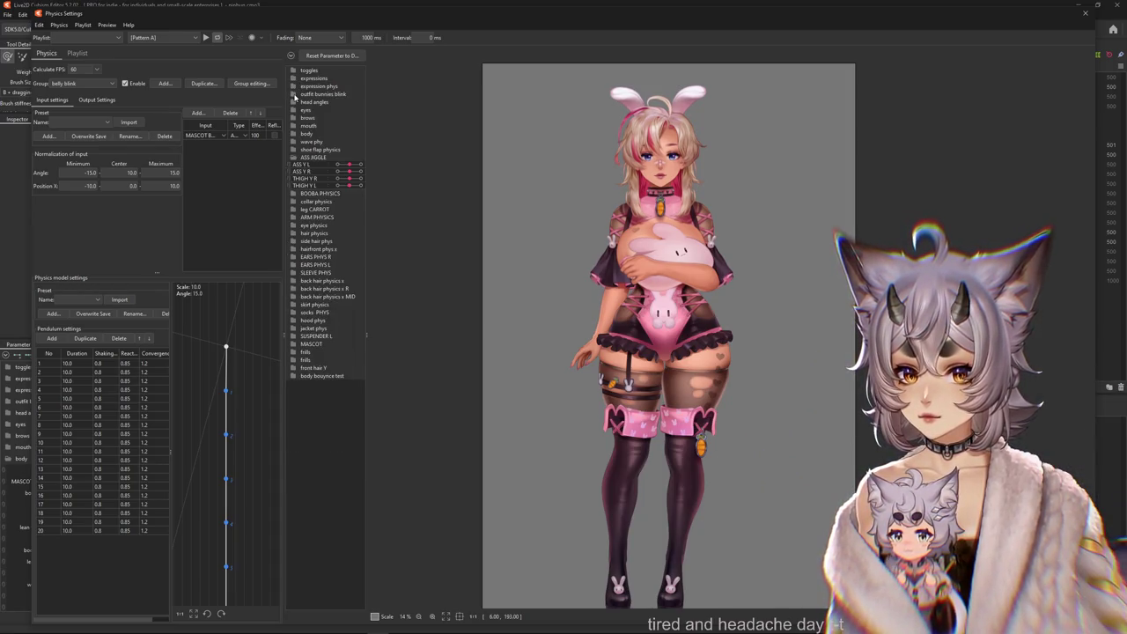
Expand head angles and drag OUTFIT TOG to its end for the pink jacket, white skirt and leg warmers.
{"action": "left_click", "coordinate": [294, 94]}
{"action": "left_click", "coordinate": [294, 94]}
{"action": "left_click", "coordinate": [295, 103]}
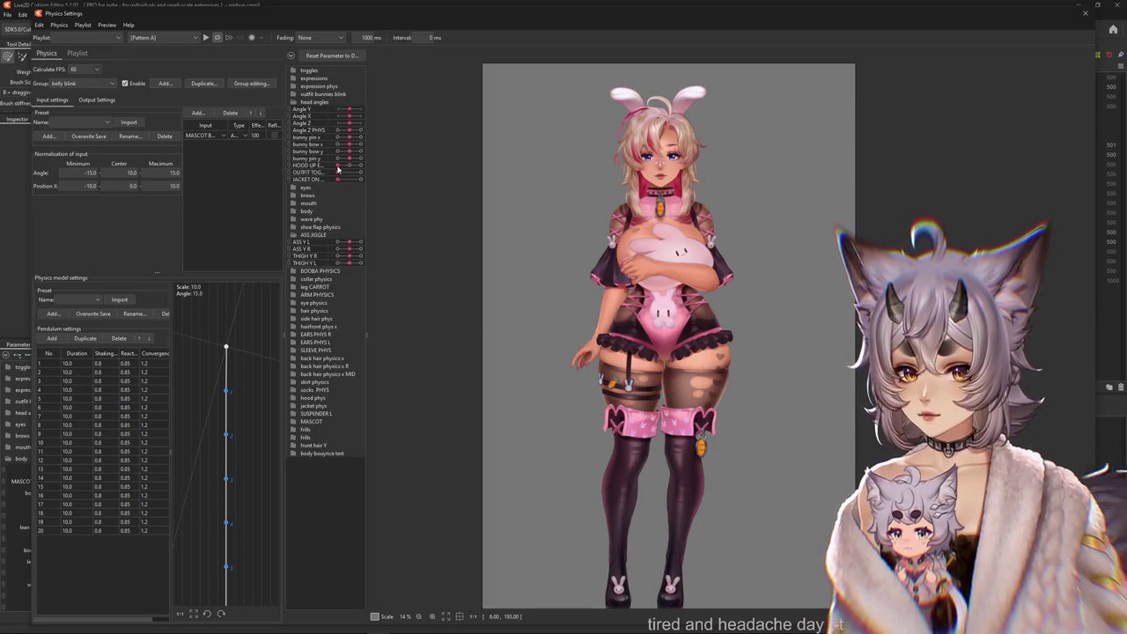
{"action": "left_click_drag", "start_coordinate": [338, 172], "coordinate": [599, 239]}
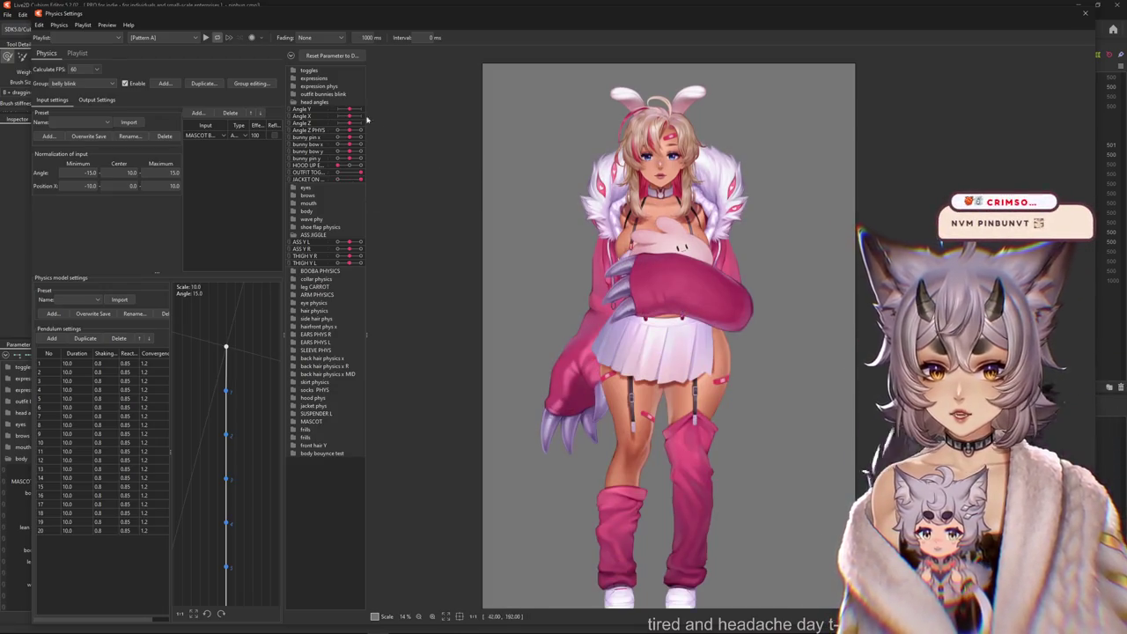
Set the HOLDING slider back to 0 so the model lets go of the bunny plush.
{"action": "left_click", "coordinate": [293, 71]}
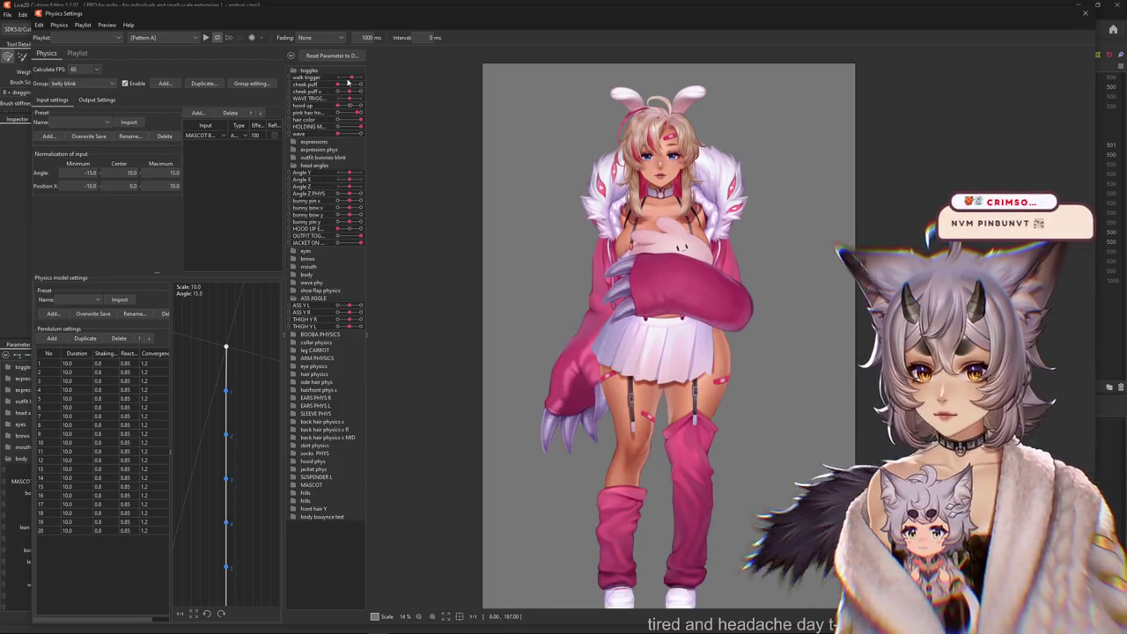
{"action": "left_click", "coordinate": [356, 128]}
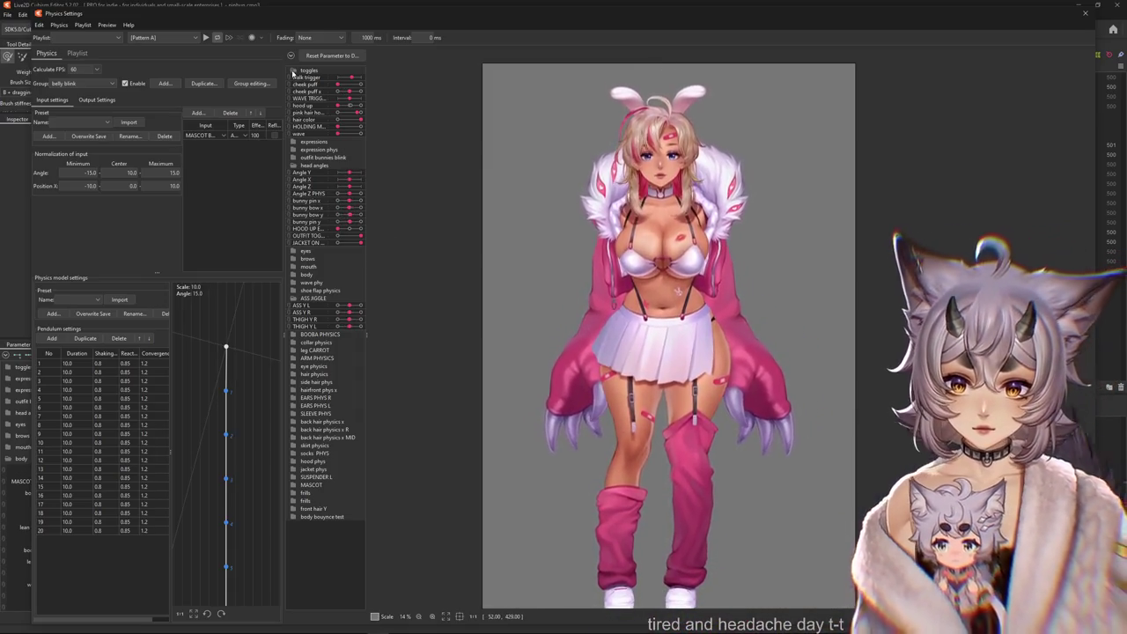
{"action": "left_click", "coordinate": [293, 71]}
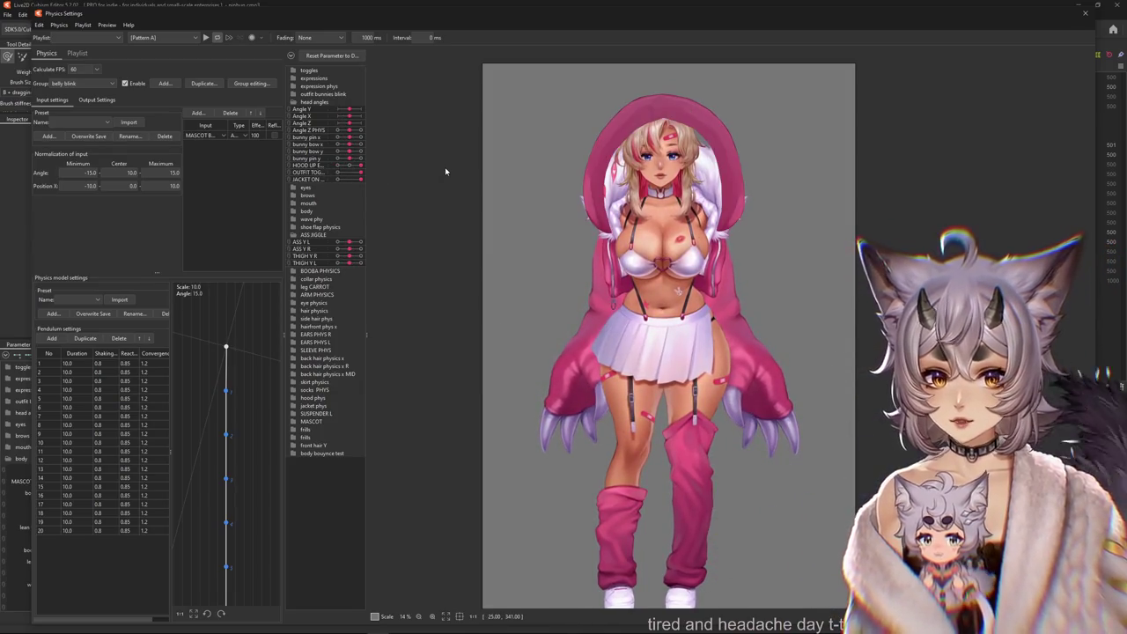
Re-expand the toggles folder and scroll through the parameter list.
{"action": "left_click", "coordinate": [293, 69]}
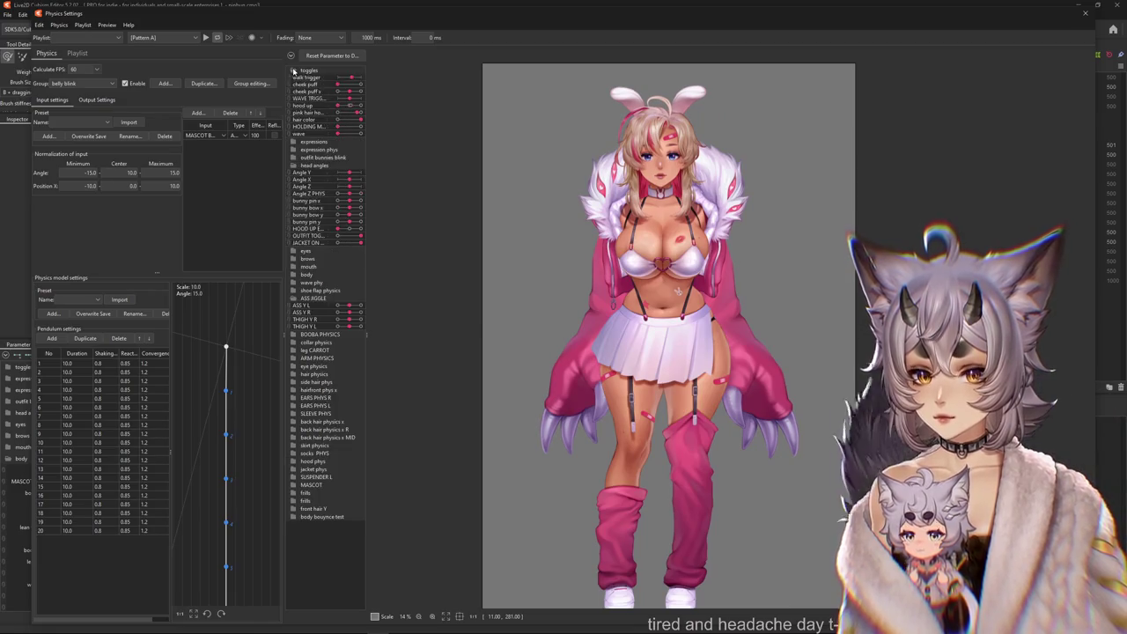
{"action": "scroll", "coordinate": [875, 325], "scroll_direction": "up", "scroll_amount": 3}
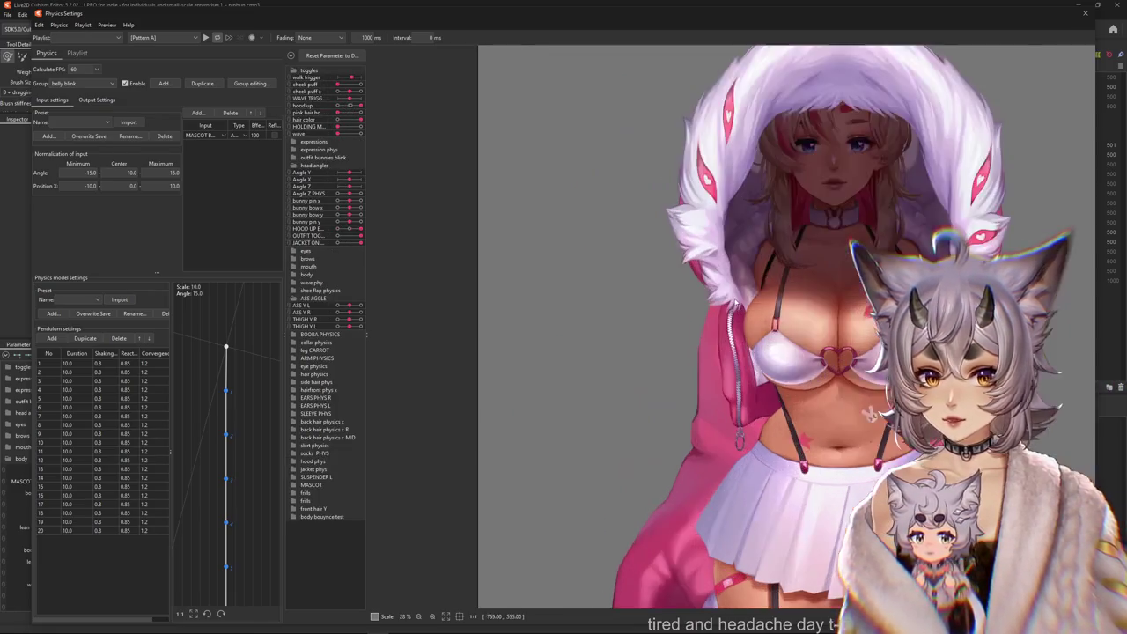
{"action": "scroll", "coordinate": [875, 325], "scroll_direction": "down", "scroll_amount": 4}
{"action": "scroll", "coordinate": [876, 325], "scroll_direction": "up", "scroll_amount": 3}
{"action": "scroll", "coordinate": [875, 325], "scroll_direction": "down", "scroll_amount": 3}
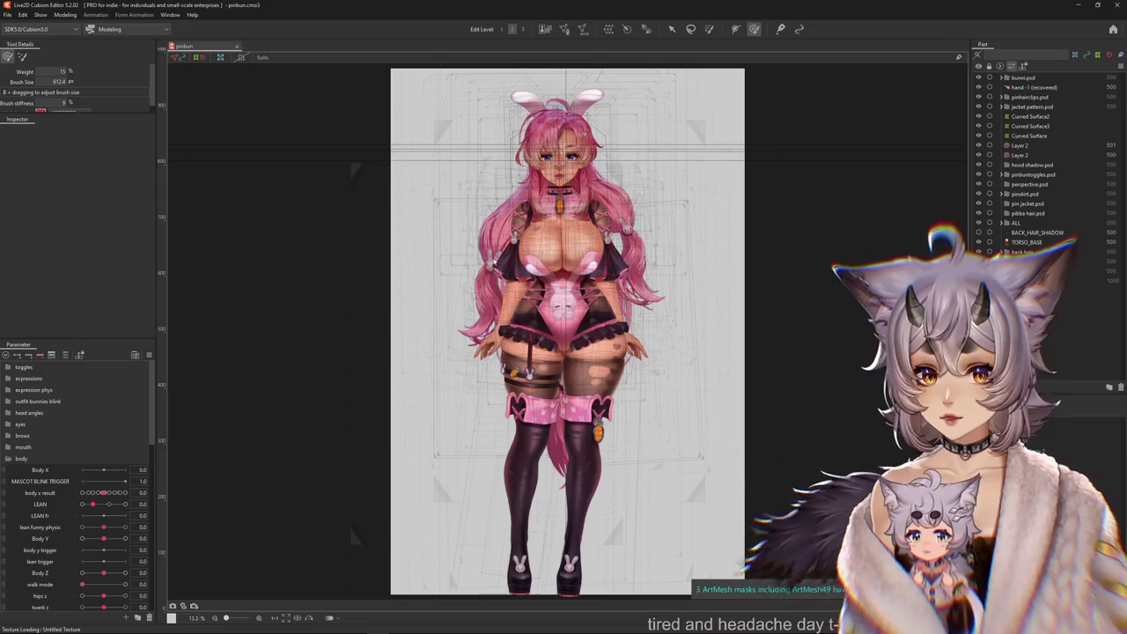
Close the pinbun document and open Okami Sky Updated.cmo3 from the recent files list.
{"action": "left_click", "coordinate": [236, 46]}
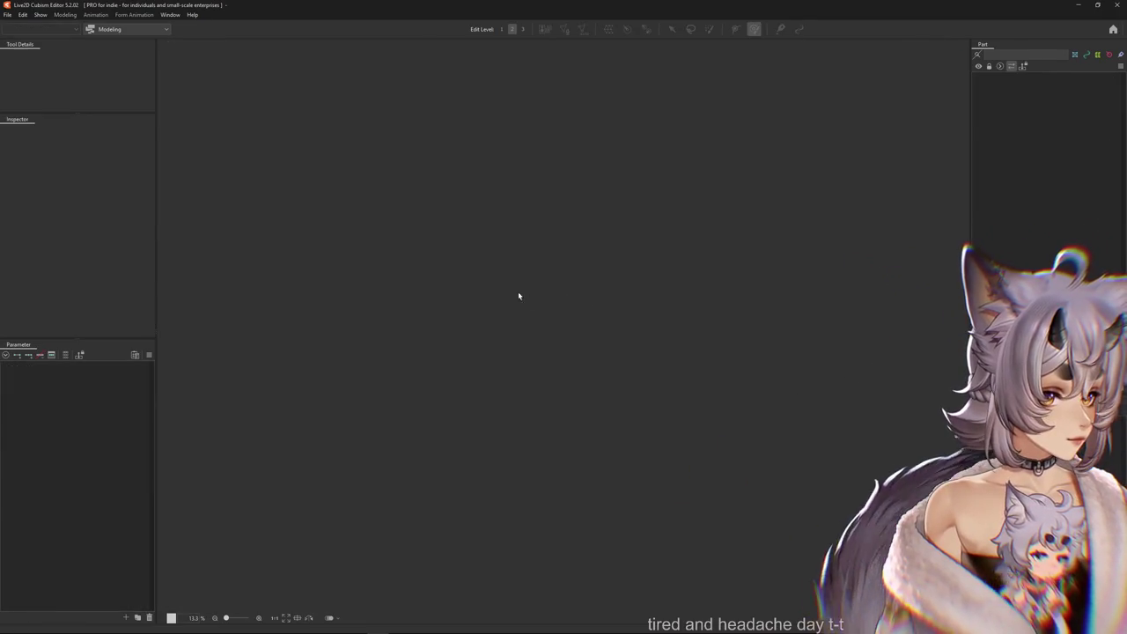
{"action": "left_click", "coordinate": [6, 14]}
{"action": "mouse_move", "coordinate": [27, 55]}
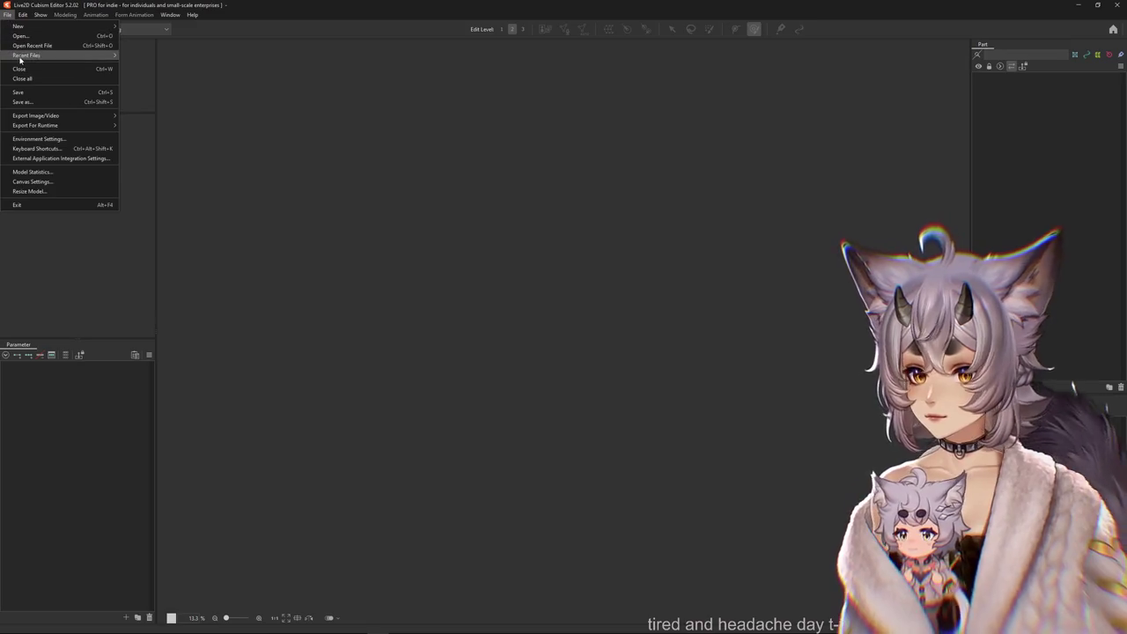
{"action": "left_click", "coordinate": [159, 62]}
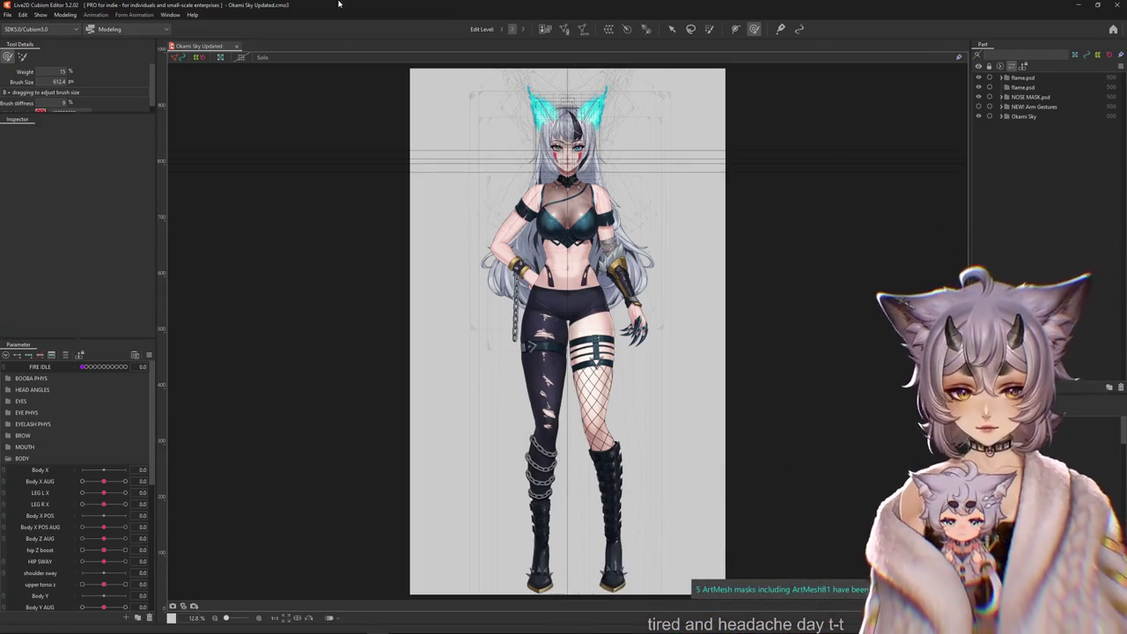
{"action": "scroll", "coordinate": [616, 149], "scroll_direction": "down", "scroll_amount": 3}
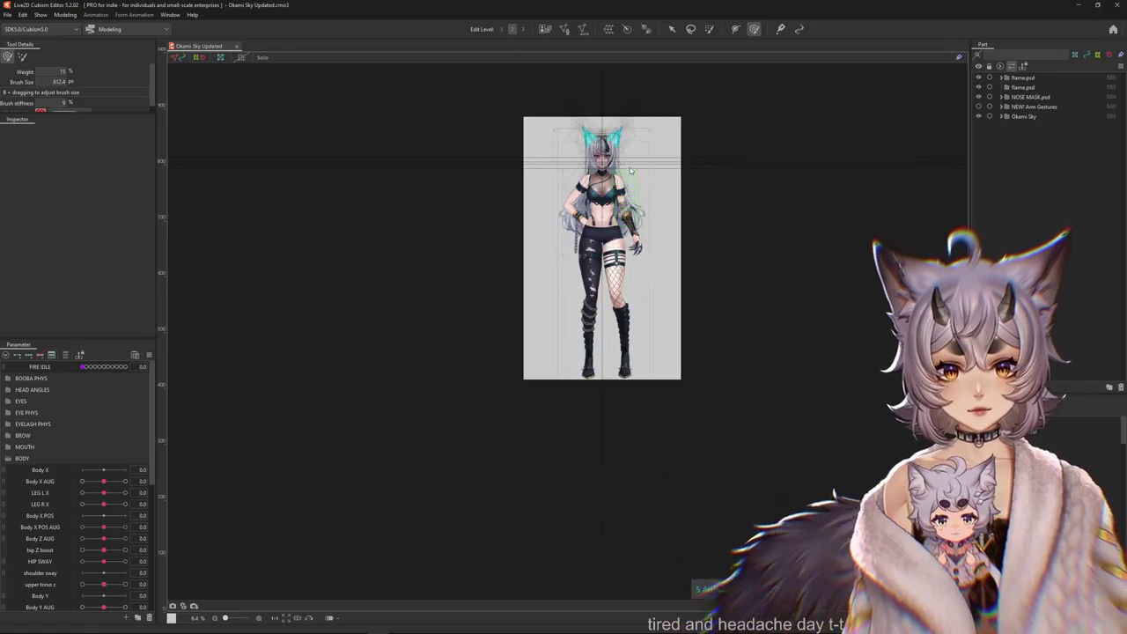
{"action": "scroll", "coordinate": [597, 123], "scroll_direction": "up", "scroll_amount": 5}
{"action": "left_click", "coordinate": [69, 15]}
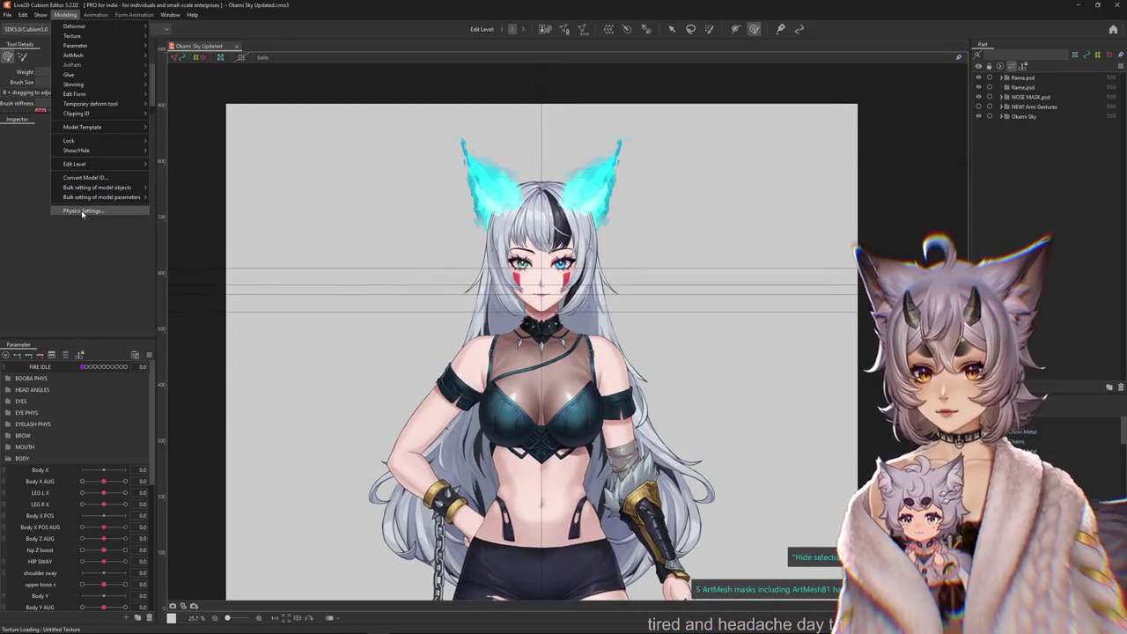
{"action": "left_click", "coordinate": [89, 212]}
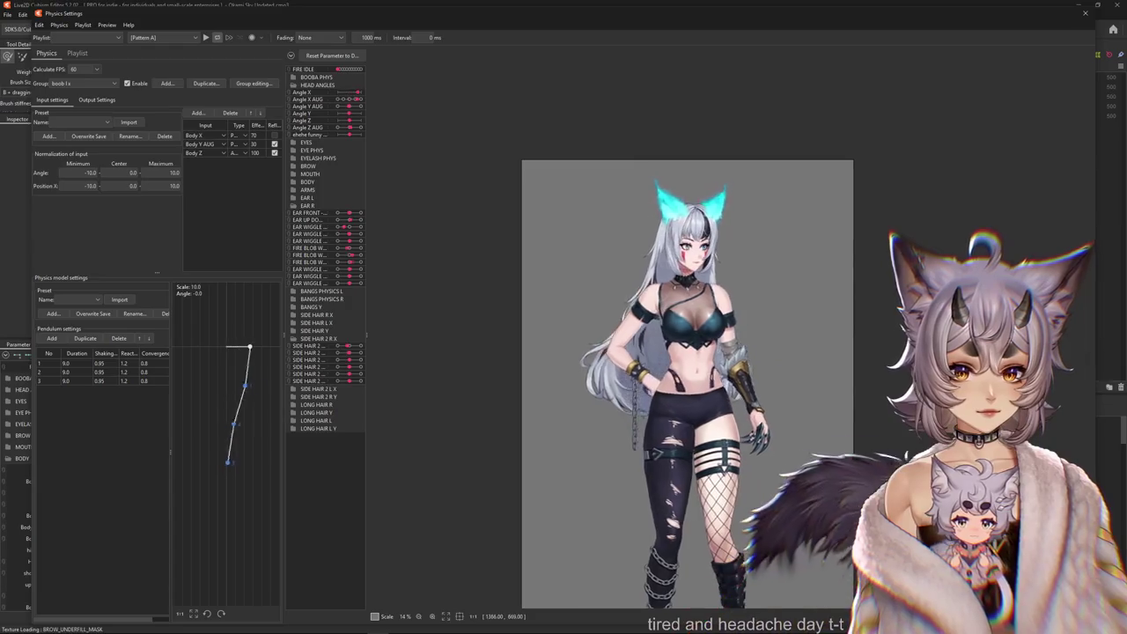
{"action": "scroll", "coordinate": [697, 448], "scroll_direction": "up", "scroll_amount": 4}
{"action": "mouse_move", "coordinate": [696, 449]}
{"action": "left_mouse_down"}
{"action": "mouse_move", "coordinate": [644, 409]}
{"action": "mouse_move", "coordinate": [880, 386]}
{"action": "left_mouse_up"}
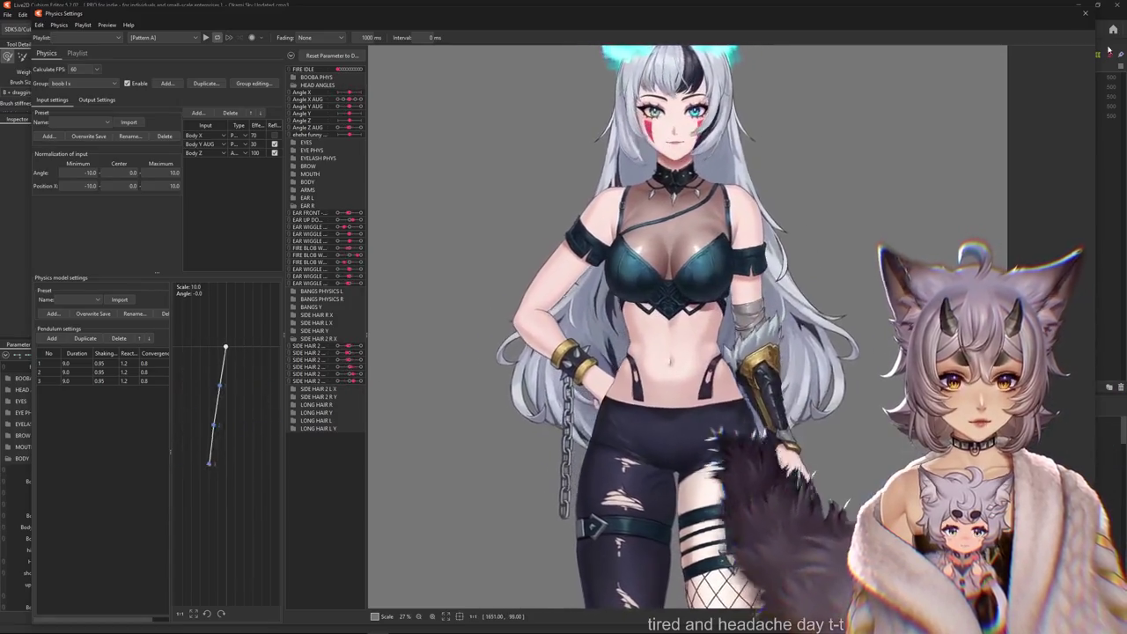
{"action": "key", "text": "Escape"}
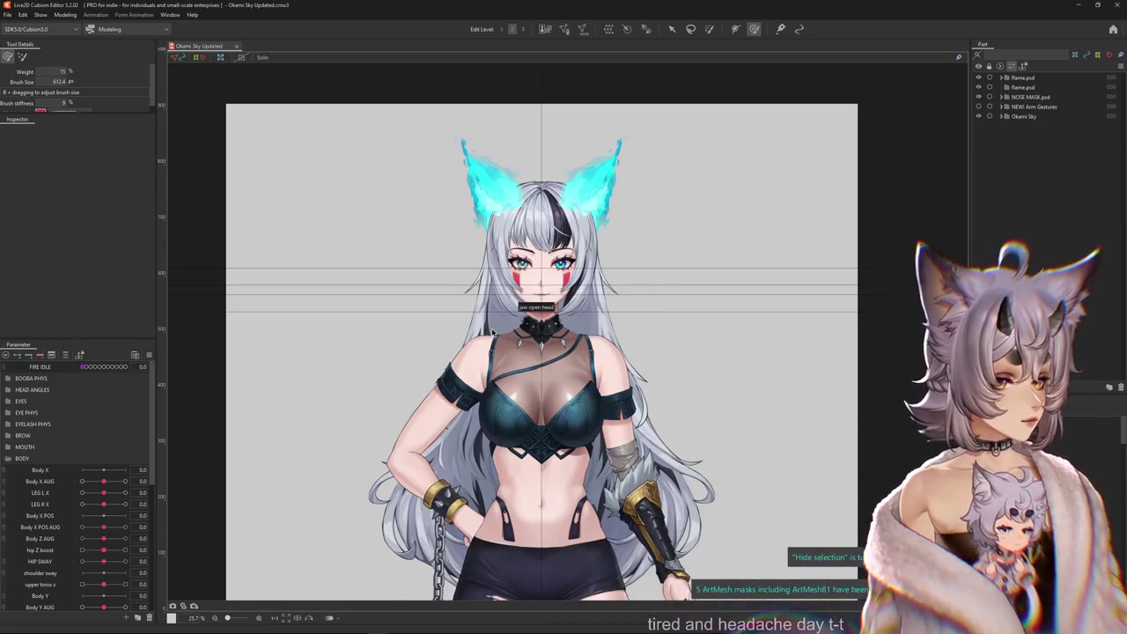
Pick the strap from the overlapping layers and select Warp Deformer of Strap2.
{"action": "scroll", "coordinate": [535, 385], "scroll_direction": "up", "scroll_amount": 3}
{"action": "left_click_drag", "start_coordinate": [103, 480], "coordinate": [82, 480]}
{"action": "scroll", "coordinate": [585, 297], "scroll_direction": "up", "scroll_amount": 3}
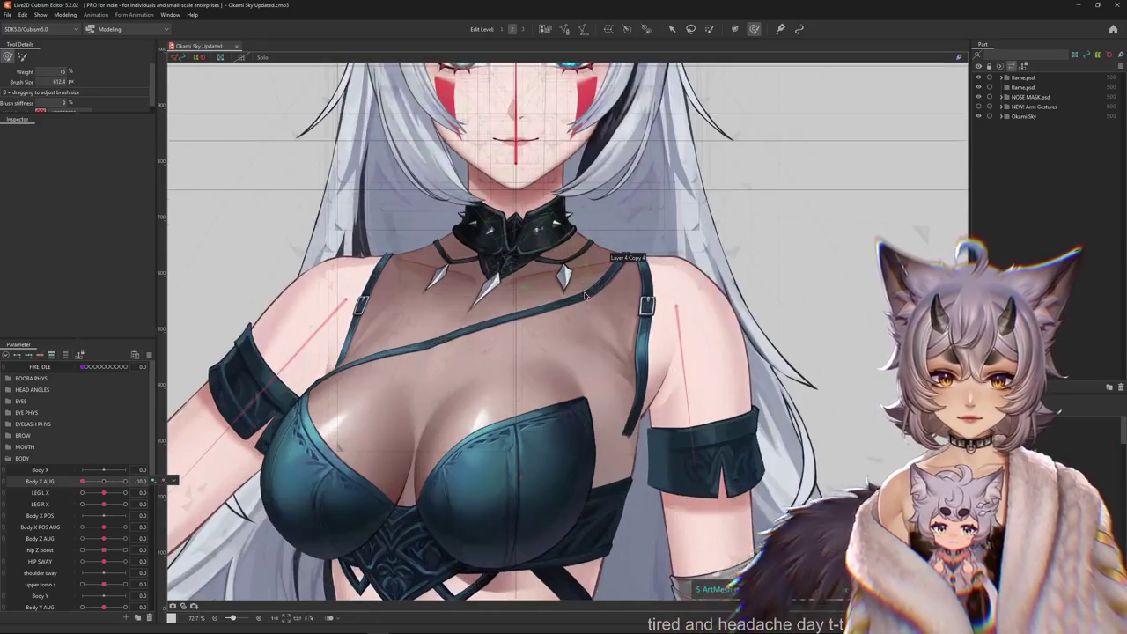
{"action": "right_click", "coordinate": [586, 297]}
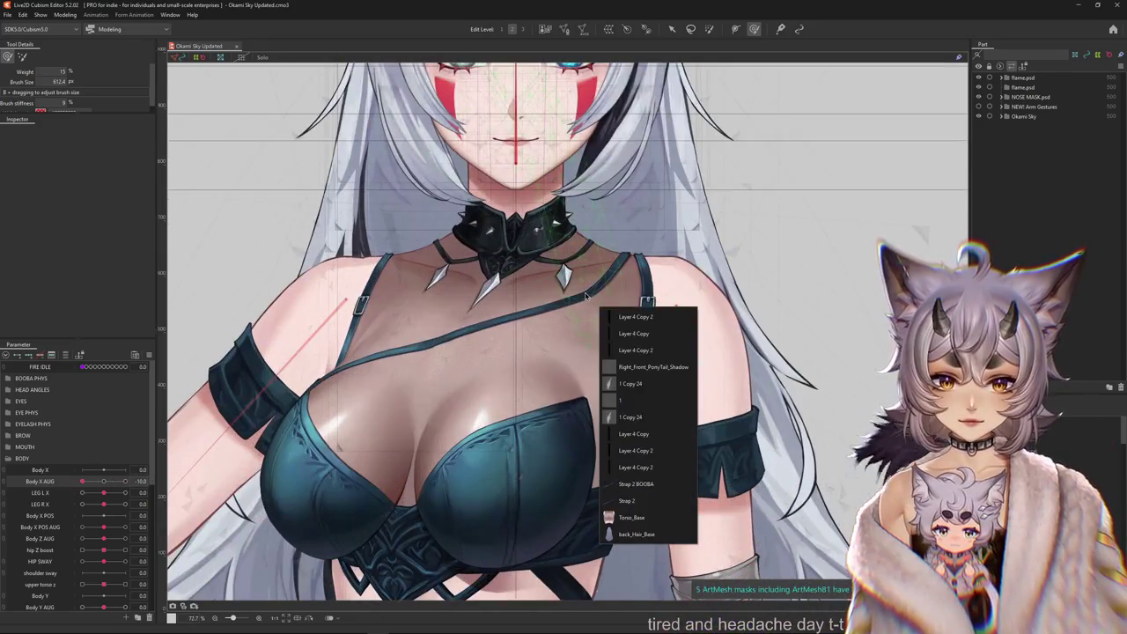
{"action": "left_click", "coordinate": [634, 485]}
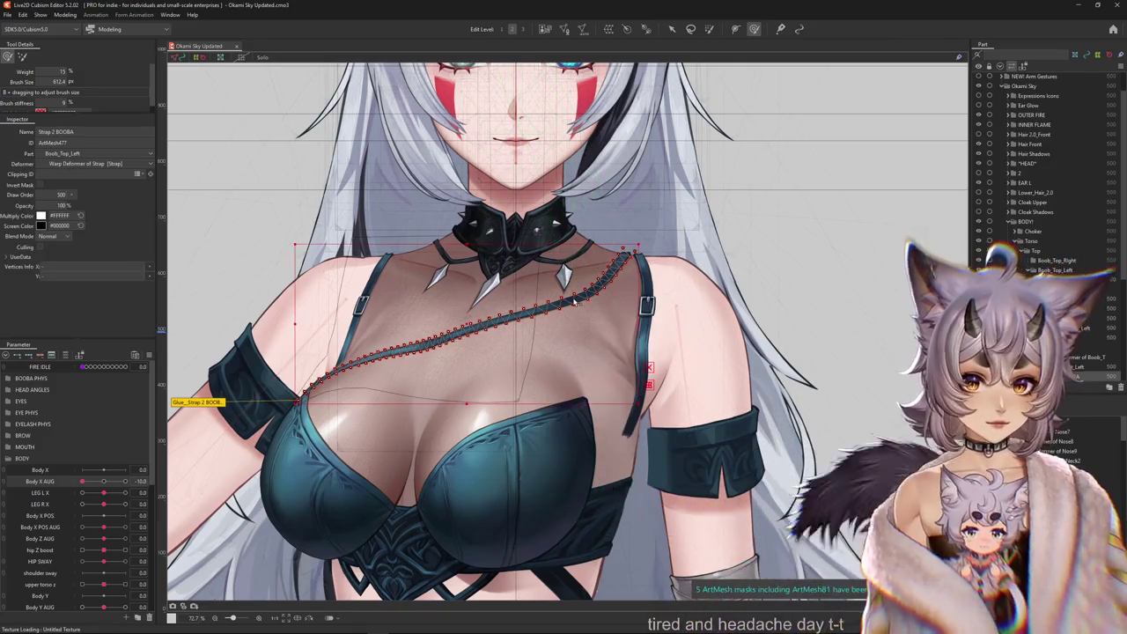
{"action": "right_click", "coordinate": [587, 312]}
{"action": "left_click", "coordinate": [616, 506]}
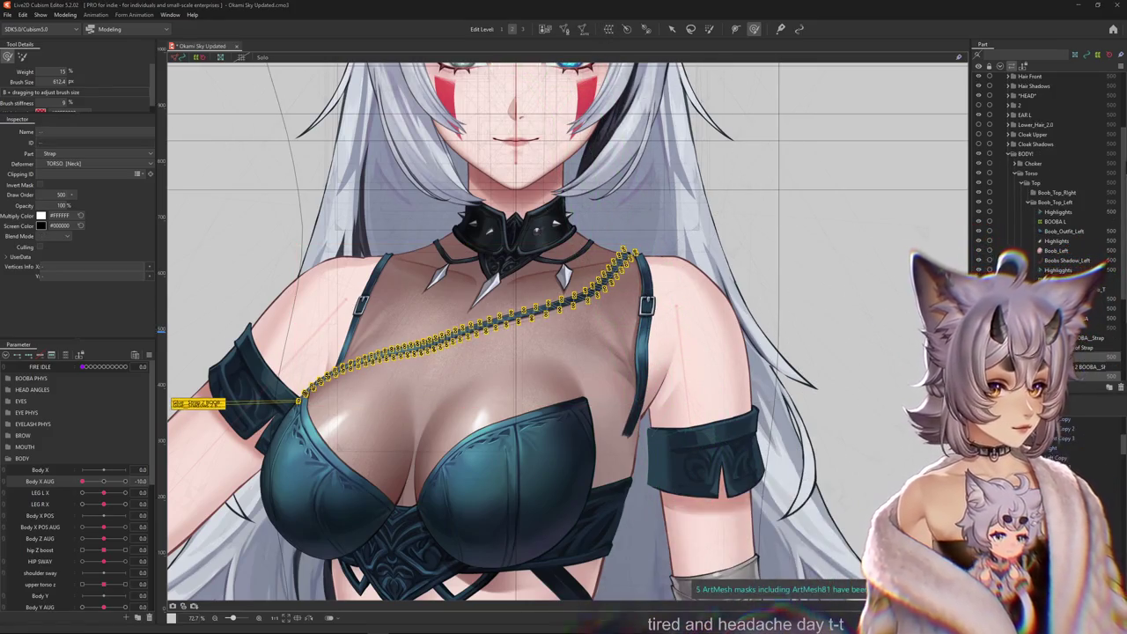
{"action": "left_click", "coordinate": [1079, 357]}
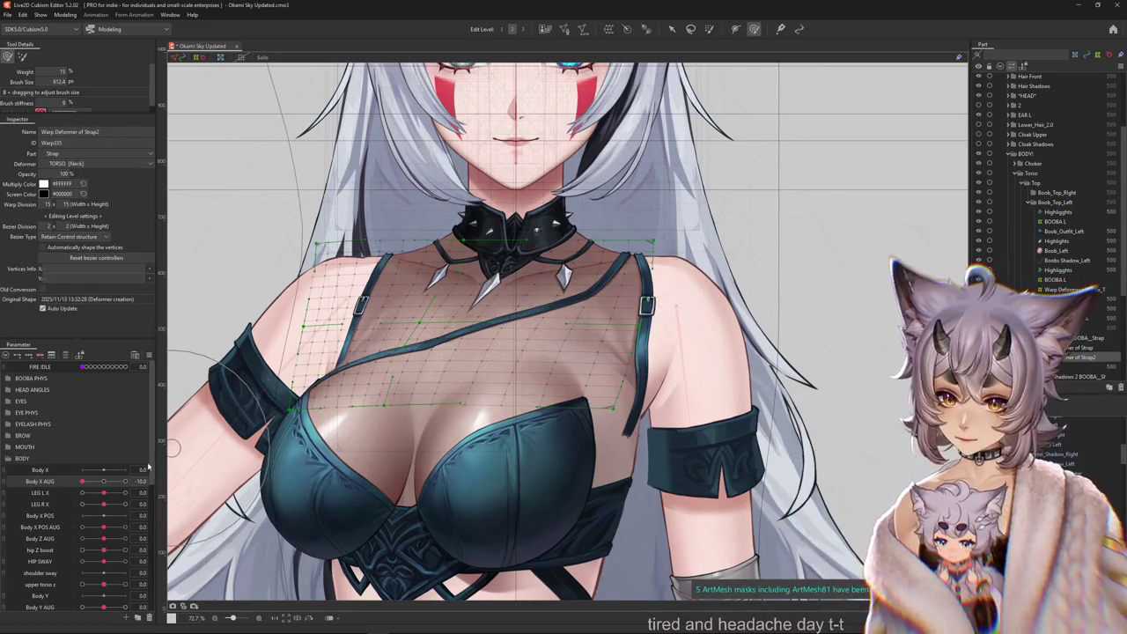
Reset Body X AUG to 0, narrow the strap warp grid from its left edge, and key Body X AUG at 10.
{"action": "left_click", "coordinate": [107, 481]}
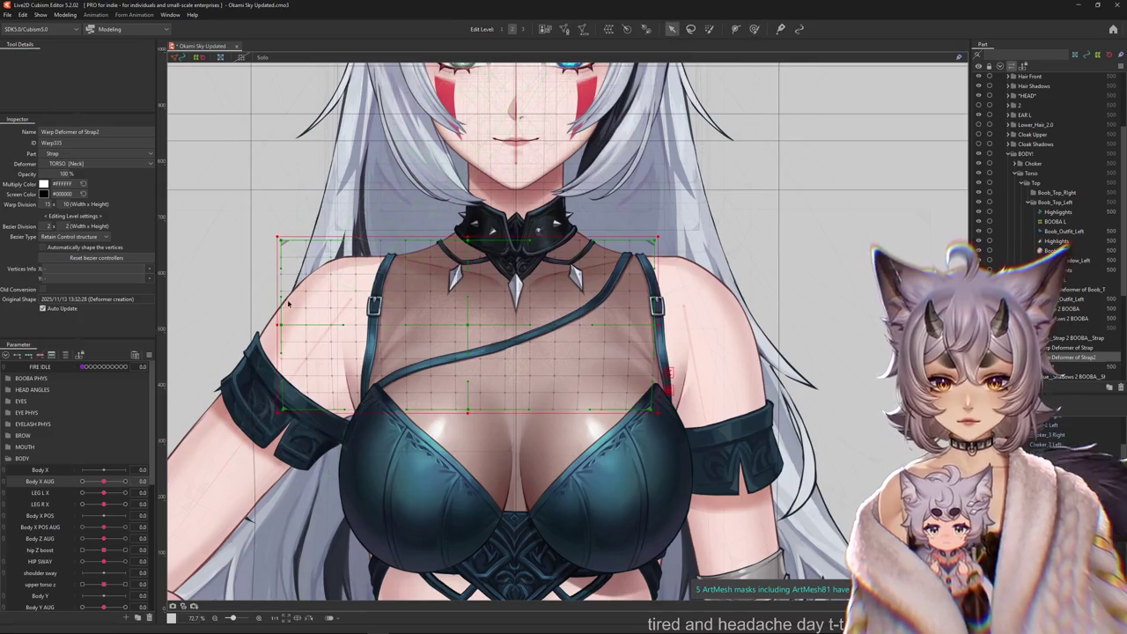
{"action": "left_click_drag", "start_coordinate": [275, 325], "coordinate": [336, 325]}
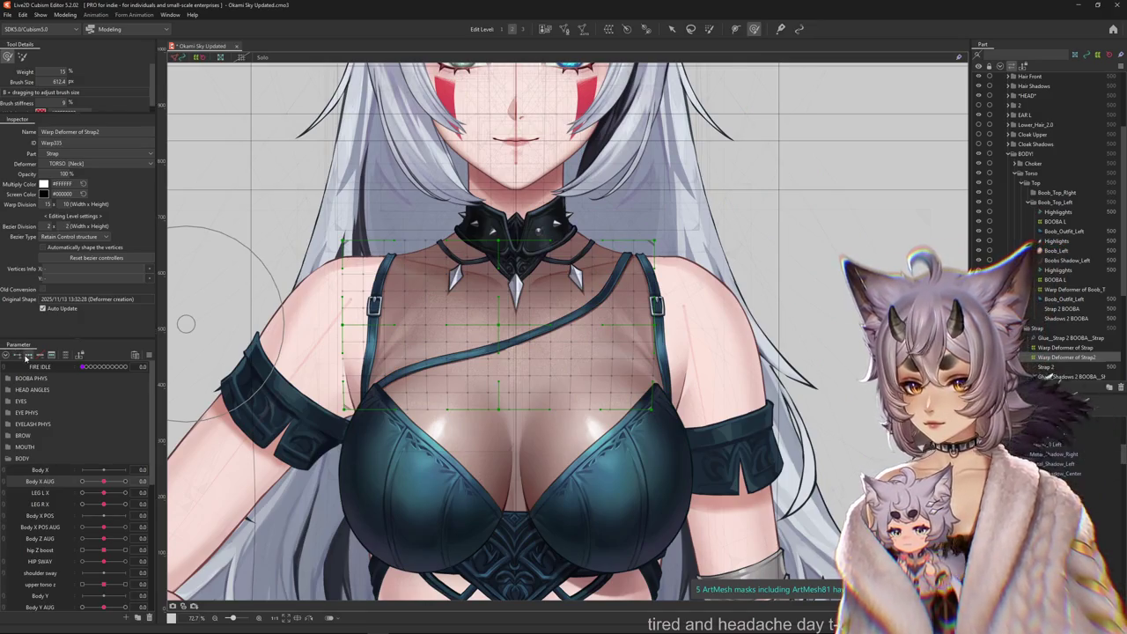
{"action": "left_click", "coordinate": [125, 481]}
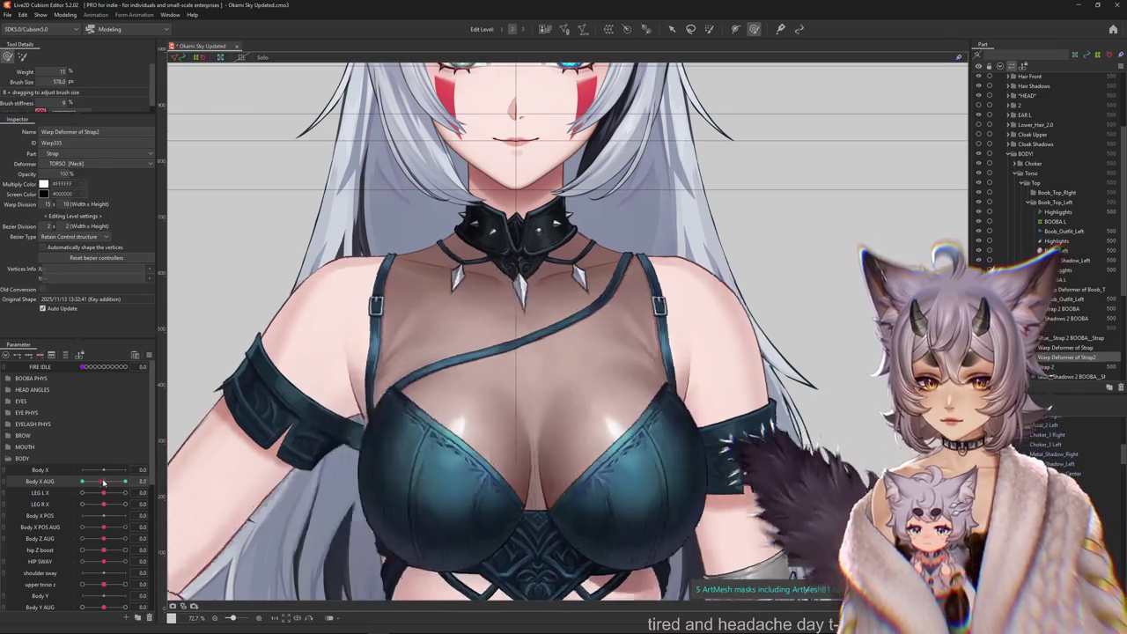
{"action": "scroll", "coordinate": [601, 274], "scroll_direction": "up", "scroll_amount": 2}
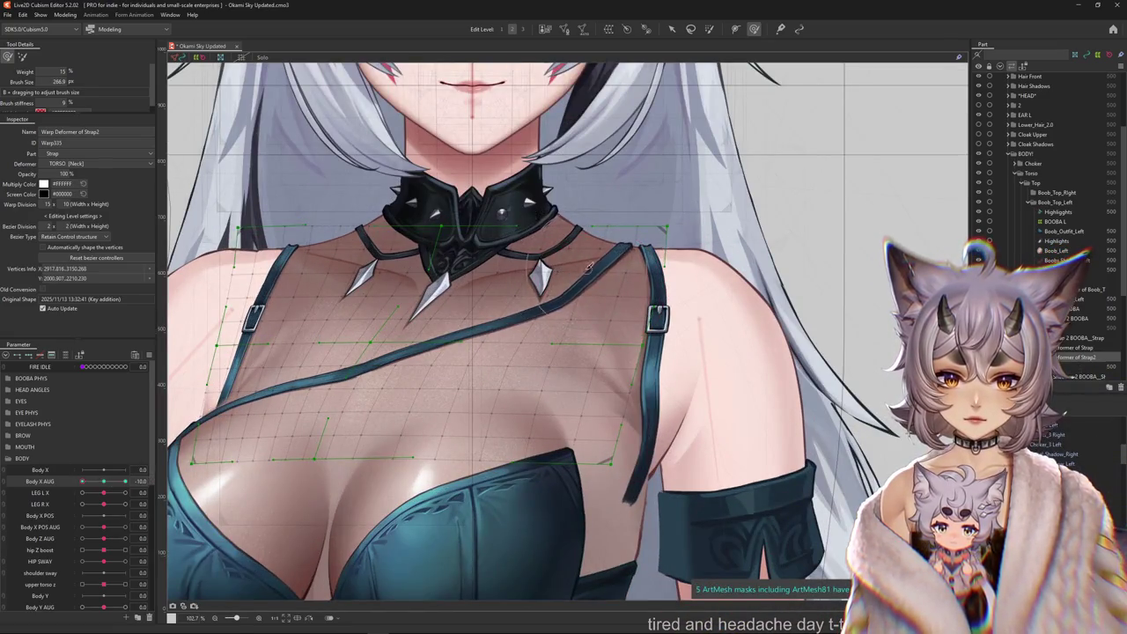
{"action": "left_click_drag", "start_coordinate": [616, 344], "coordinate": [690, 196]}
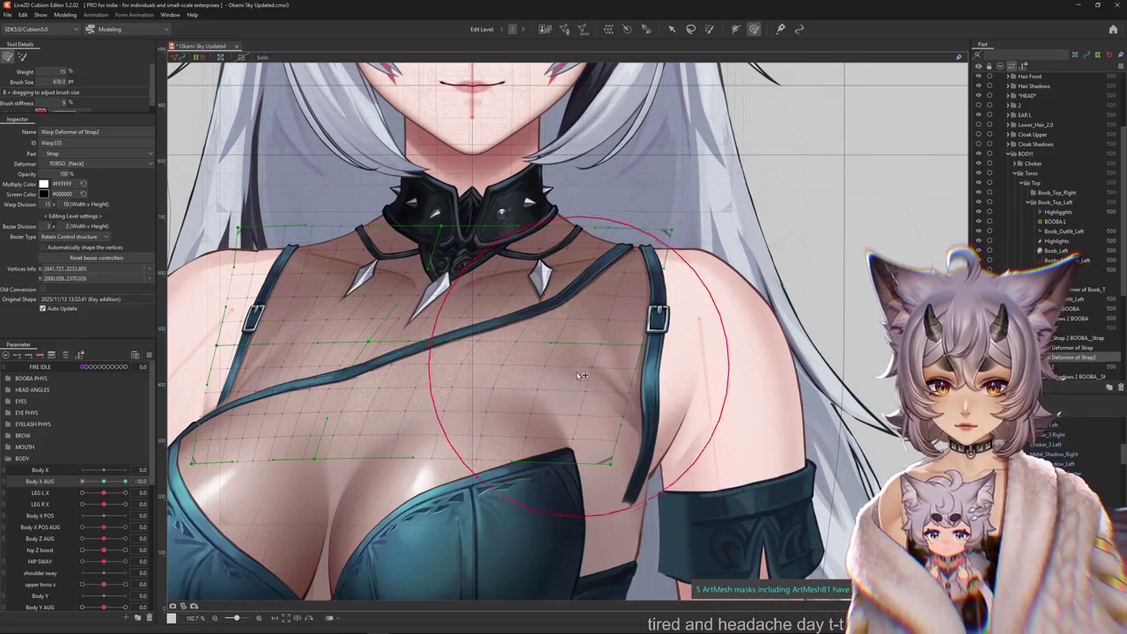
{"action": "scroll", "coordinate": [396, 432], "scroll_direction": "down", "scroll_amount": 2}
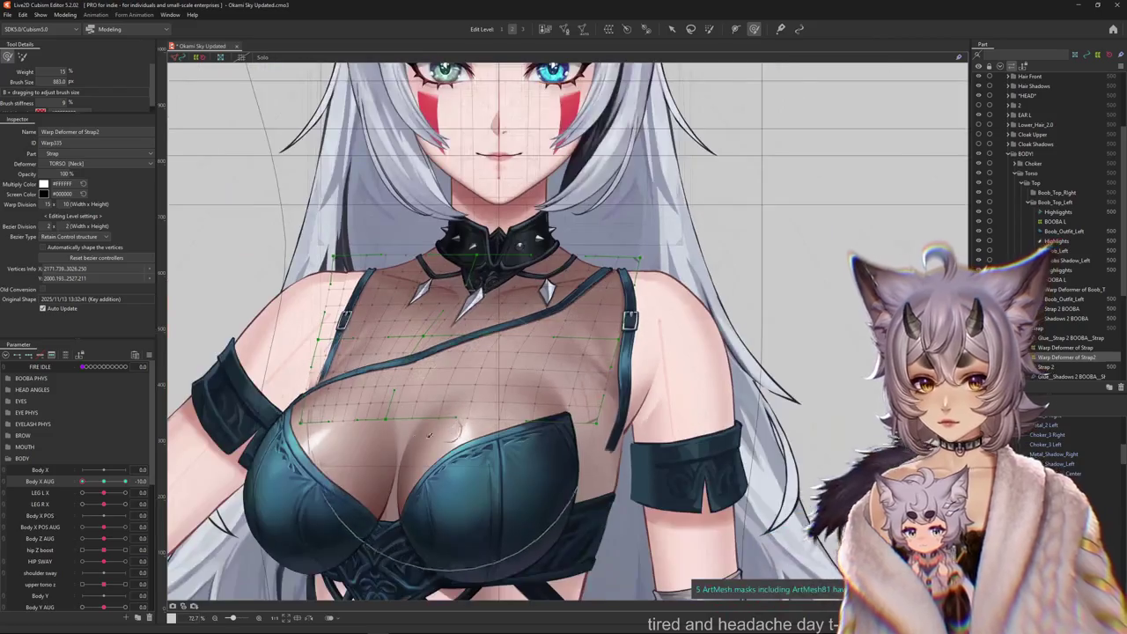
Preview the torso at the Body X AUG 10 and -10 extremes, then return it to neutral.
{"action": "left_click_drag", "start_coordinate": [78, 484], "coordinate": [152, 490]}
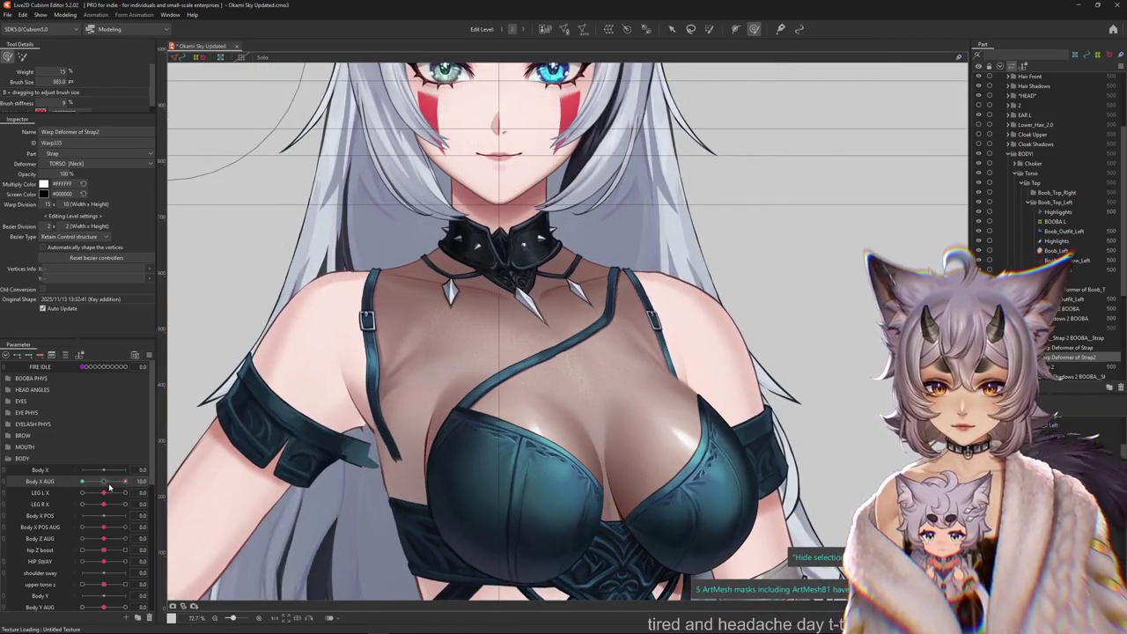
{"action": "left_click", "coordinate": [109, 484]}
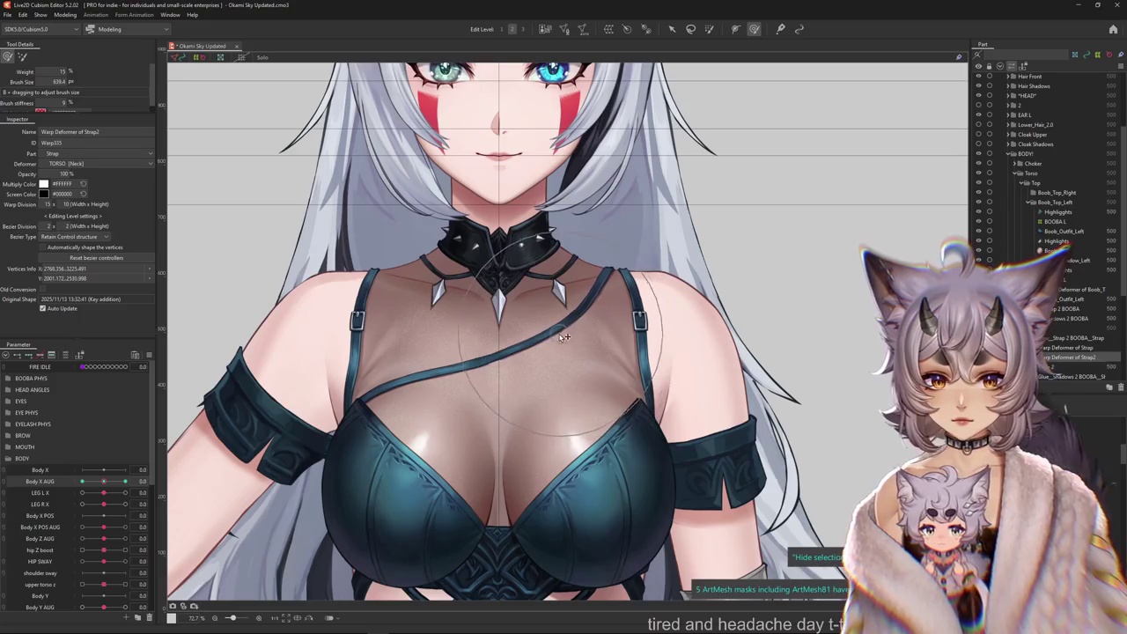
{"action": "mouse_move", "coordinate": [103, 482]}
{"action": "left_mouse_down"}
{"action": "mouse_move", "coordinate": [70, 483]}
{"action": "mouse_move", "coordinate": [132, 483]}
{"action": "left_mouse_up"}
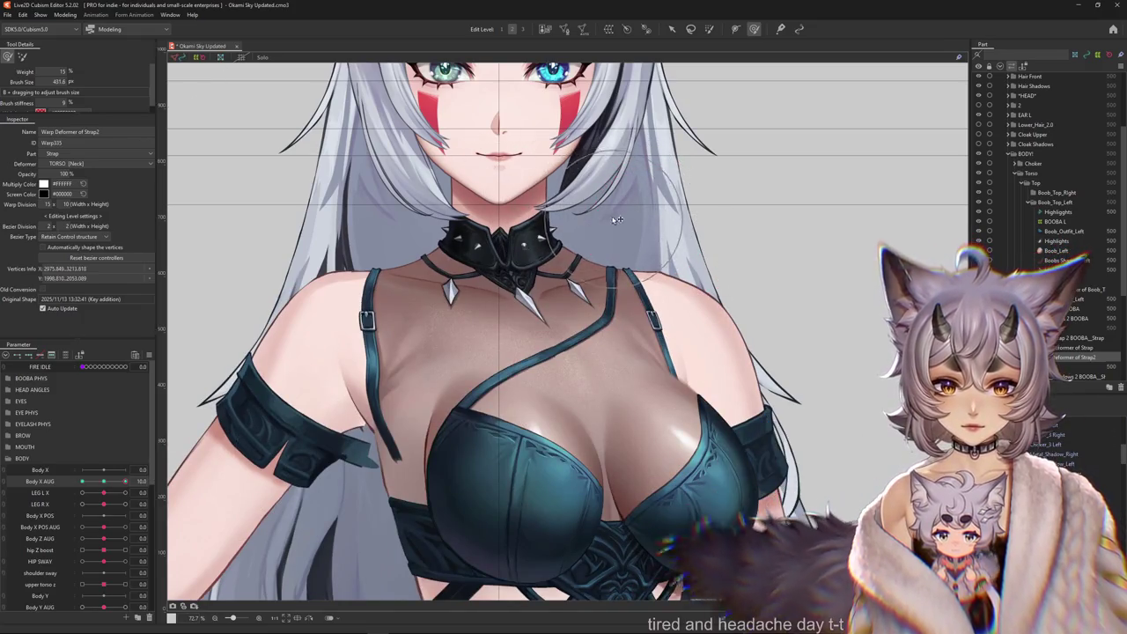
{"action": "scroll", "coordinate": [620, 264], "scroll_direction": "up", "scroll_amount": 3}
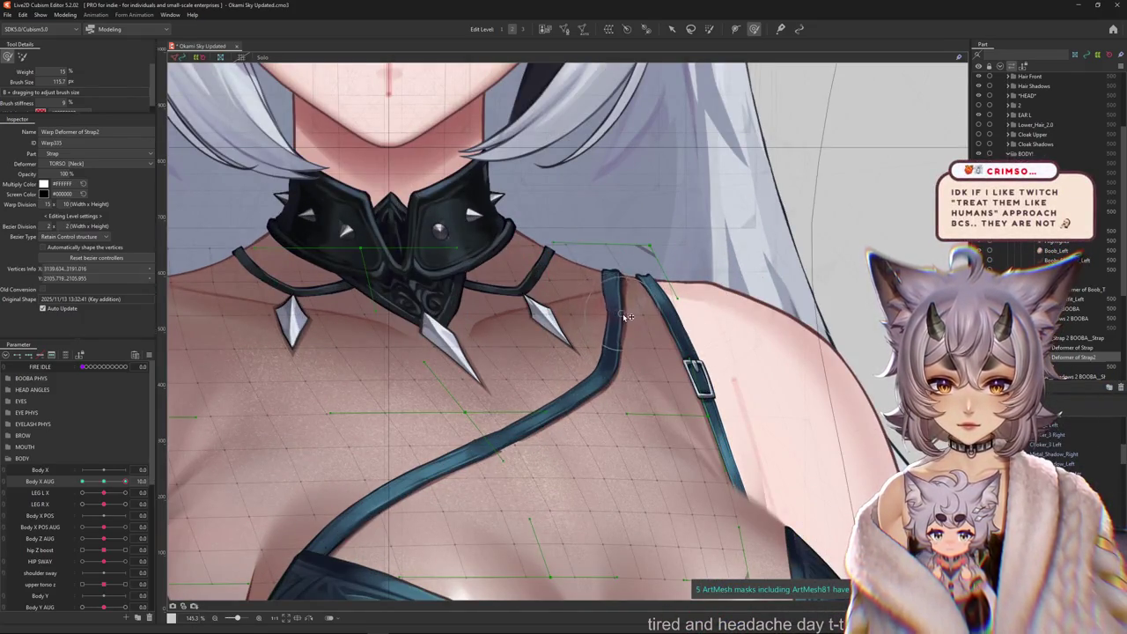
{"action": "scroll", "coordinate": [485, 327], "scroll_direction": "down", "scroll_amount": 2}
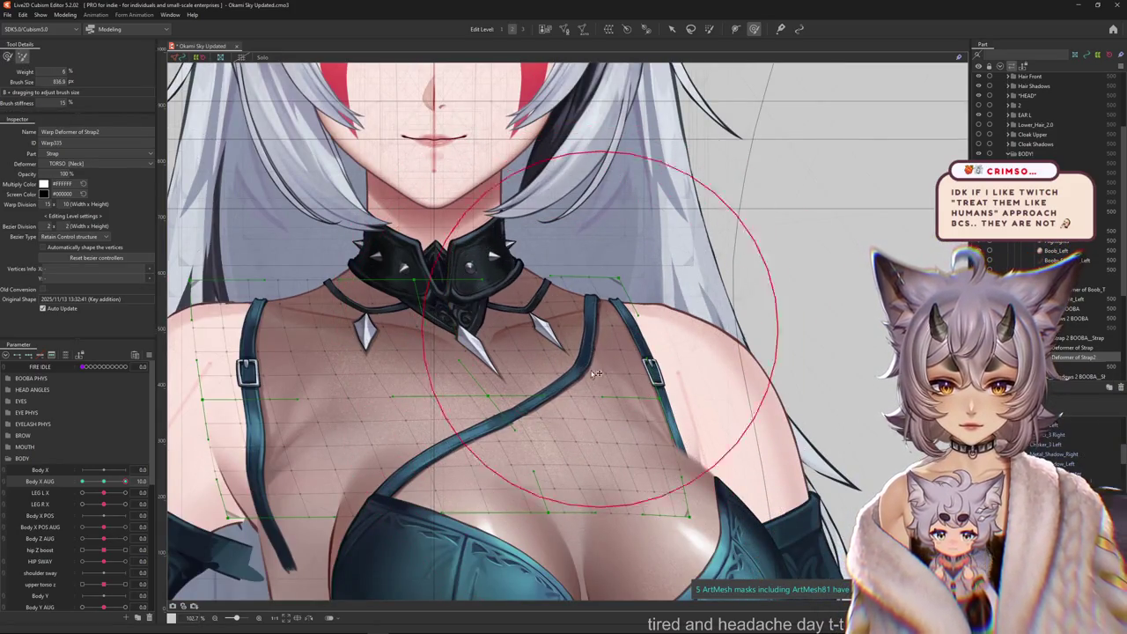
{"action": "mouse_move", "coordinate": [126, 482]}
{"action": "left_mouse_down"}
{"action": "mouse_move", "coordinate": [107, 483]}
{"action": "mouse_move", "coordinate": [126, 481]}
{"action": "left_mouse_up"}
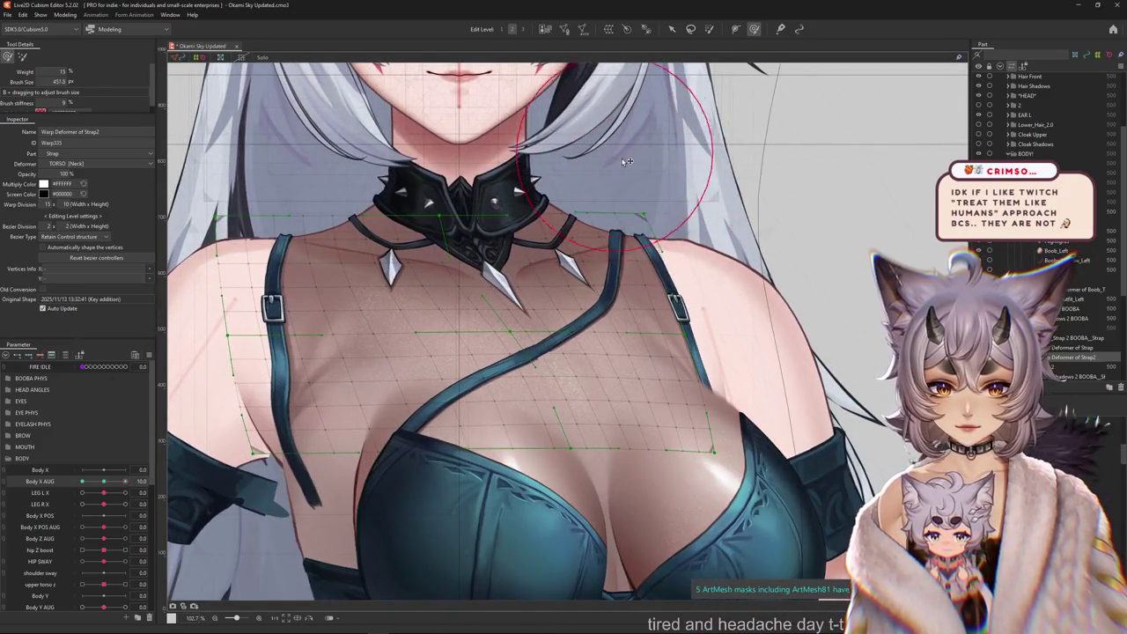
Nudge the top-right grid vertices slightly left and return the torso to face forward.
{"action": "left_click_drag", "start_coordinate": [626, 161], "coordinate": [585, 133]}
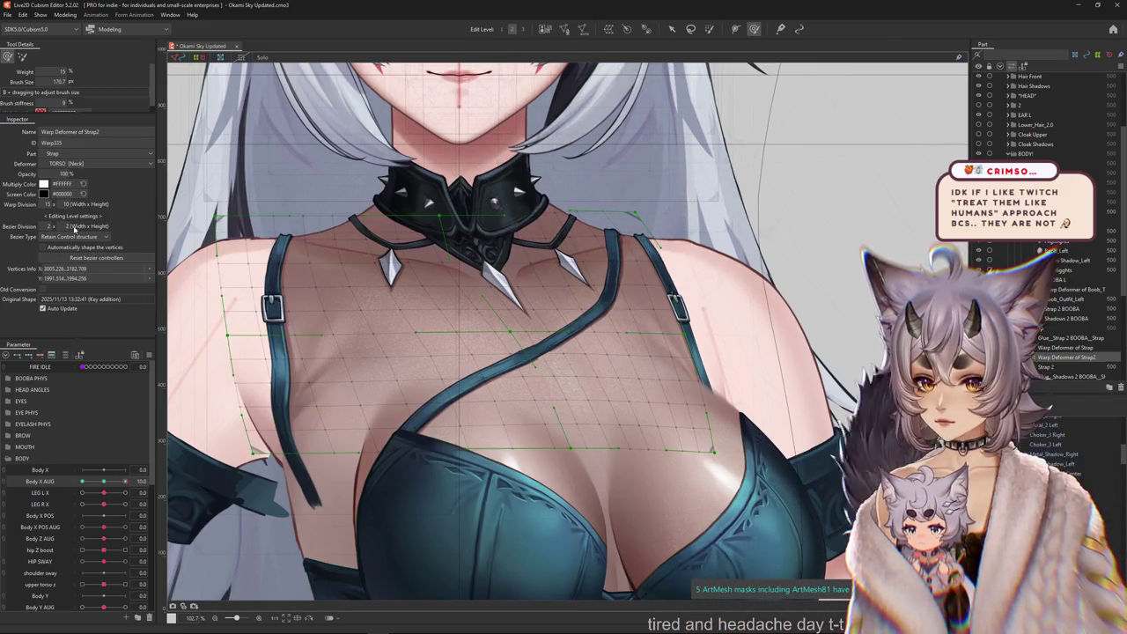
{"action": "mouse_move", "coordinate": [624, 280]}
{"action": "left_mouse_down"}
{"action": "mouse_move", "coordinate": [634, 284]}
{"action": "mouse_move", "coordinate": [604, 310]}
{"action": "mouse_move", "coordinate": [553, 309]}
{"action": "left_mouse_up"}
{"action": "left_click", "coordinate": [572, 269]}
{"action": "left_click_drag", "start_coordinate": [452, 306], "coordinate": [520, 138]}
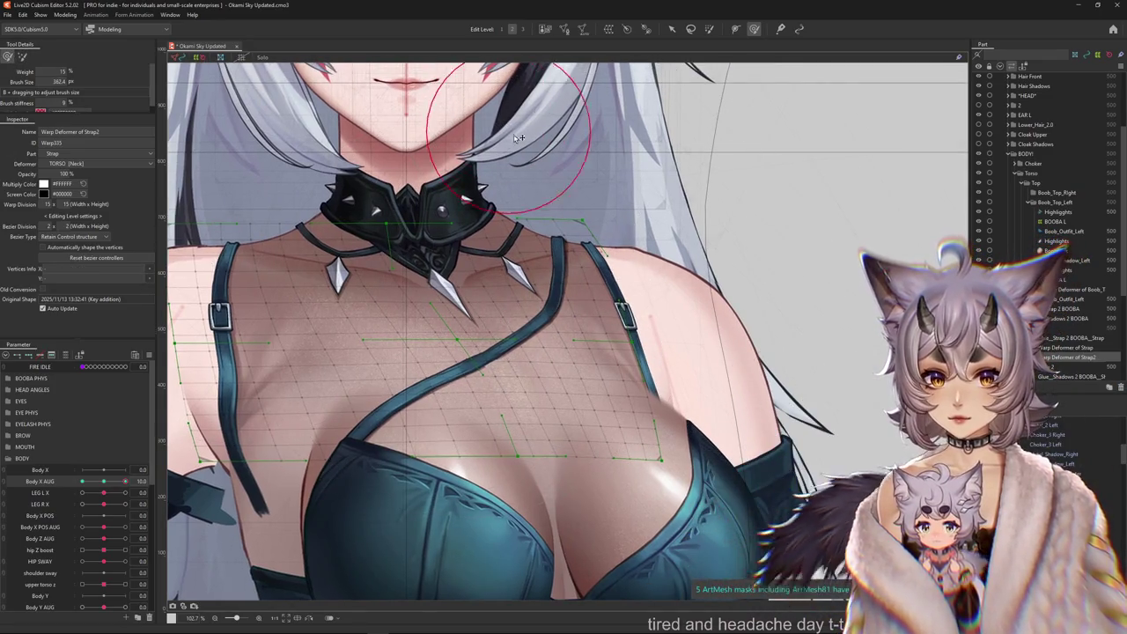
{"action": "scroll", "coordinate": [540, 173], "scroll_direction": "down", "scroll_amount": 2}
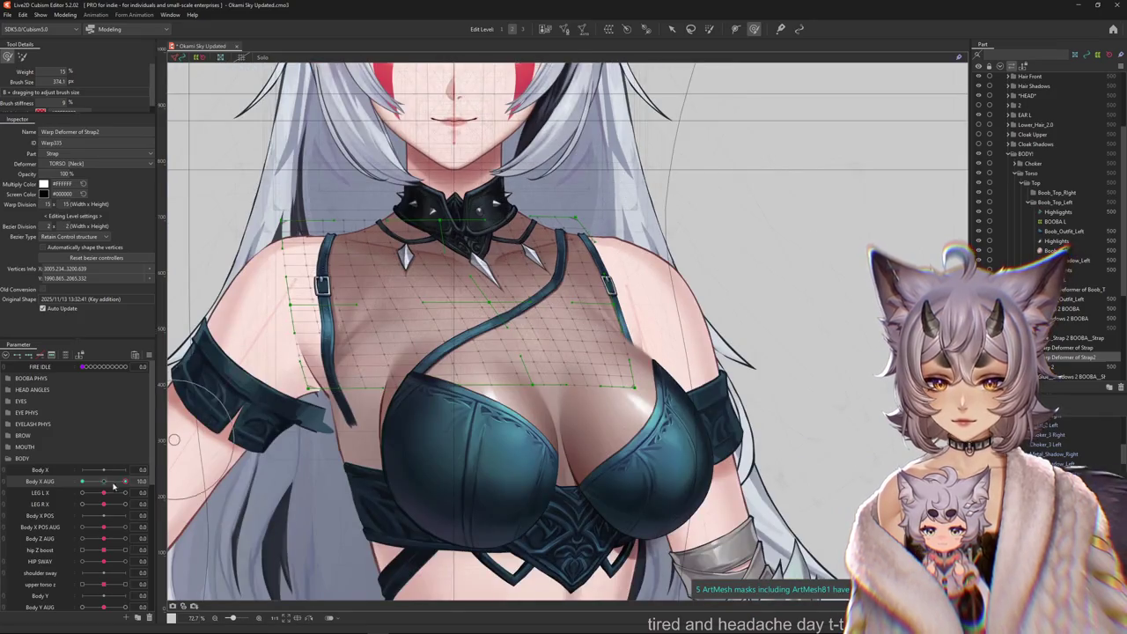
{"action": "left_click_drag", "start_coordinate": [112, 486], "coordinate": [103, 482]}
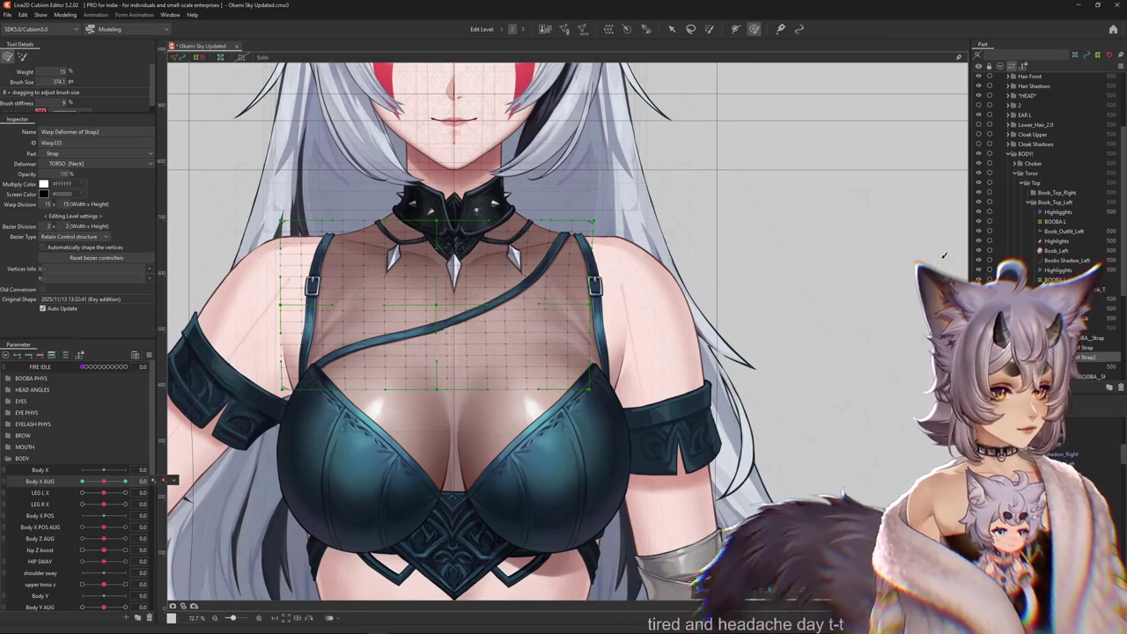
{"action": "scroll", "coordinate": [944, 256], "scroll_direction": "down", "scroll_amount": 2}
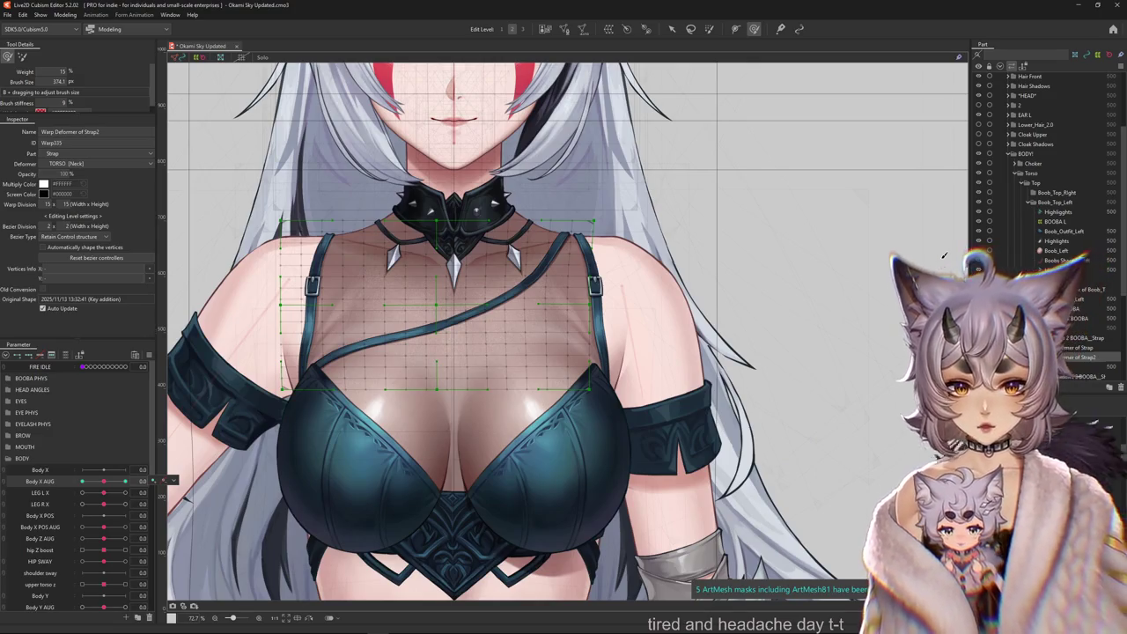
Turn the torso to Body X AUG 10 and enlarge the deformation brush for bending the strap grid.
{"action": "scroll", "coordinate": [710, 314], "scroll_direction": "down", "scroll_amount": 5}
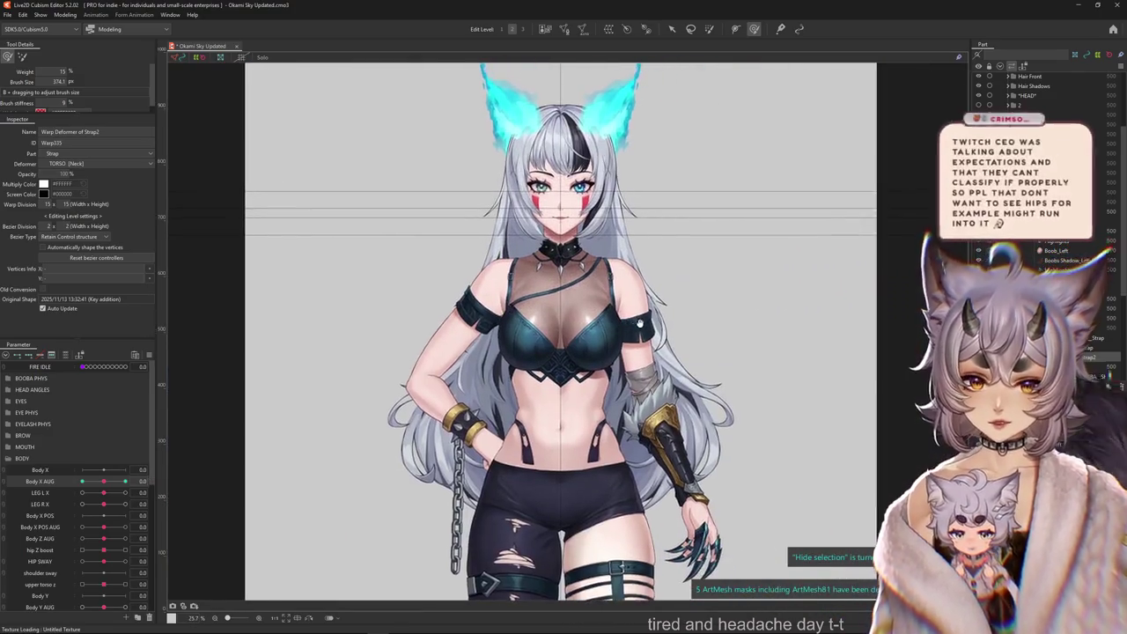
{"action": "scroll", "coordinate": [608, 337], "scroll_direction": "up", "scroll_amount": 3}
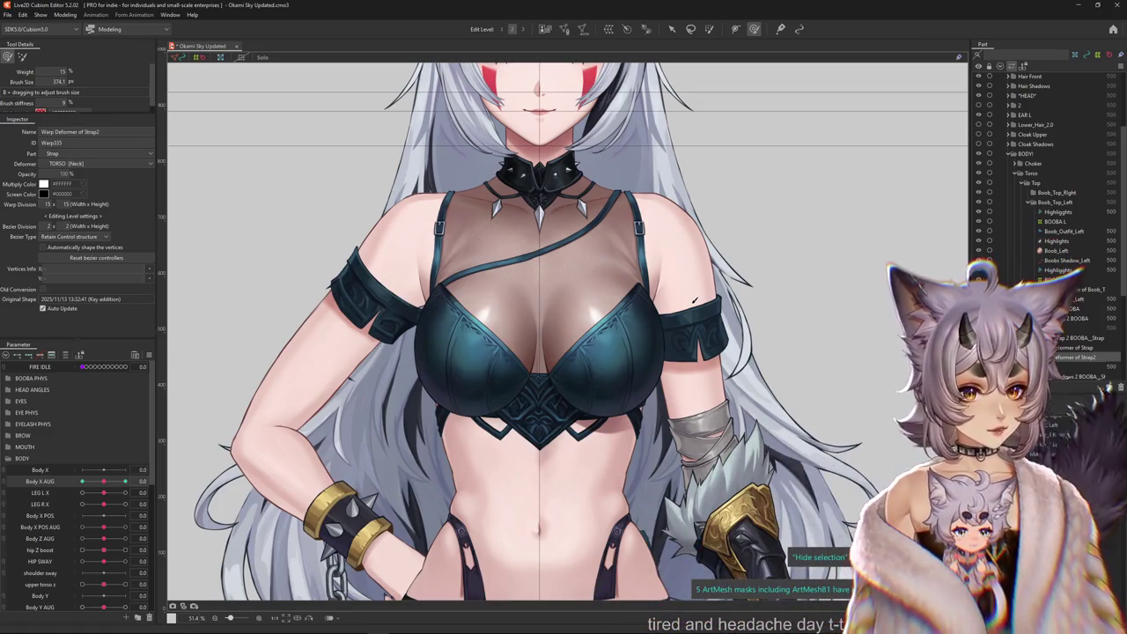
{"action": "scroll", "coordinate": [694, 300], "scroll_direction": "down", "scroll_amount": 3}
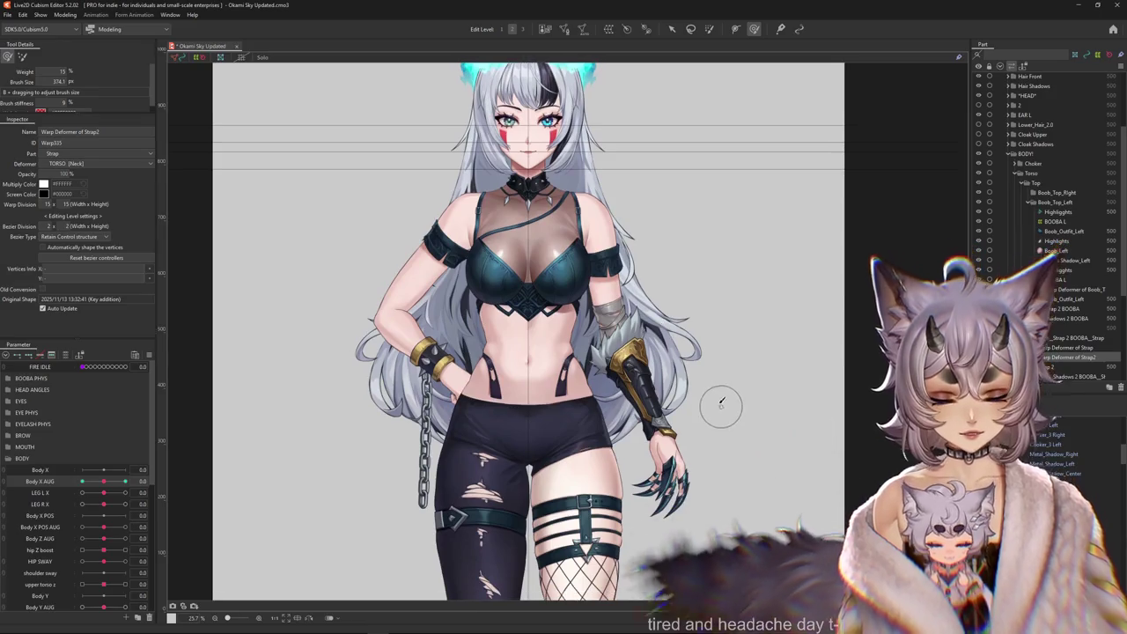
{"action": "scroll", "coordinate": [507, 324], "scroll_direction": "up", "scroll_amount": 3}
{"action": "scroll", "coordinate": [508, 411], "scroll_direction": "up", "scroll_amount": 1}
{"action": "scroll", "coordinate": [508, 410], "scroll_direction": "down", "scroll_amount": 1}
{"action": "scroll", "coordinate": [508, 411], "scroll_direction": "down", "scroll_amount": 1}
{"action": "left_click_drag", "start_coordinate": [104, 482], "coordinate": [131, 484]}
{"action": "left_click_drag", "start_coordinate": [530, 375], "coordinate": [537, 360]}
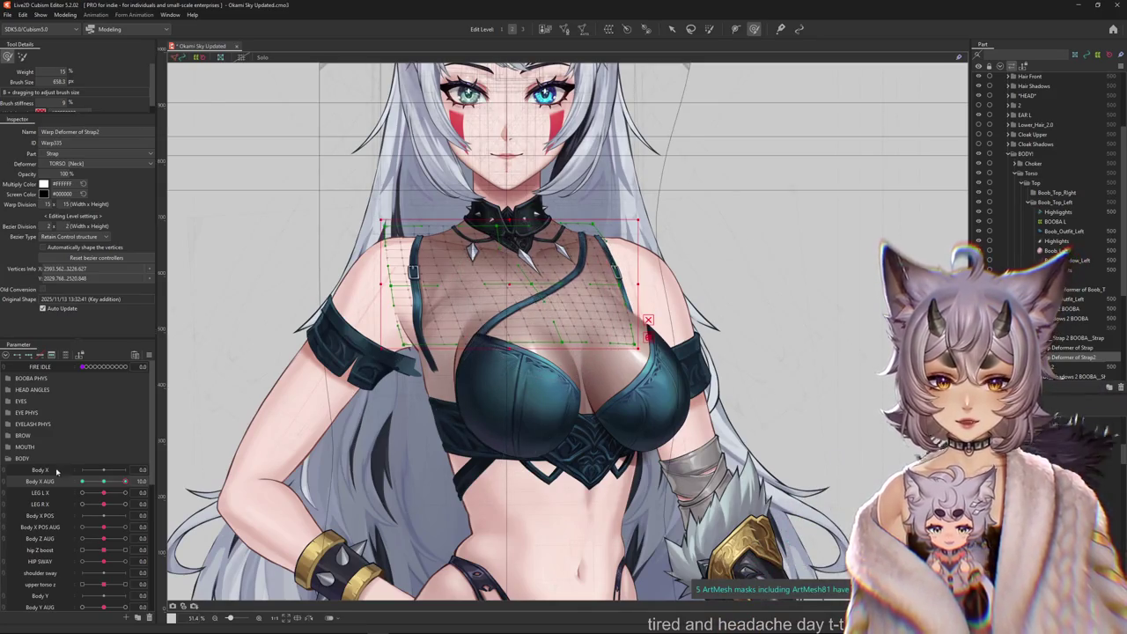
Reset Body X AUG to 0 and select the Strap 2 warp deformer together with Glue_Strap 2.
{"action": "left_click", "coordinate": [104, 481]}
{"action": "right_click", "coordinate": [153, 481]}
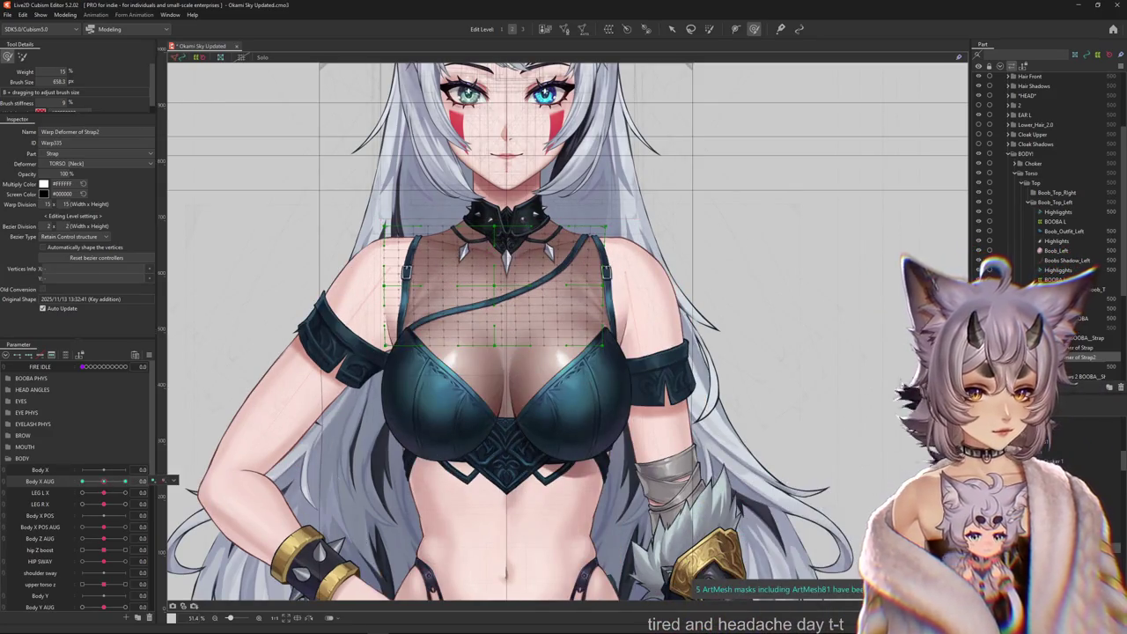
{"action": "left_click", "coordinate": [1070, 279], "text": "ctrl"}
{"action": "scroll", "coordinate": [446, 258], "scroll_direction": "up", "scroll_amount": 3}
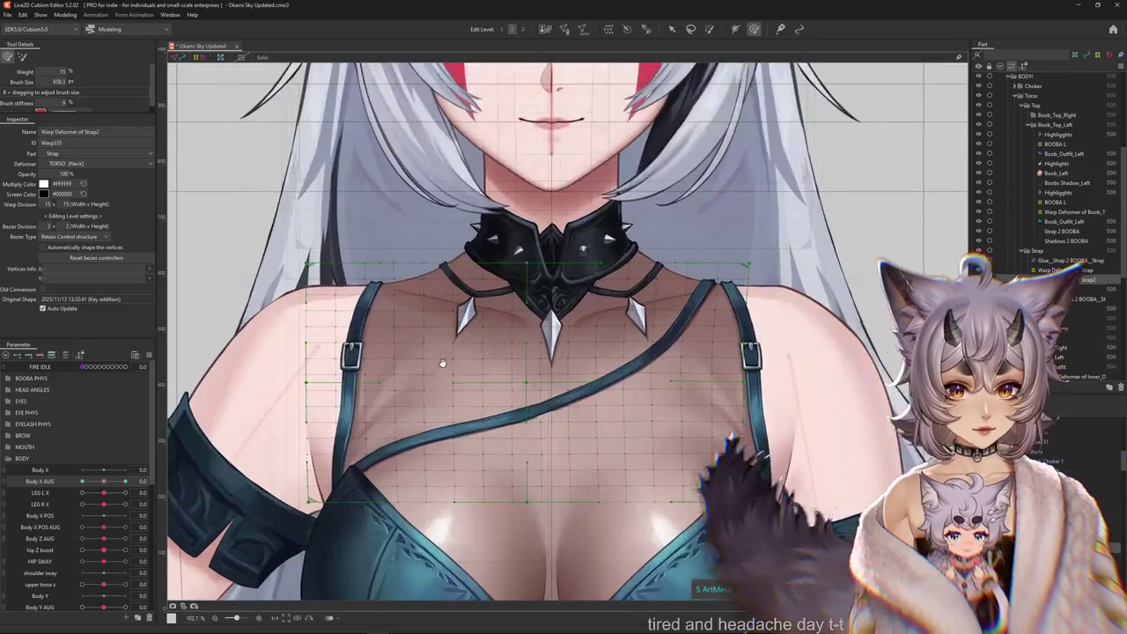
{"action": "left_click", "coordinate": [351, 476]}
{"action": "left_click", "coordinate": [1070, 269]}
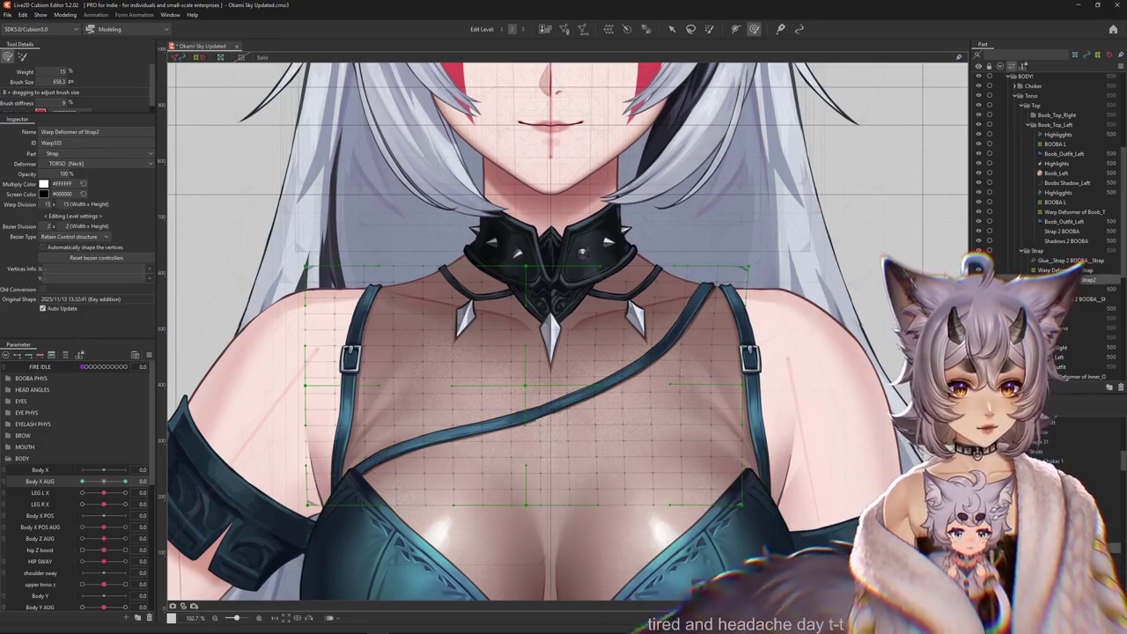
{"action": "left_click", "coordinate": [1070, 261], "text": "ctrl"}
At the Body X AUG maximum, bend the strap grid to follow the turned chest.
{"action": "left_click_drag", "start_coordinate": [662, 392], "coordinate": [627, 368]}
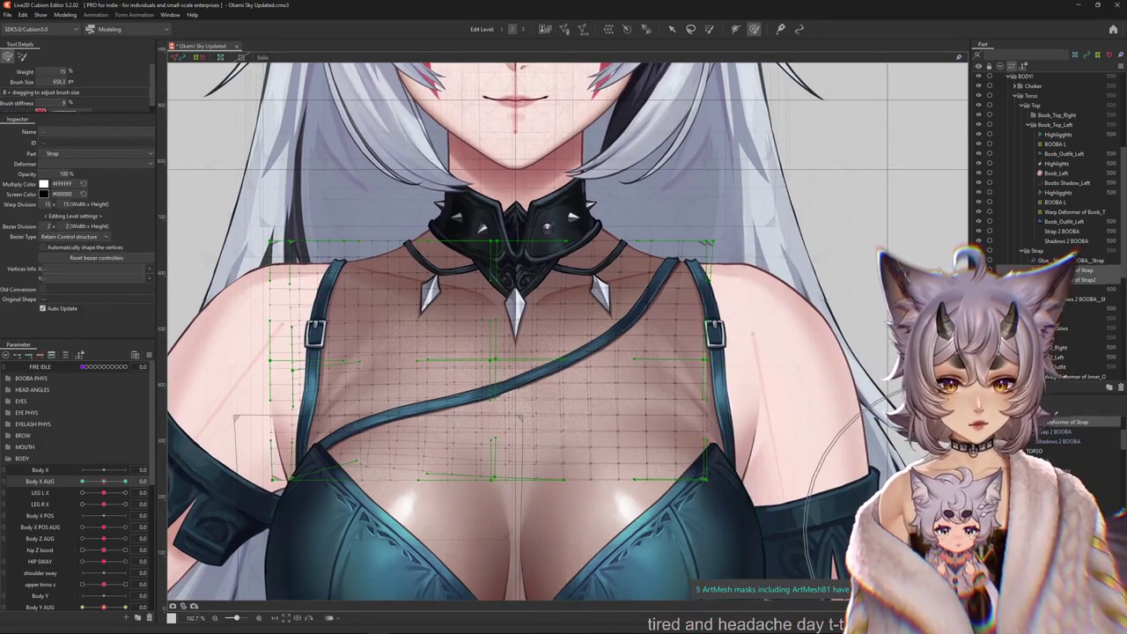
{"action": "left_click_drag", "start_coordinate": [595, 501], "coordinate": [567, 479]}
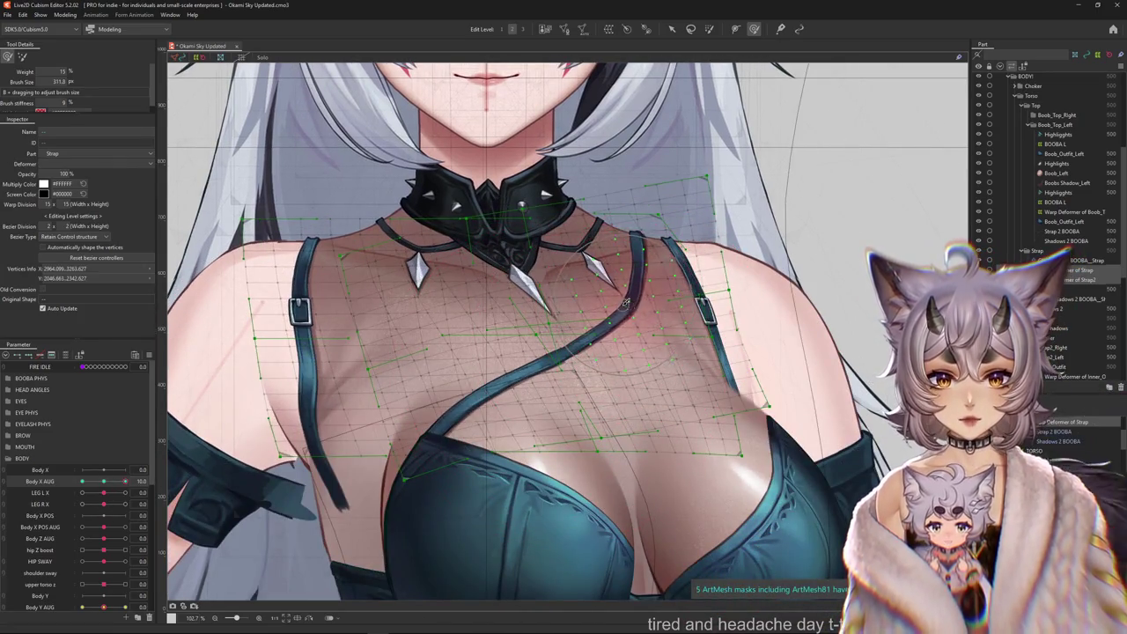
{"action": "left_click_drag", "start_coordinate": [625, 302], "coordinate": [565, 349]}
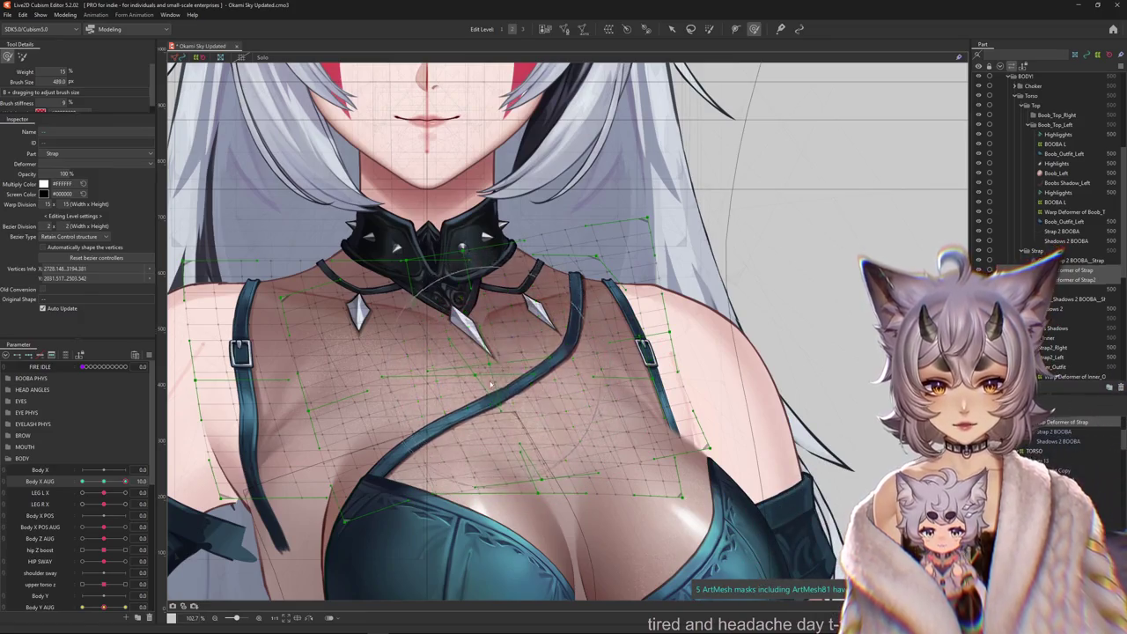
{"action": "scroll", "coordinate": [506, 362], "scroll_direction": "down", "scroll_amount": 3}
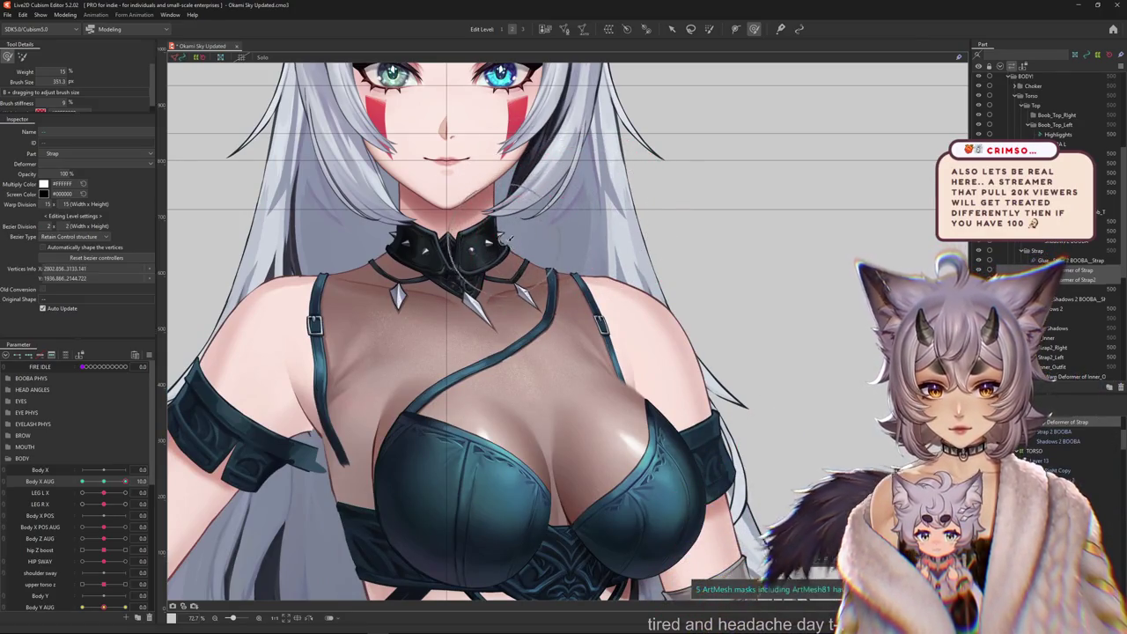
At the opposite Body X AUG extreme, brush-reshape the diagonal strap to follow the torso.
{"action": "left_click", "coordinate": [111, 504]}
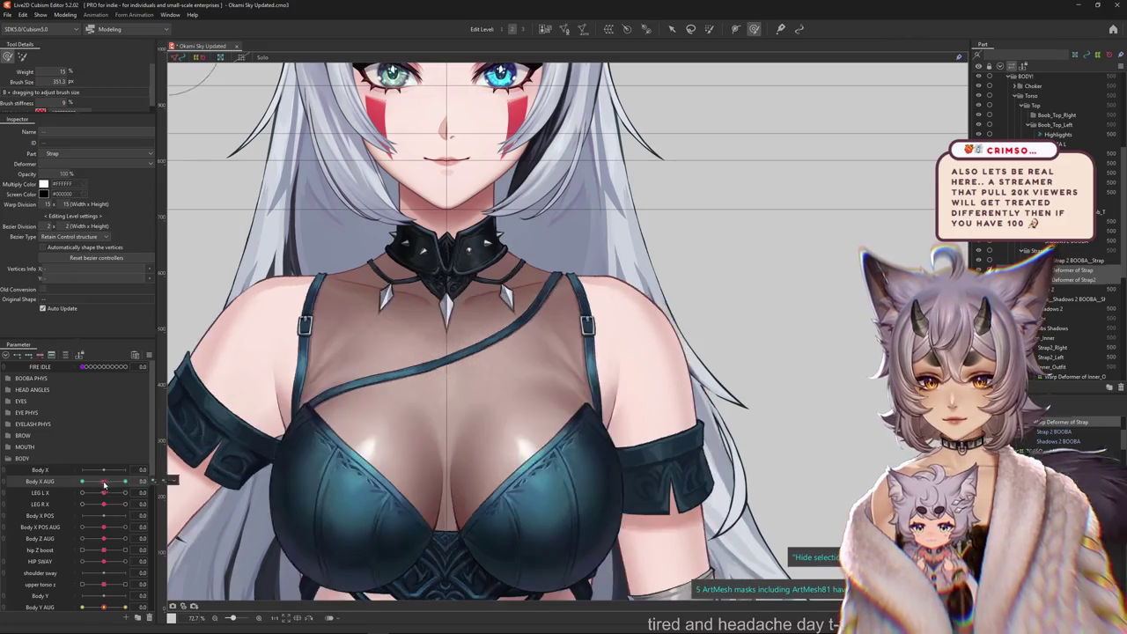
{"action": "left_click", "coordinate": [22, 56]}
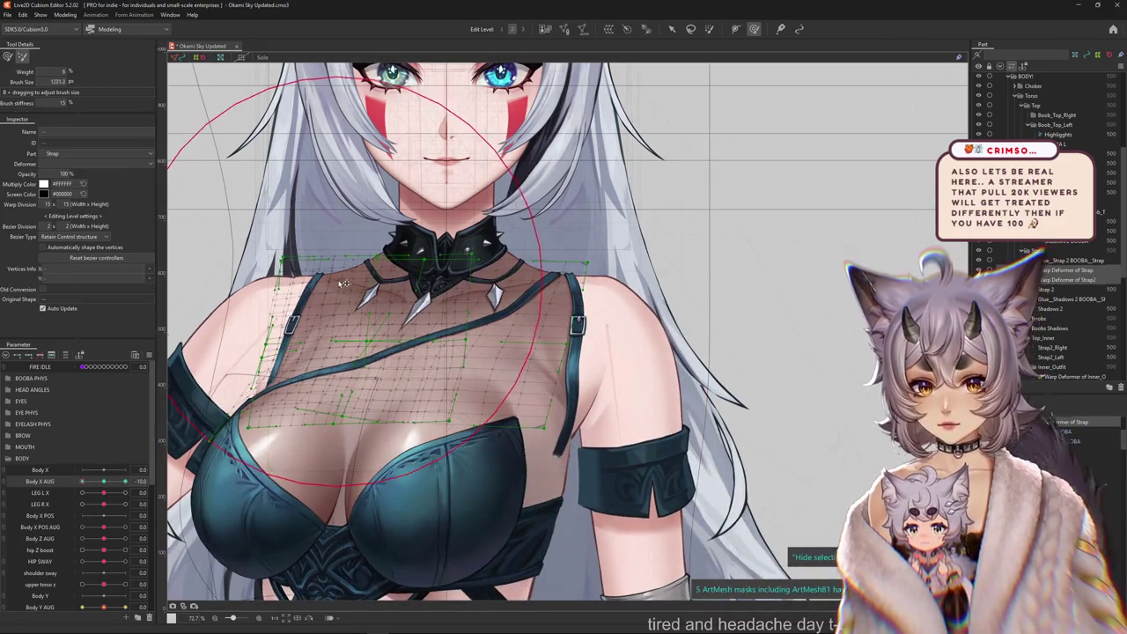
{"action": "key", "text": "ctrl+h"}
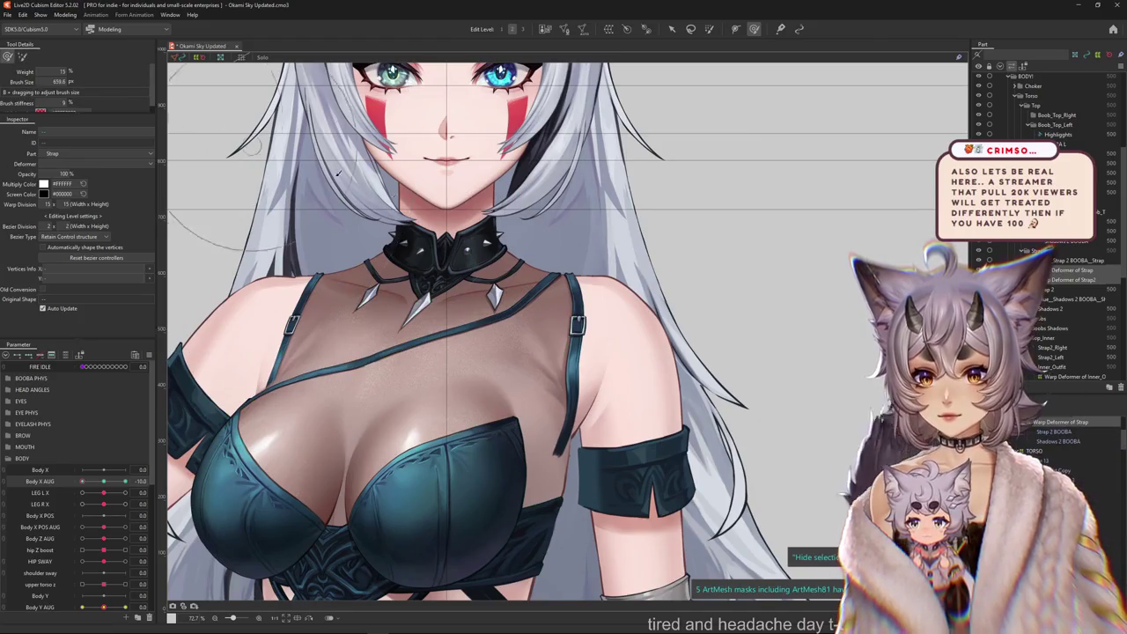
{"action": "left_click_drag", "start_coordinate": [338, 172], "coordinate": [418, 321]}
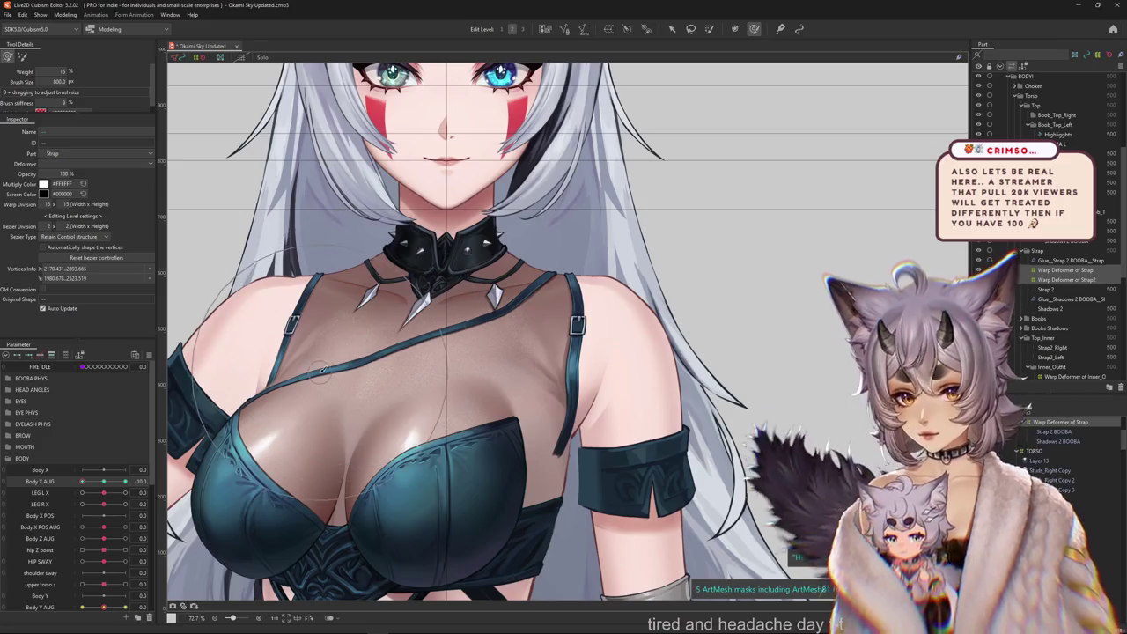
{"action": "scroll", "coordinate": [181, 381], "scroll_direction": "up", "scroll_amount": 2}
{"action": "scroll", "coordinate": [268, 400], "scroll_direction": "up", "scroll_amount": 2}
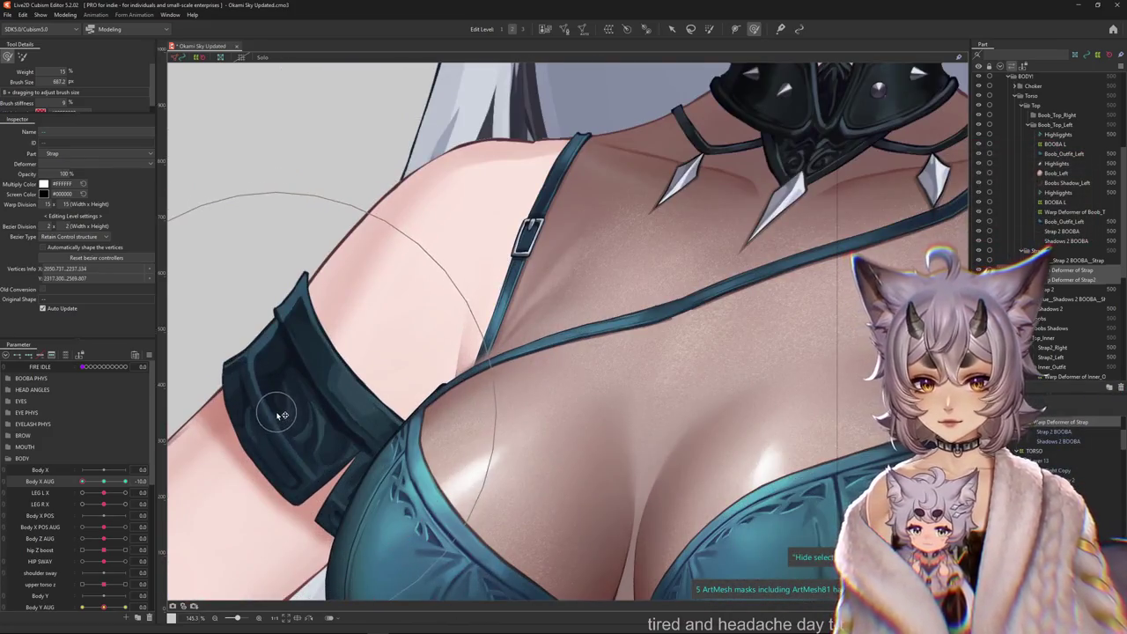
{"action": "mouse_move", "coordinate": [408, 389]}
{"action": "left_mouse_down"}
{"action": "mouse_move", "coordinate": [367, 309]}
{"action": "mouse_move", "coordinate": [442, 416]}
{"action": "left_mouse_up"}
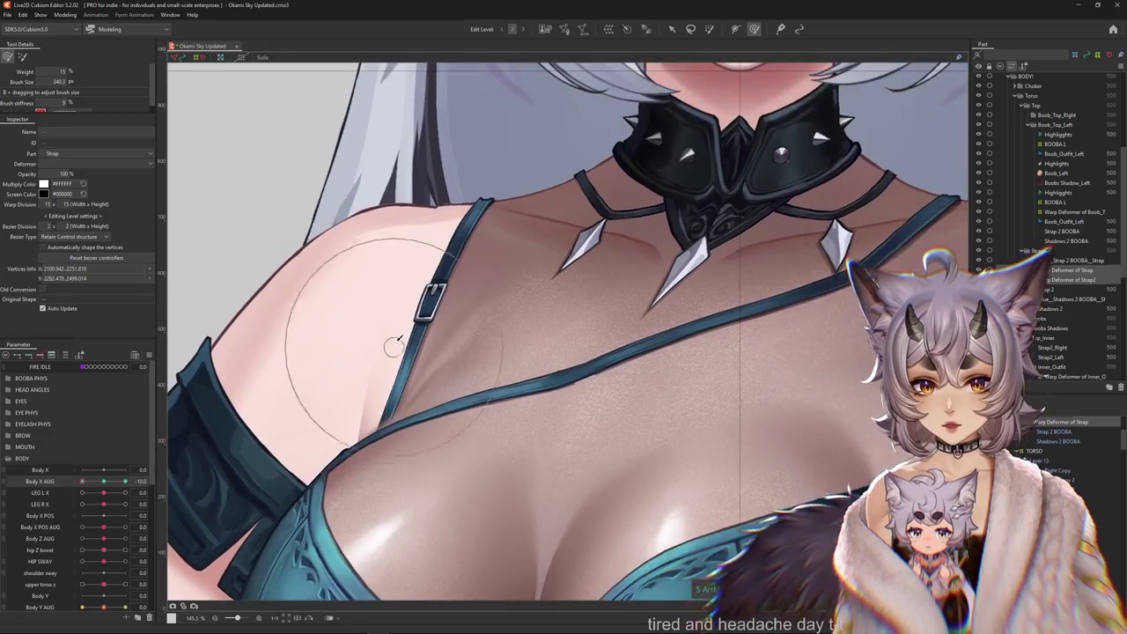
{"action": "scroll", "coordinate": [440, 415], "scroll_direction": "down", "scroll_amount": 4}
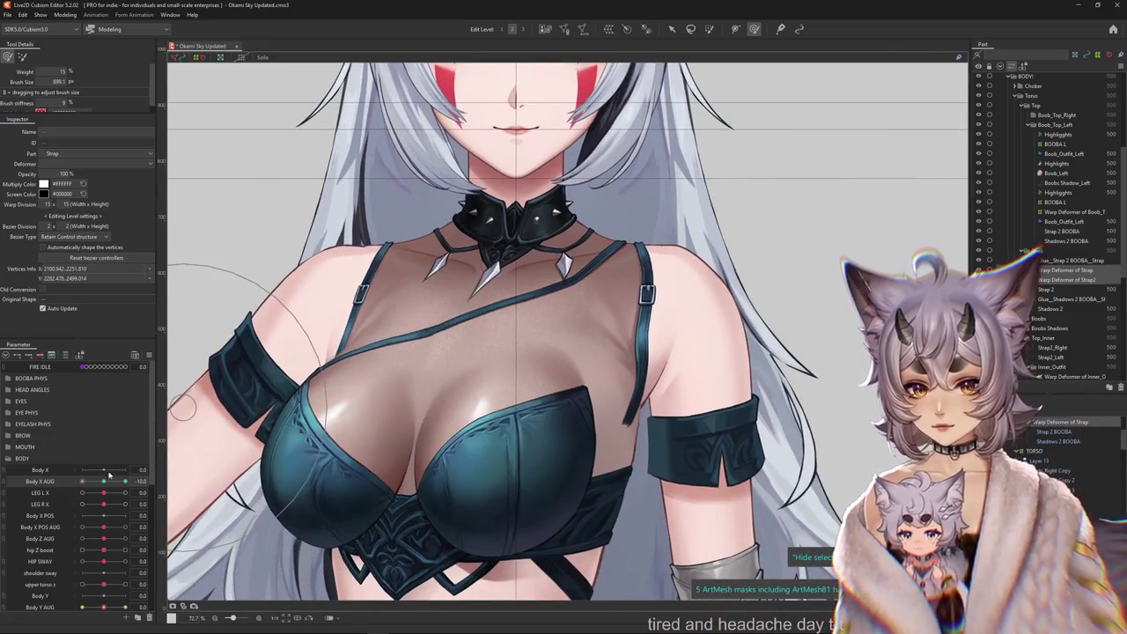
{"action": "left_click_drag", "start_coordinate": [327, 290], "coordinate": [391, 346]}
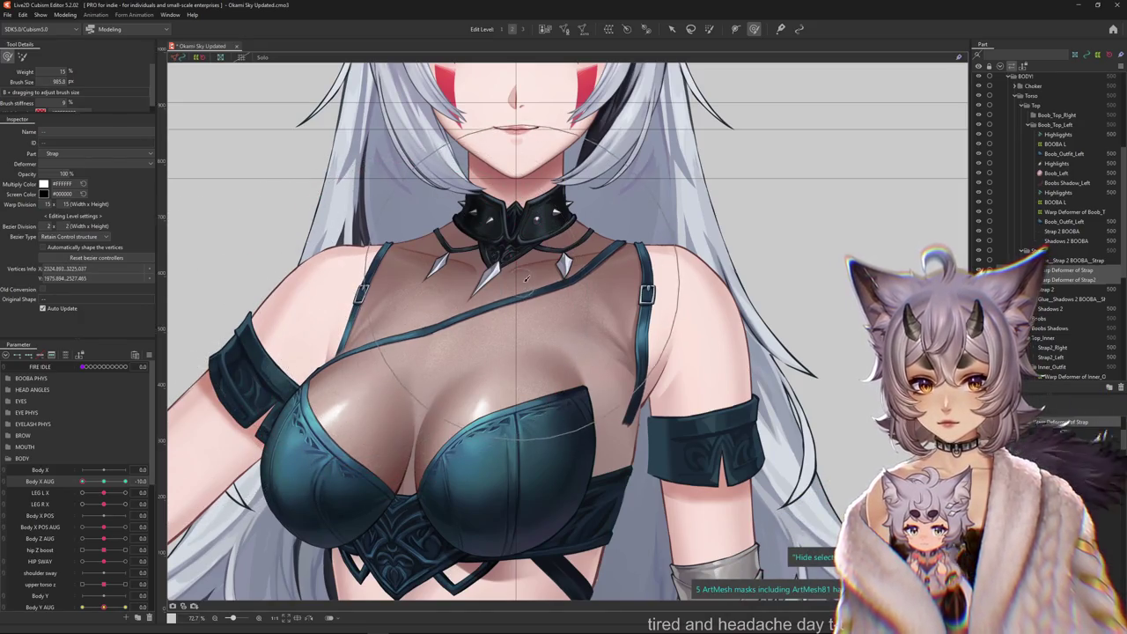
{"action": "mouse_move", "coordinate": [434, 306]}
{"action": "left_mouse_down"}
{"action": "mouse_move", "coordinate": [387, 384]}
{"action": "mouse_move", "coordinate": [395, 339]}
{"action": "left_mouse_up"}
{"action": "left_click_drag", "start_coordinate": [484, 309], "coordinate": [636, 233]}
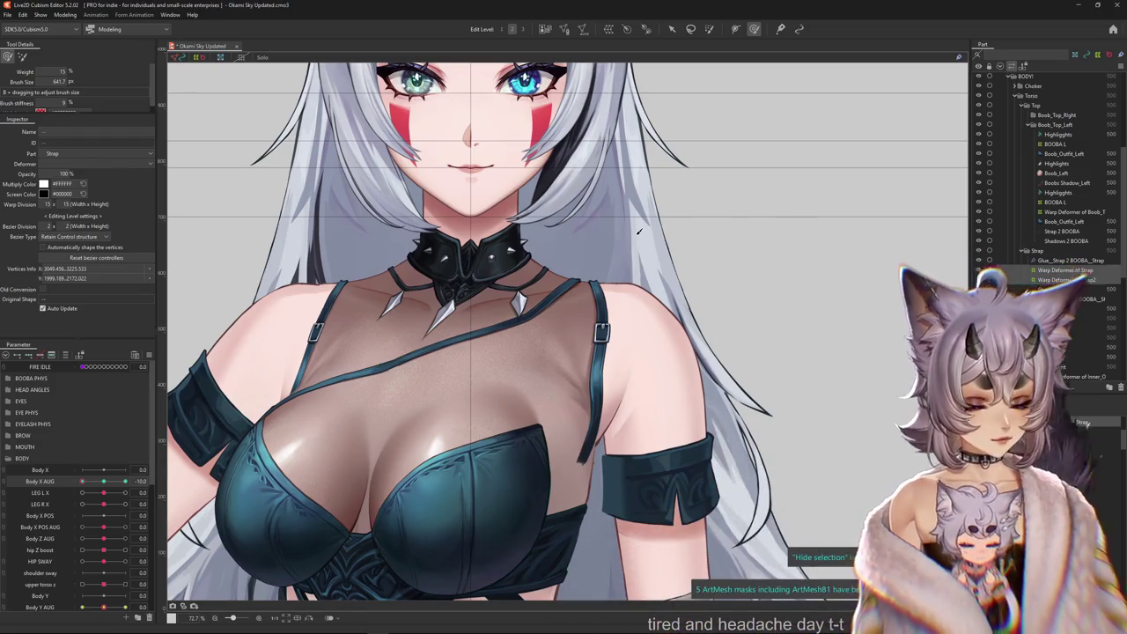
Show the strap mesh overlay, enlarge the deformation brush, and toggle selection overlays to inspect.
{"action": "scroll", "coordinate": [495, 313], "scroll_direction": "down", "scroll_amount": 2}
{"action": "scroll", "coordinate": [520, 308], "scroll_direction": "up", "scroll_amount": 2}
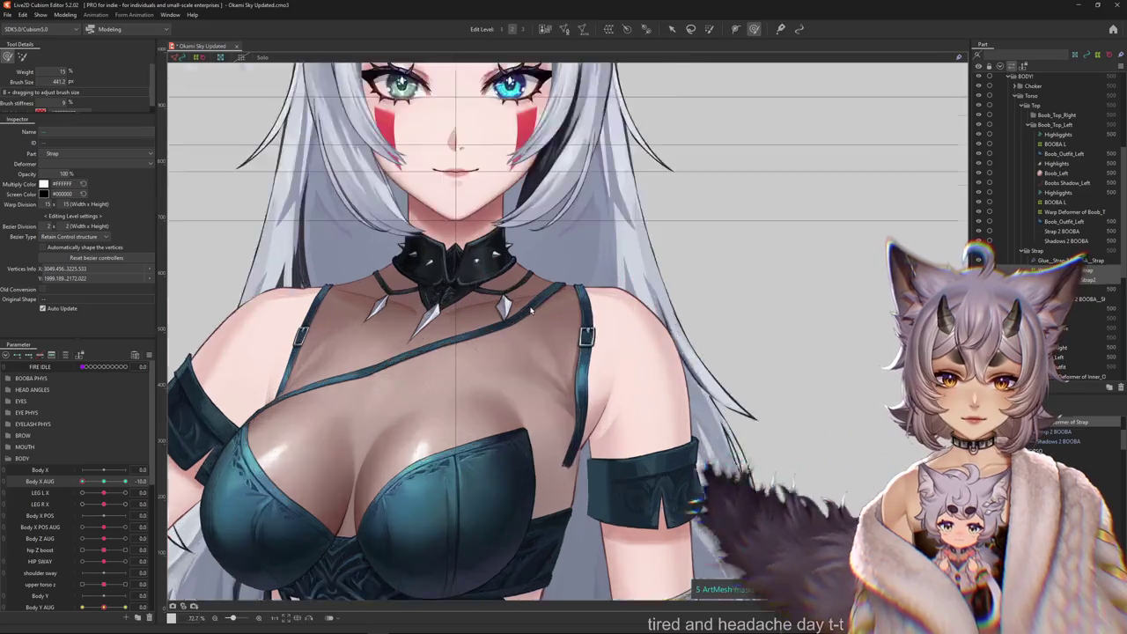
{"action": "scroll", "coordinate": [537, 305], "scroll_direction": "up", "scroll_amount": 2}
{"action": "key", "text": "v"}
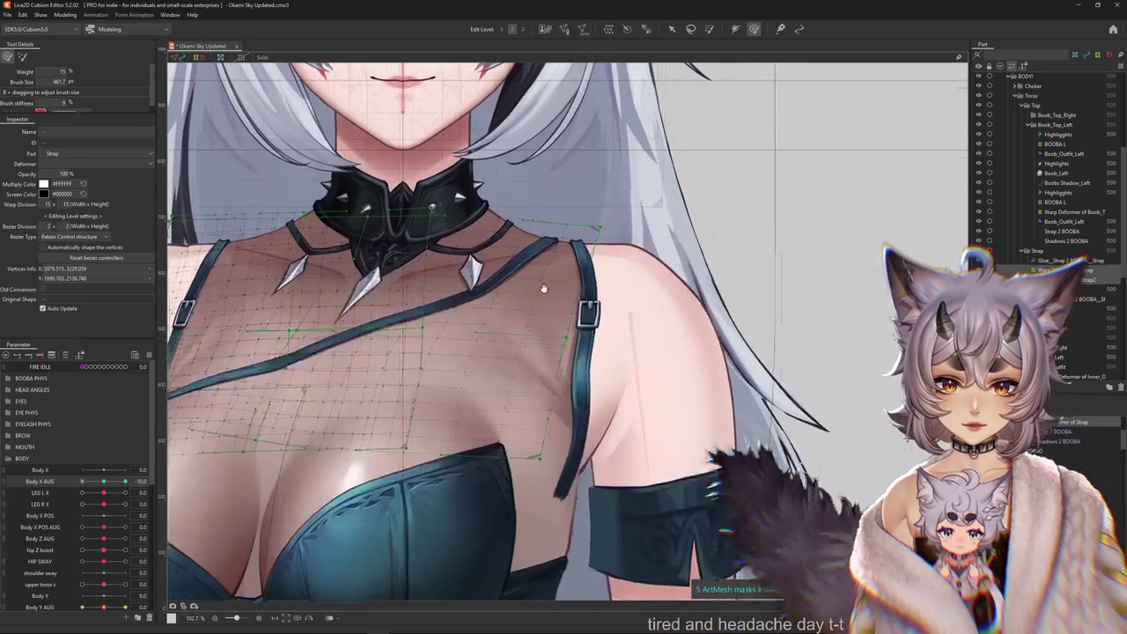
{"action": "left_click_drag", "start_coordinate": [534, 289], "coordinate": [472, 372]}
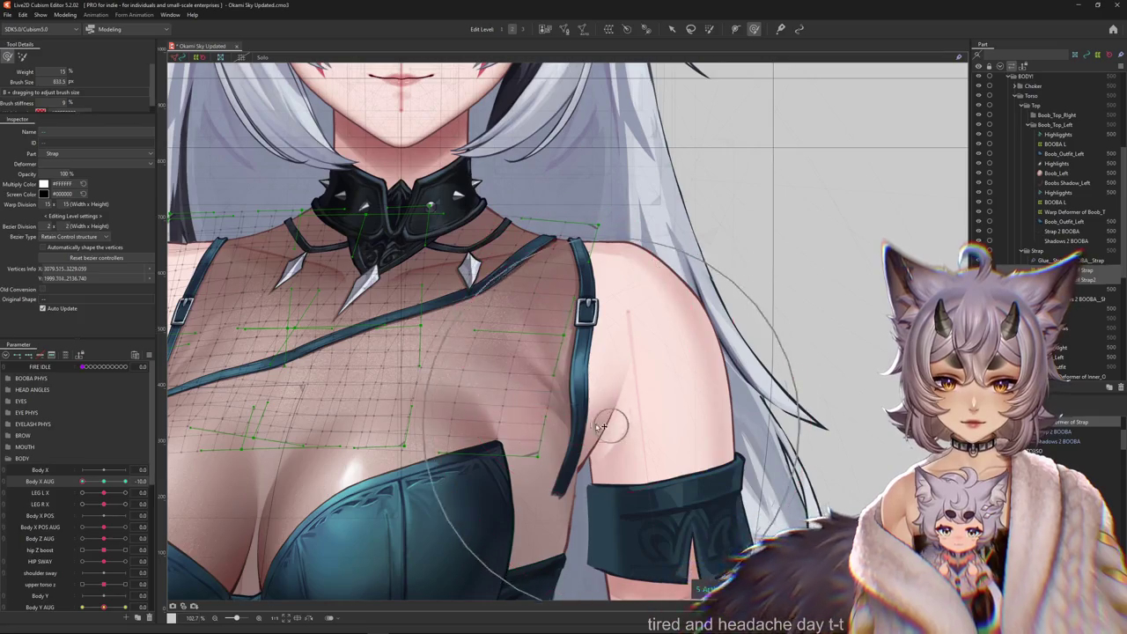
{"action": "scroll", "coordinate": [472, 372], "scroll_direction": "down", "scroll_amount": 5}
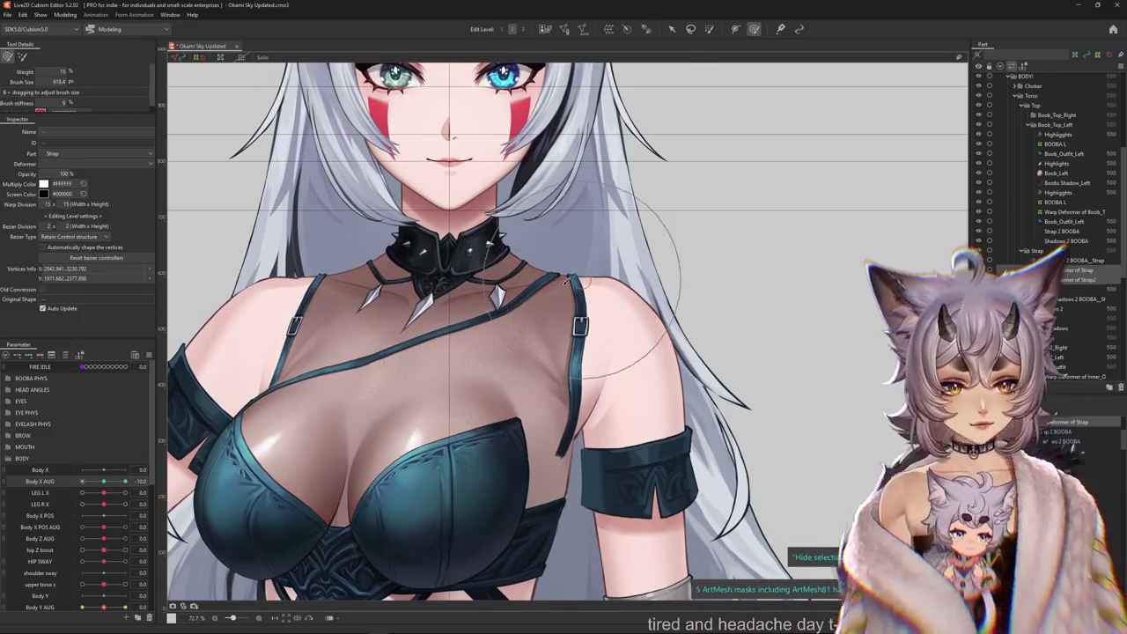
{"action": "scroll", "coordinate": [565, 279], "scroll_direction": "up", "scroll_amount": 5}
{"action": "key", "text": "ctrl+h"}
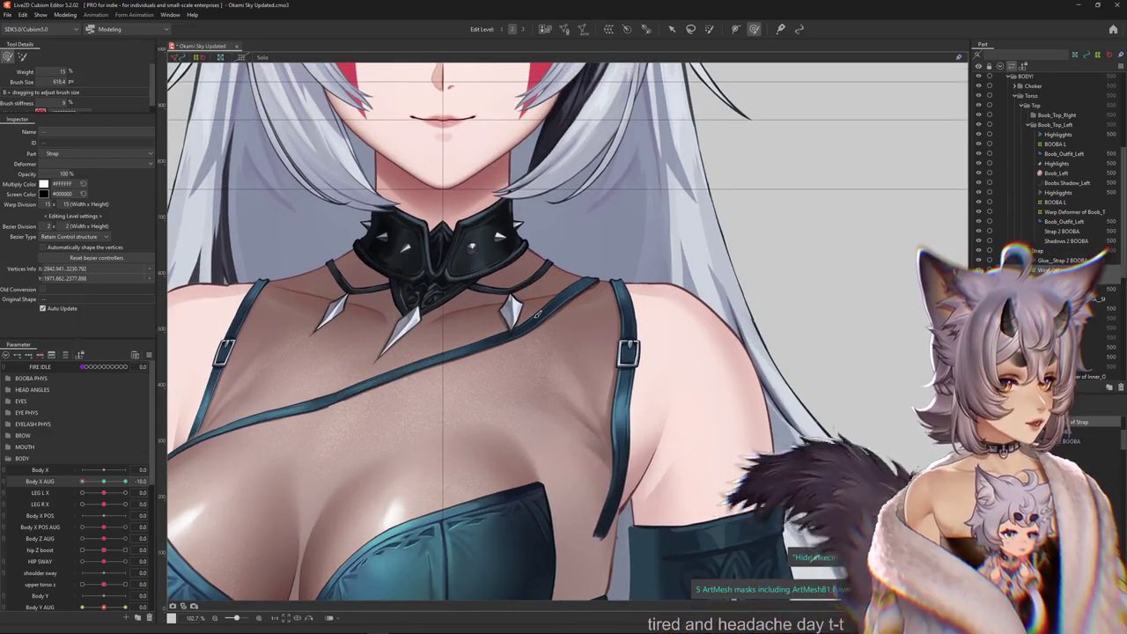
{"action": "scroll", "coordinate": [536, 314], "scroll_direction": "down", "scroll_amount": 1}
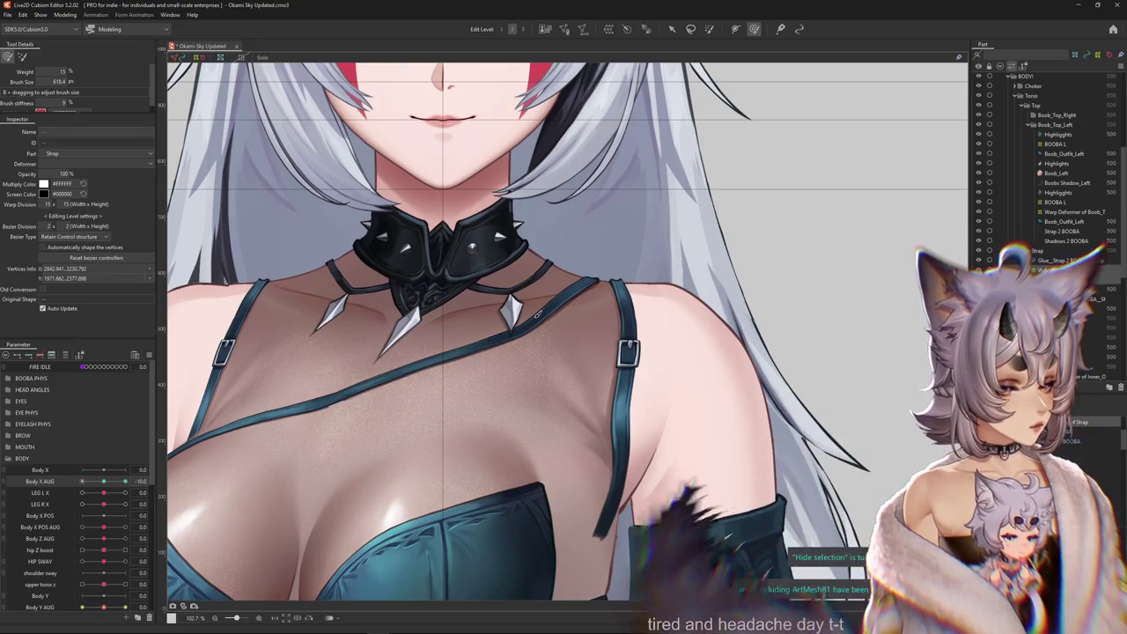
{"action": "scroll", "coordinate": [554, 352], "scroll_direction": "down", "scroll_amount": 4}
{"action": "key", "text": "ctrl+h"}
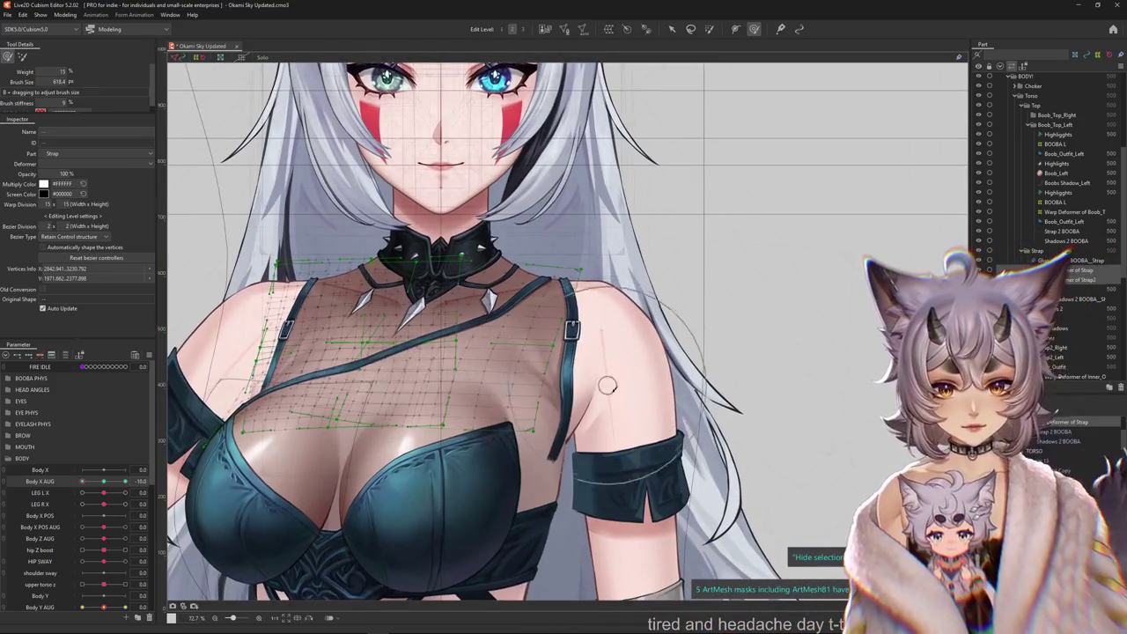
Adjust the strap over the chest, then at Body X AUG -10 select the strap vertices with a larger brush.
{"action": "left_click_drag", "start_coordinate": [103, 482], "coordinate": [101, 482]}
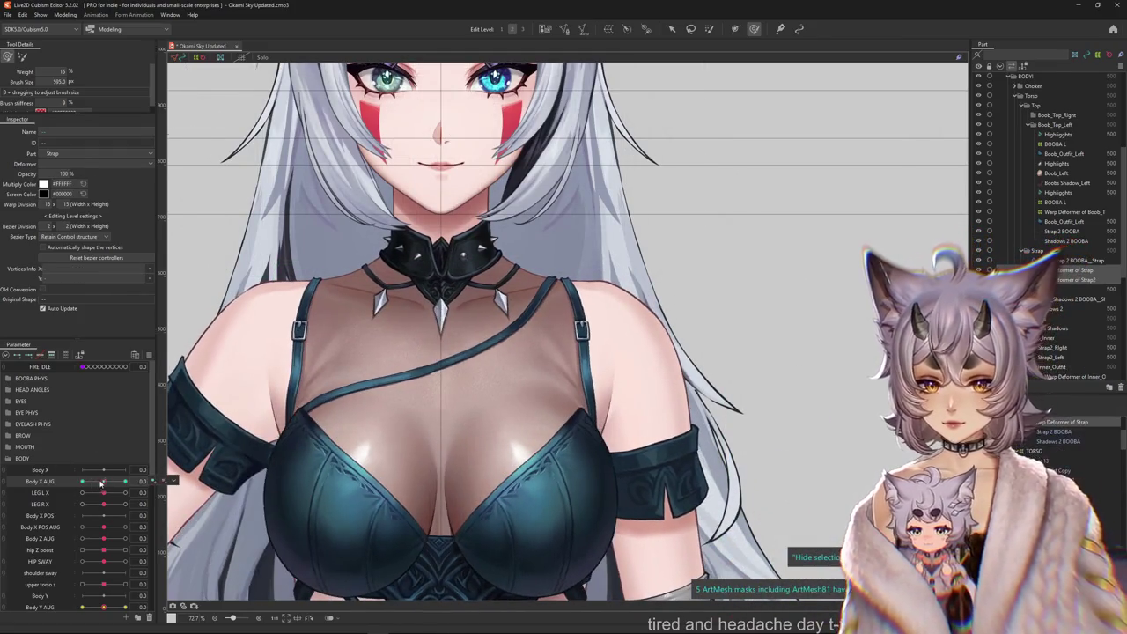
{"action": "left_click_drag", "start_coordinate": [512, 368], "coordinate": [490, 359]}
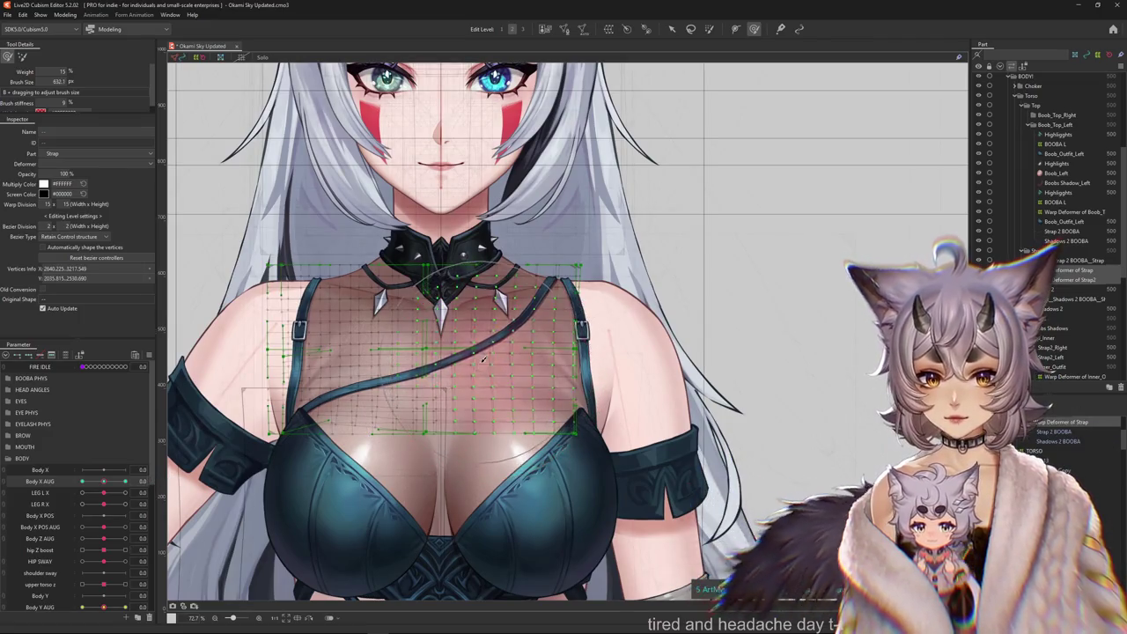
{"action": "left_click_drag", "start_coordinate": [465, 342], "coordinate": [418, 374]}
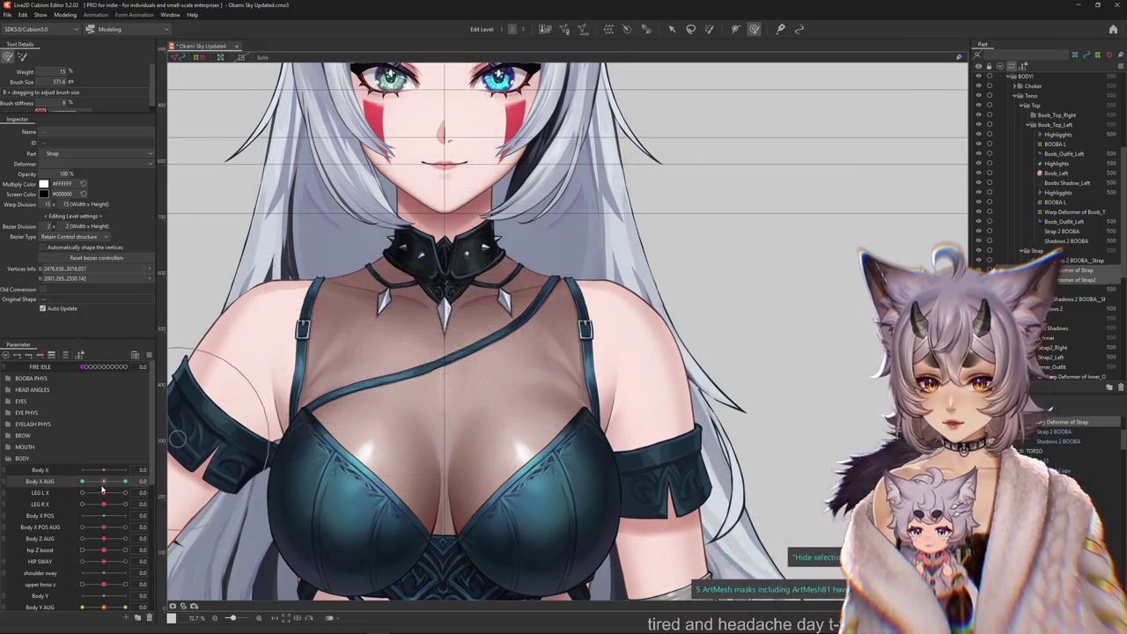
{"action": "left_click_drag", "start_coordinate": [103, 481], "coordinate": [80, 482]}
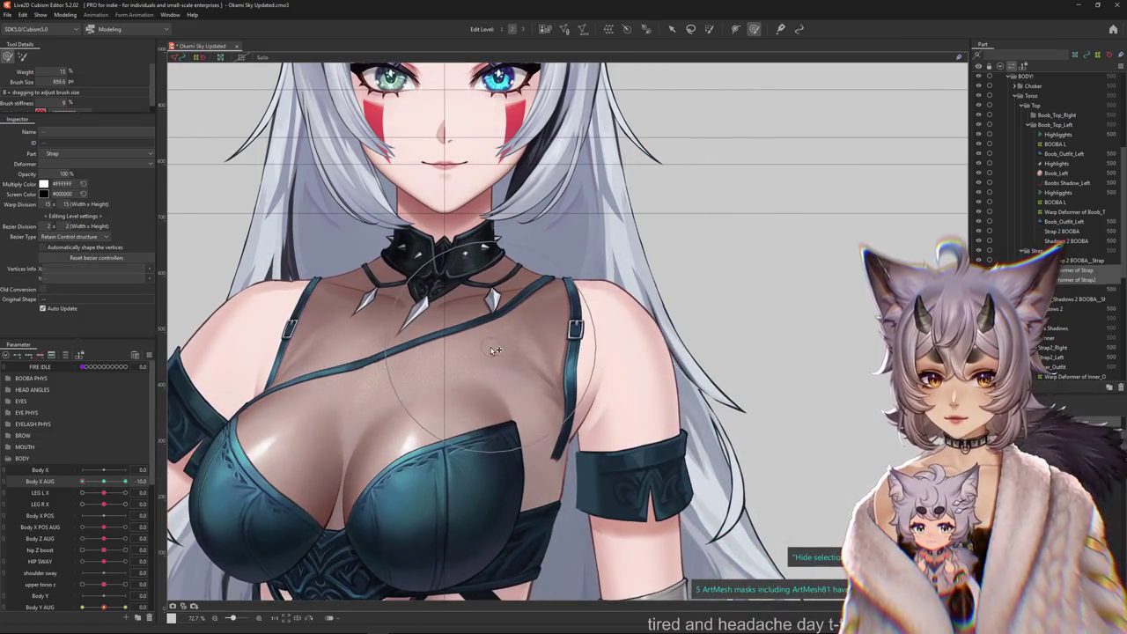
{"action": "left_click", "coordinate": [496, 350]}
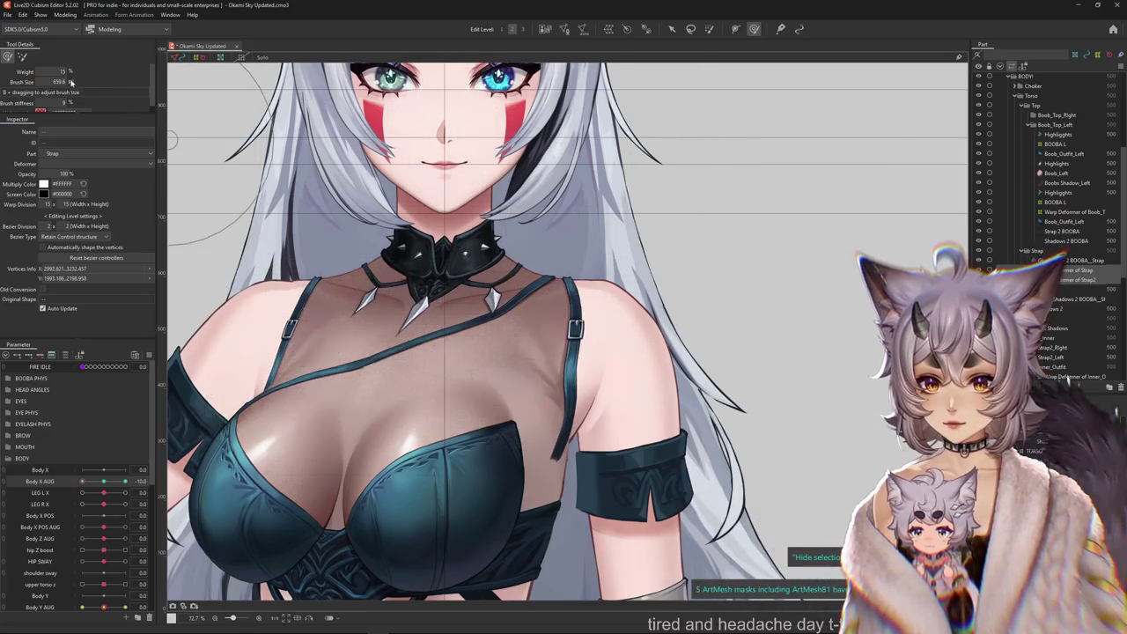
{"action": "mouse_move", "coordinate": [126, 102]}
{"action": "left_mouse_down"}
{"action": "mouse_move", "coordinate": [440, 300]}
{"action": "mouse_move", "coordinate": [204, 194]}
{"action": "left_mouse_up"}
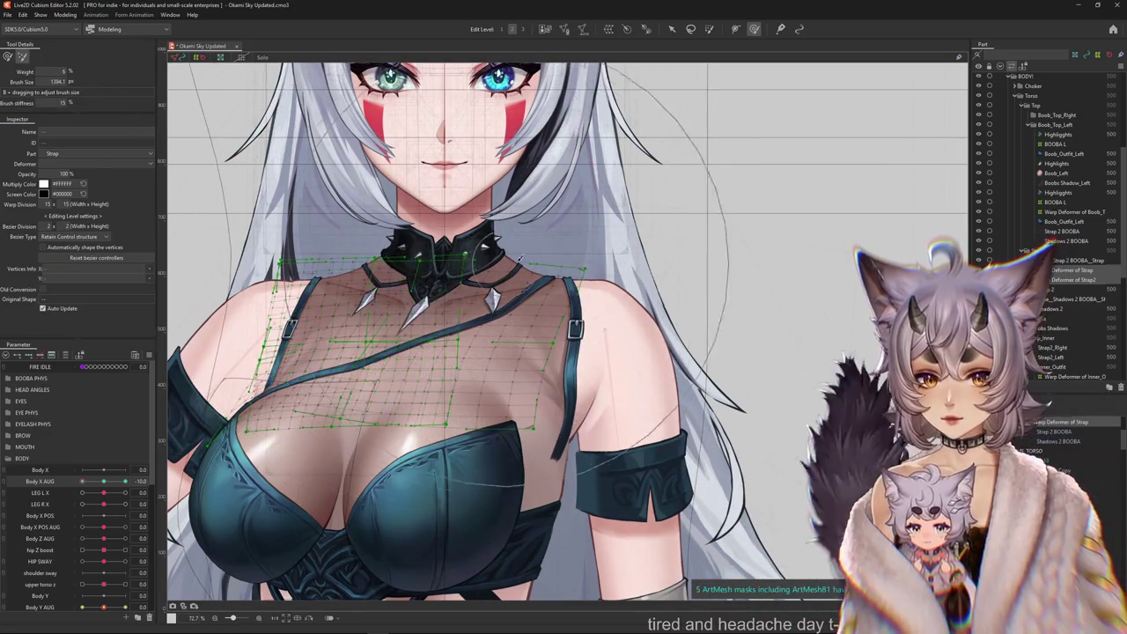
{"action": "left_click", "coordinate": [477, 342]}
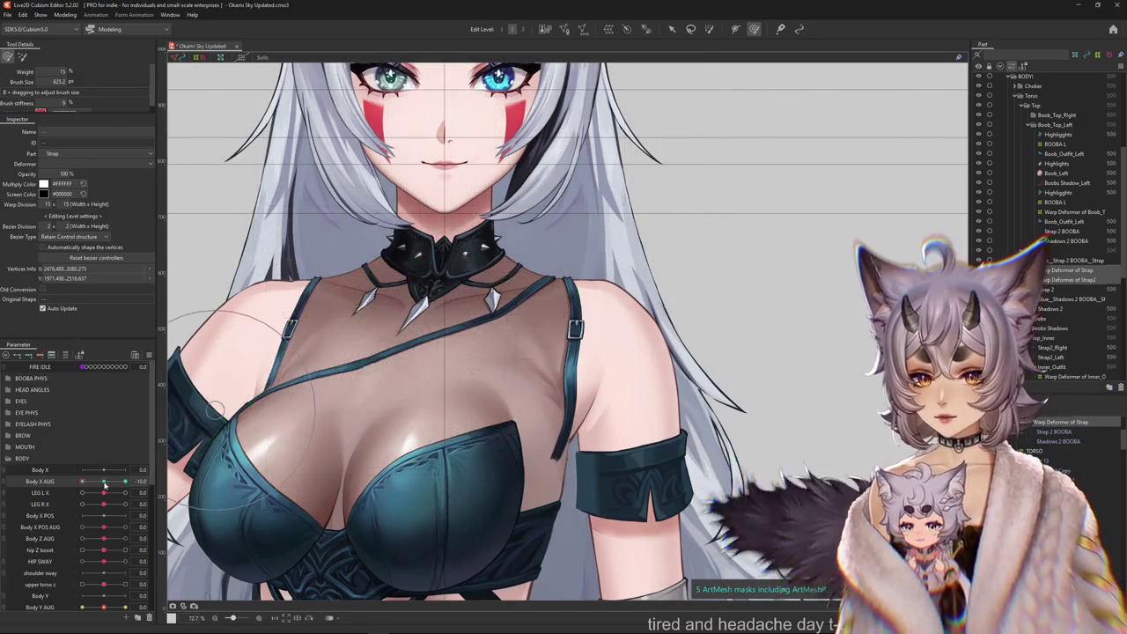
Compare Body X AUG 0 and -10 with the brush at about 850, then sweep Body X to test the sway.
{"action": "left_click", "coordinate": [104, 481]}
{"action": "left_click_drag", "start_coordinate": [402, 377], "coordinate": [456, 375]}
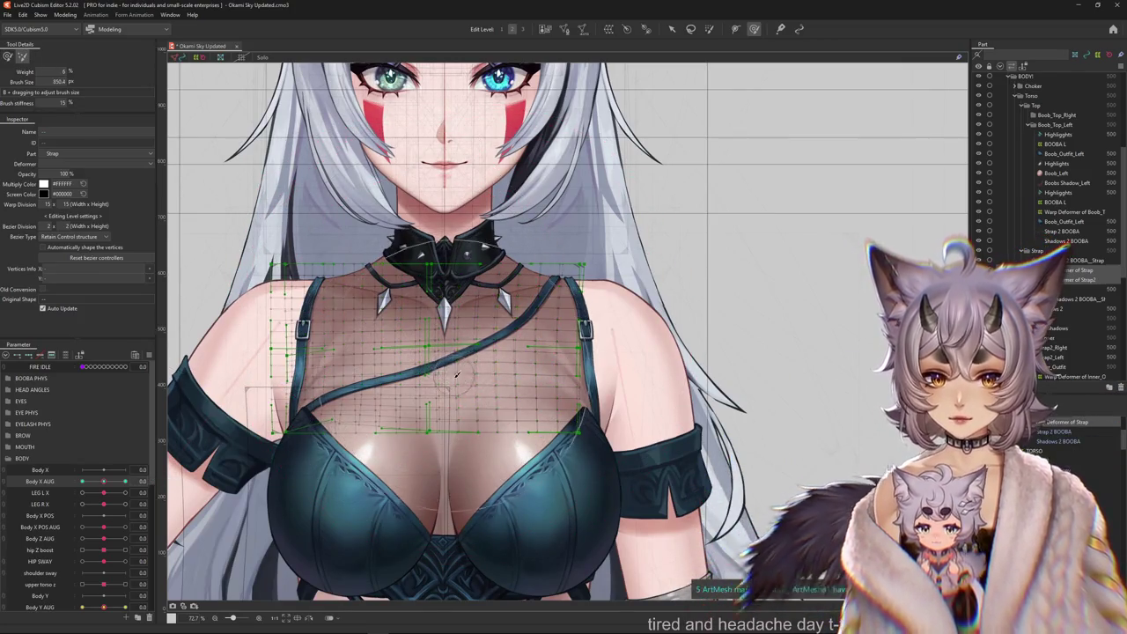
{"action": "left_click", "coordinate": [82, 482]}
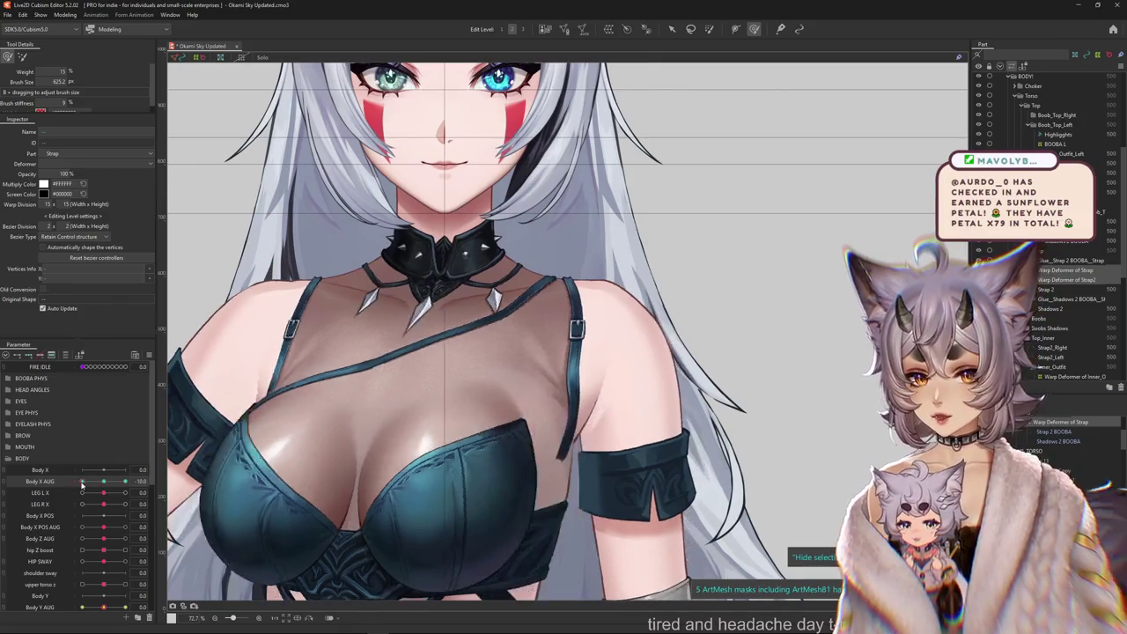
{"action": "mouse_move", "coordinate": [458, 352]}
{"action": "left_mouse_down"}
{"action": "mouse_move", "coordinate": [493, 356]}
{"action": "mouse_move", "coordinate": [472, 335]}
{"action": "left_mouse_up"}
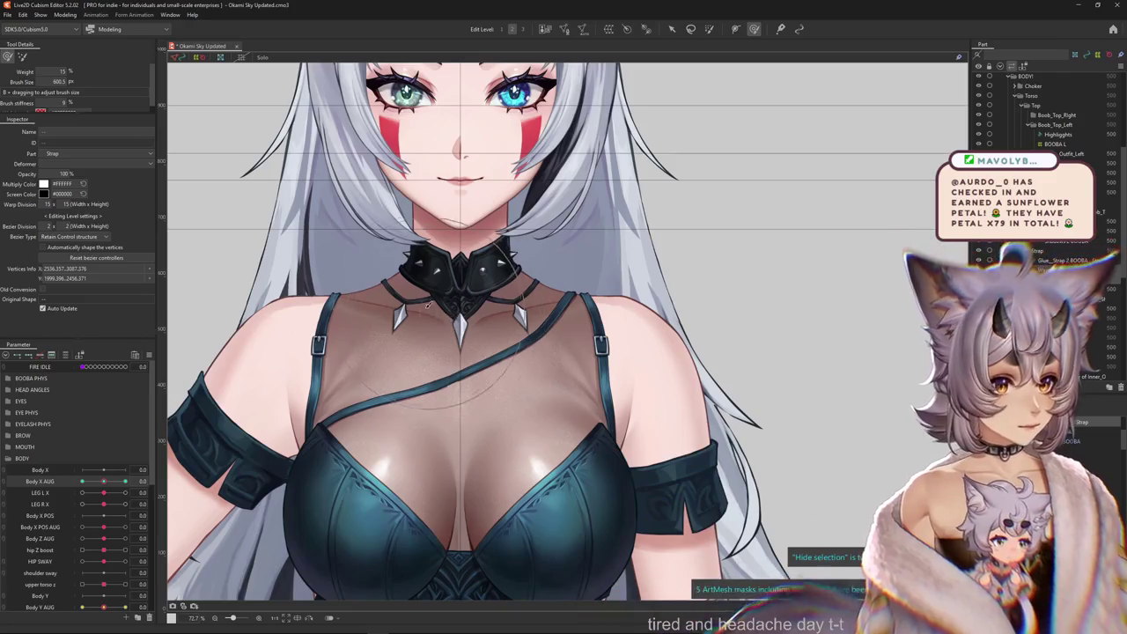
{"action": "key", "text": "ctrl+h"}
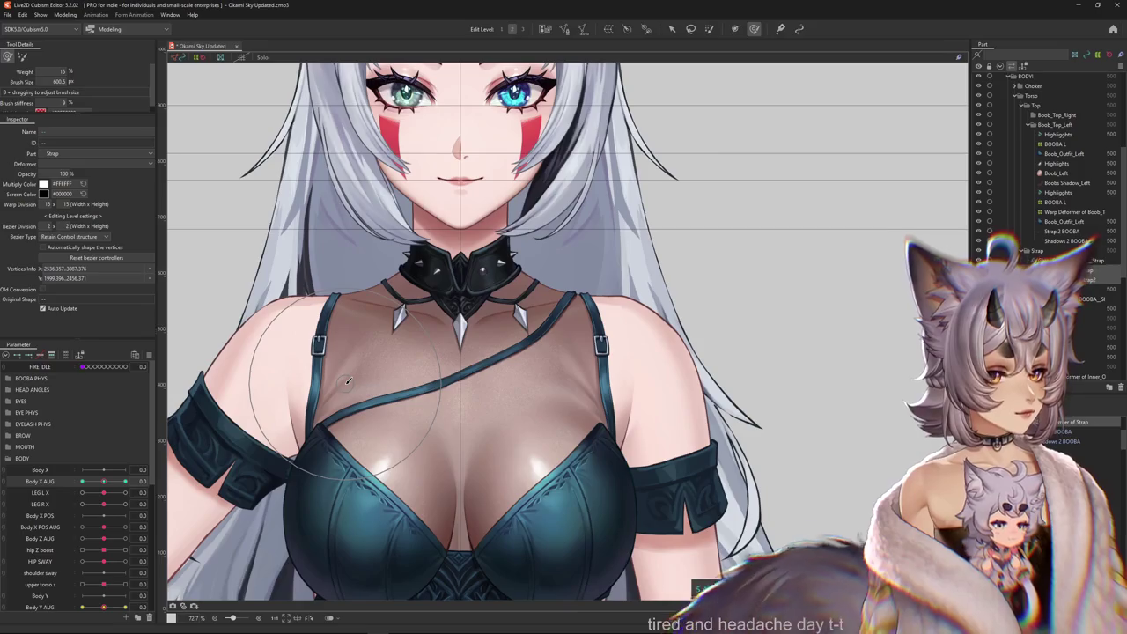
{"action": "key", "text": "ctrl+h"}
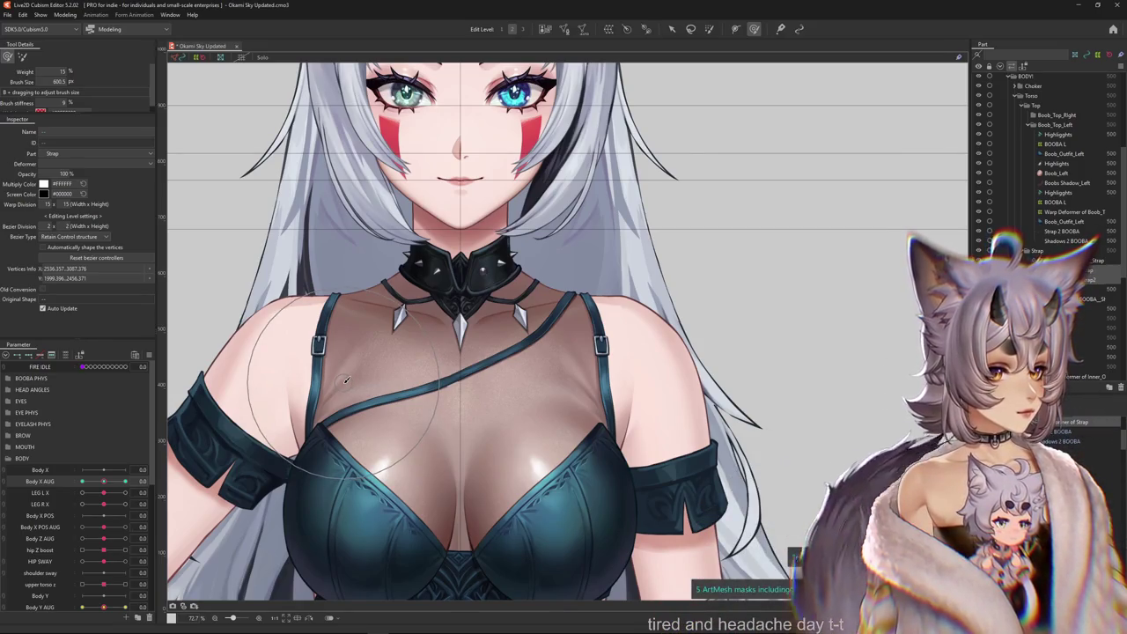
{"action": "key", "text": "ctrl+h"}
{"action": "key", "text": "ctrl+h"}
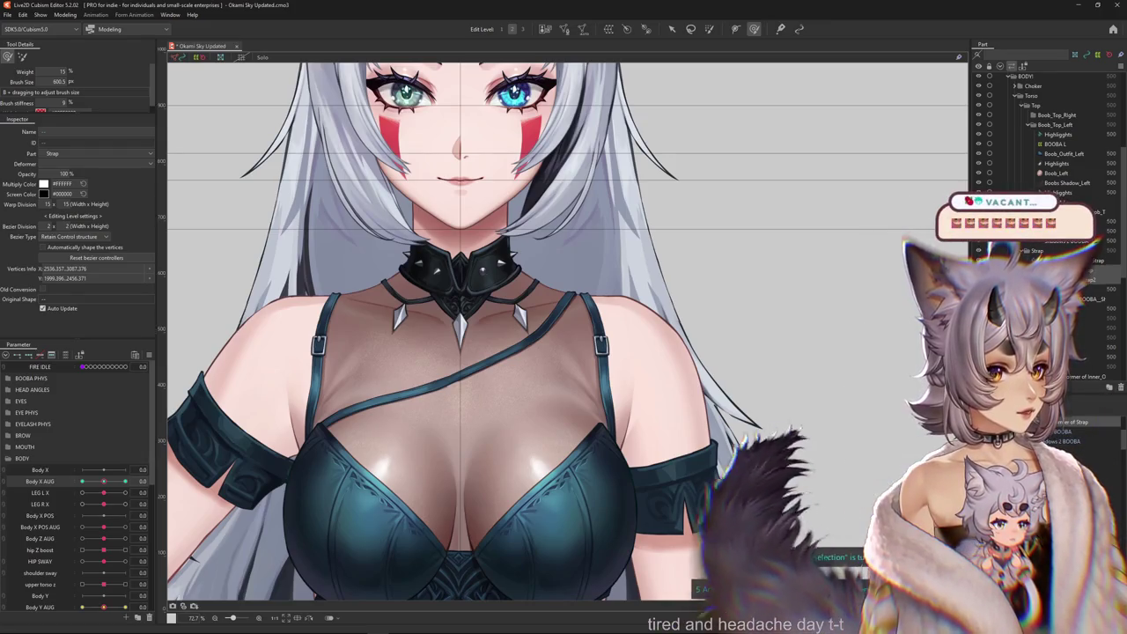
{"action": "mouse_move", "coordinate": [103, 482]}
{"action": "left_mouse_down"}
{"action": "mouse_move", "coordinate": [119, 482]}
{"action": "mouse_move", "coordinate": [103, 482]}
{"action": "left_mouse_up"}
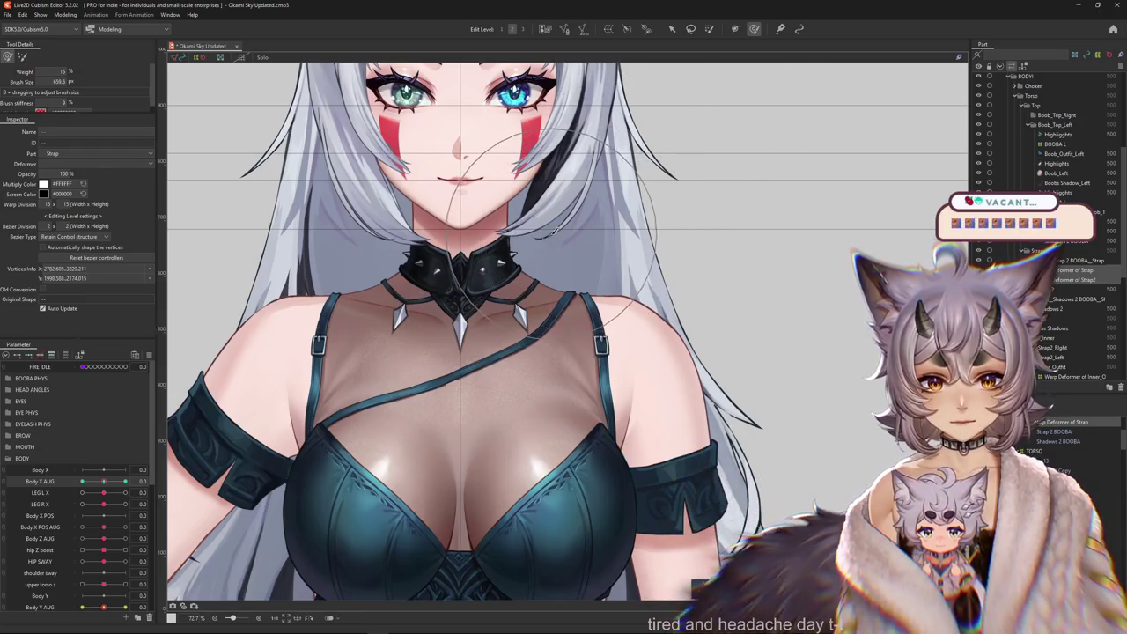
{"action": "left_click_drag", "start_coordinate": [103, 470], "coordinate": [132, 470]}
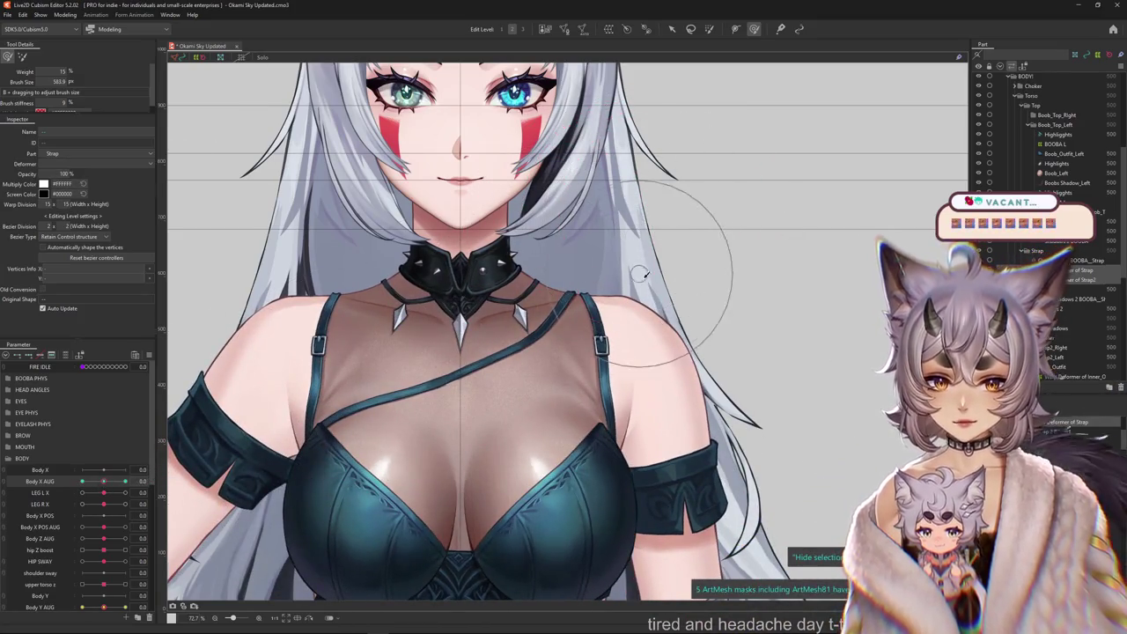
Set Body X AUG to 10 and tune the deform brush between about 483 and 690.
{"action": "scroll", "coordinate": [640, 274], "scroll_direction": "up", "scroll_amount": 2}
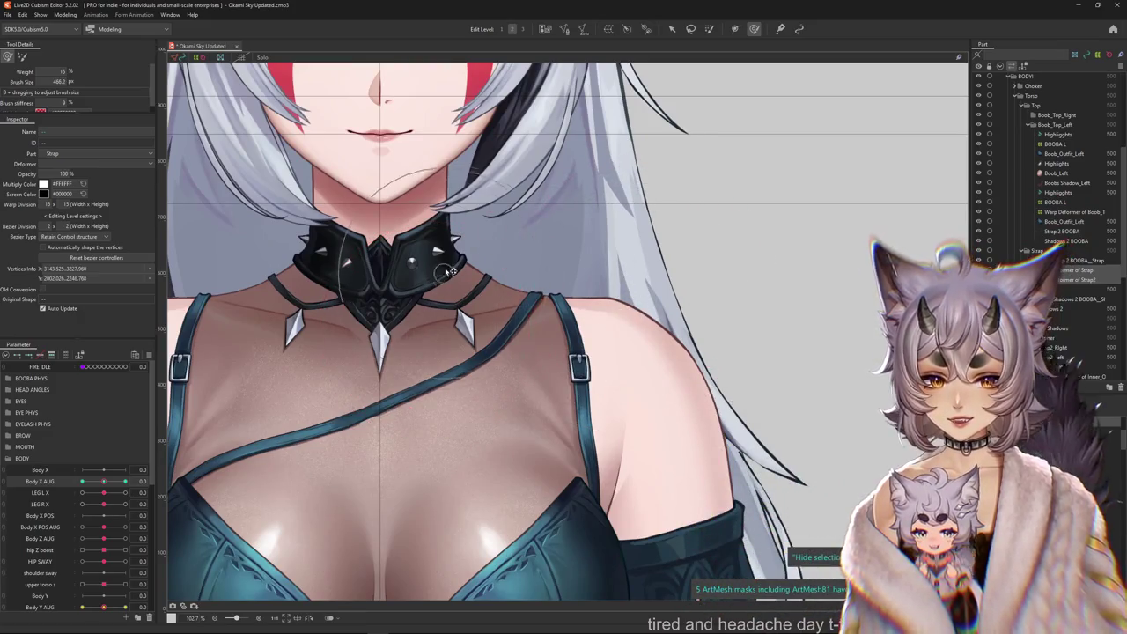
{"action": "scroll", "coordinate": [625, 114], "scroll_direction": "down", "scroll_amount": 2}
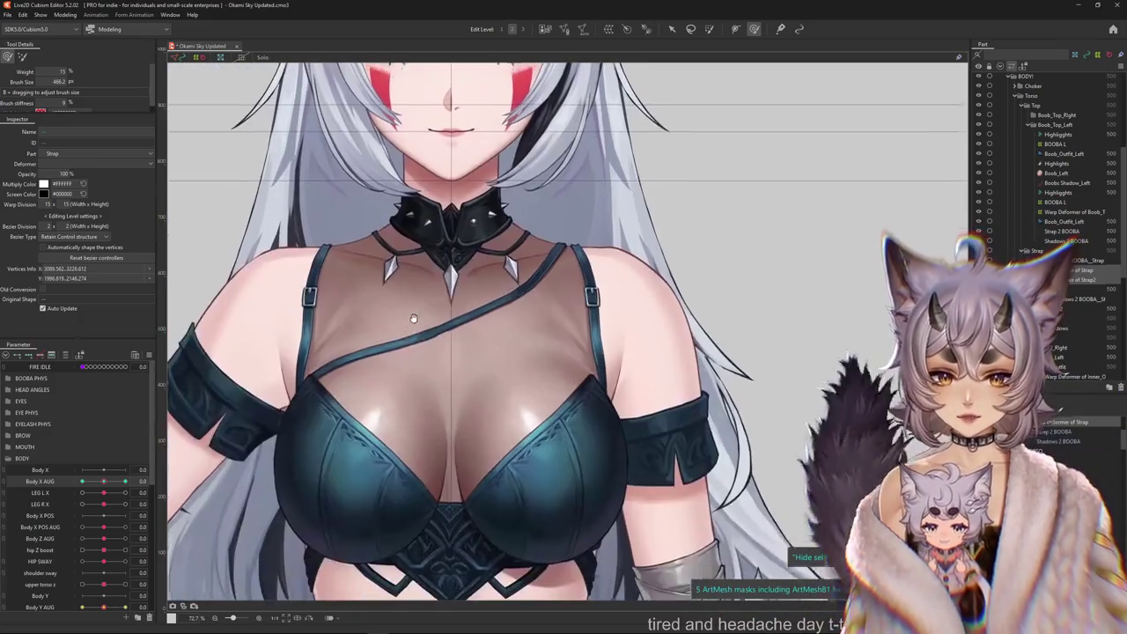
{"action": "left_click_drag", "start_coordinate": [91, 478], "coordinate": [154, 481]}
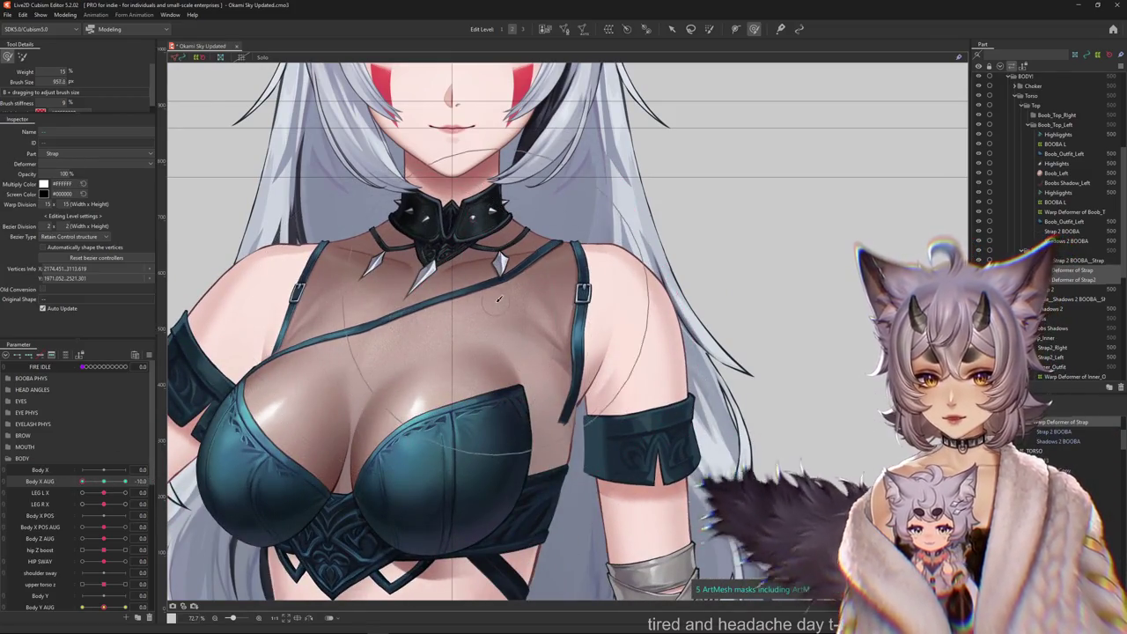
{"action": "scroll", "coordinate": [564, 296], "scroll_direction": "up", "scroll_amount": 1}
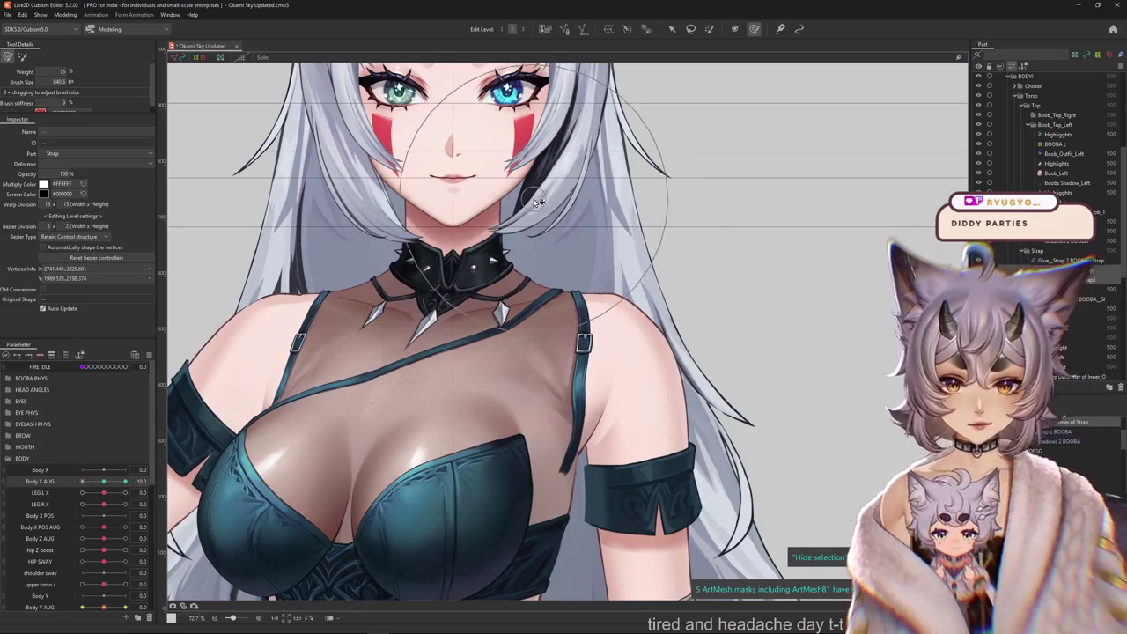
{"action": "mouse_move", "coordinate": [620, 251]}
{"action": "left_mouse_down"}
{"action": "mouse_move", "coordinate": [531, 228]}
{"action": "mouse_move", "coordinate": [458, 361]}
{"action": "left_mouse_up"}
{"action": "mouse_move", "coordinate": [423, 307]}
{"action": "left_mouse_down"}
{"action": "mouse_move", "coordinate": [450, 276]}
{"action": "mouse_move", "coordinate": [160, 397]}
{"action": "left_mouse_up"}
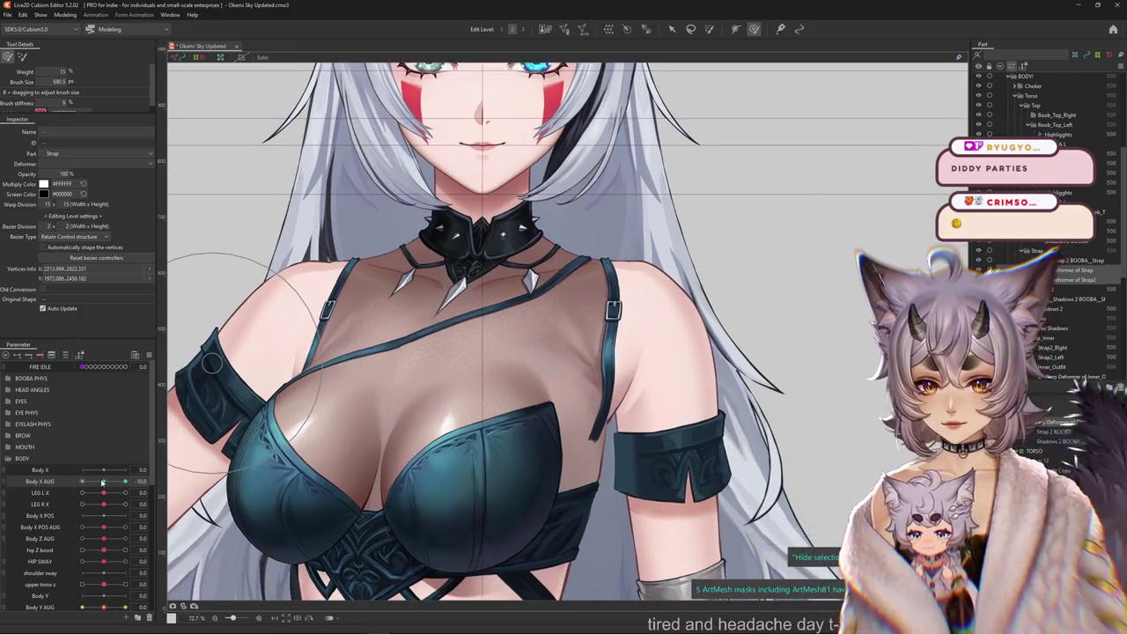
{"action": "left_click_drag", "start_coordinate": [103, 482], "coordinate": [104, 482]}
{"action": "mouse_move", "coordinate": [617, 335]}
{"action": "left_mouse_down"}
{"action": "mouse_move", "coordinate": [570, 314]}
{"action": "mouse_move", "coordinate": [585, 295]}
{"action": "left_mouse_up"}
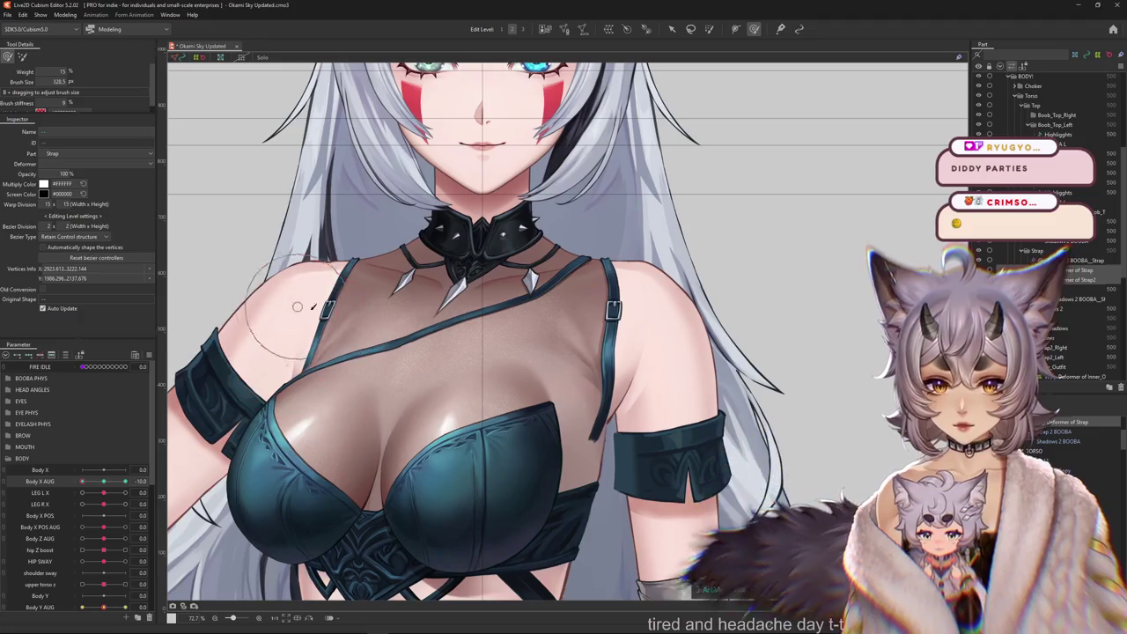
Zoom in on the left shoulder, hide the strap mesh to check the art, and select Warp Deformer of Strap.
{"action": "scroll", "coordinate": [304, 299], "scroll_direction": "up", "scroll_amount": 2}
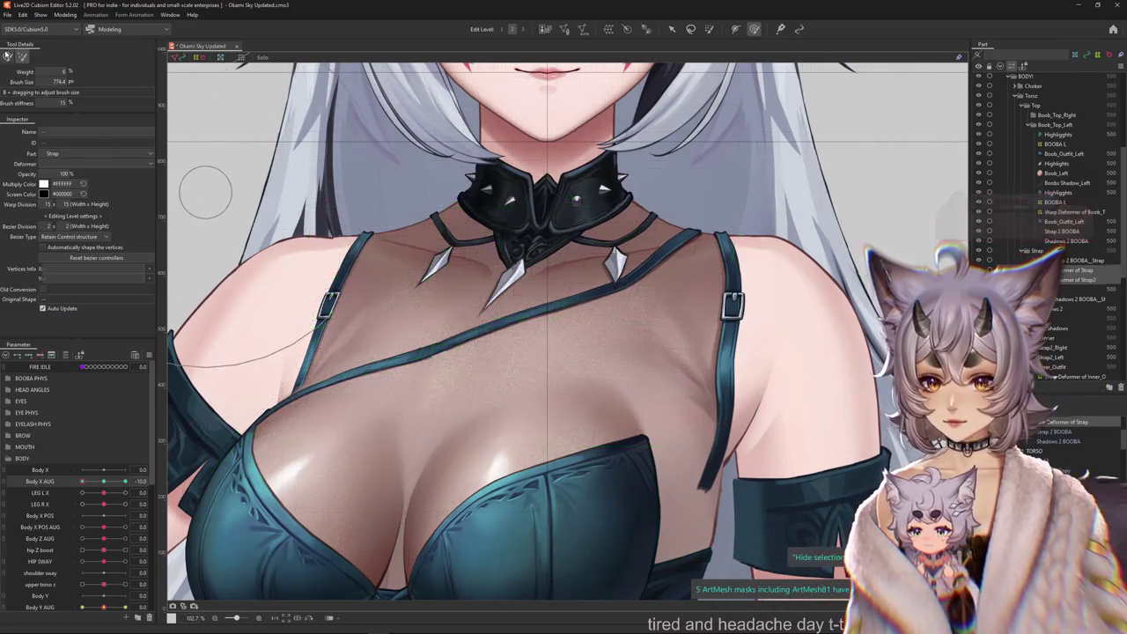
{"action": "scroll", "coordinate": [309, 335], "scroll_direction": "up", "scroll_amount": 1}
{"action": "scroll", "coordinate": [312, 333], "scroll_direction": "up", "scroll_amount": 1}
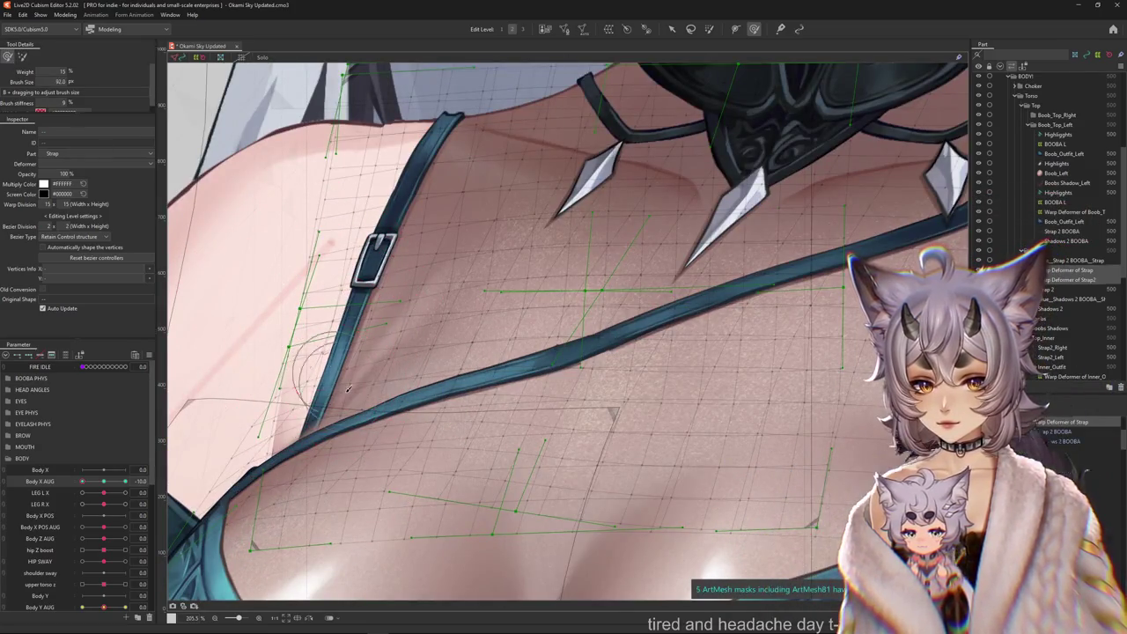
{"action": "key", "text": "ctrl+h"}
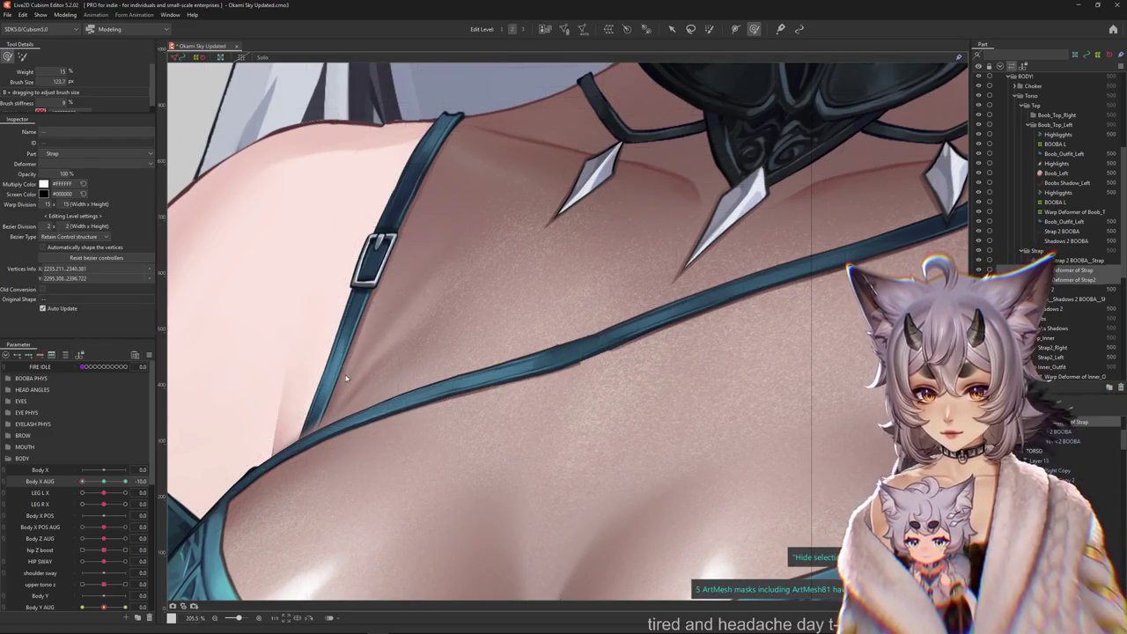
{"action": "scroll", "coordinate": [346, 378], "scroll_direction": "down", "scroll_amount": 3}
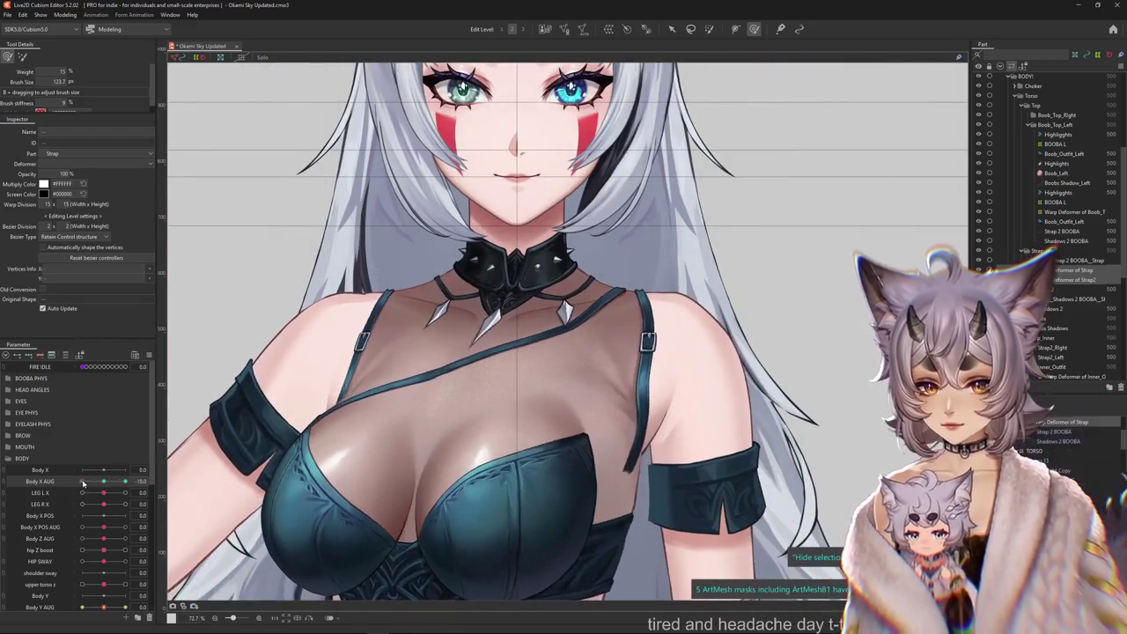
{"action": "scroll", "coordinate": [335, 370], "scroll_direction": "up", "scroll_amount": 2}
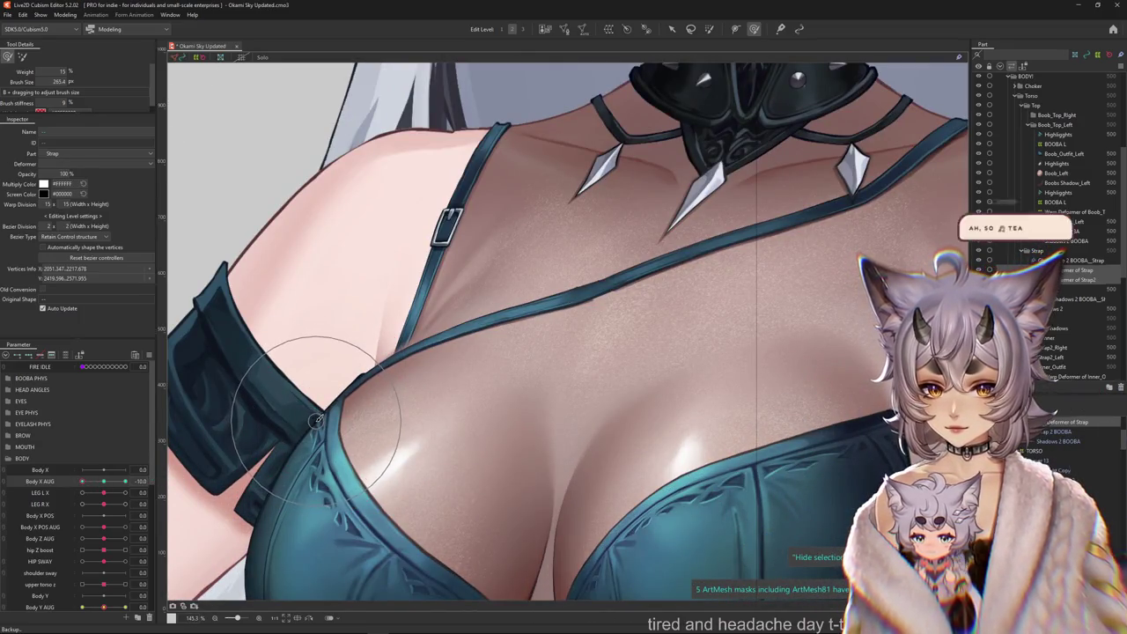
{"action": "scroll", "coordinate": [317, 420], "scroll_direction": "down", "scroll_amount": 1}
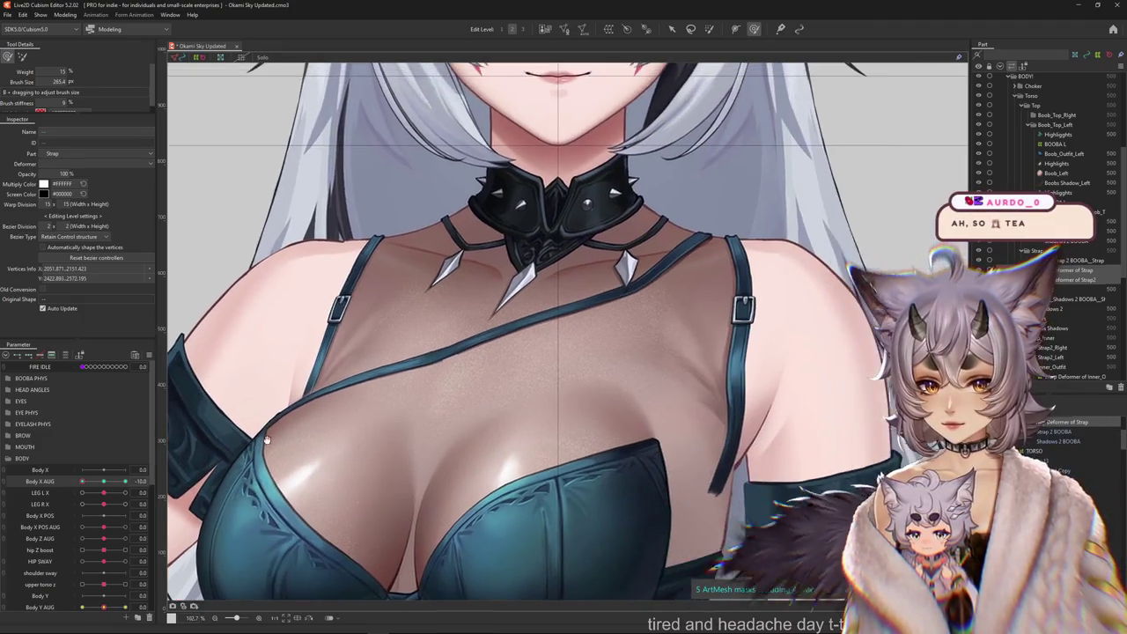
{"action": "scroll", "coordinate": [370, 394], "scroll_direction": "right", "scroll_amount": 2}
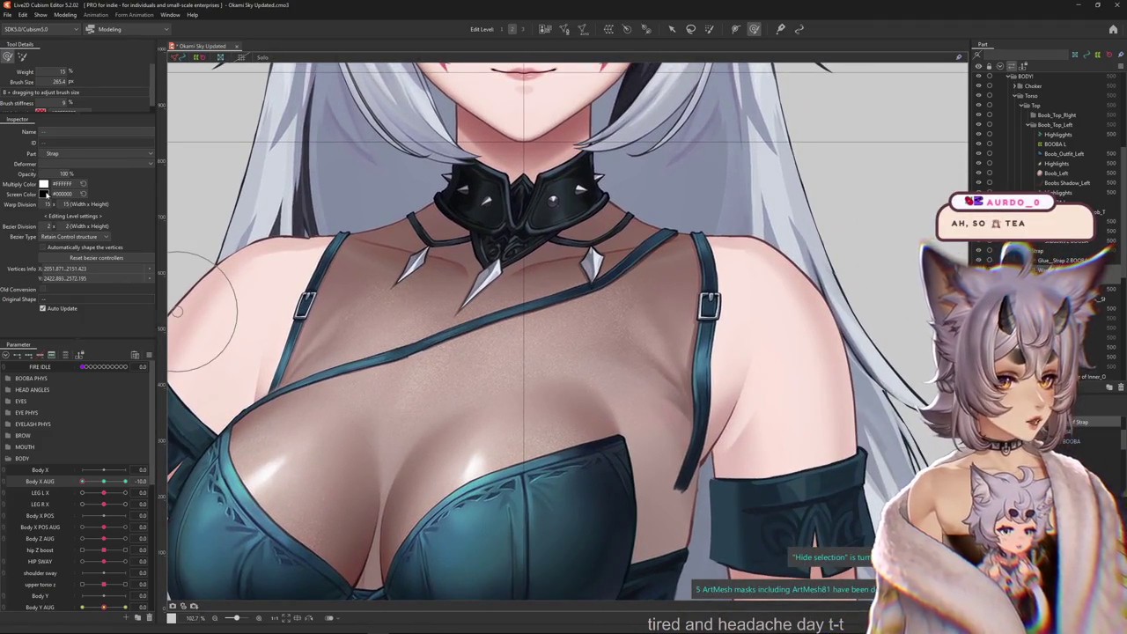
{"action": "left_click", "coordinate": [267, 302]}
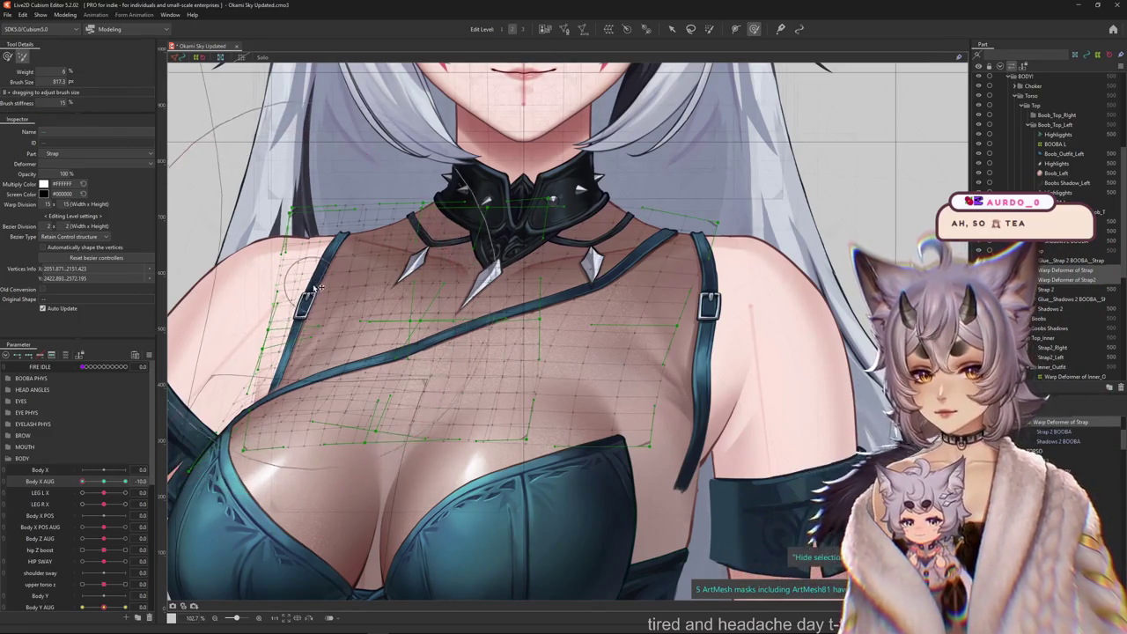
Clear the strap vertex selection, preview Body X AUG, and size the deform brush over the chest.
{"action": "left_click", "coordinate": [399, 240]}
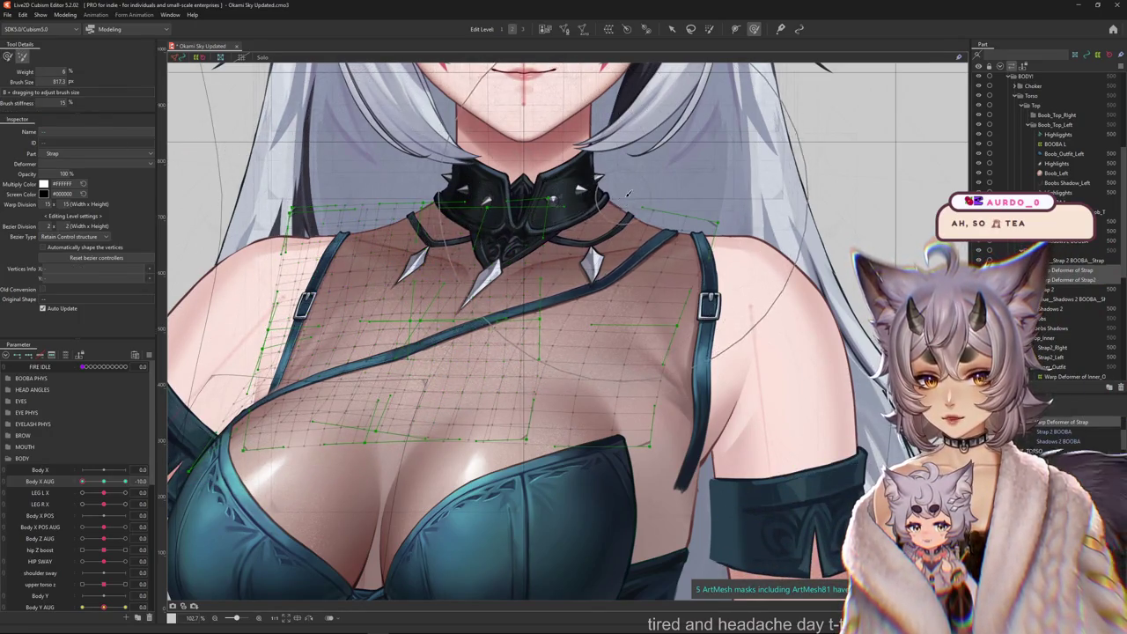
{"action": "scroll", "coordinate": [283, 365], "scroll_direction": "down", "scroll_amount": 3}
{"action": "left_click_drag", "start_coordinate": [103, 481], "coordinate": [103, 482]}
{"action": "scroll", "coordinate": [511, 378], "scroll_direction": "up", "scroll_amount": 3}
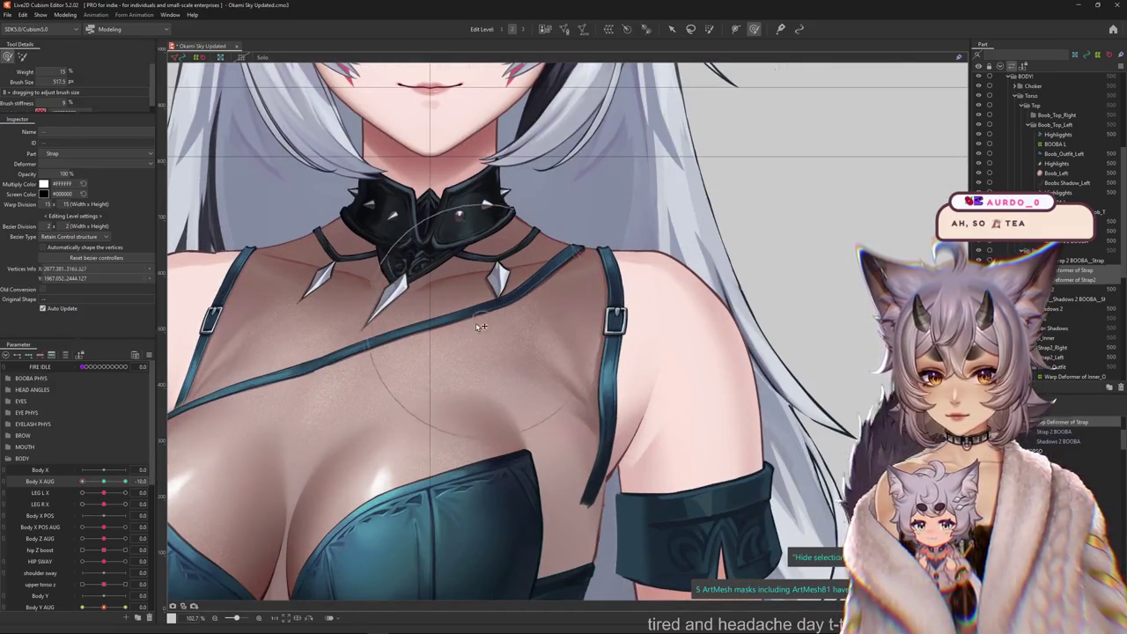
{"action": "left_click_drag", "start_coordinate": [401, 323], "coordinate": [438, 325]}
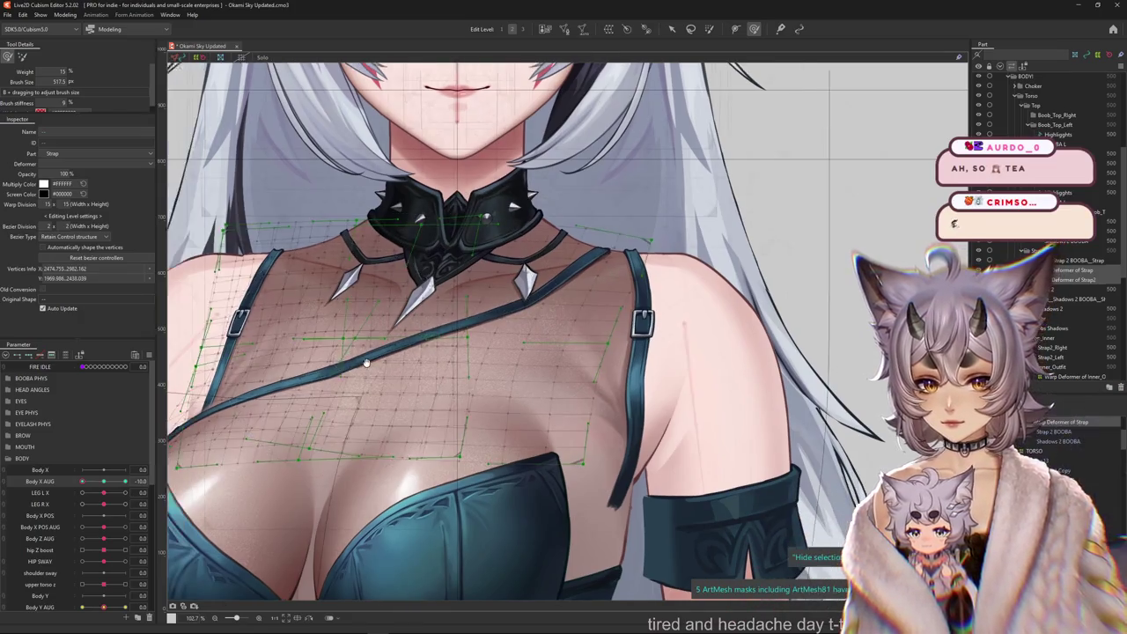
{"action": "mouse_move", "coordinate": [411, 290]}
{"action": "left_mouse_down"}
{"action": "mouse_move", "coordinate": [450, 297]}
{"action": "mouse_move", "coordinate": [491, 437]}
{"action": "left_mouse_up"}
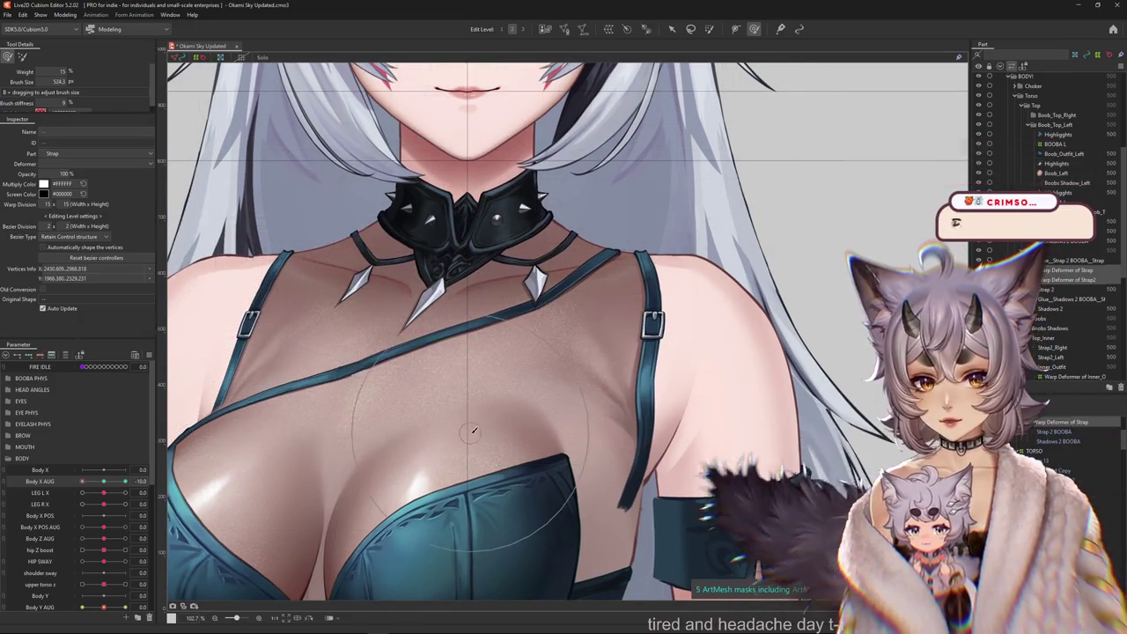
{"action": "left_click_drag", "start_coordinate": [564, 415], "coordinate": [607, 370]}
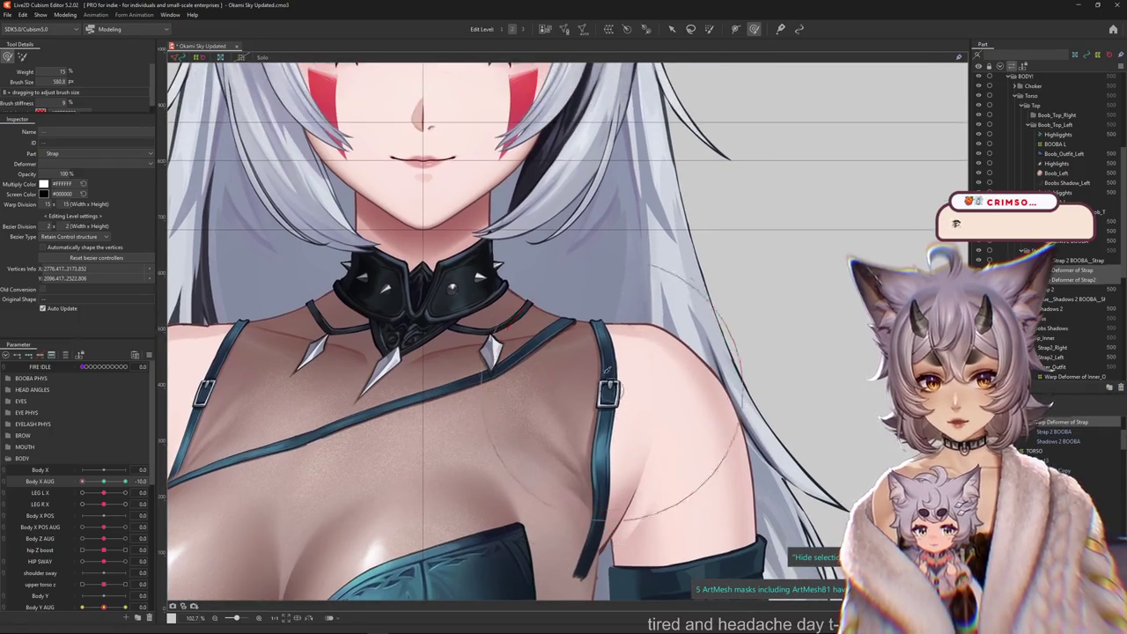
{"action": "left_click_drag", "start_coordinate": [591, 264], "coordinate": [699, 281]}
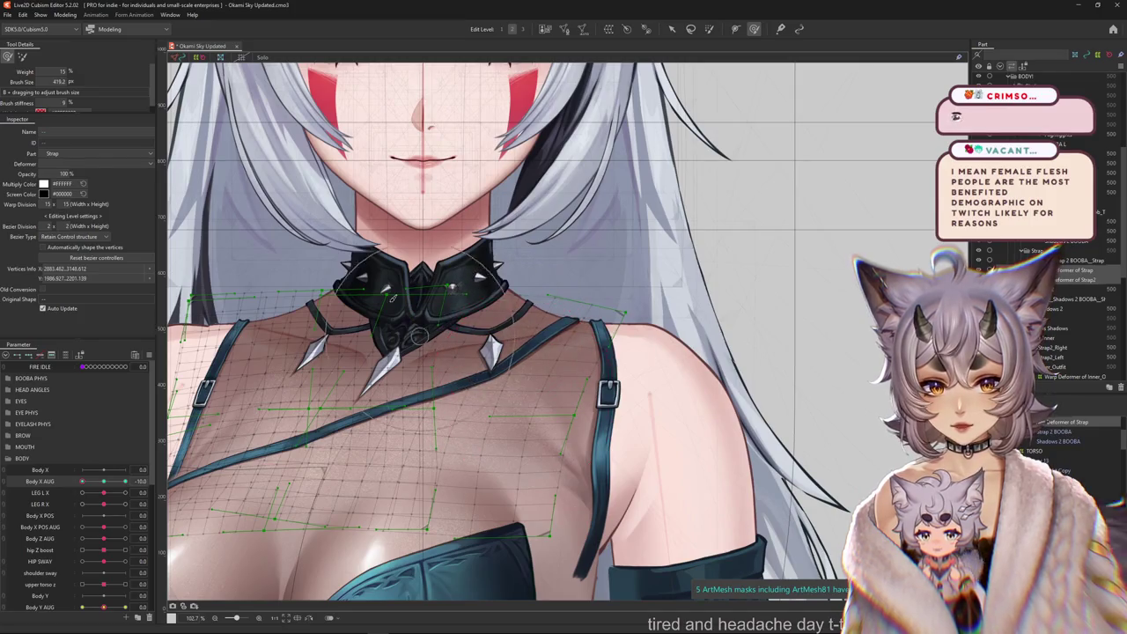
{"action": "left_click_drag", "start_coordinate": [249, 373], "coordinate": [434, 365]}
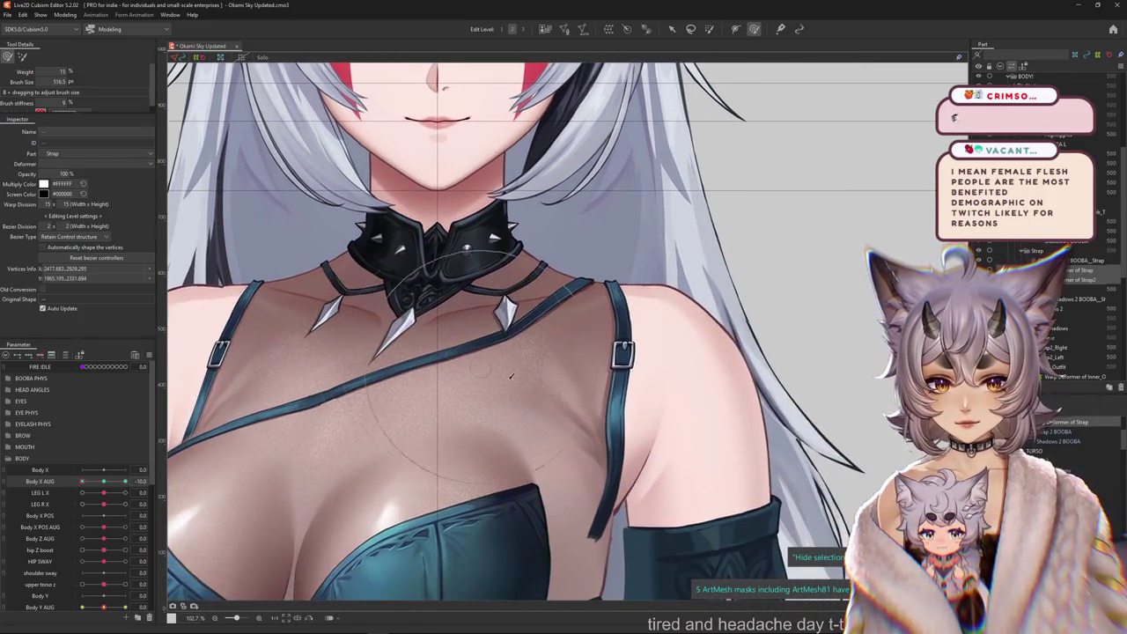
{"action": "scroll", "coordinate": [353, 445], "scroll_direction": "down", "scroll_amount": 5}
At the Body X AUG extreme, select the Strap warp deformer and brush its grid over the chest.
{"action": "left_click_drag", "start_coordinate": [104, 487], "coordinate": [81, 481]}
{"action": "scroll", "coordinate": [533, 370], "scroll_direction": "up", "scroll_amount": 2}
{"action": "scroll", "coordinate": [533, 370], "scroll_direction": "up", "scroll_amount": 2}
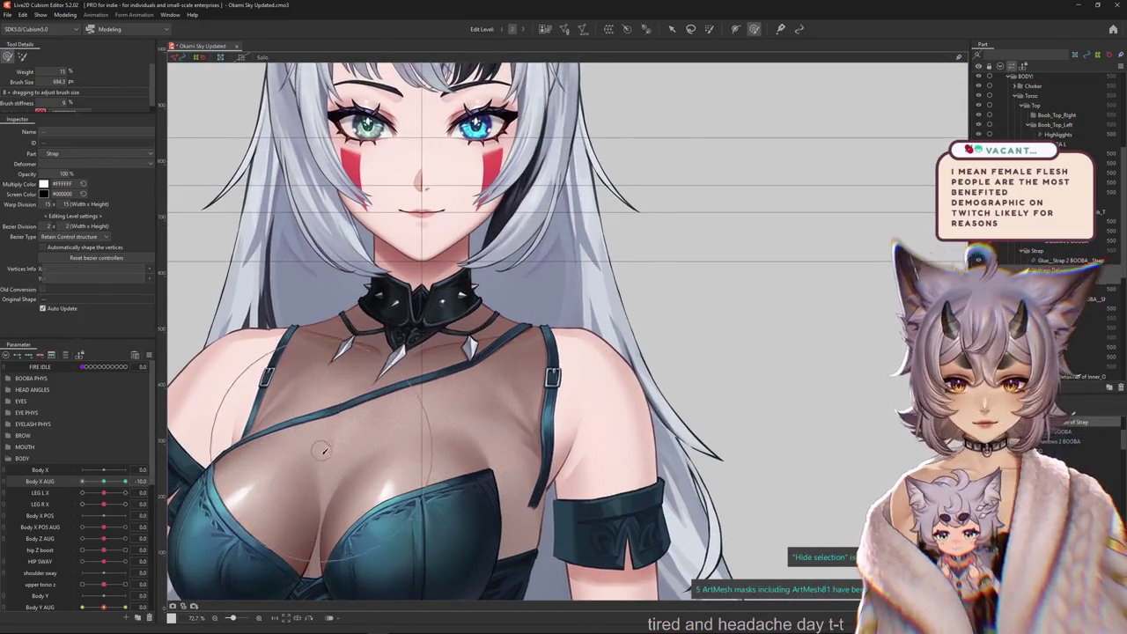
{"action": "left_click", "coordinate": [339, 438]}
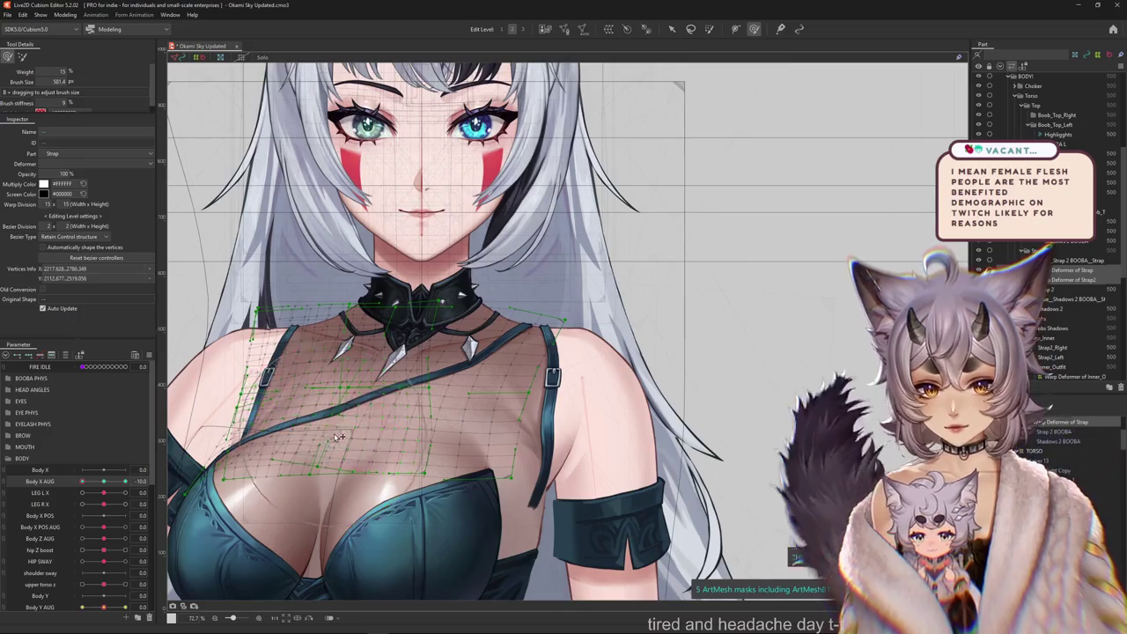
{"action": "left_click_drag", "start_coordinate": [339, 437], "coordinate": [419, 393]}
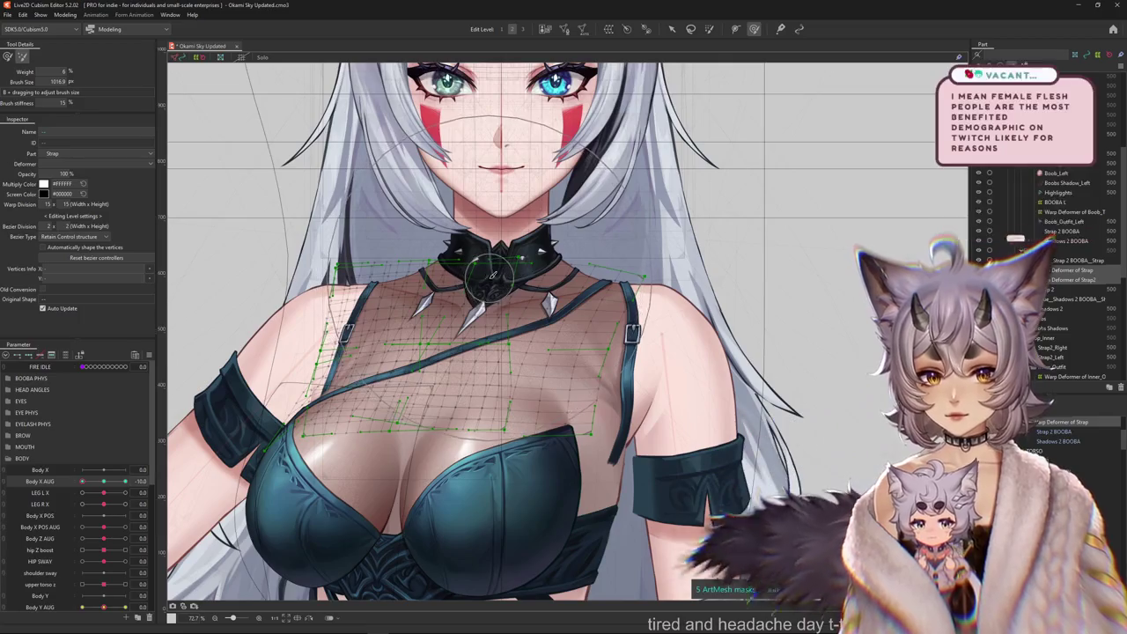
{"action": "left_click_drag", "start_coordinate": [458, 296], "coordinate": [459, 346]}
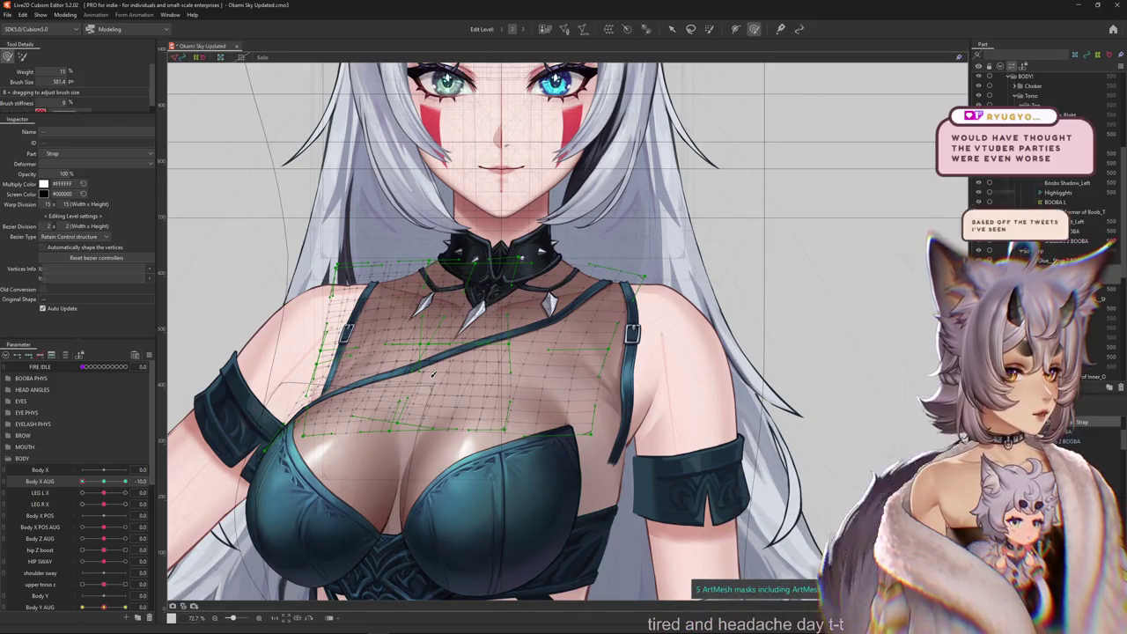
{"action": "left_click_drag", "start_coordinate": [432, 374], "coordinate": [556, 355]}
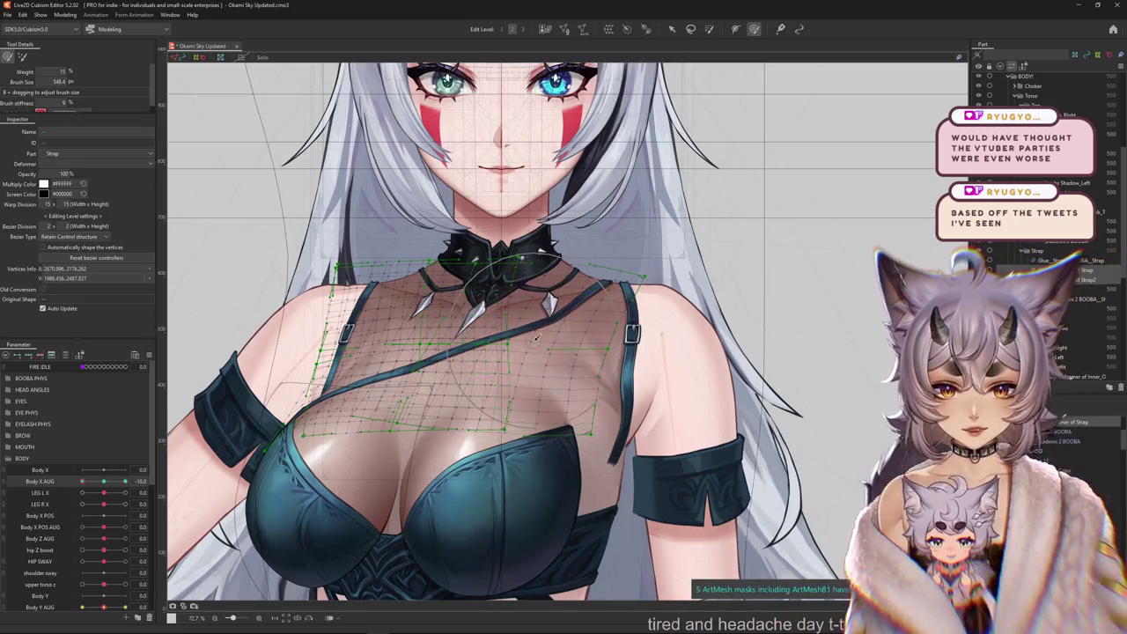
Hide the mesh overlay and sweep Body X AUG back to neutral to compare the strap.
{"action": "key", "text": "h"}
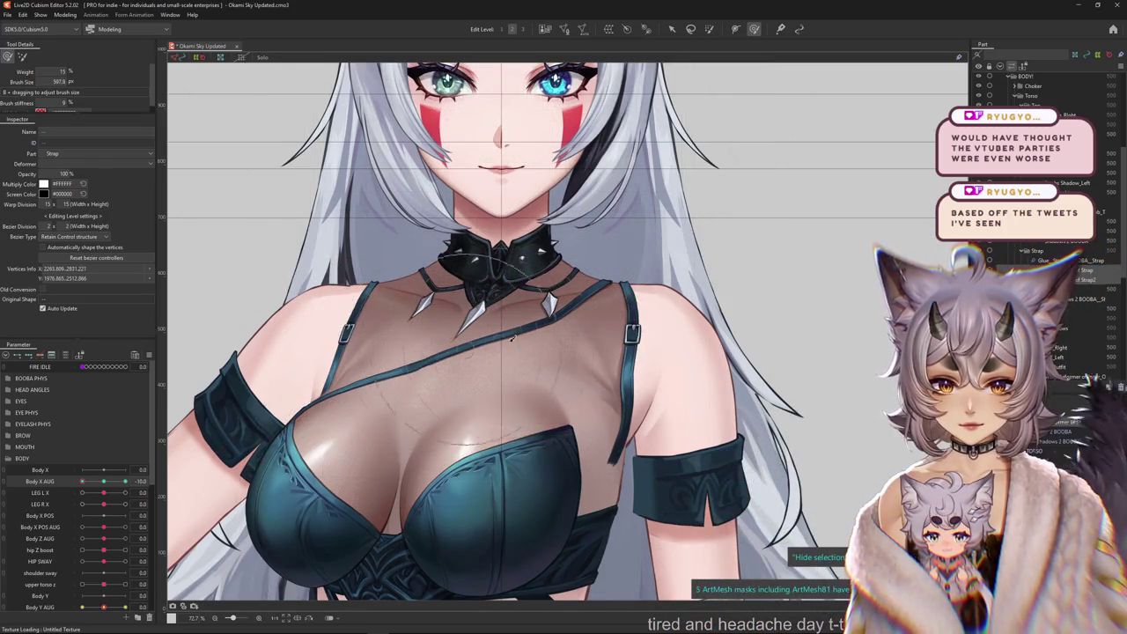
{"action": "left_click_drag", "start_coordinate": [103, 482], "coordinate": [75, 485]}
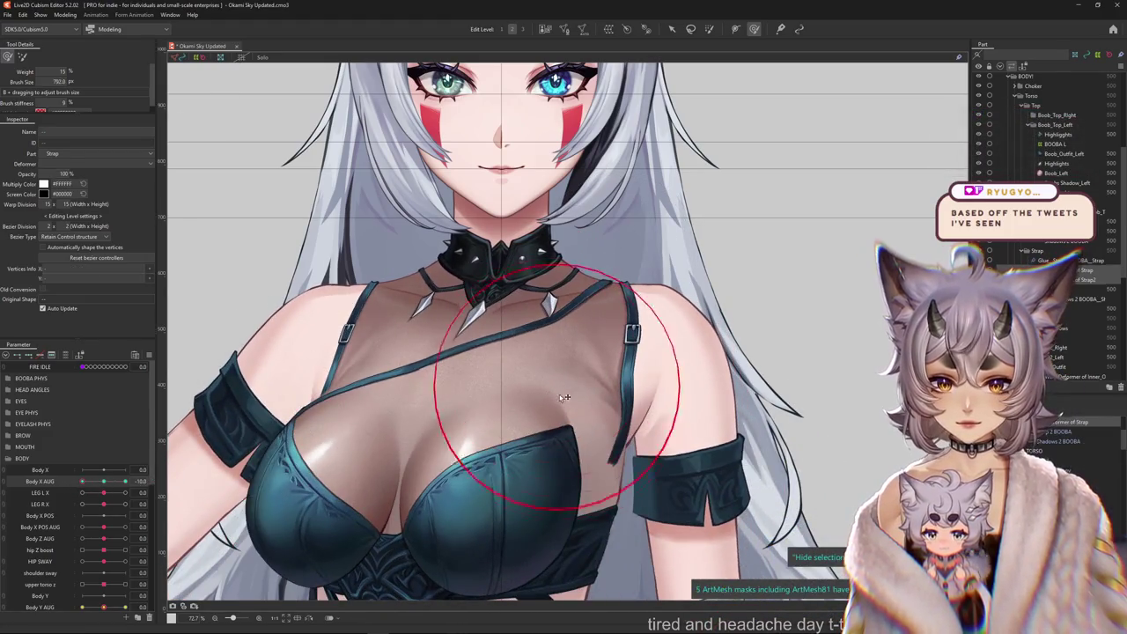
{"action": "left_click_drag", "start_coordinate": [526, 379], "coordinate": [415, 433]}
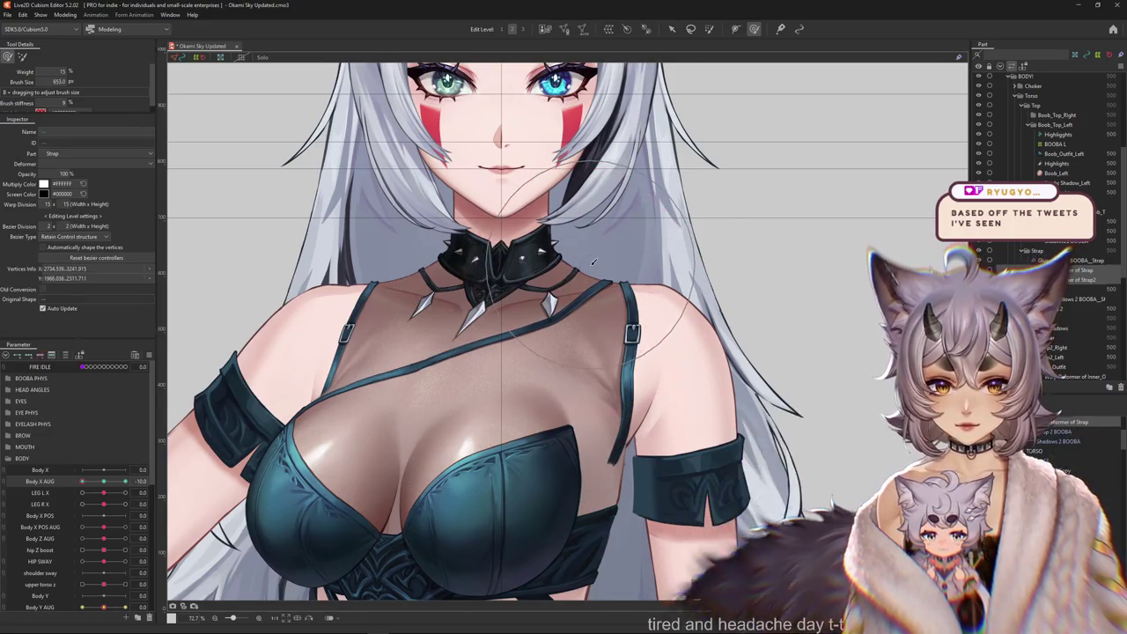
{"action": "scroll", "coordinate": [416, 433], "scroll_direction": "up", "scroll_amount": 1}
{"action": "scroll", "coordinate": [342, 419], "scroll_direction": "up", "scroll_amount": 3}
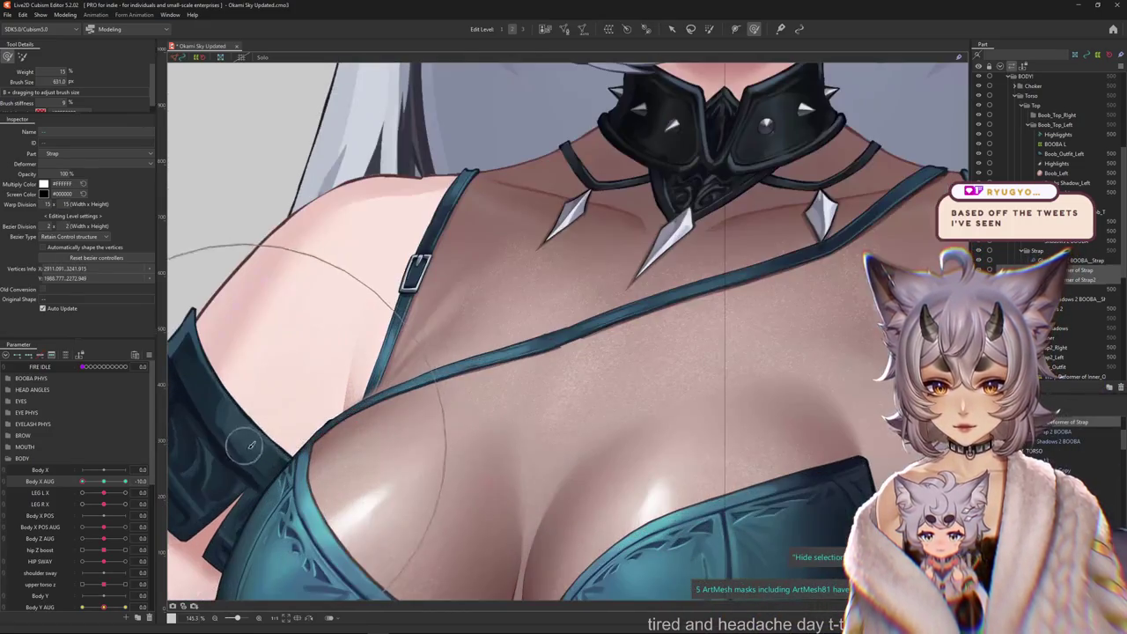
{"action": "scroll", "coordinate": [268, 358], "scroll_direction": "down", "scroll_amount": 3}
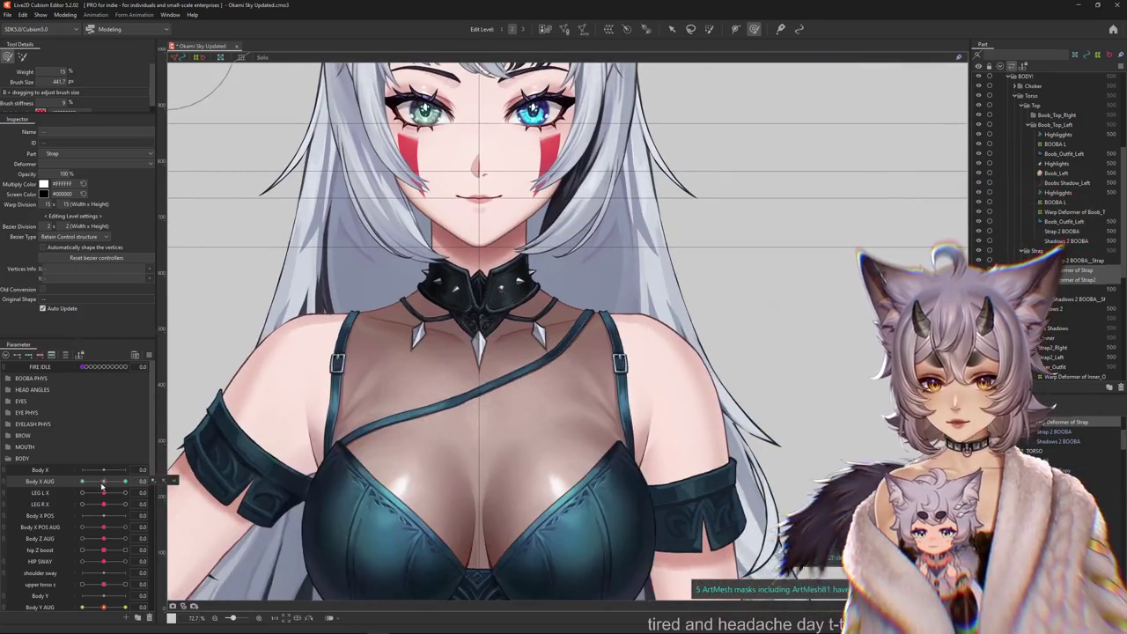
{"action": "left_click_drag", "start_coordinate": [125, 482], "coordinate": [104, 481]}
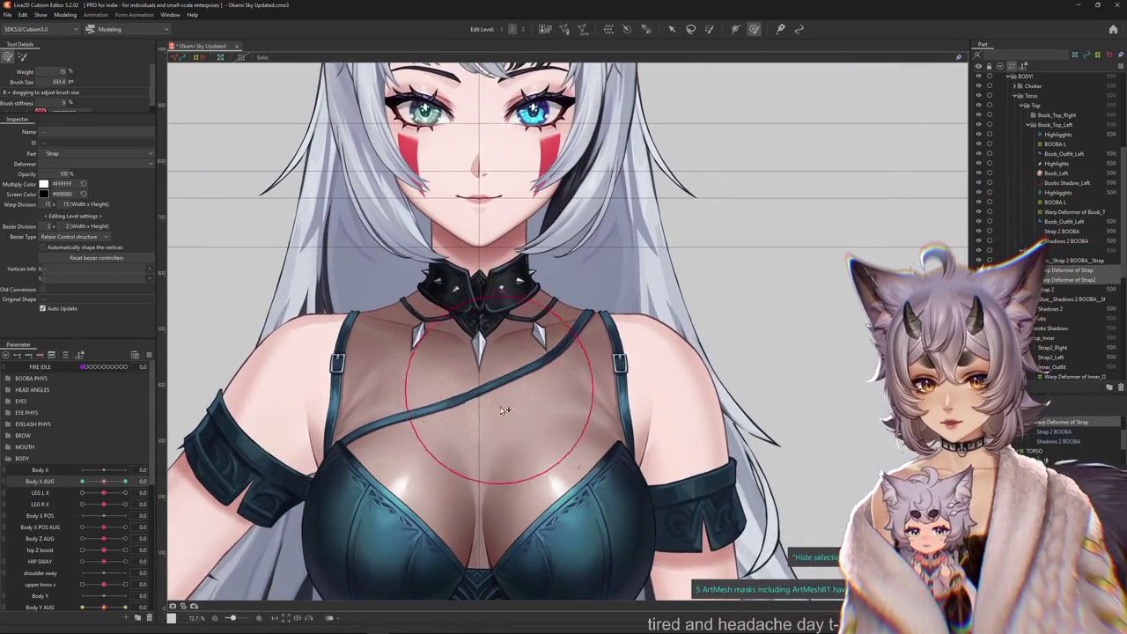
With Body X AUG at its extreme again, push the chest strap upward with the deform brush.
{"action": "left_click", "coordinate": [493, 403]}
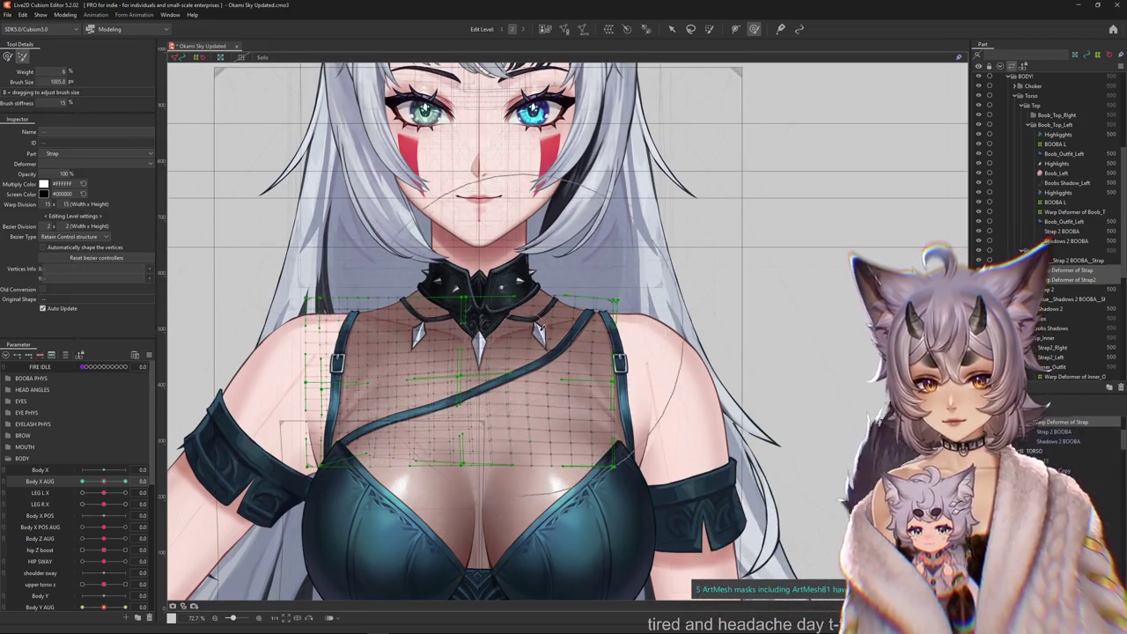
{"action": "key", "text": "Escape"}
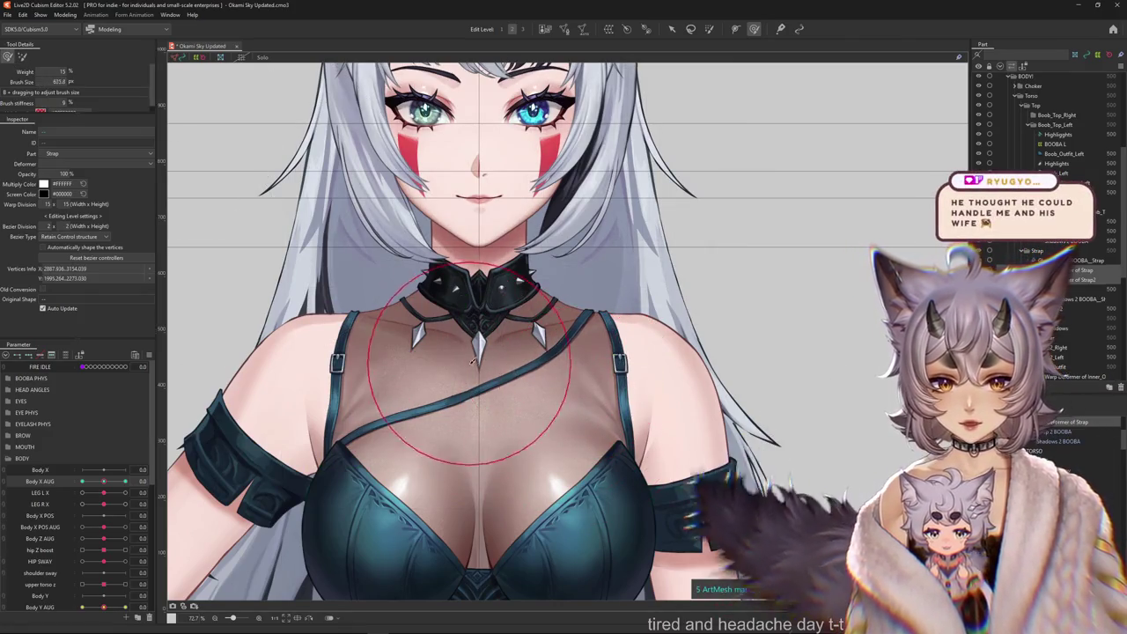
{"action": "left_click_drag", "start_coordinate": [575, 376], "coordinate": [379, 386]}
{"action": "left_click", "coordinate": [106, 486]}
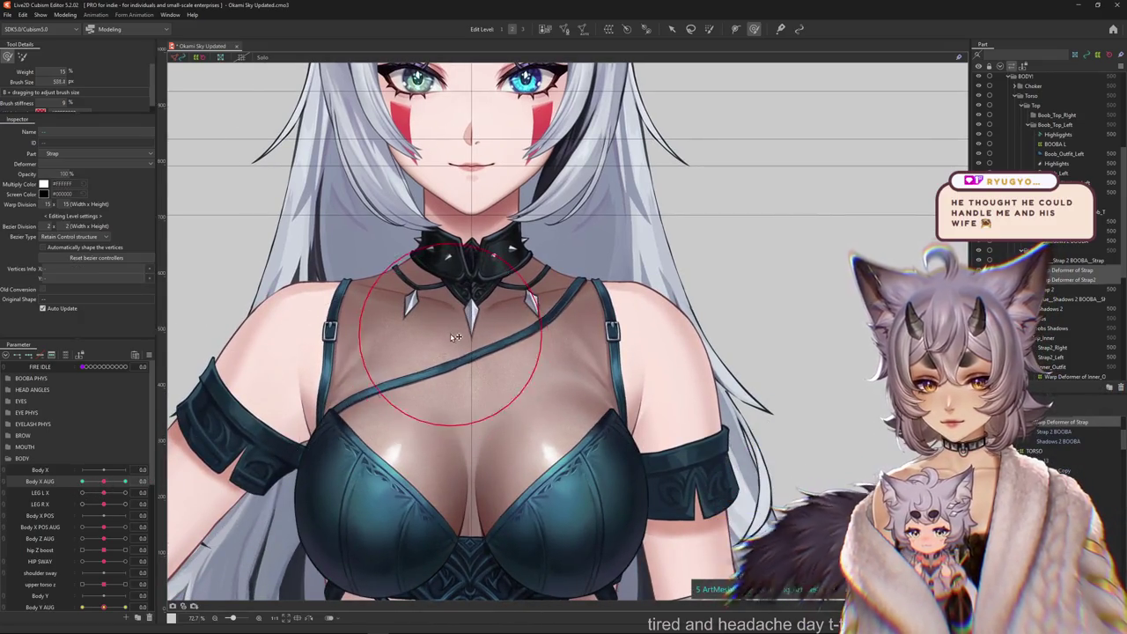
{"action": "left_click_drag", "start_coordinate": [451, 298], "coordinate": [534, 414]}
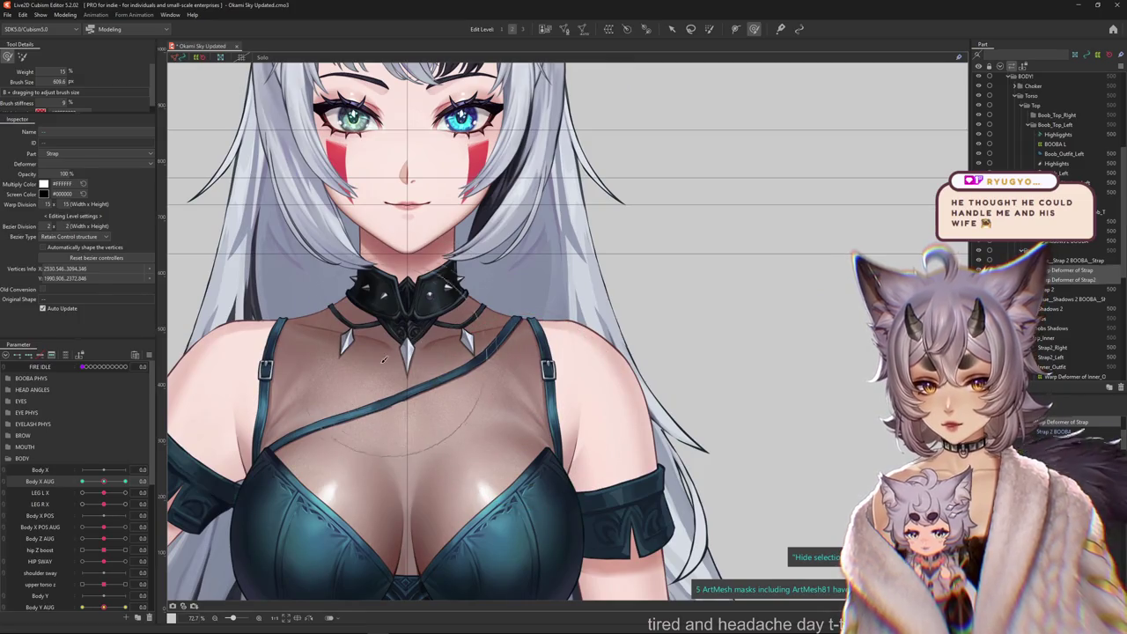
{"action": "left_click", "coordinate": [387, 361]}
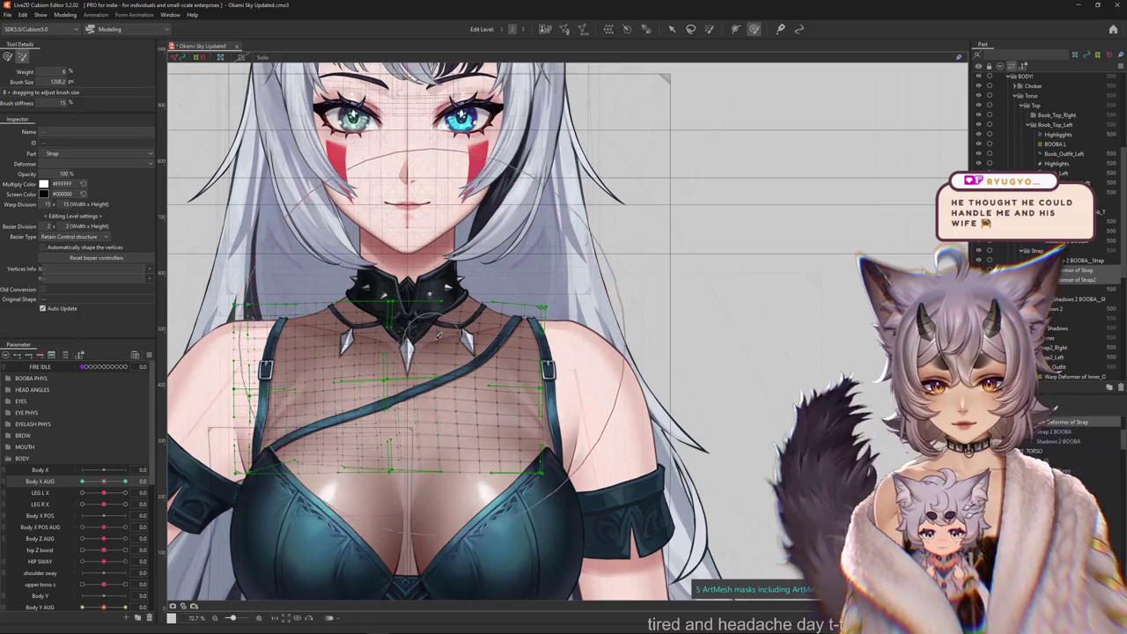
Nudge the strap near the collar into place and sweep Body X AUG to preview it.
{"action": "left_click_drag", "start_coordinate": [151, 171], "coordinate": [194, 132]}
{"action": "scroll", "coordinate": [506, 273], "scroll_direction": "up", "scroll_amount": 2}
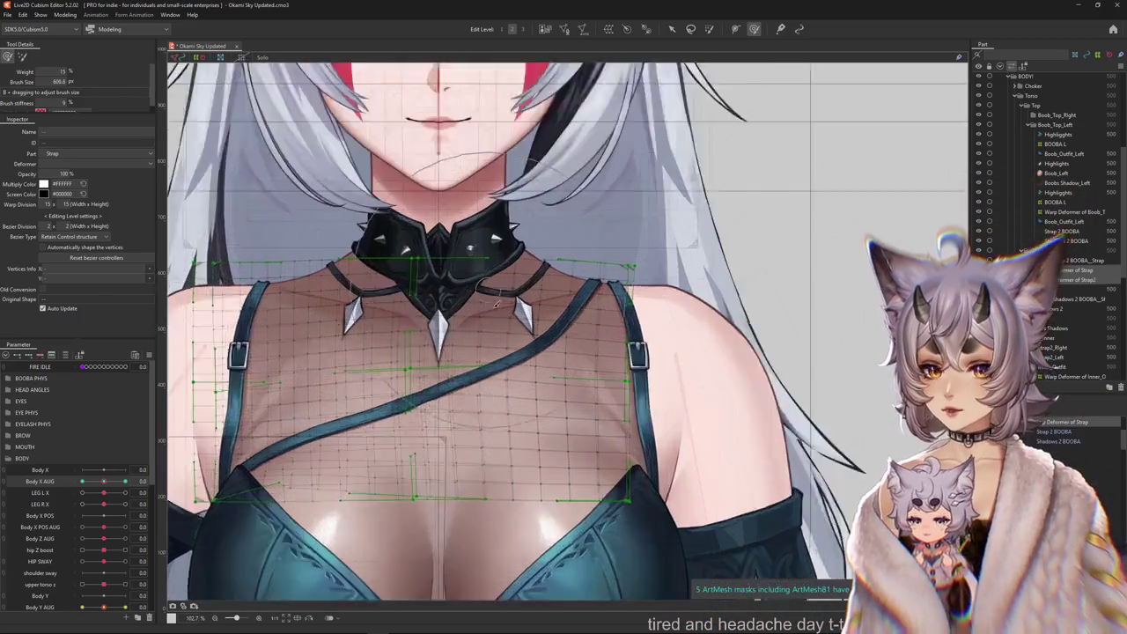
{"action": "scroll", "coordinate": [509, 275], "scroll_direction": "up", "scroll_amount": 2}
{"action": "mouse_move", "coordinate": [564, 343]}
{"action": "left_mouse_down"}
{"action": "mouse_move", "coordinate": [528, 365]}
{"action": "mouse_move", "coordinate": [576, 377]}
{"action": "left_mouse_up"}
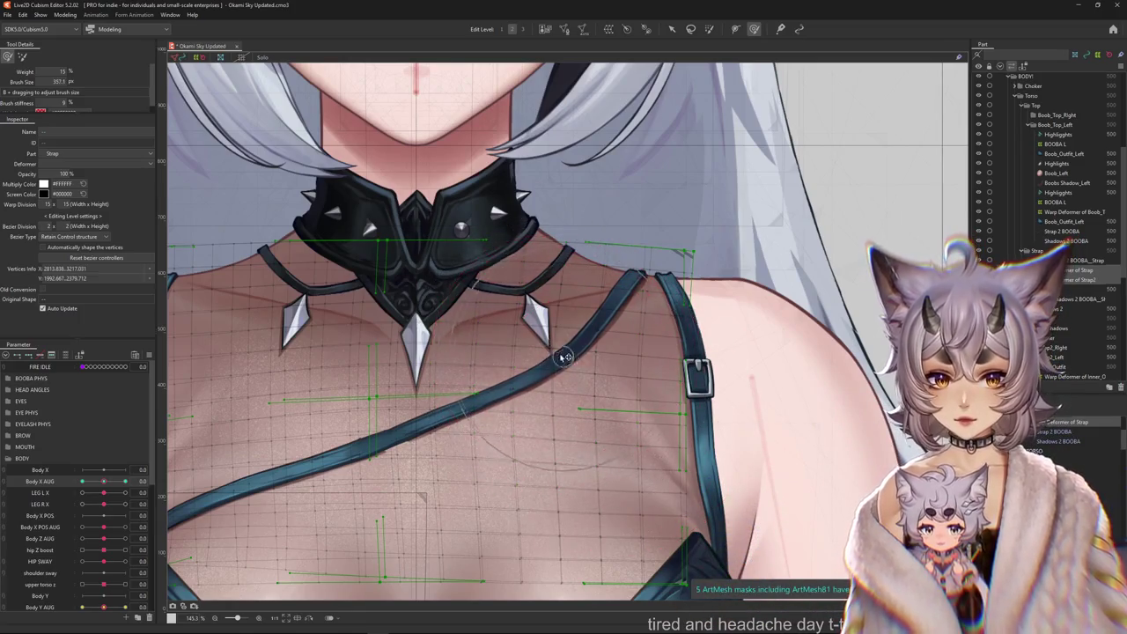
{"action": "scroll", "coordinate": [470, 396], "scroll_direction": "down", "scroll_amount": 2}
{"action": "scroll", "coordinate": [494, 361], "scroll_direction": "down", "scroll_amount": 2}
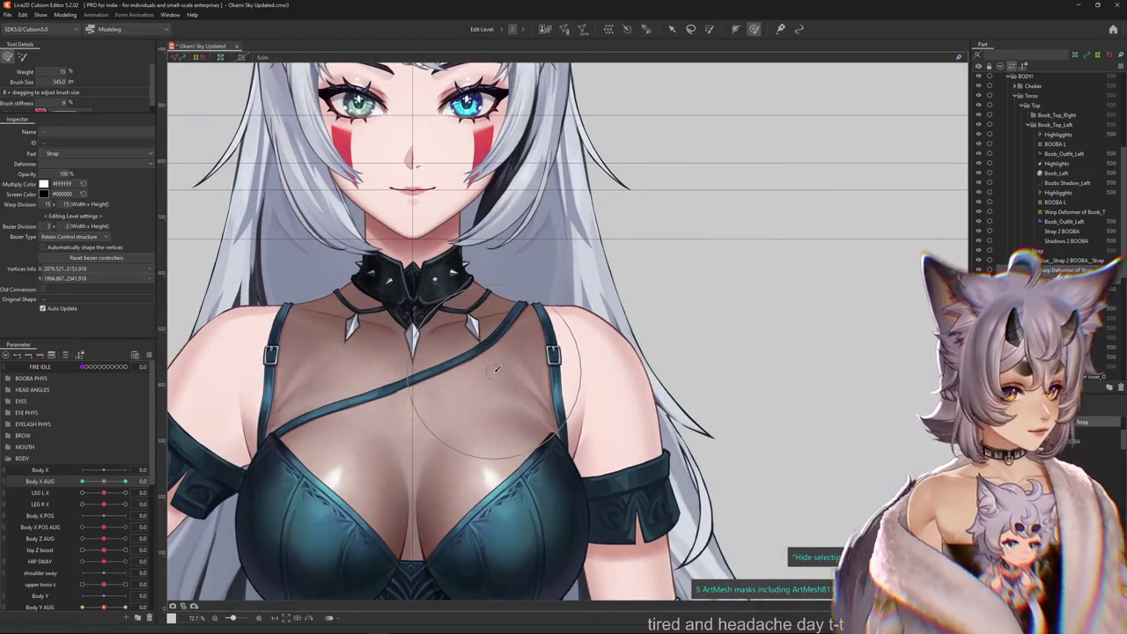
{"action": "left_click_drag", "start_coordinate": [104, 482], "coordinate": [151, 480]}
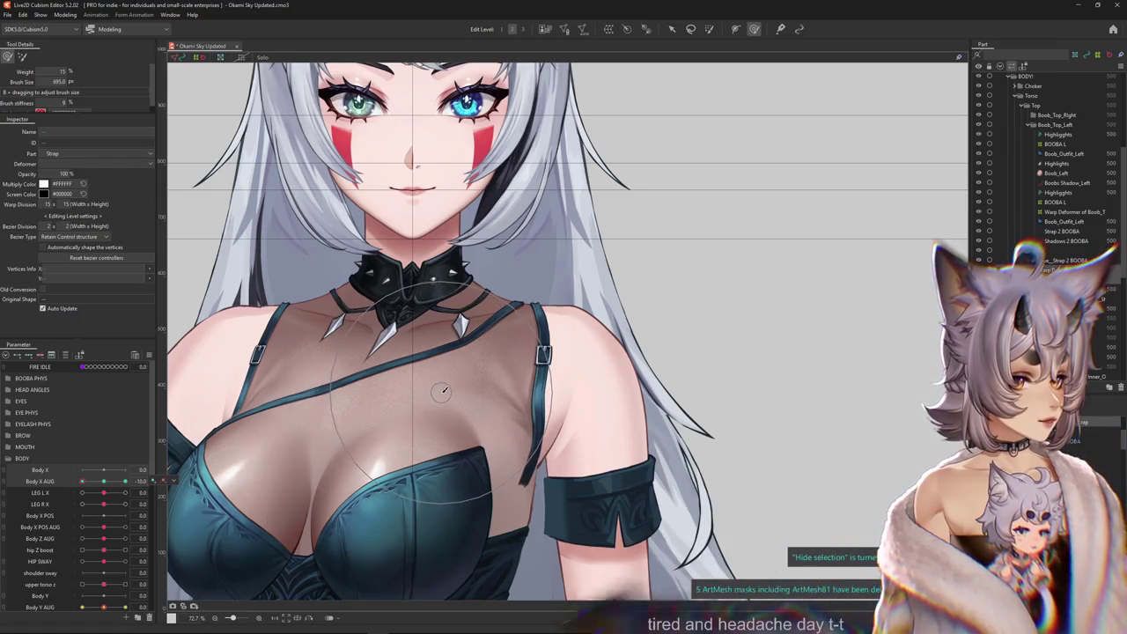
Sweep Body X AUG, reshape the strap mesh near the neck, and frame the right shoulder.
{"action": "scroll", "coordinate": [506, 446], "scroll_direction": "up", "scroll_amount": 2}
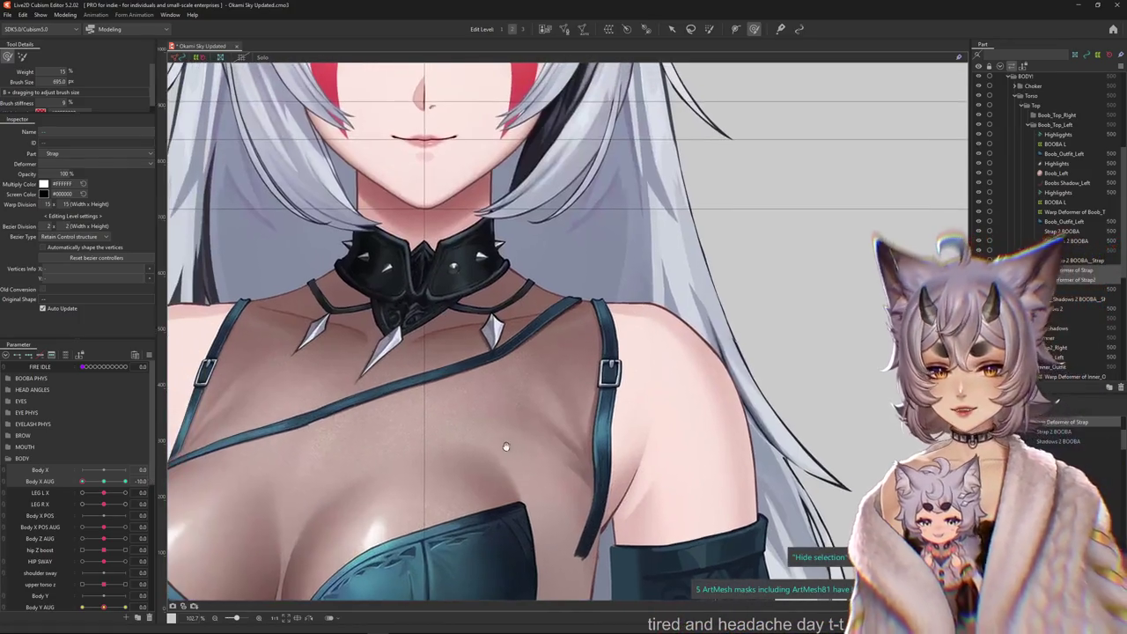
{"action": "mouse_move", "coordinate": [92, 504]}
{"action": "left_mouse_down"}
{"action": "mouse_move", "coordinate": [108, 484]}
{"action": "mouse_move", "coordinate": [374, 429]}
{"action": "left_mouse_up"}
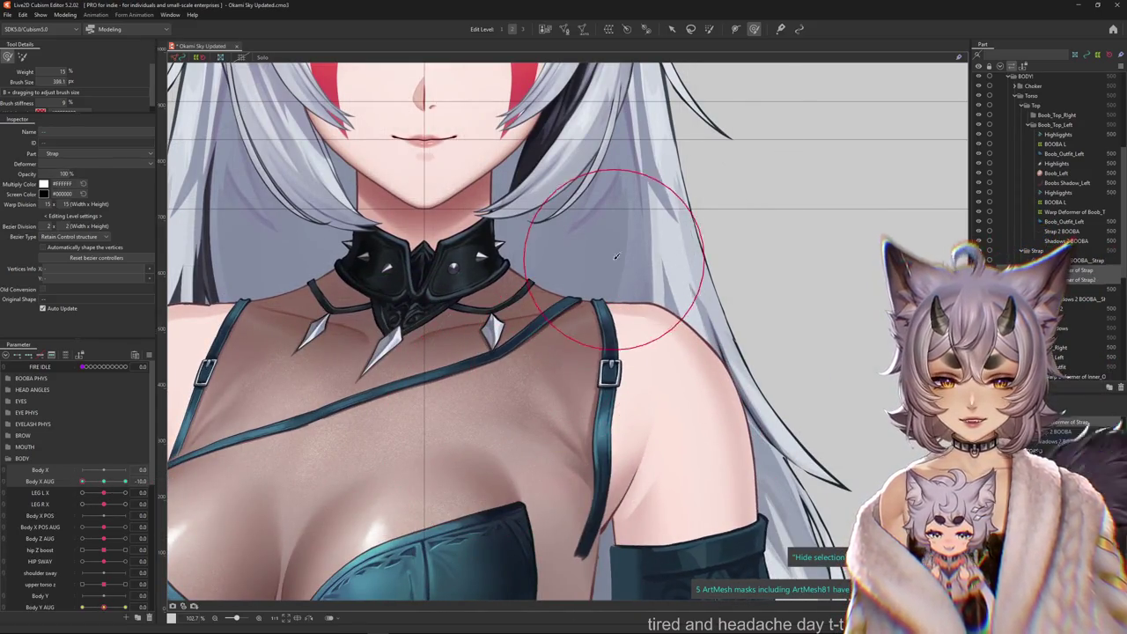
{"action": "left_click_drag", "start_coordinate": [535, 329], "coordinate": [529, 305]}
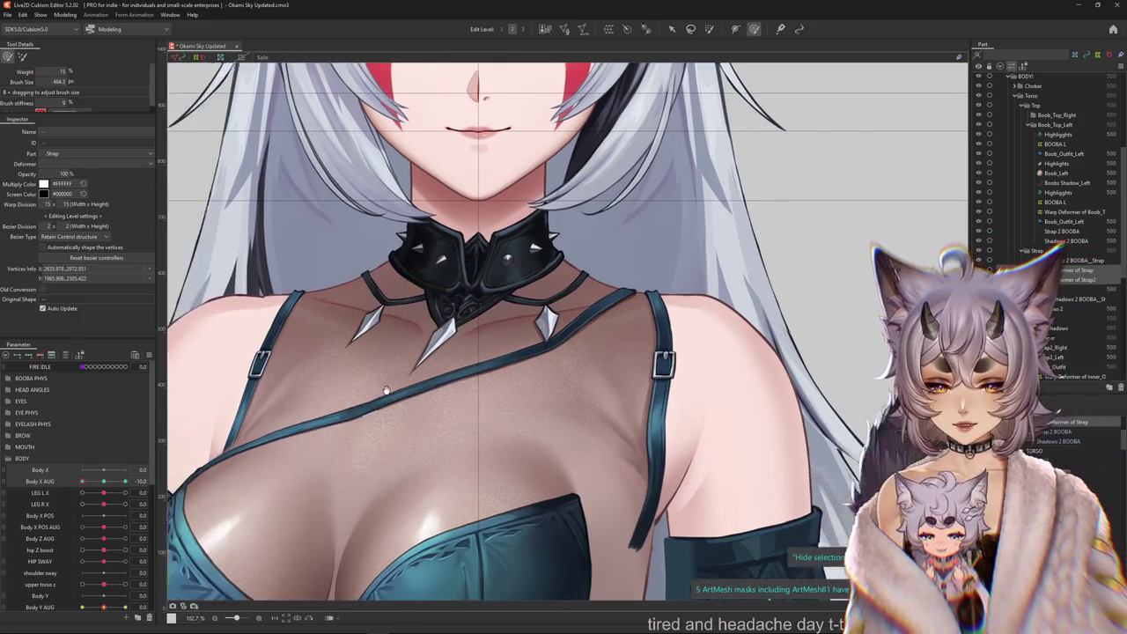
{"action": "left_click_drag", "start_coordinate": [343, 356], "coordinate": [573, 379]}
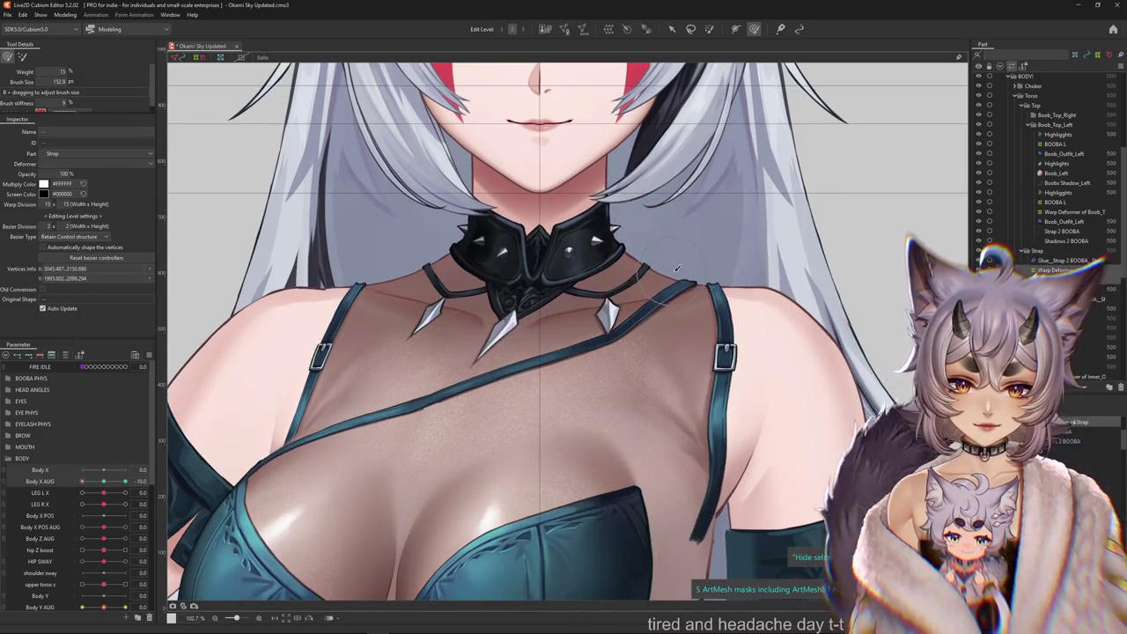
{"action": "scroll", "coordinate": [677, 268], "scroll_direction": "down", "scroll_amount": 5}
{"action": "scroll", "coordinate": [510, 442], "scroll_direction": "down", "scroll_amount": 5}
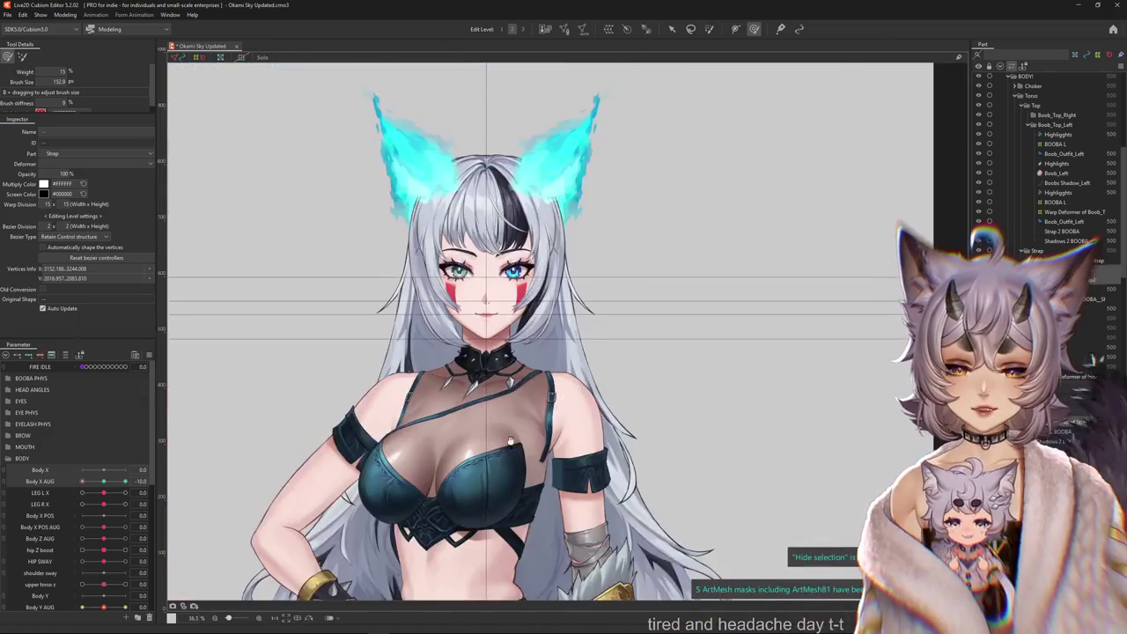
{"action": "scroll", "coordinate": [510, 442], "scroll_direction": "up", "scroll_amount": 5}
{"action": "scroll", "coordinate": [507, 374], "scroll_direction": "up", "scroll_amount": 4}
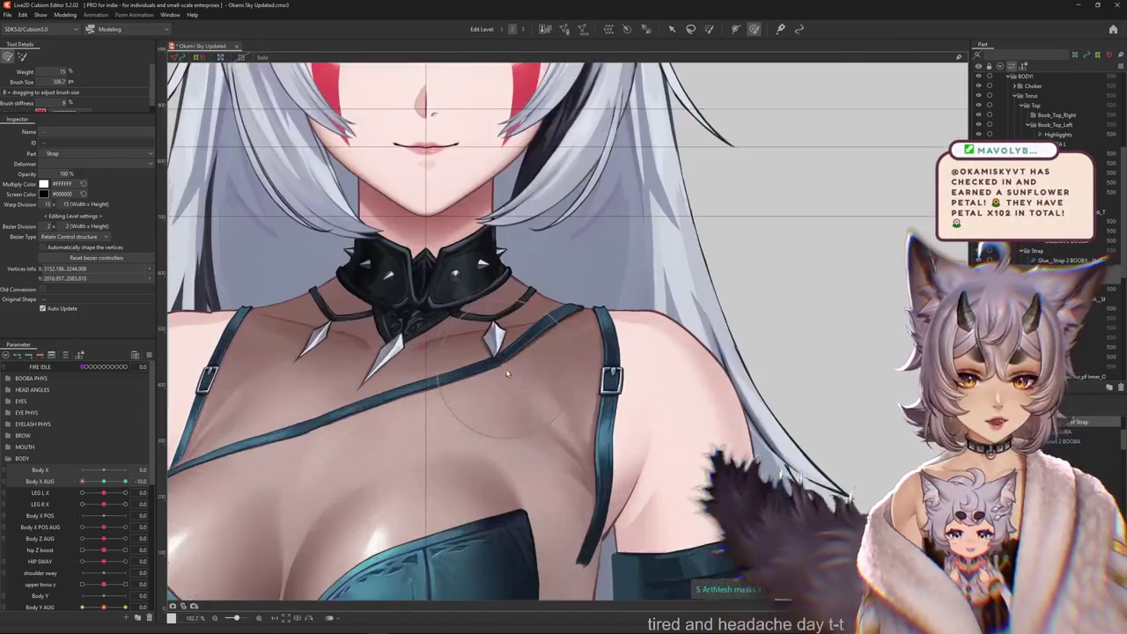
Select the strap mesh, adjust the deform brush size, and pick the strap's warp deformer.
{"action": "left_click", "coordinate": [500, 358]}
{"action": "scroll", "coordinate": [496, 377], "scroll_direction": "down", "scroll_amount": 3}
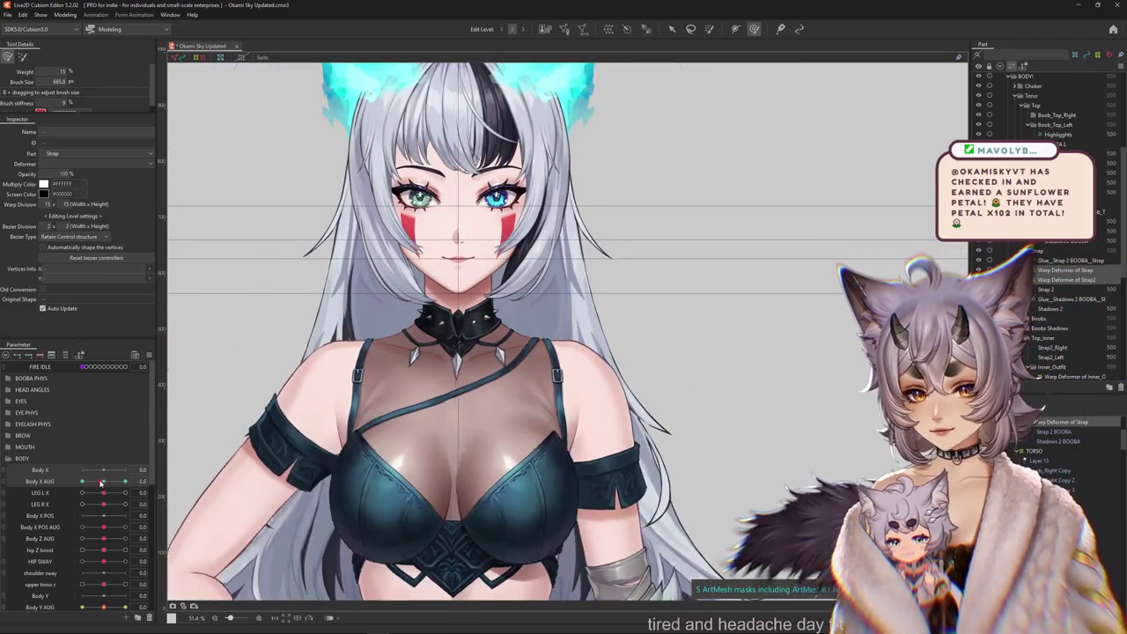
{"action": "scroll", "coordinate": [487, 355], "scroll_direction": "up", "scroll_amount": 3}
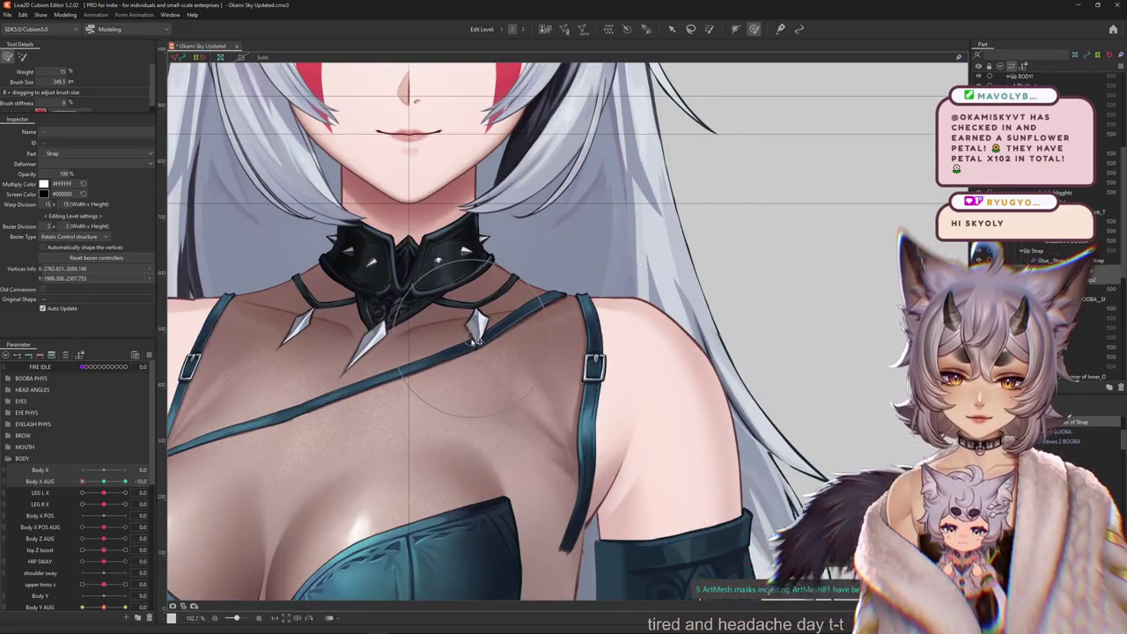
{"action": "scroll", "coordinate": [528, 356], "scroll_direction": "down", "scroll_amount": 3}
{"action": "key", "text": "bracketleft"}
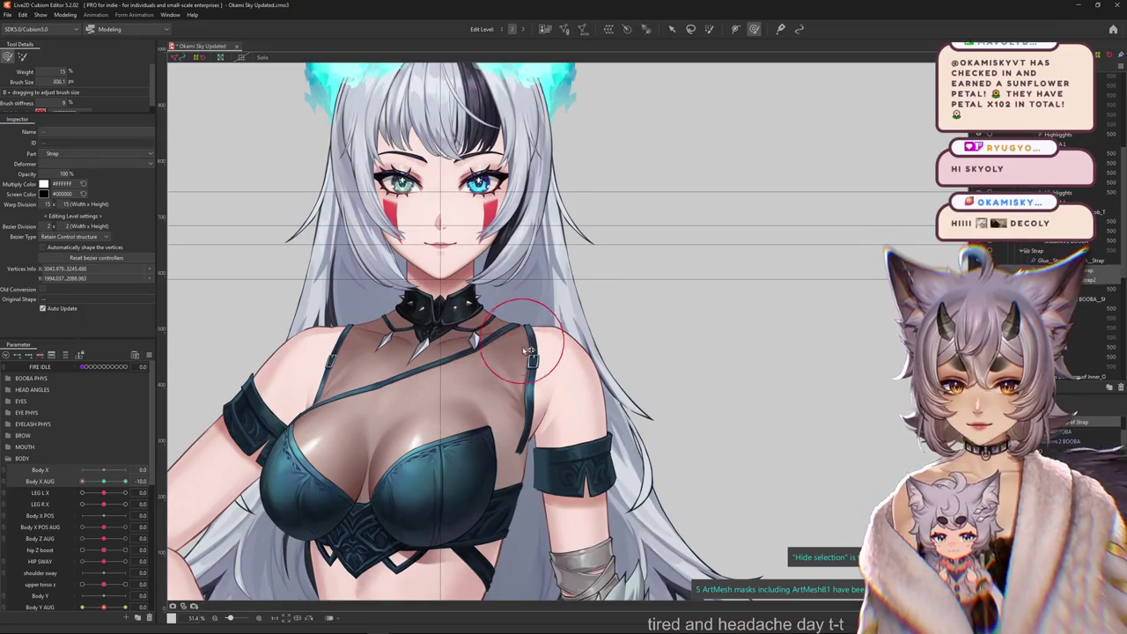
{"action": "key", "text": "bracketright"}
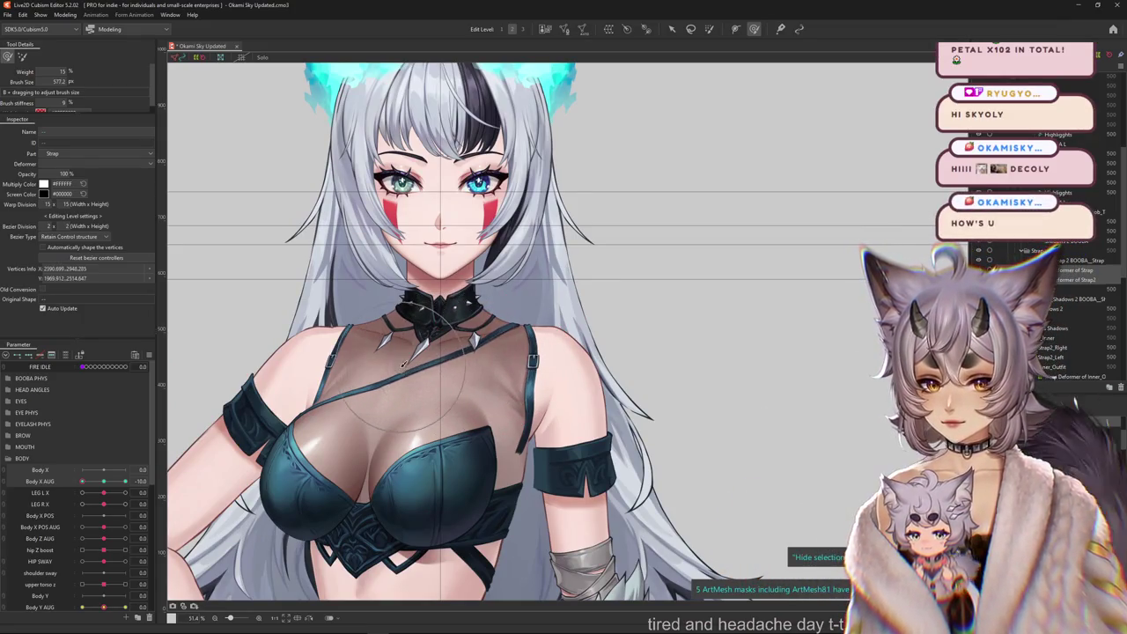
{"action": "scroll", "coordinate": [484, 378], "scroll_direction": "up", "scroll_amount": 2}
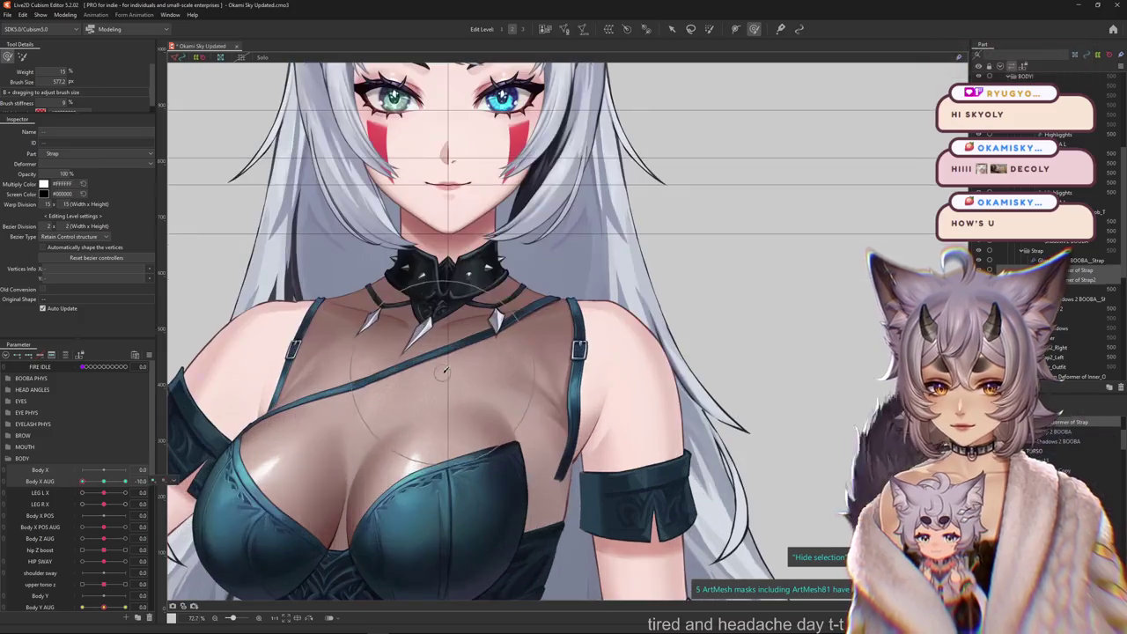
{"action": "scroll", "coordinate": [493, 366], "scroll_direction": "up", "scroll_amount": 1}
{"action": "key", "text": "bracketleft"}
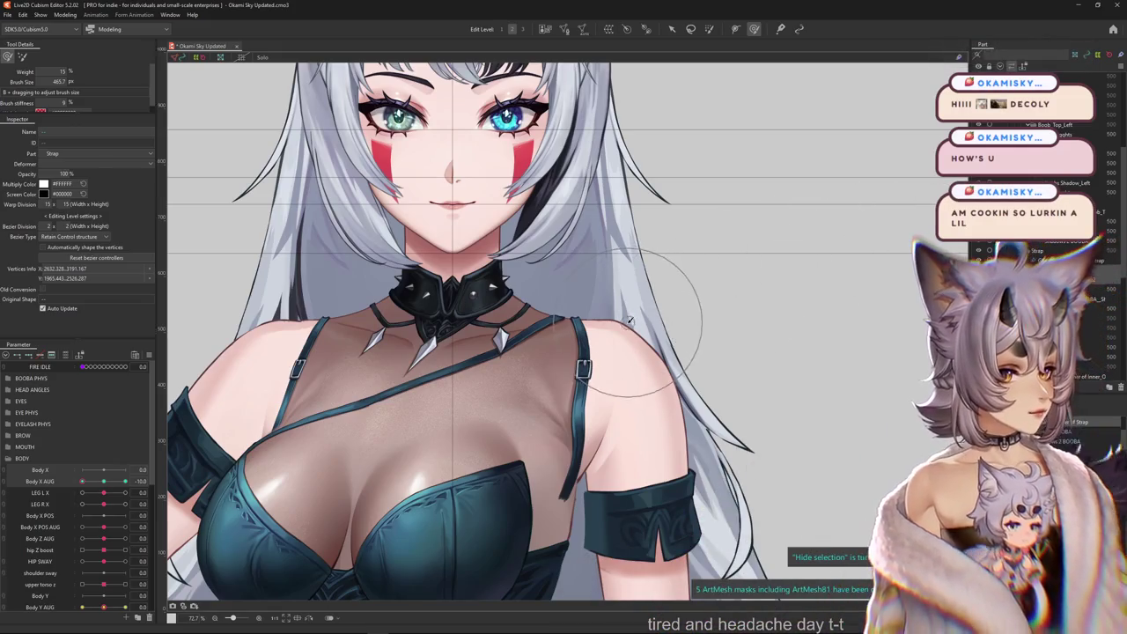
{"action": "left_click", "coordinate": [522, 337]}
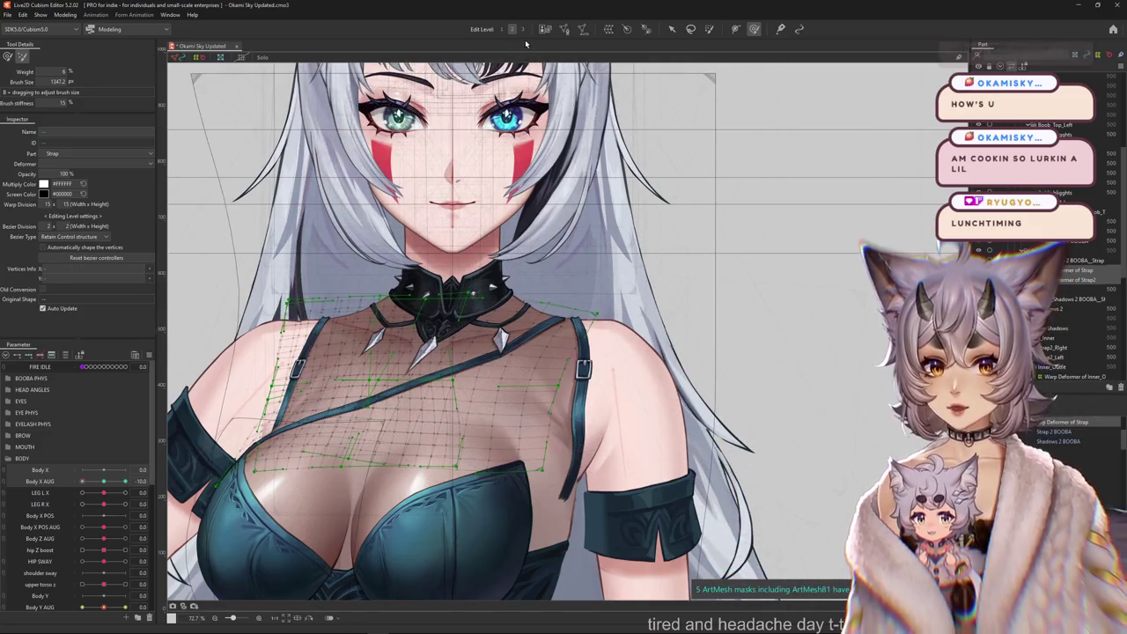
Brush the chest and strap vertices into shape and check them against Body X AUG.
{"action": "key", "text": "ctrl+h"}
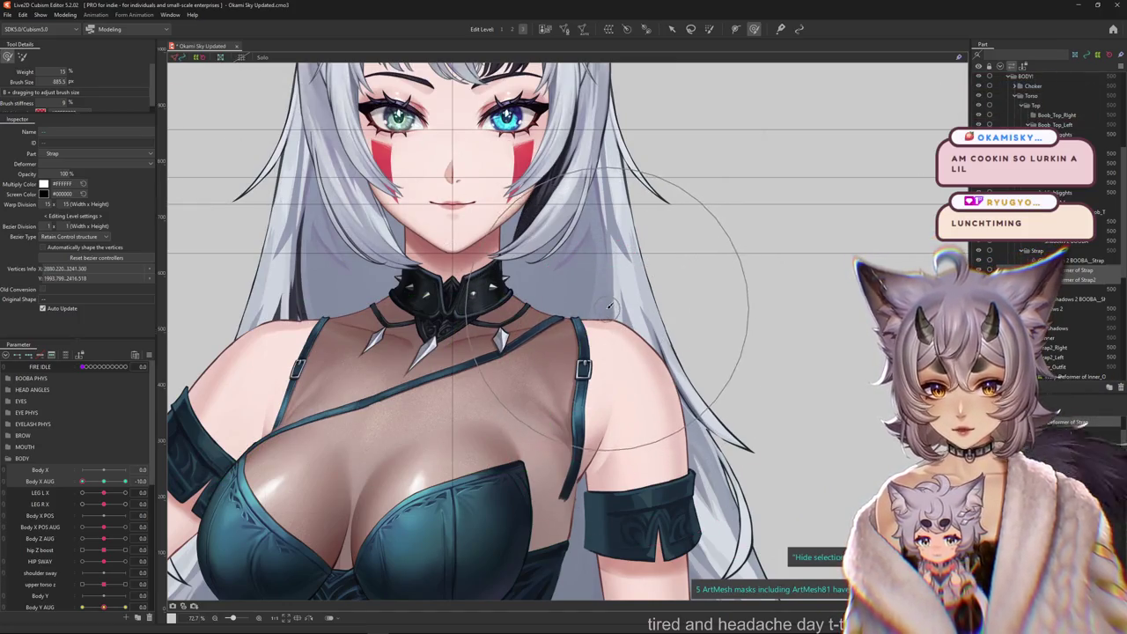
{"action": "left_click_drag", "start_coordinate": [609, 306], "coordinate": [476, 381]}
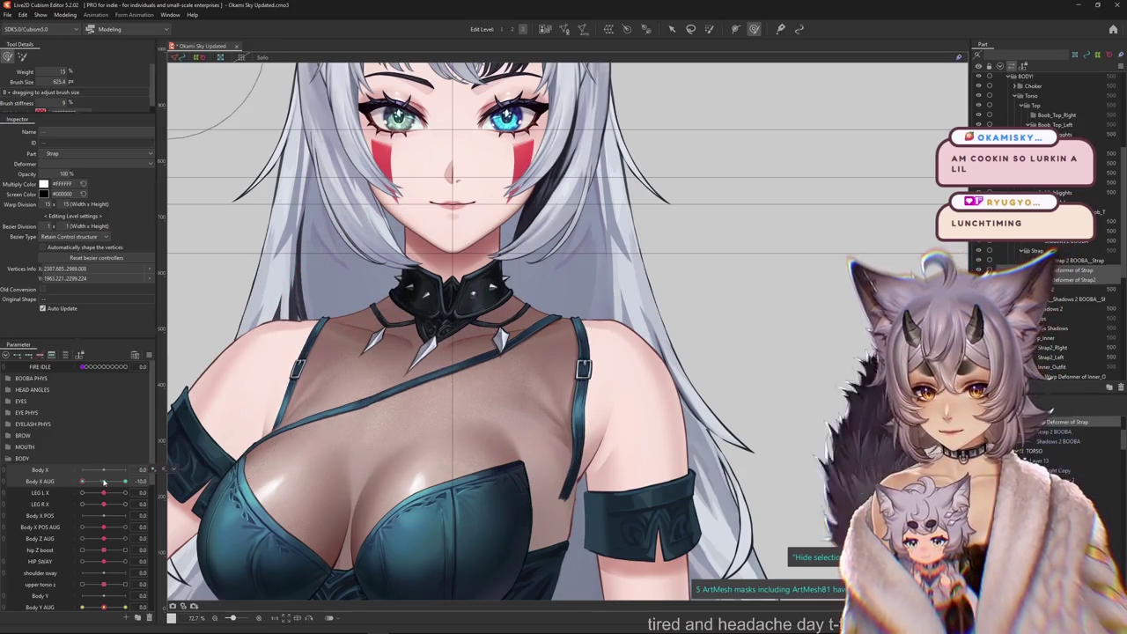
{"action": "left_click_drag", "start_coordinate": [104, 482], "coordinate": [88, 477]}
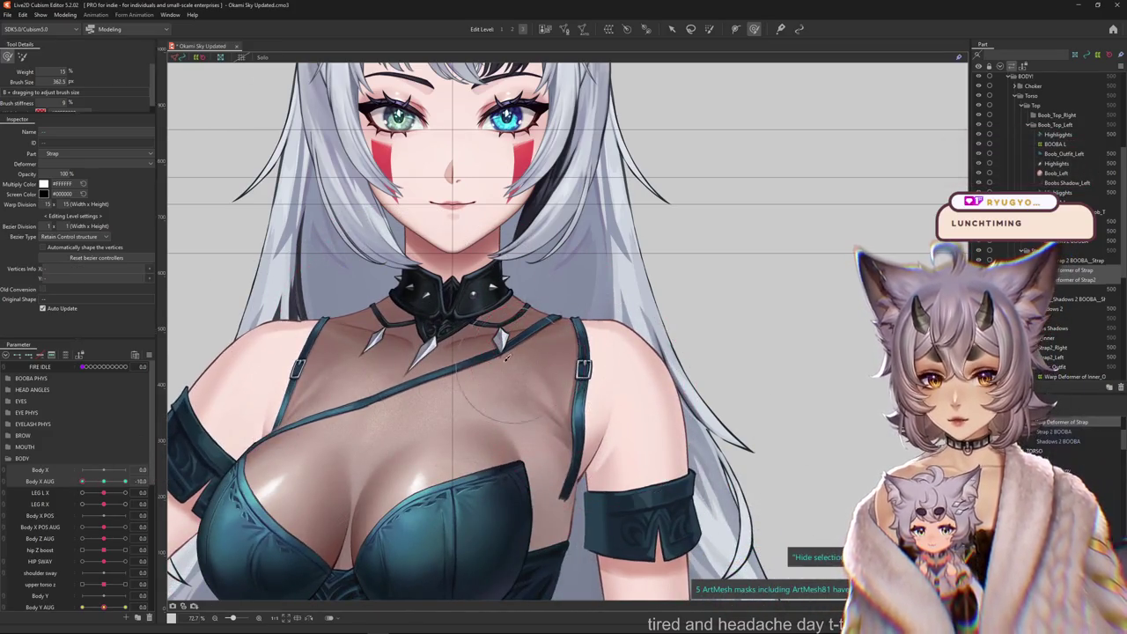
{"action": "scroll", "coordinate": [507, 358], "scroll_direction": "up", "scroll_amount": 3}
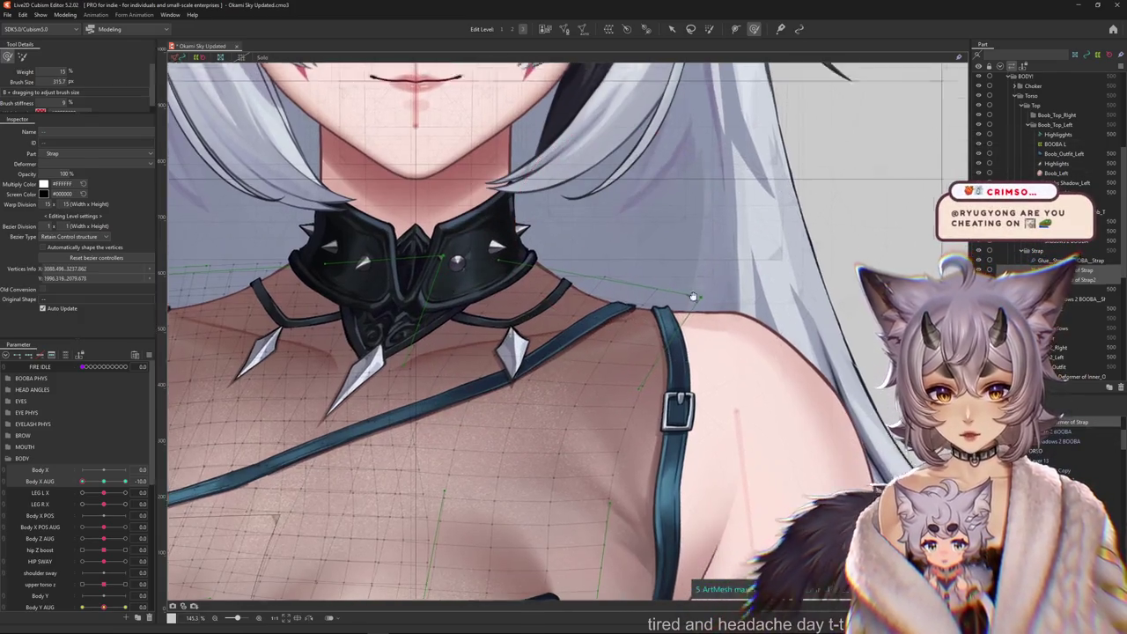
{"action": "left_click_drag", "start_coordinate": [559, 327], "coordinate": [631, 301]}
{"action": "scroll", "coordinate": [631, 301], "scroll_direction": "down", "scroll_amount": 3}
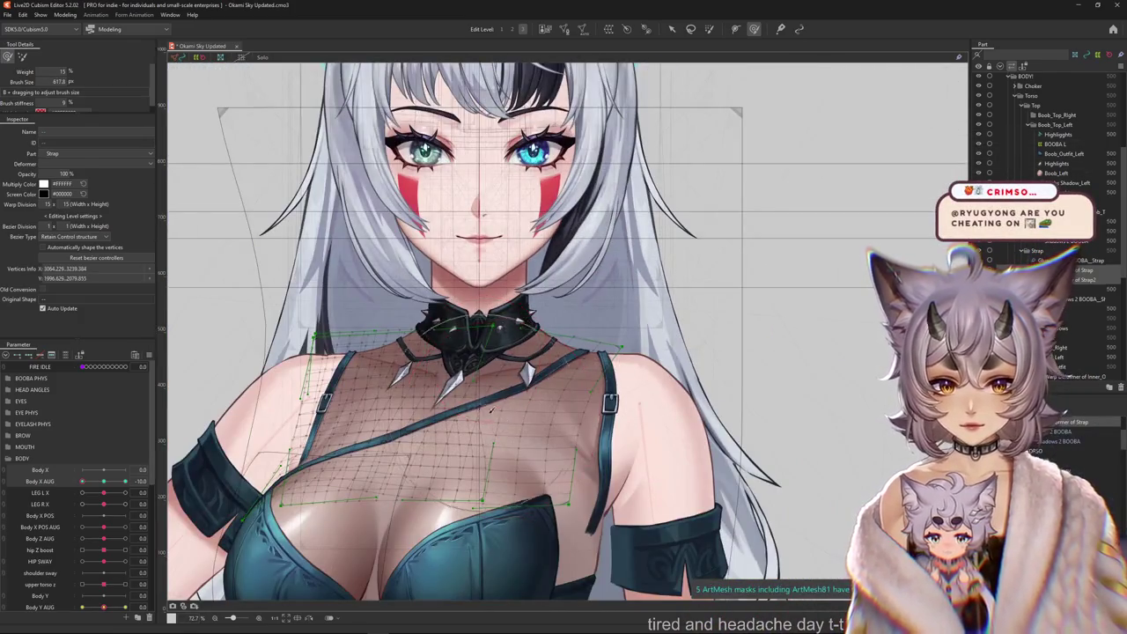
{"action": "key", "text": "ctrl+h"}
{"action": "scroll", "coordinate": [458, 374], "scroll_direction": "down", "scroll_amount": 1}
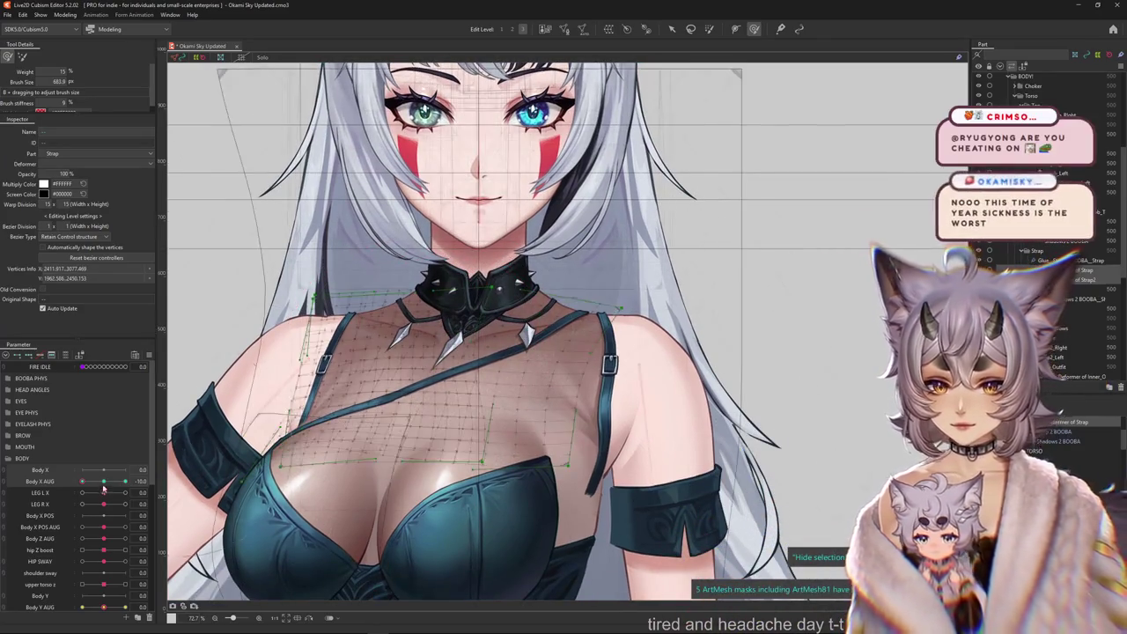
Reselect the strap mesh over the chest and enlarge the deformation brush to reshape it.
{"action": "key", "text": "Escape"}
{"action": "scroll", "coordinate": [587, 361], "scroll_direction": "up", "scroll_amount": 2}
{"action": "left_click", "coordinate": [587, 361]}
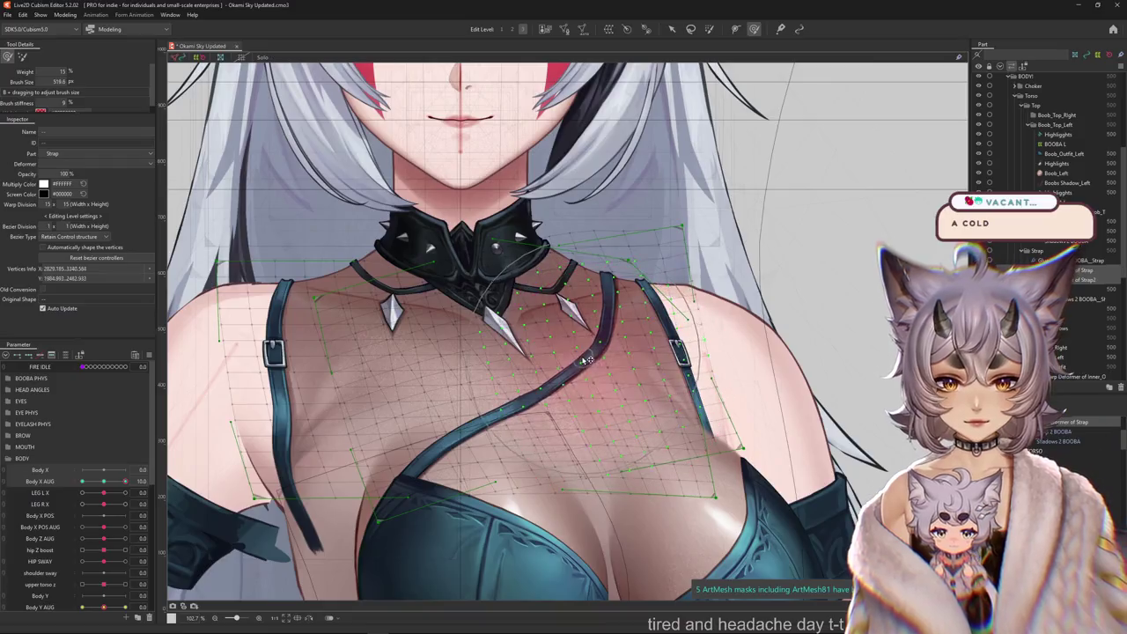
{"action": "key", "text": "ctrl+h"}
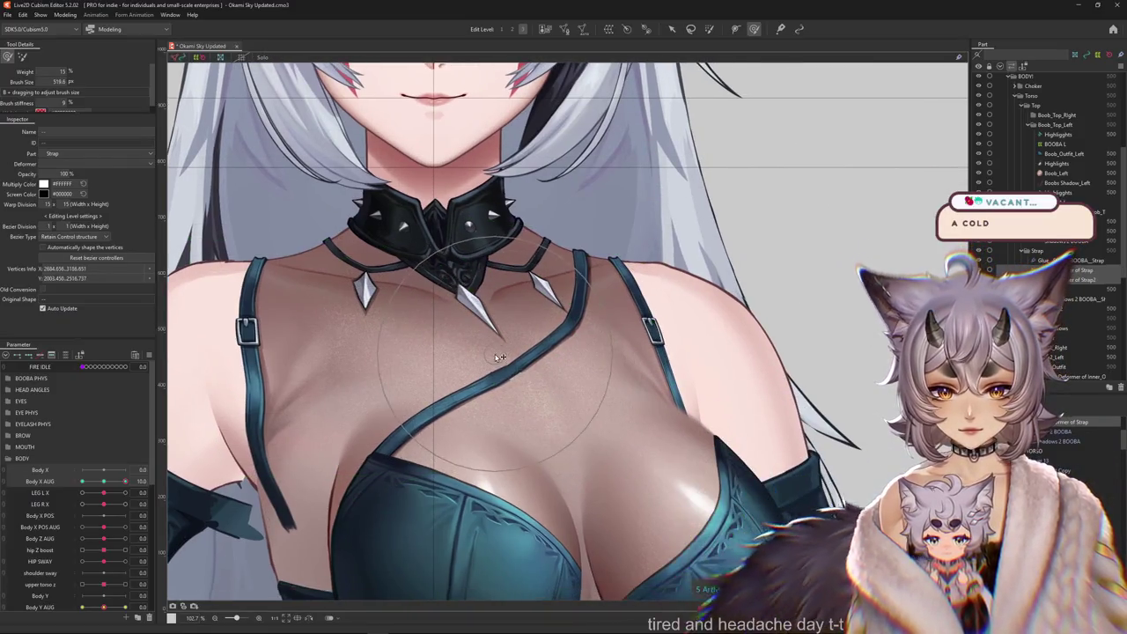
{"action": "scroll", "coordinate": [546, 339], "scroll_direction": "up", "scroll_amount": 1}
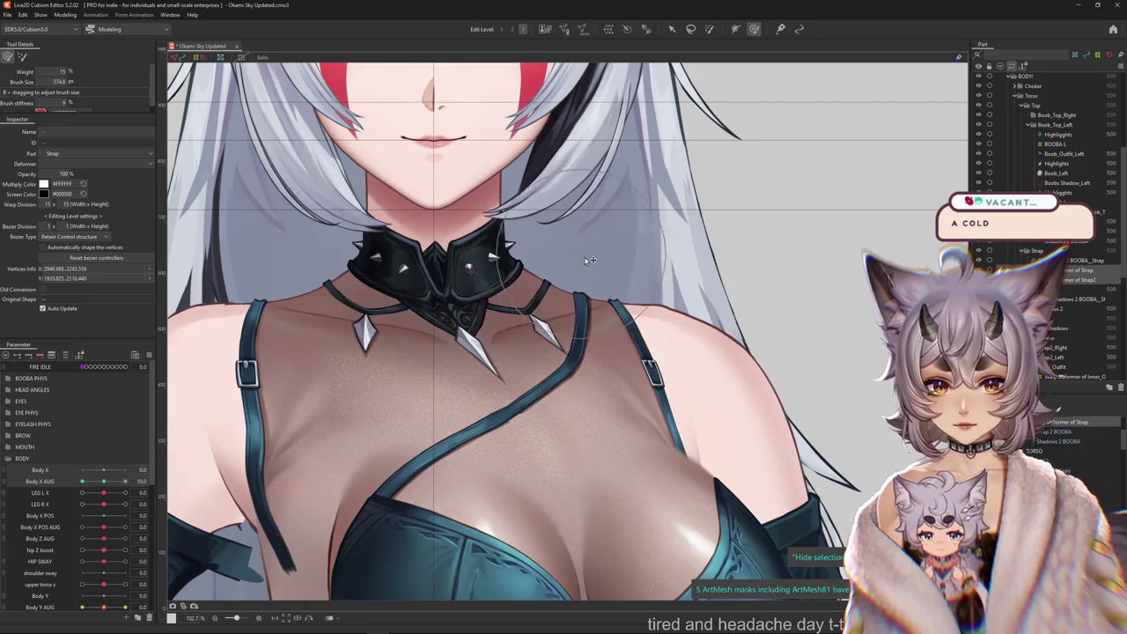
{"action": "left_click_drag", "start_coordinate": [593, 330], "coordinate": [552, 369]}
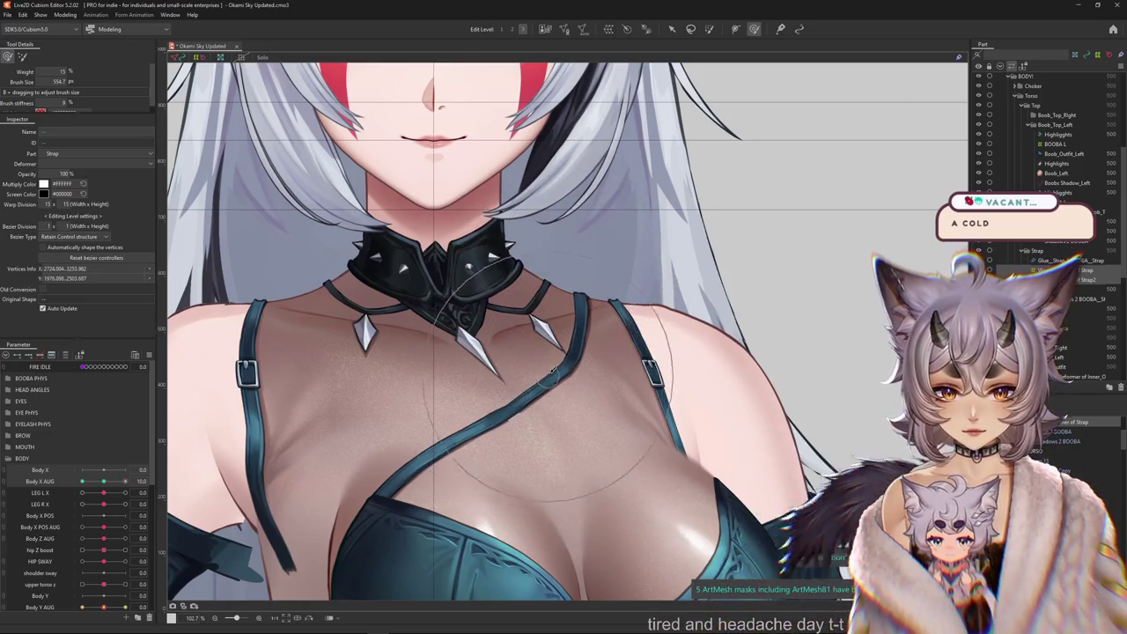
{"action": "left_click", "coordinate": [130, 483]}
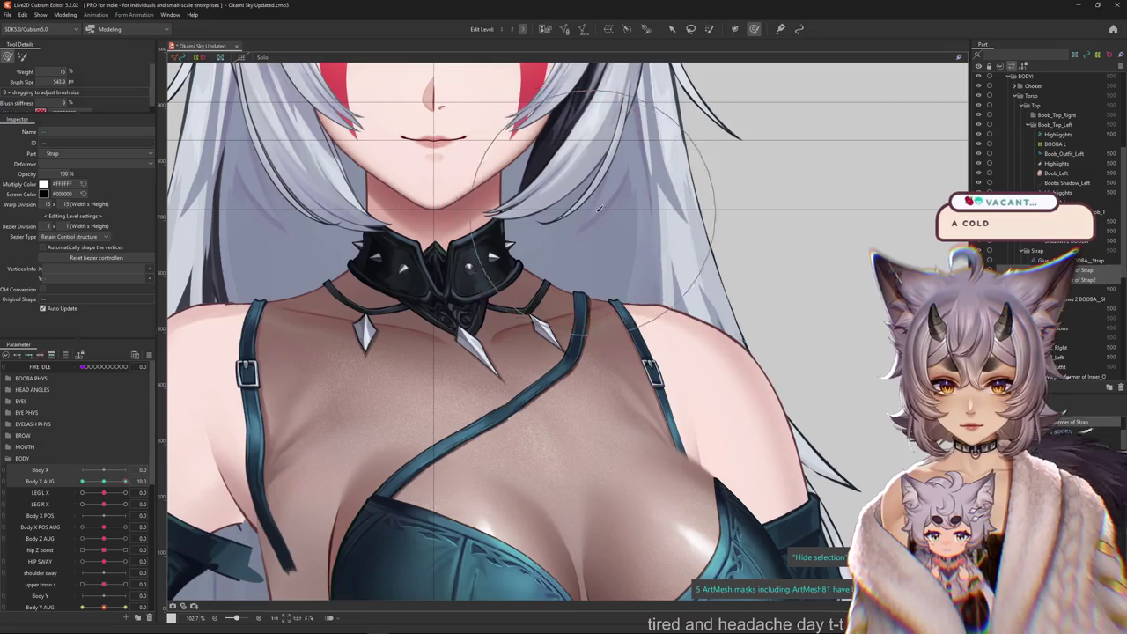
{"action": "left_click", "coordinate": [628, 223]}
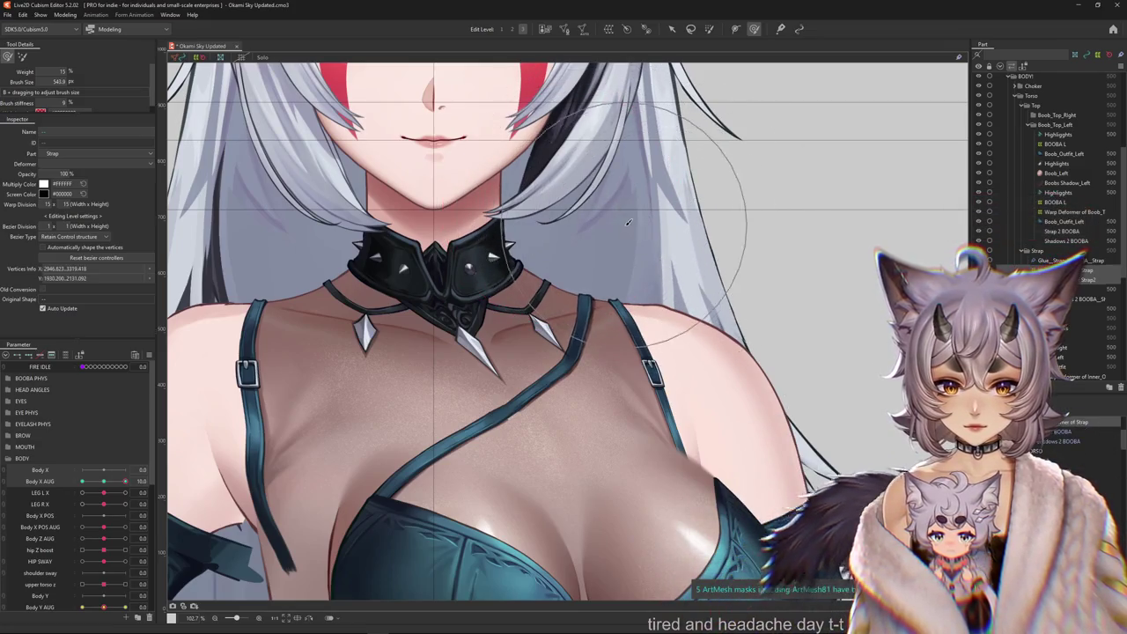
Select the chest warp deformer and shrink the deformation brush.
{"action": "left_click", "coordinate": [556, 256]}
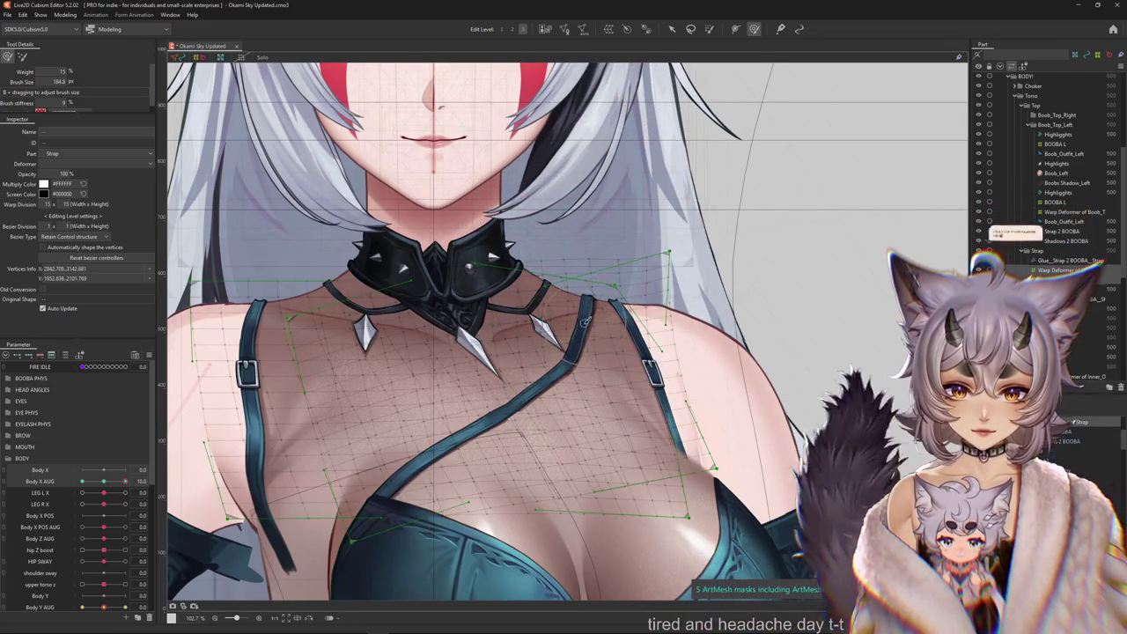
{"action": "left_click_drag", "start_coordinate": [579, 275], "coordinate": [595, 343]}
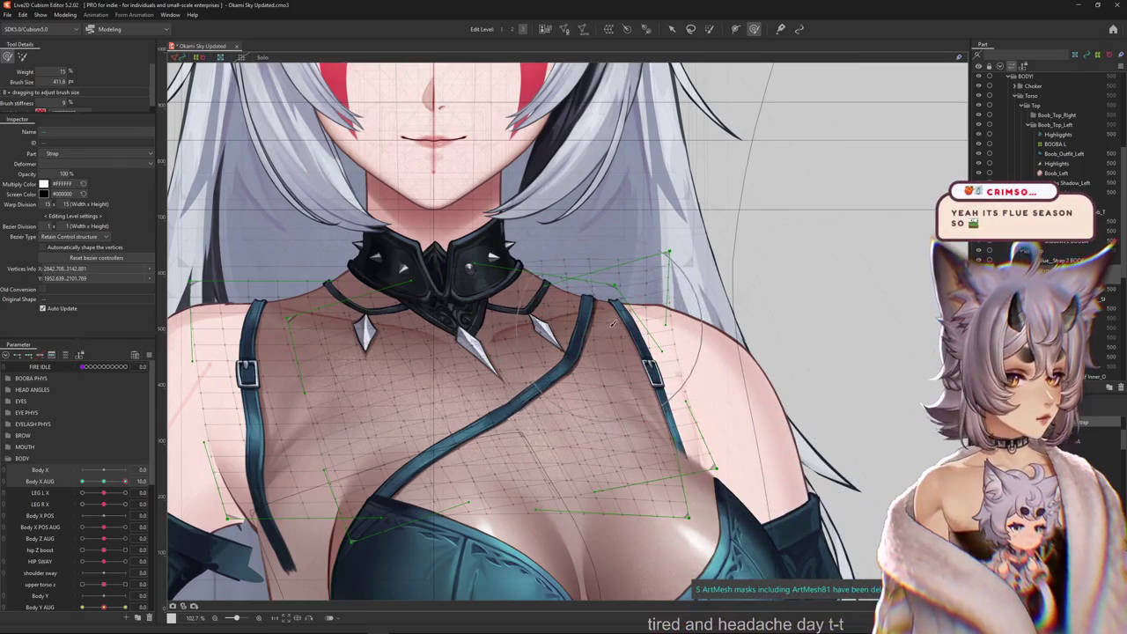
{"action": "left_click_drag", "start_coordinate": [671, 358], "coordinate": [634, 317]}
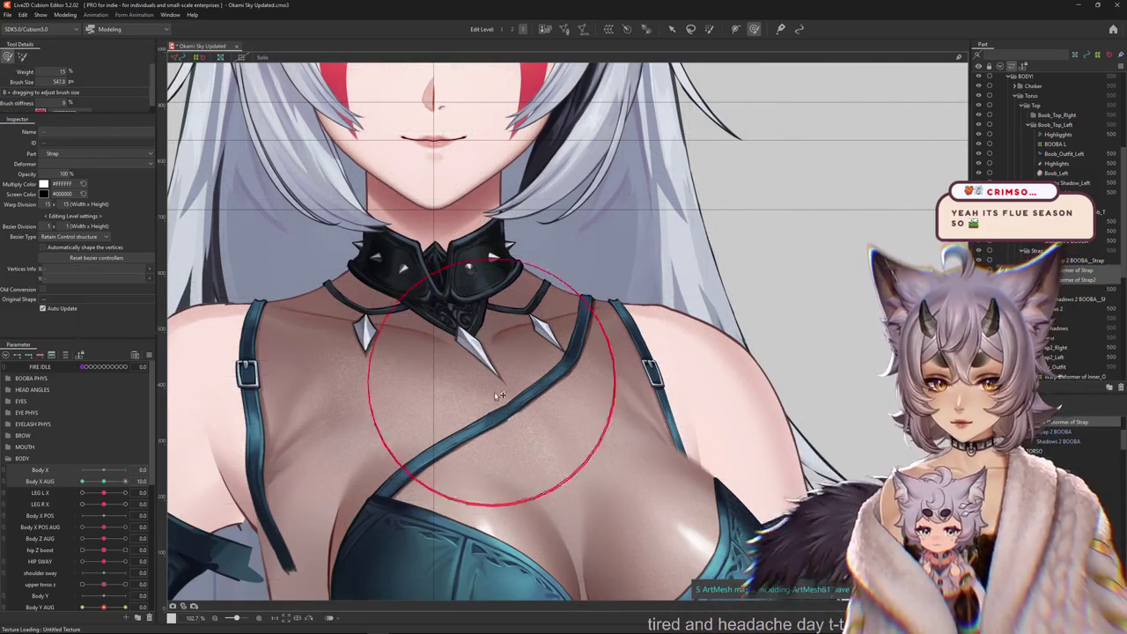
{"action": "left_click_drag", "start_coordinate": [379, 374], "coordinate": [476, 376]}
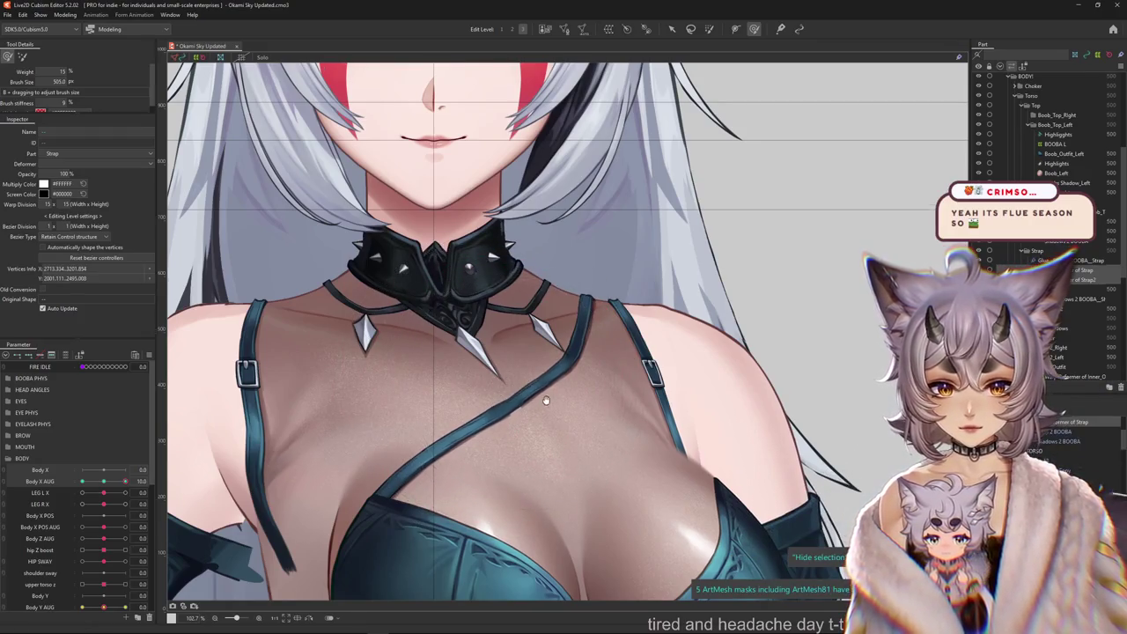
{"action": "scroll", "coordinate": [310, 437], "scroll_direction": "down", "scroll_amount": 3}
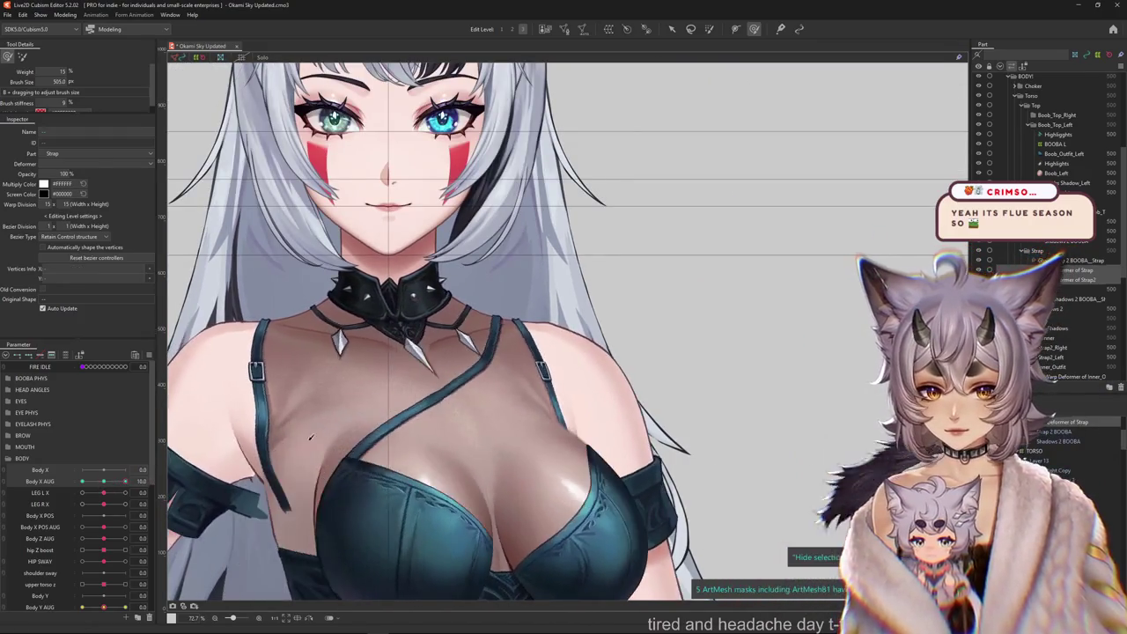
{"action": "scroll", "coordinate": [471, 324], "scroll_direction": "up", "scroll_amount": 3}
{"action": "scroll", "coordinate": [541, 310], "scroll_direction": "down", "scroll_amount": 3}
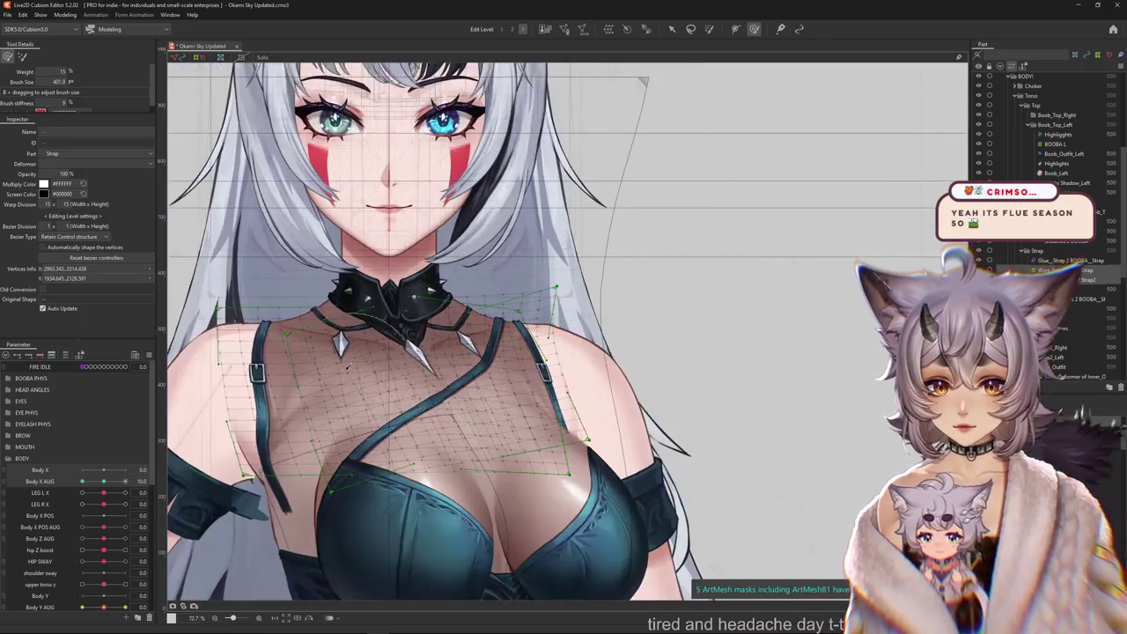
{"action": "left_click", "coordinate": [567, 301]}
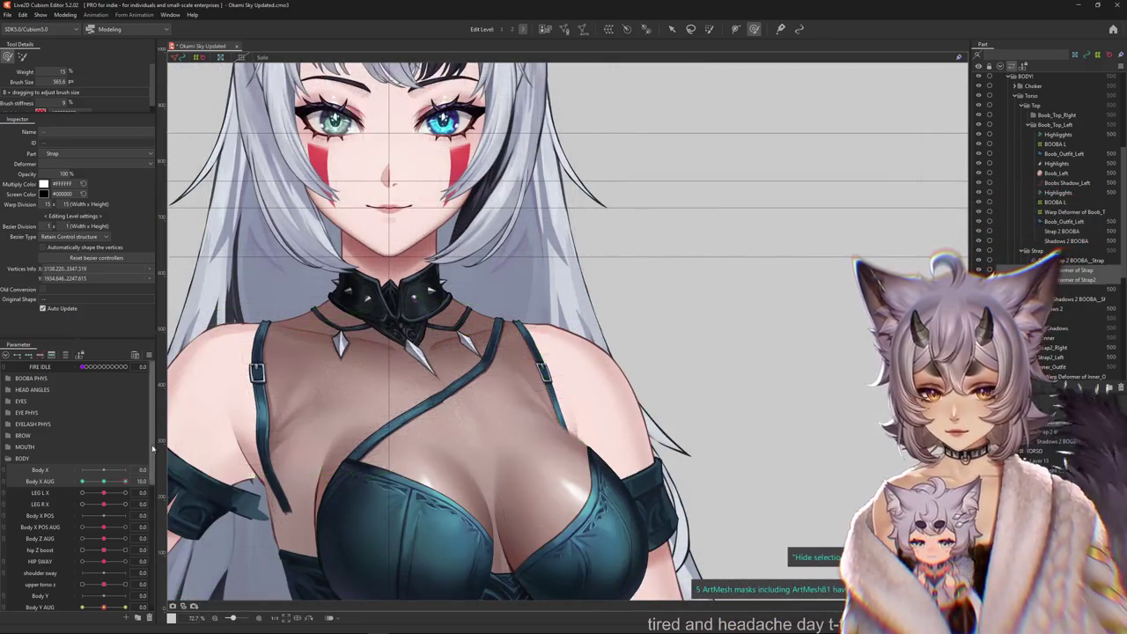
Select the strap's warp deformer near the collar and nudge the strap and shoulder outline at Body X AUG 0.
{"action": "left_click", "coordinate": [460, 251]}
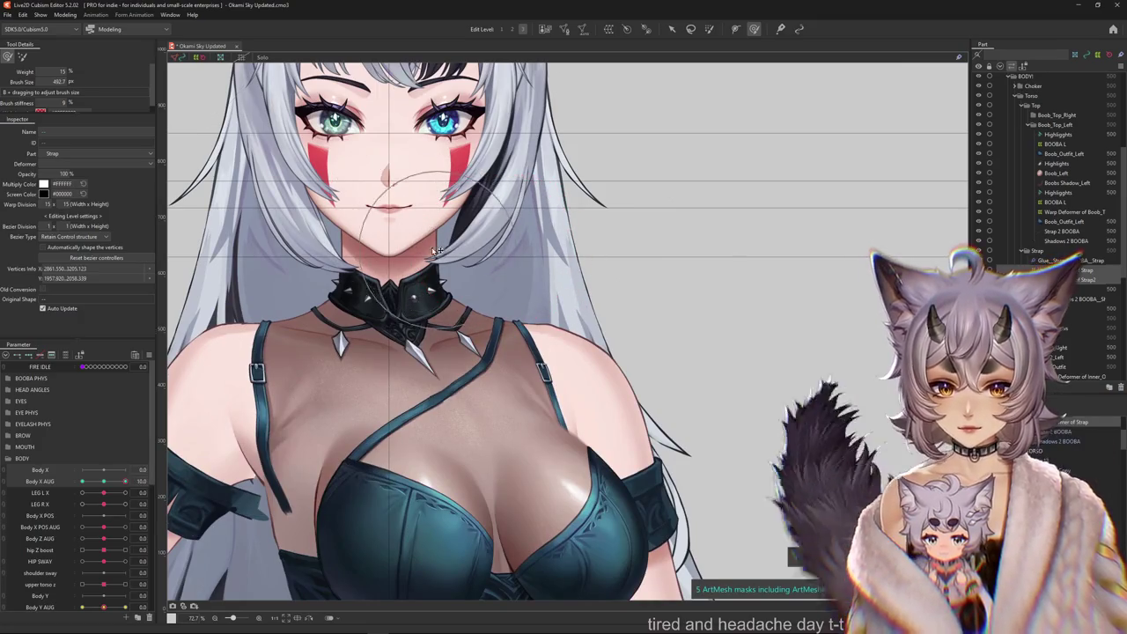
{"action": "scroll", "coordinate": [498, 251], "scroll_direction": "up", "scroll_amount": 3}
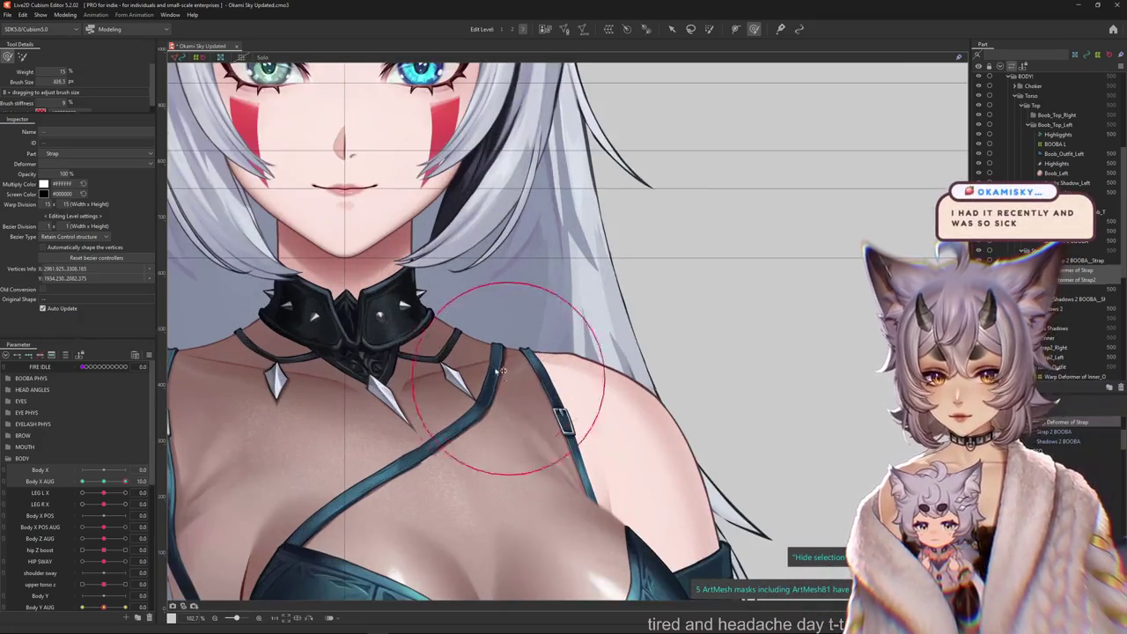
{"action": "left_click_drag", "start_coordinate": [526, 394], "coordinate": [540, 363]}
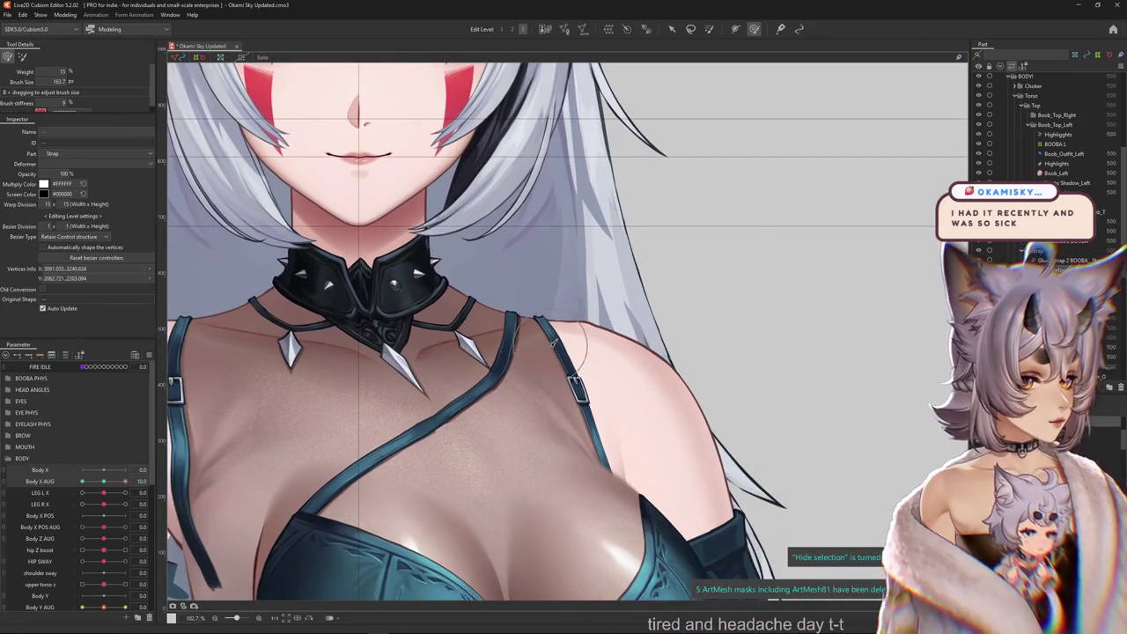
{"action": "left_click", "coordinate": [553, 344]}
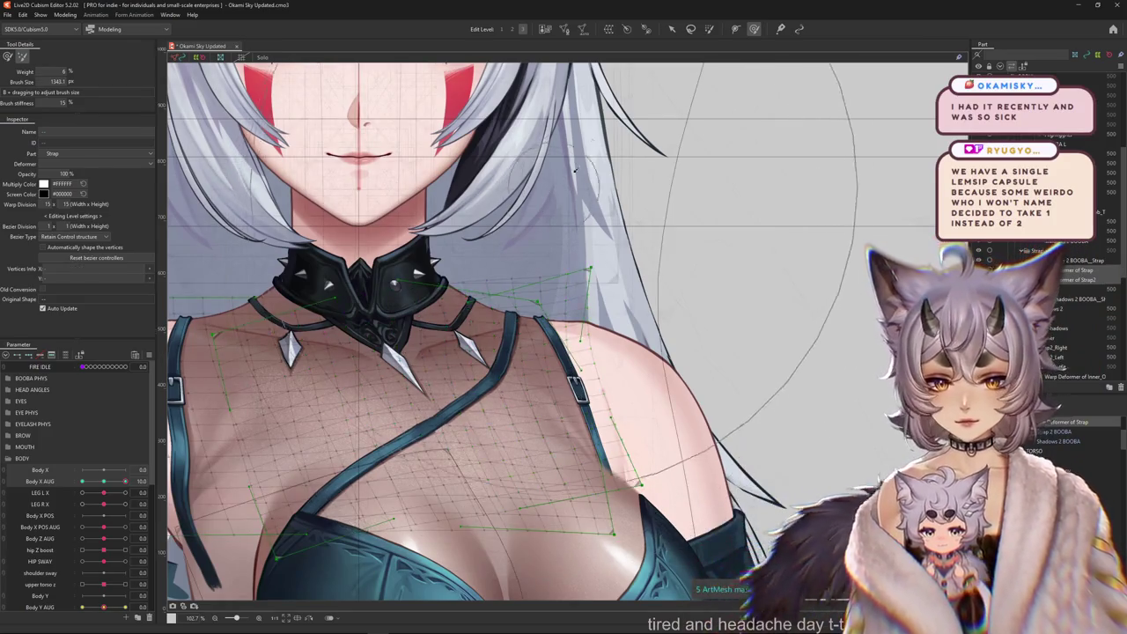
{"action": "left_click", "coordinate": [107, 481]}
{"action": "scroll", "coordinate": [424, 258], "scroll_direction": "up", "scroll_amount": 2}
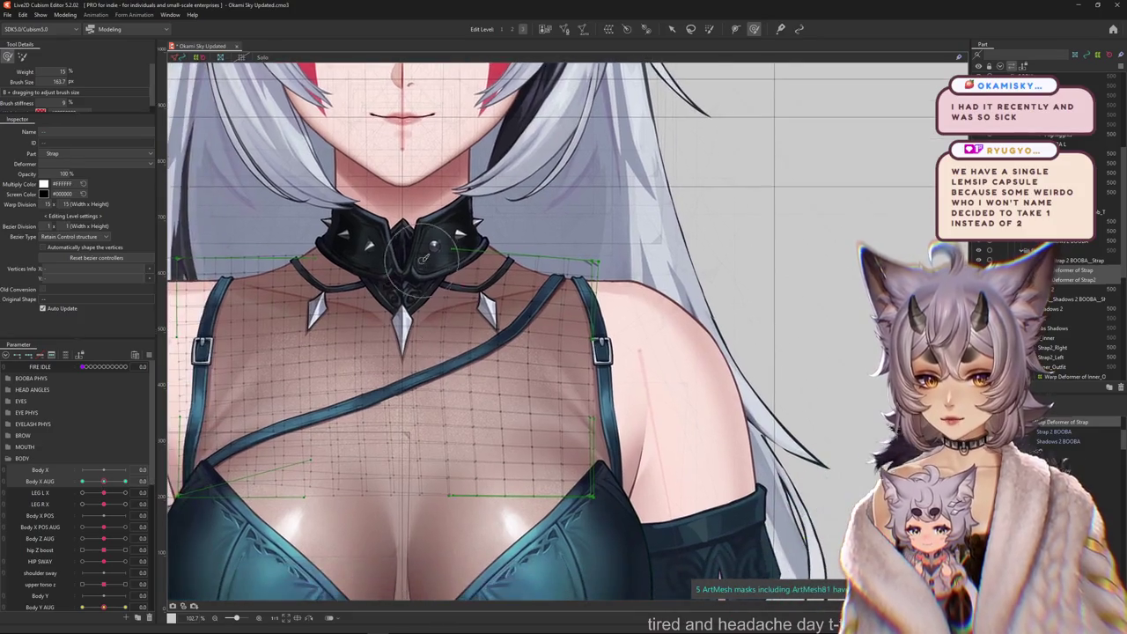
{"action": "left_click_drag", "start_coordinate": [338, 306], "coordinate": [405, 301]}
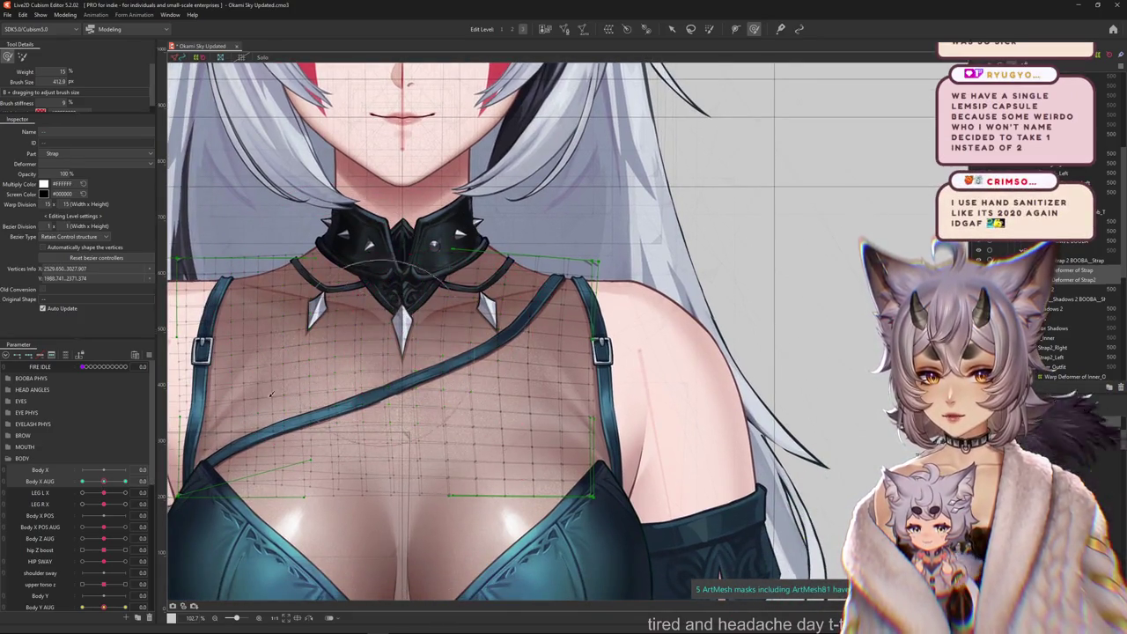
{"action": "left_click_drag", "start_coordinate": [270, 395], "coordinate": [544, 337]}
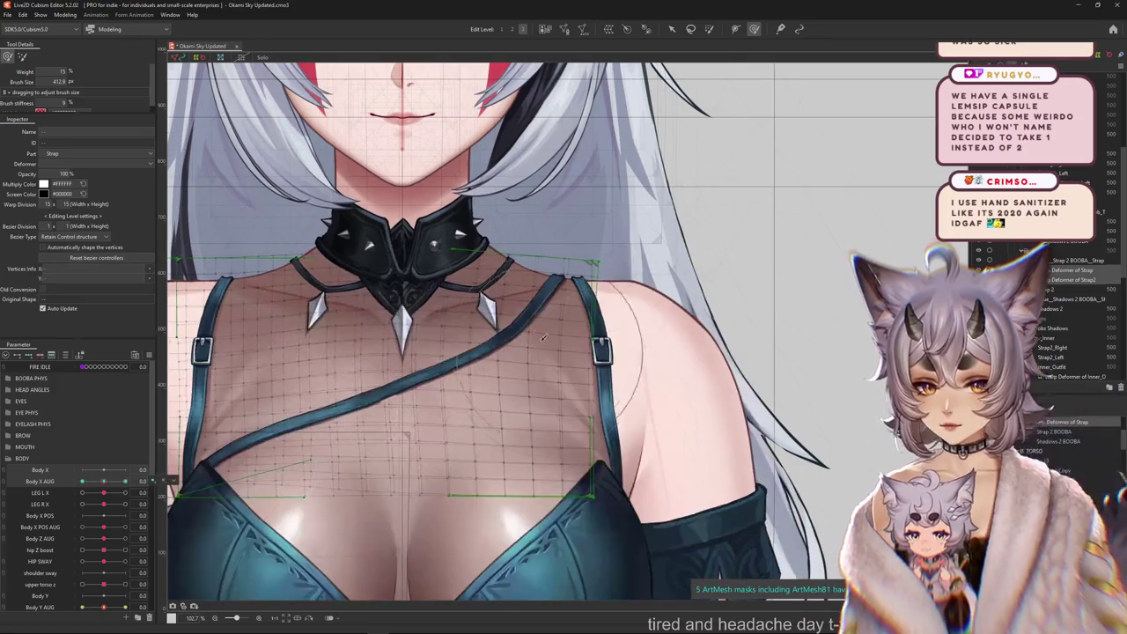
{"action": "scroll", "coordinate": [511, 322], "scroll_direction": "up", "scroll_amount": 2}
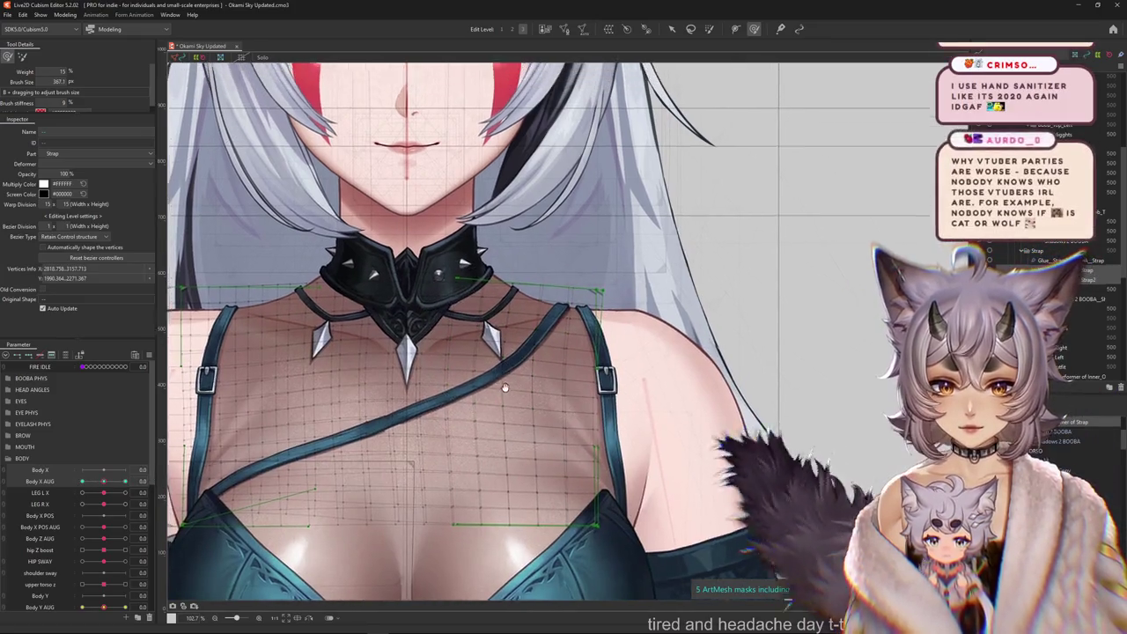
Pose Body X AUG at +10 and nudge the chest mesh vertices to fit the pose.
{"action": "left_click_drag", "start_coordinate": [104, 482], "coordinate": [125, 482]}
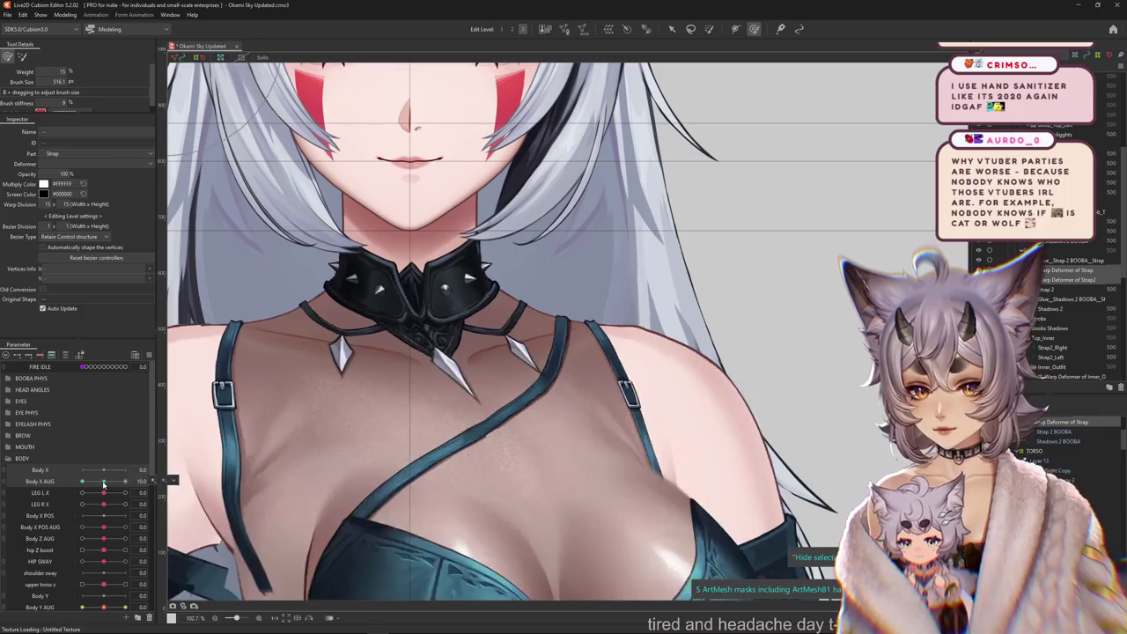
{"action": "left_click_drag", "start_coordinate": [528, 379], "coordinate": [539, 368]}
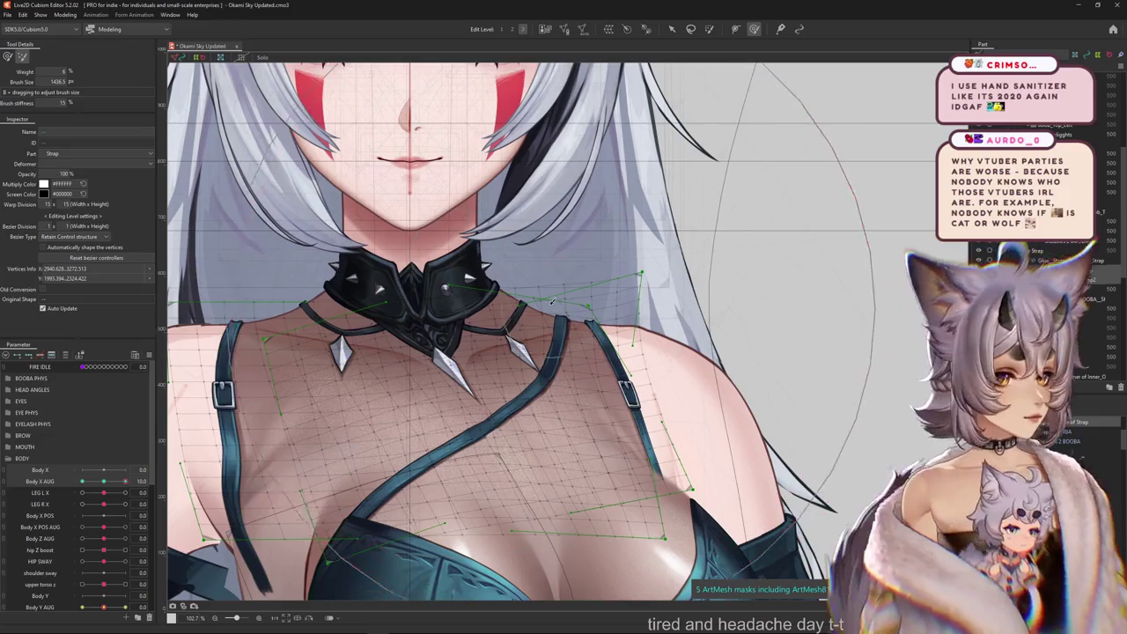
{"action": "left_click_drag", "start_coordinate": [552, 301], "coordinate": [543, 330]}
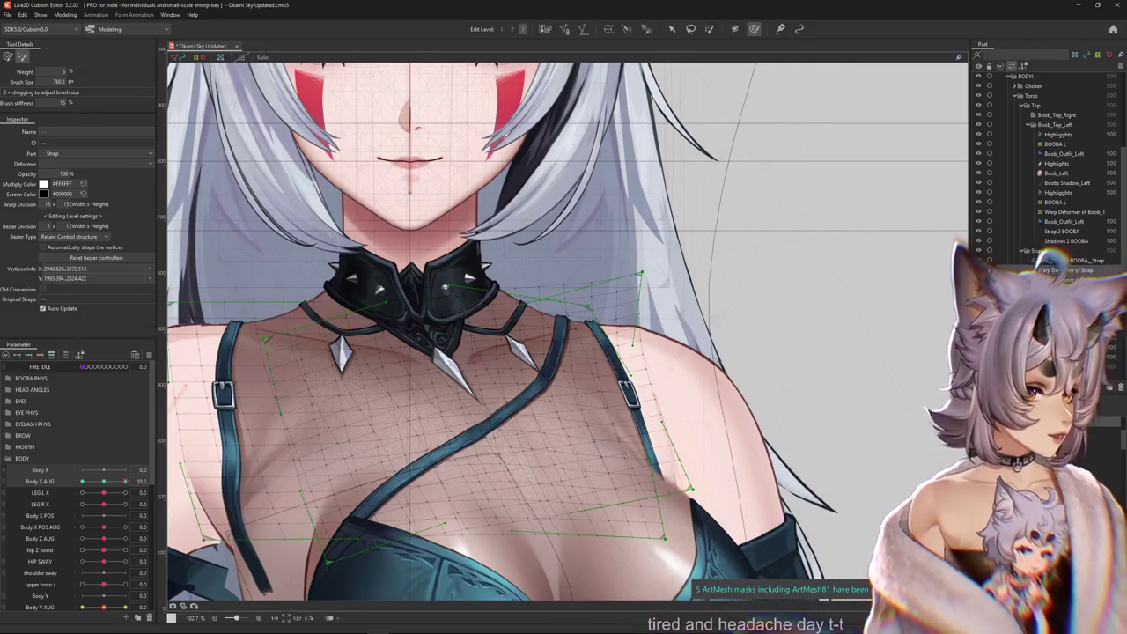
{"action": "scroll", "coordinate": [638, 352], "scroll_direction": "down", "scroll_amount": 4}
{"action": "scroll", "coordinate": [639, 352], "scroll_direction": "up", "scroll_amount": 4}
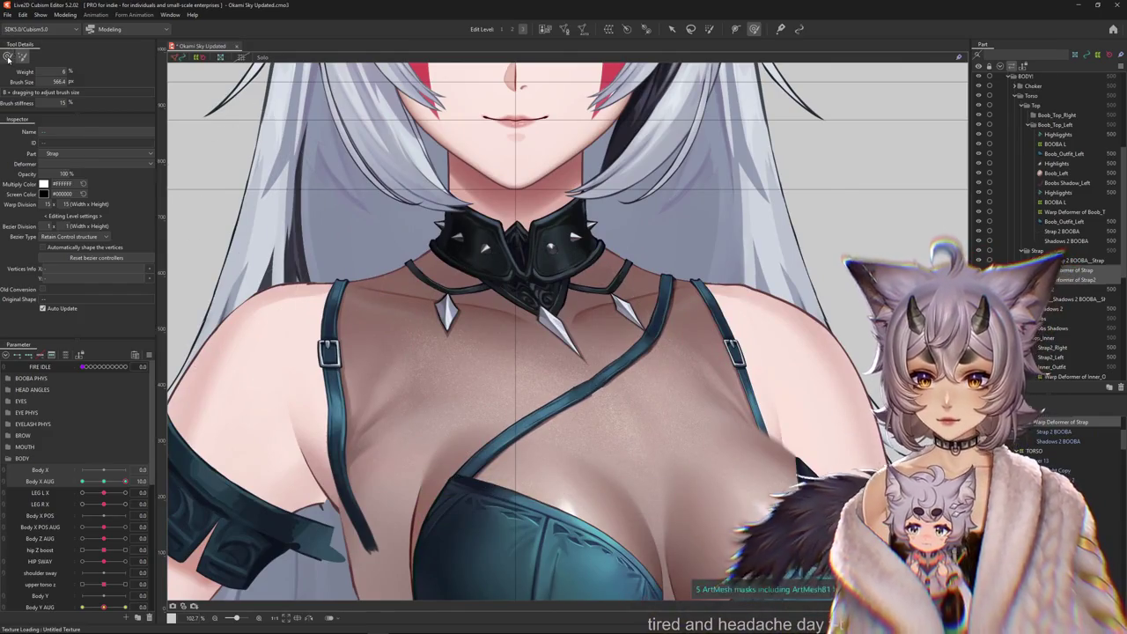
{"action": "left_click", "coordinate": [8, 58]}
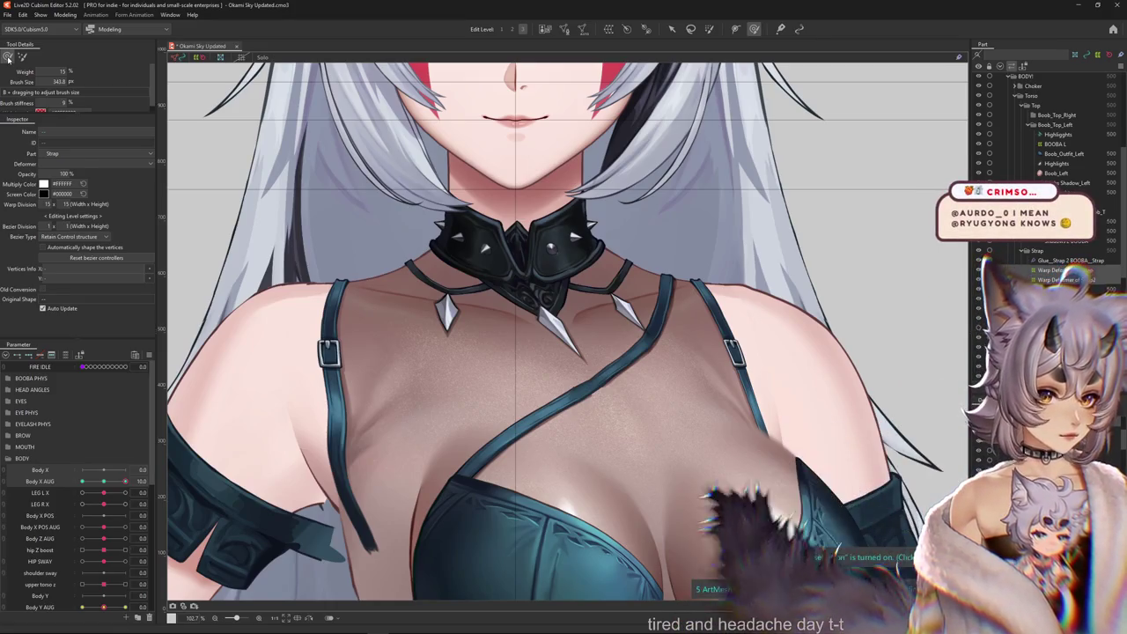
{"action": "scroll", "coordinate": [661, 273], "scroll_direction": "down", "scroll_amount": 3}
{"action": "scroll", "coordinate": [647, 299], "scroll_direction": "up", "scroll_amount": 3}
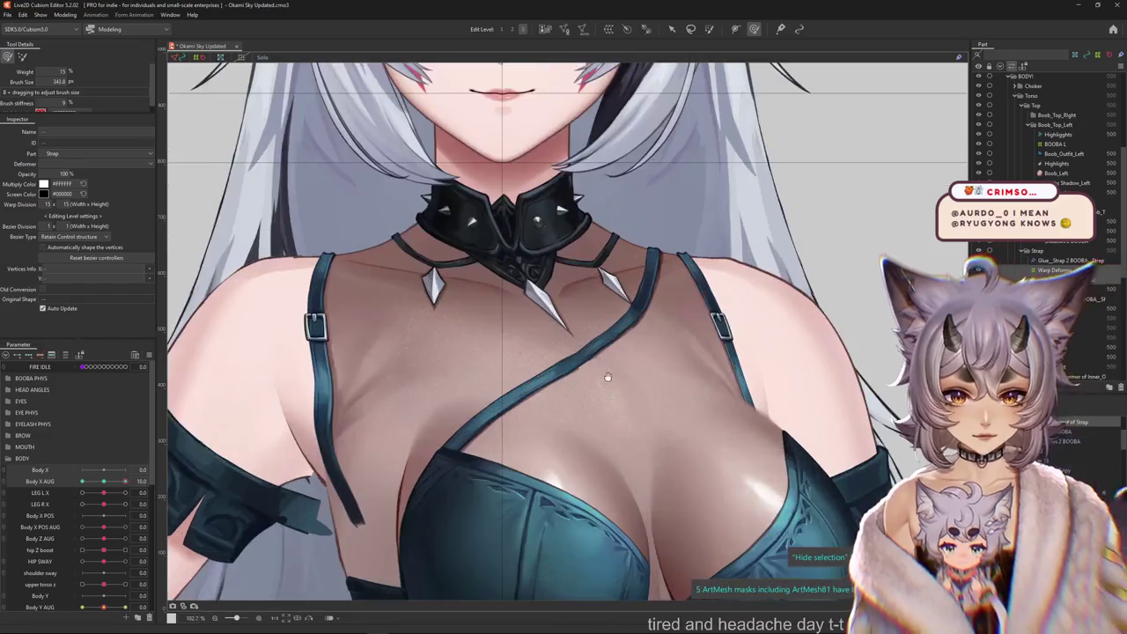
Select several strap vertices near the shoulder and preview the torso through the body parameters.
{"action": "left_click_drag", "start_coordinate": [528, 417], "coordinate": [437, 410]}
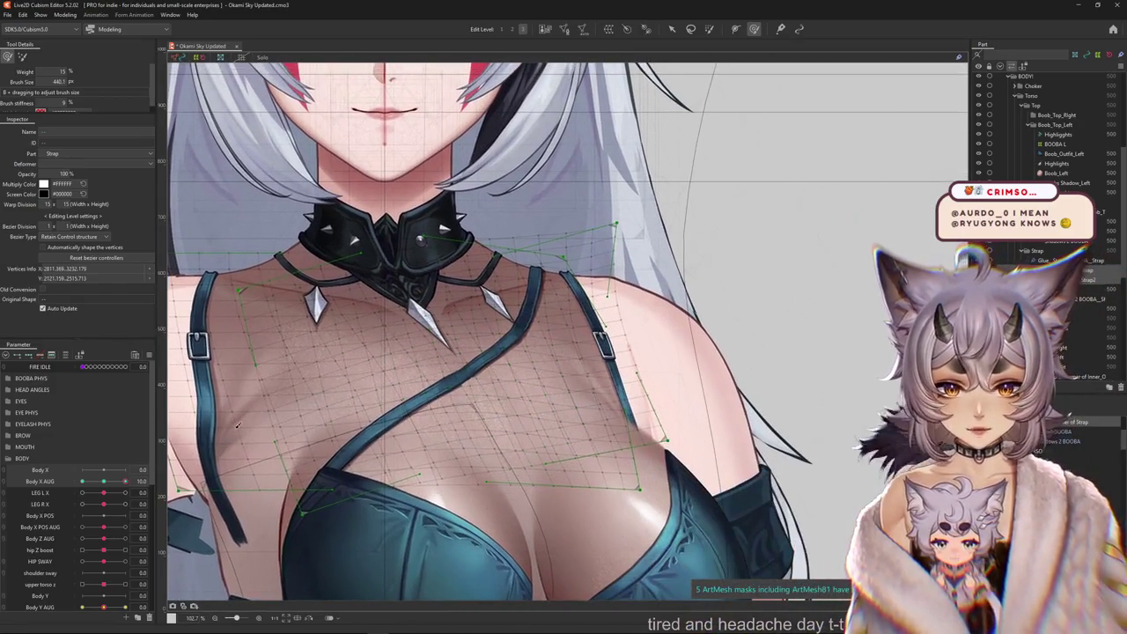
{"action": "left_click_drag", "start_coordinate": [103, 469], "coordinate": [141, 471]}
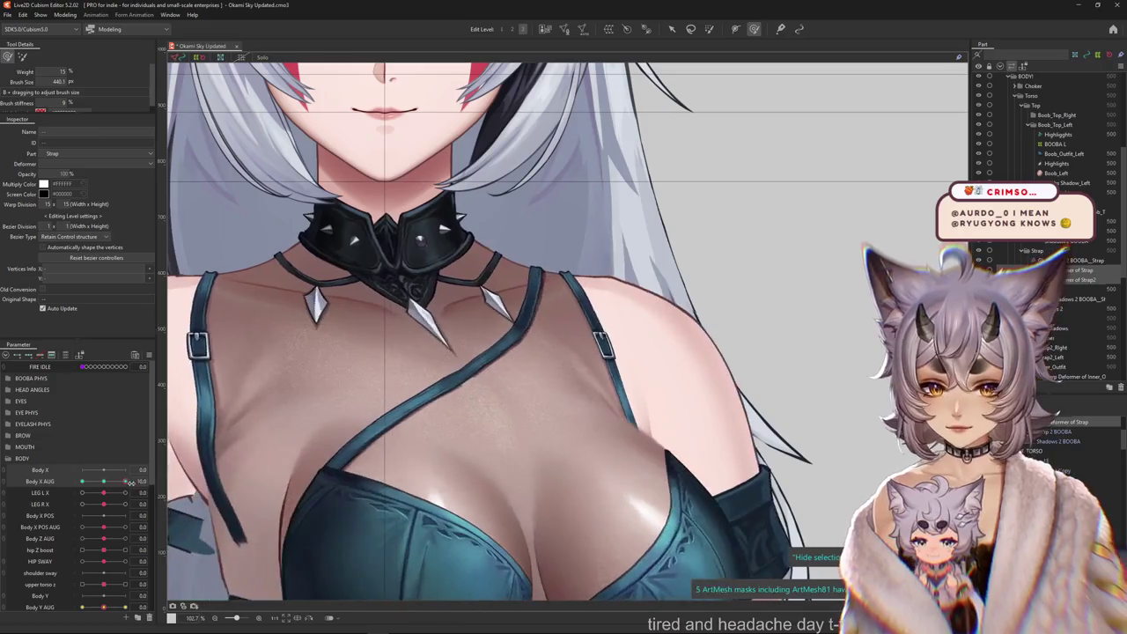
{"action": "left_click", "coordinate": [564, 215]}
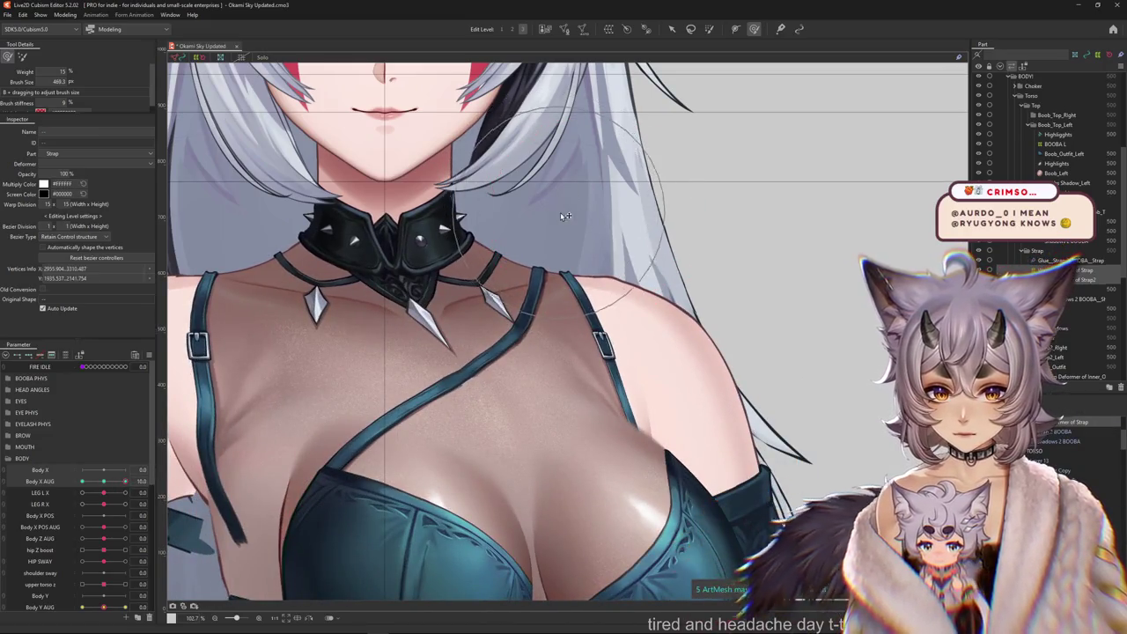
{"action": "left_click", "coordinate": [360, 361]}
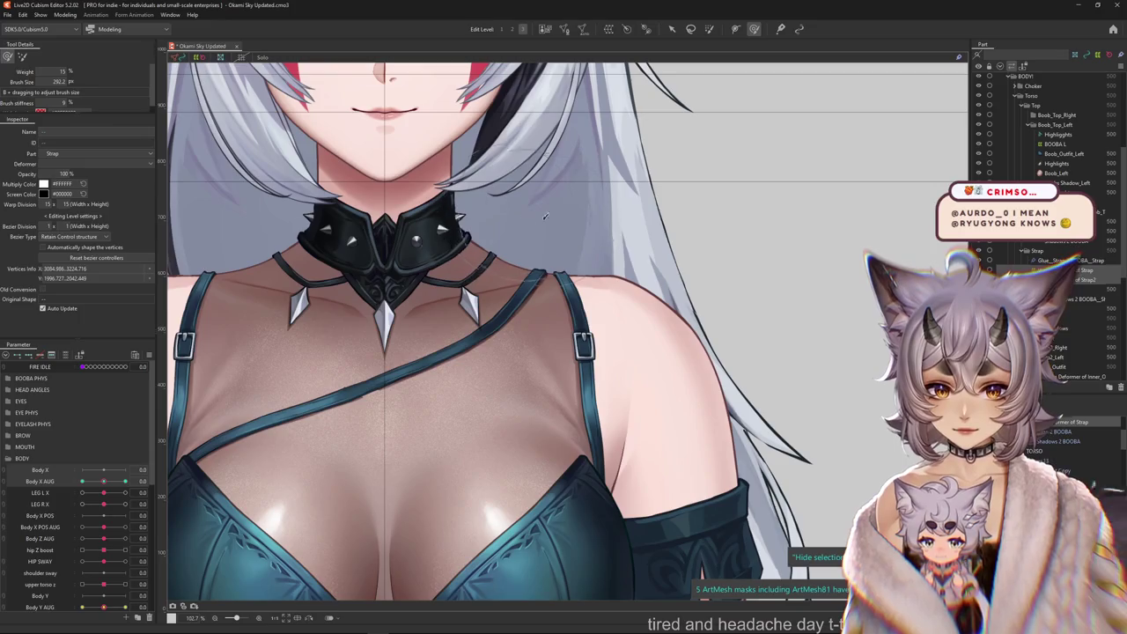
{"action": "left_click", "coordinate": [563, 238]}
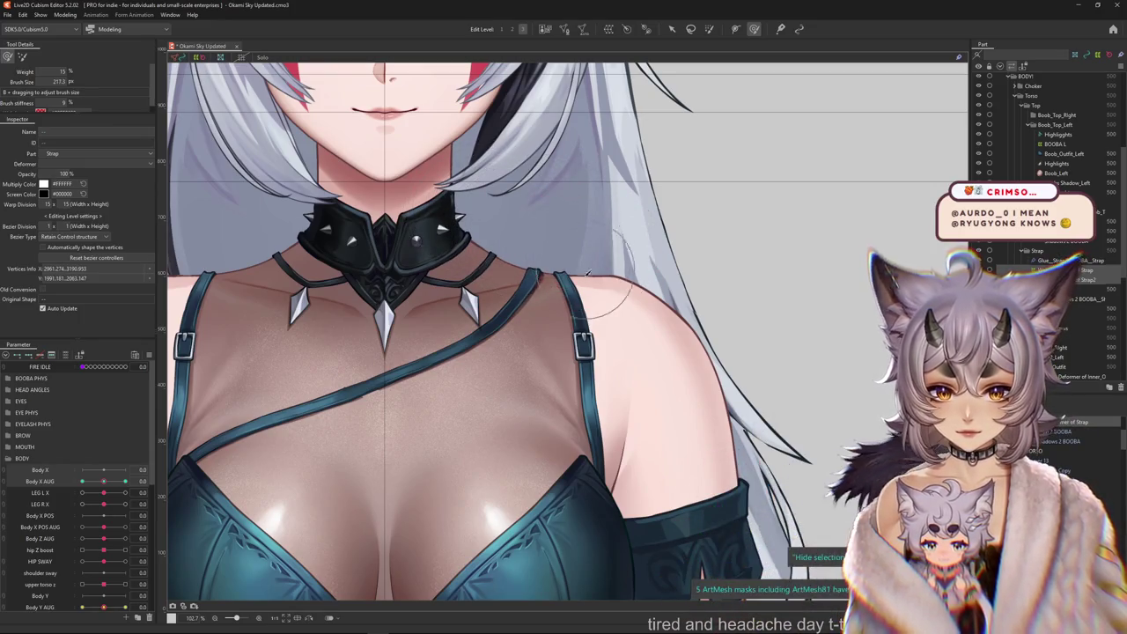
{"action": "left_click", "coordinate": [577, 275]}
{"action": "scroll", "coordinate": [434, 351], "scroll_direction": "down", "scroll_amount": 2}
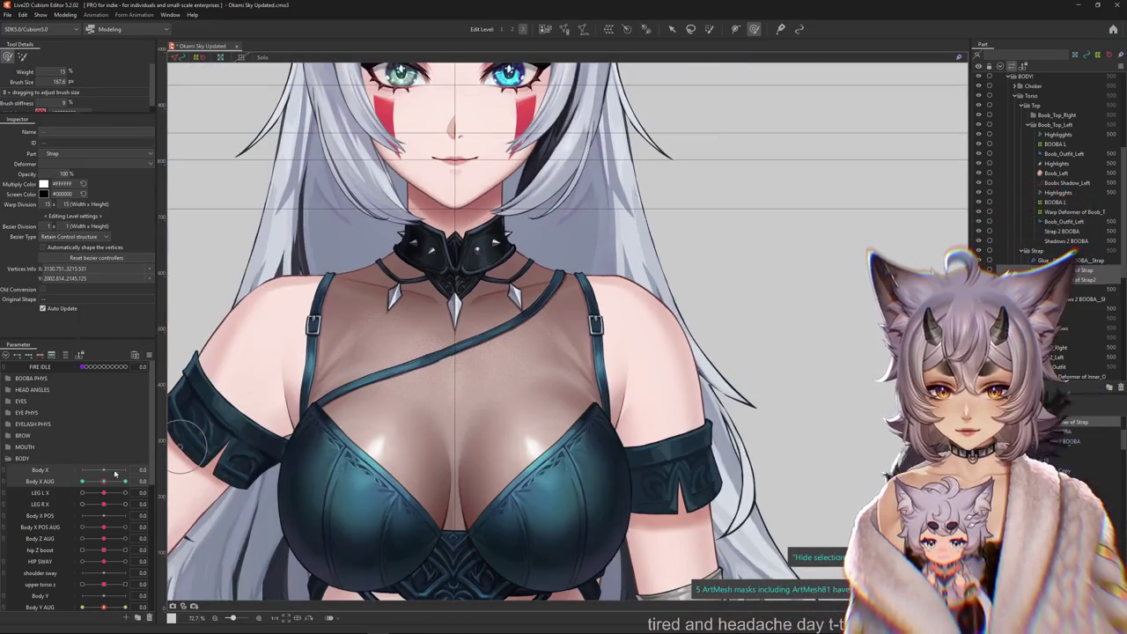
{"action": "left_click_drag", "start_coordinate": [115, 474], "coordinate": [134, 483]}
{"action": "scroll", "coordinate": [620, 256], "scroll_direction": "up", "scroll_amount": 2}
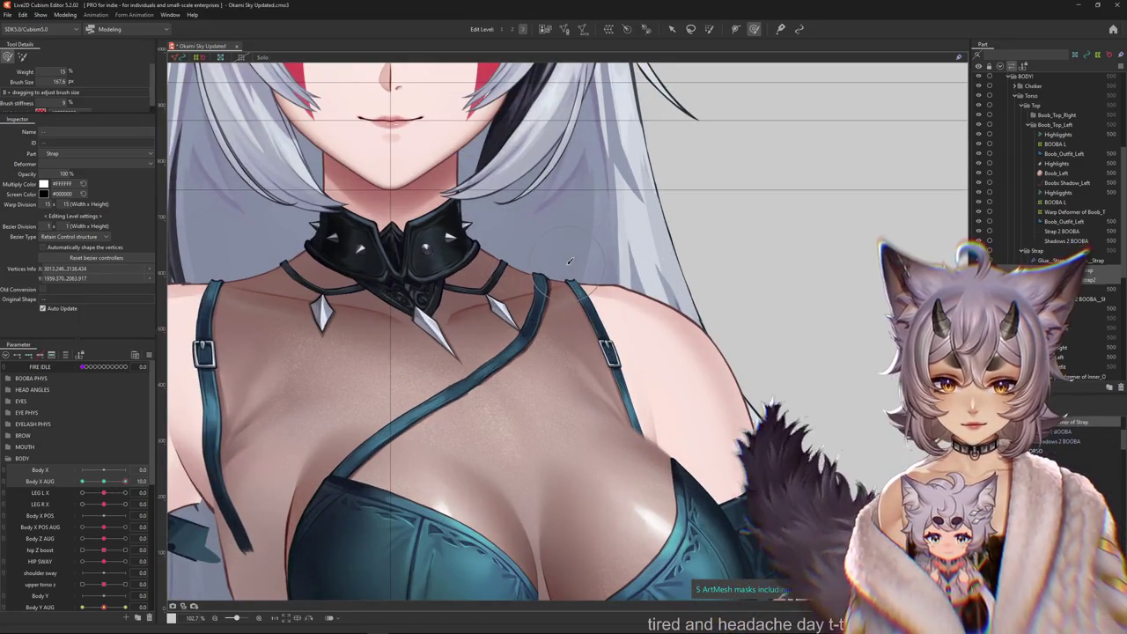
Brush the collar area, swing Body X AUG to check it, and dismiss the parameter error.
{"action": "left_click_drag", "start_coordinate": [520, 258], "coordinate": [551, 293]}
{"action": "scroll", "coordinate": [551, 293], "scroll_direction": "down", "scroll_amount": 2}
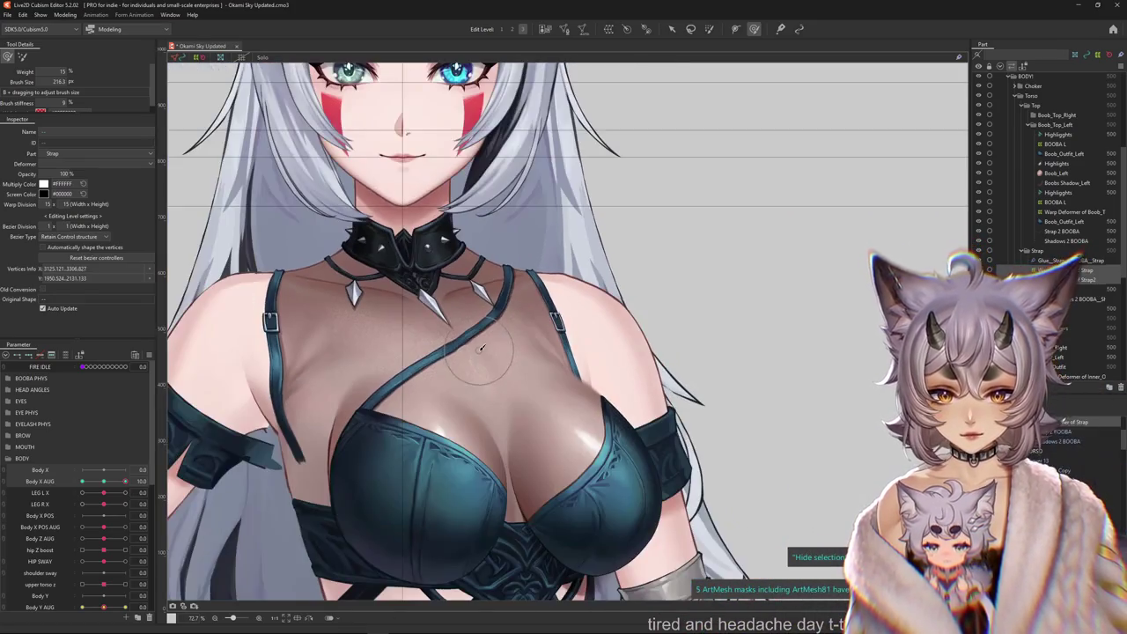
{"action": "left_click_drag", "start_coordinate": [125, 482], "coordinate": [79, 483]}
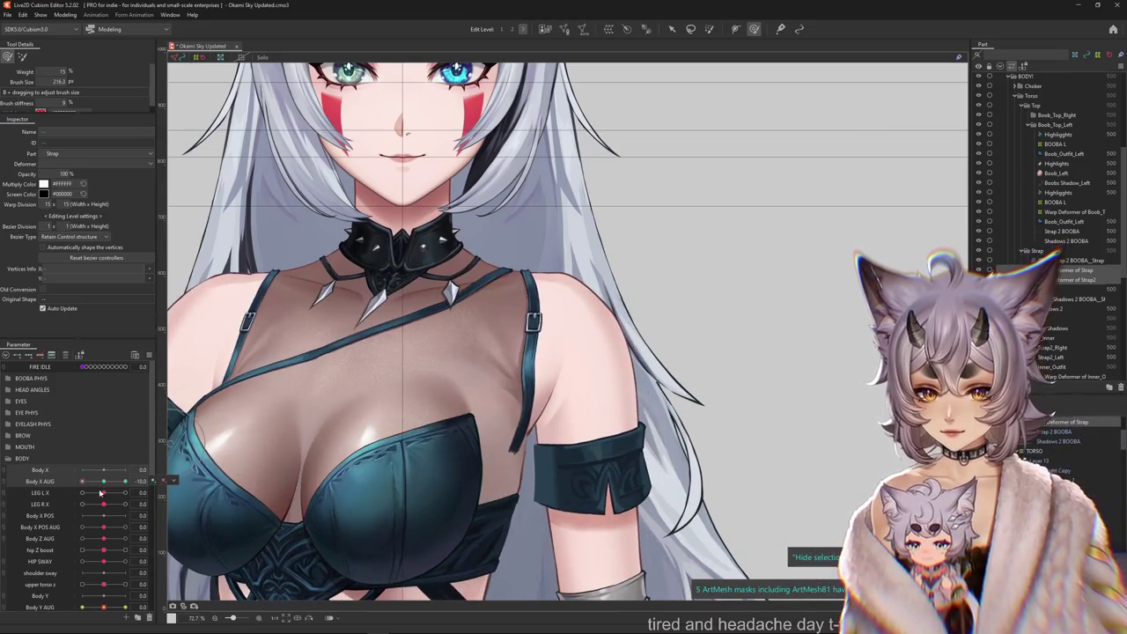
{"action": "left_click_drag", "start_coordinate": [100, 493], "coordinate": [446, 294]}
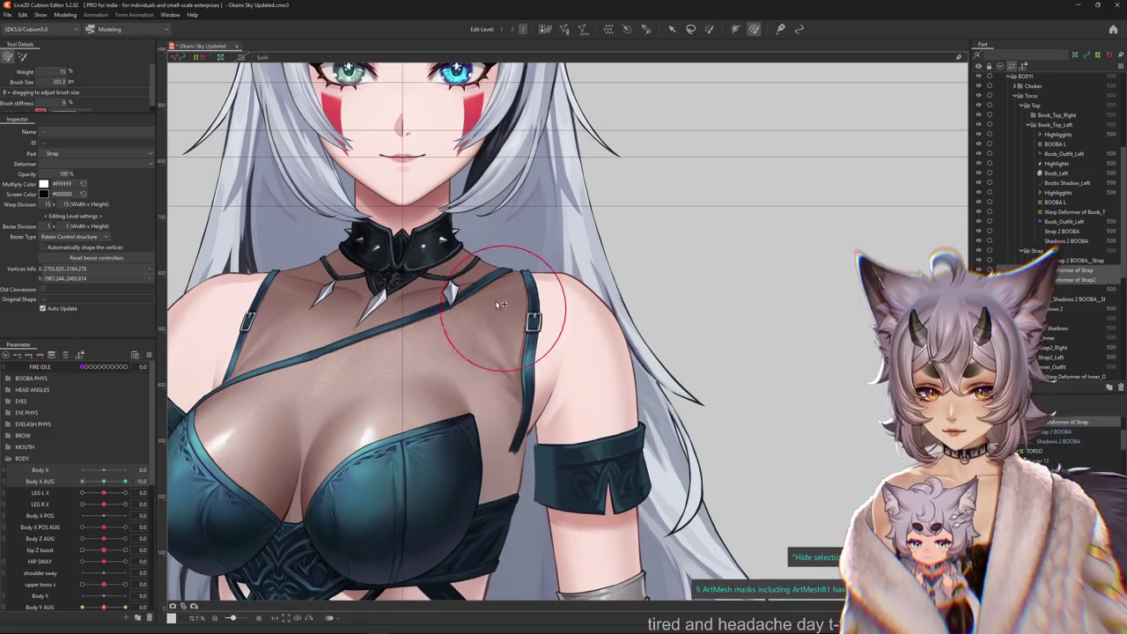
{"action": "left_click", "coordinate": [113, 487]}
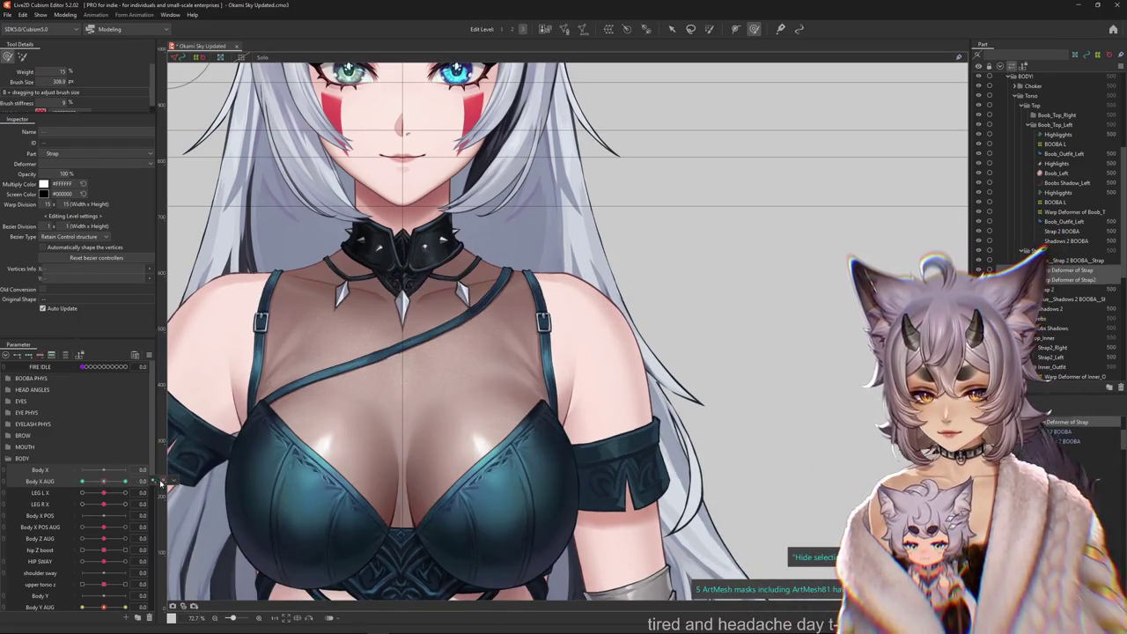
{"action": "left_click", "coordinate": [155, 483]}
{"action": "left_click", "coordinate": [600, 331]}
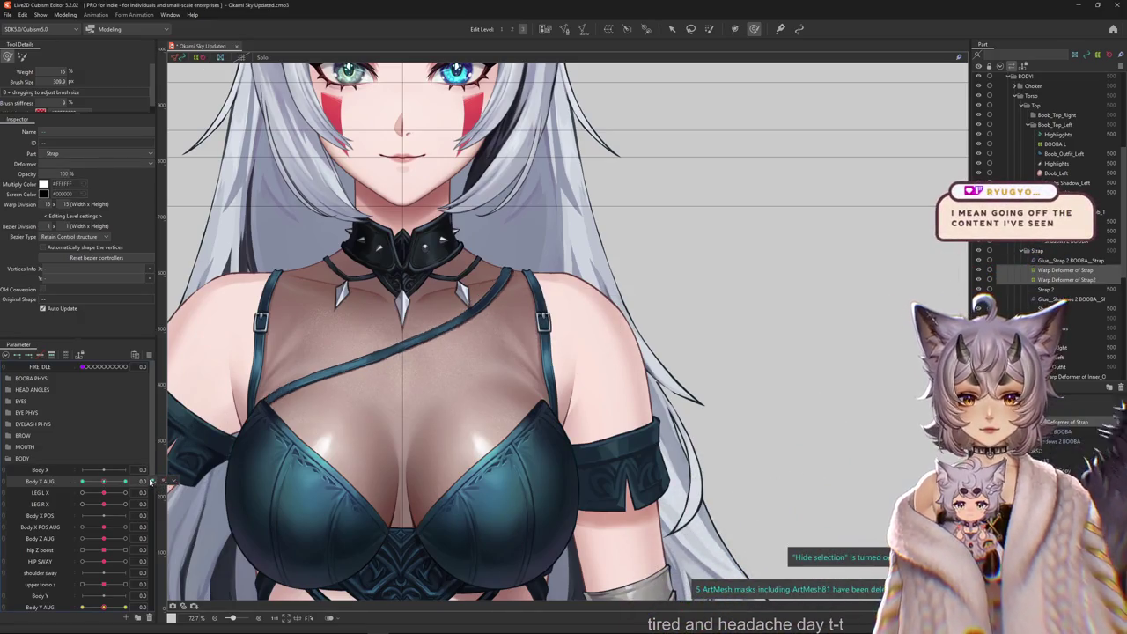
Test Body X AUG at -10, then set LEG L X to -10.
{"action": "left_click_drag", "start_coordinate": [103, 481], "coordinate": [66, 480]}
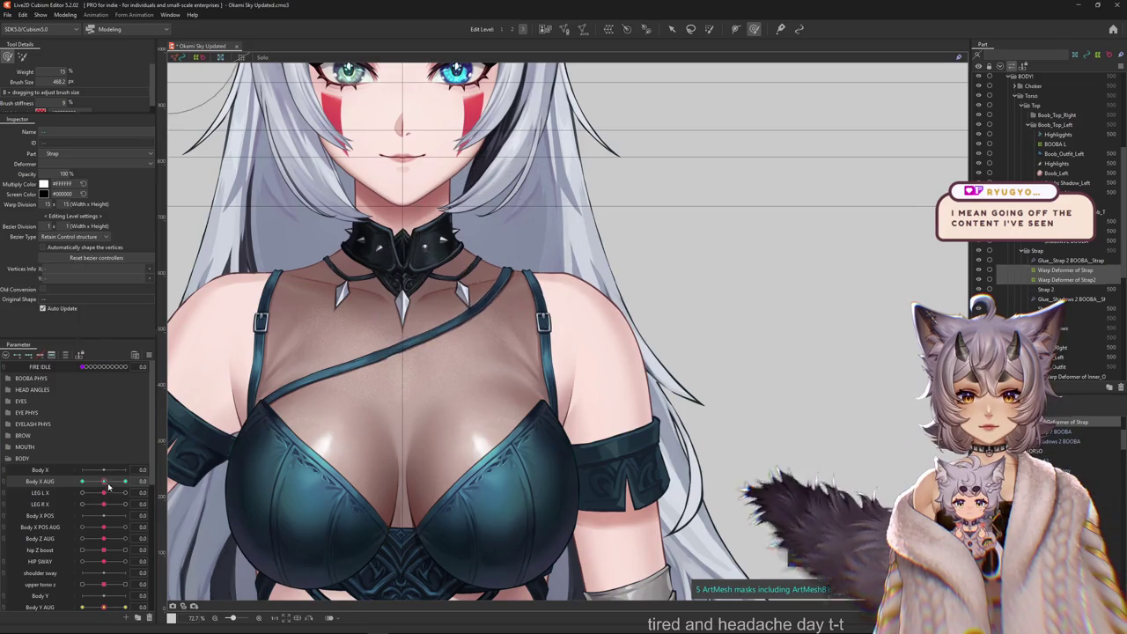
{"action": "left_click", "coordinate": [112, 482]}
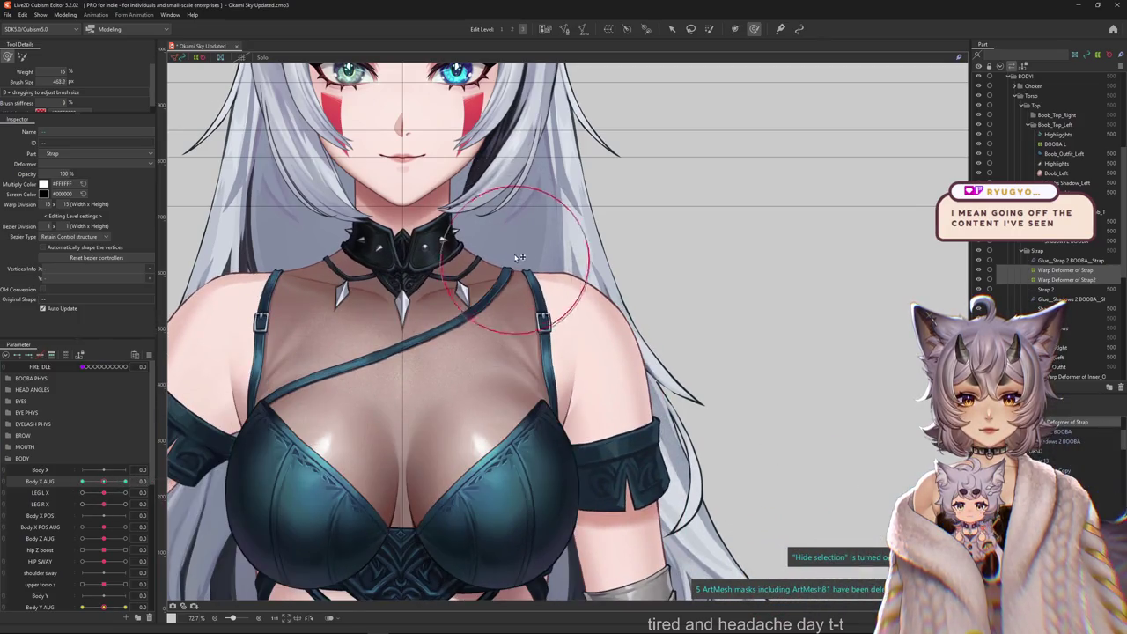
{"action": "left_click_drag", "start_coordinate": [103, 492], "coordinate": [82, 482]}
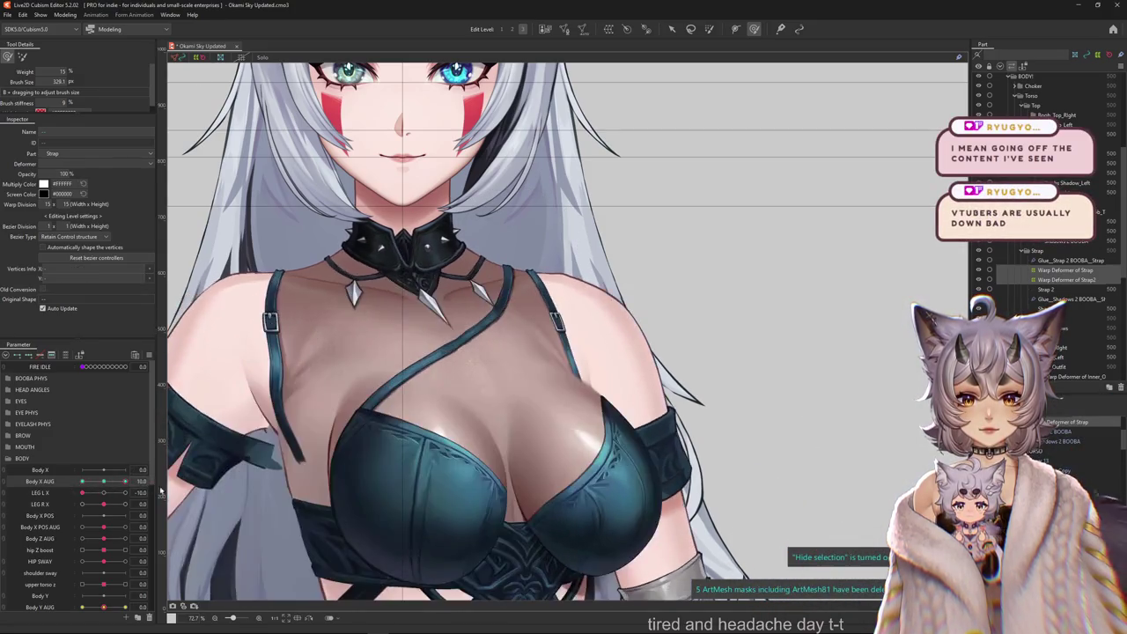
{"action": "left_click_drag", "start_coordinate": [487, 227], "coordinate": [450, 362]}
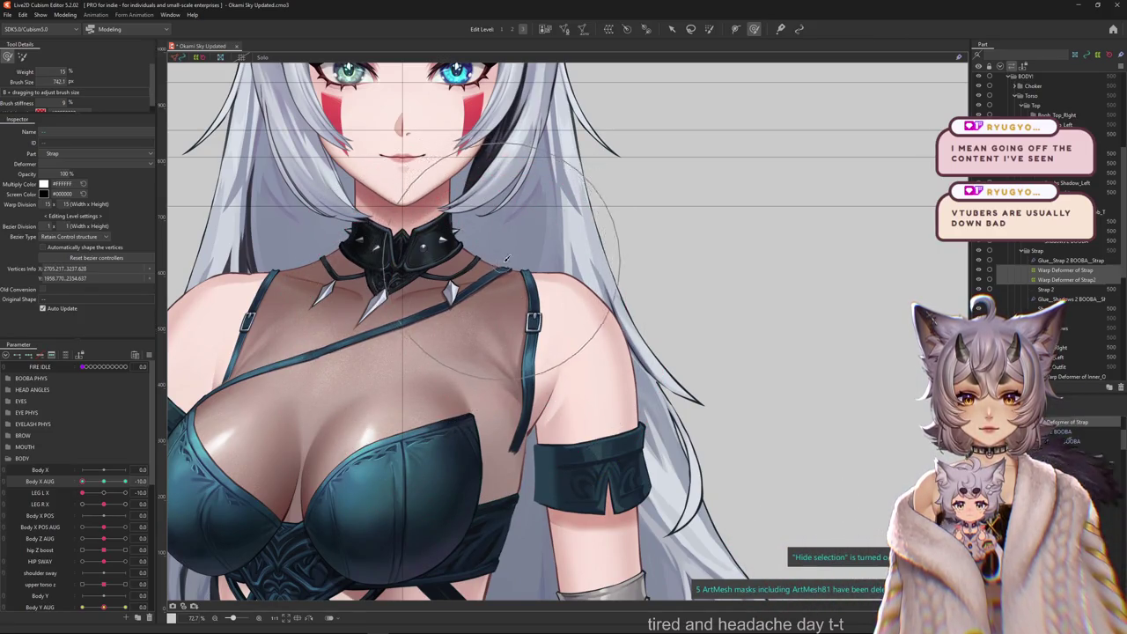
{"action": "left_click_drag", "start_coordinate": [81, 482], "coordinate": [104, 481]}
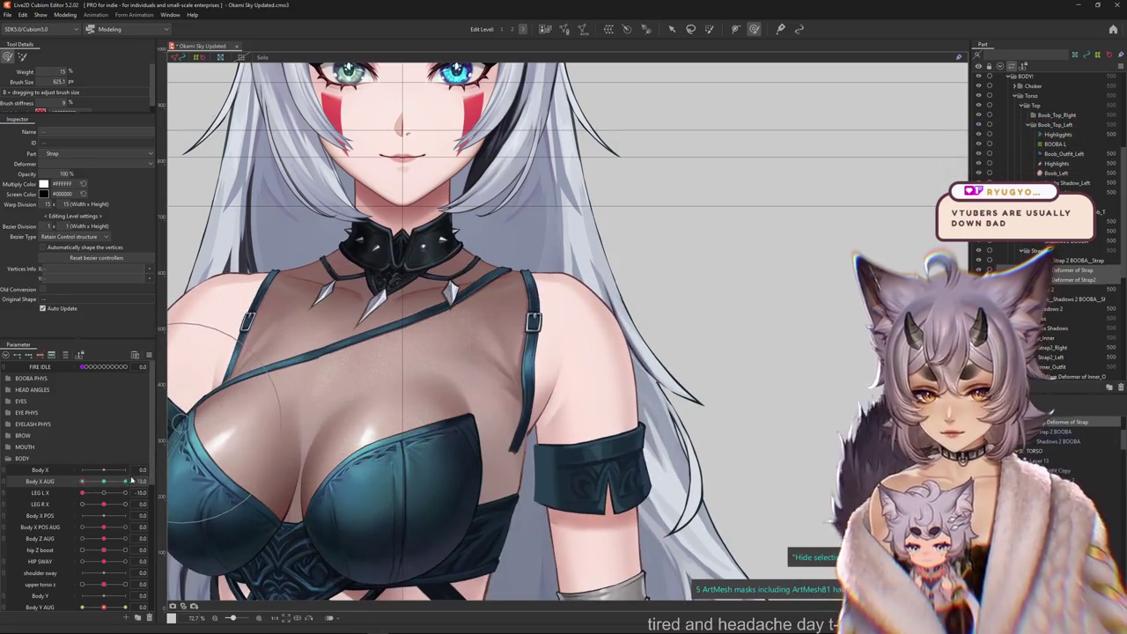
Sweep Body X AUG between +10 and -10 to check the torso, then save the model.
{"action": "left_click_drag", "start_coordinate": [103, 481], "coordinate": [142, 477]}
{"action": "scroll", "coordinate": [482, 333], "scroll_direction": "down", "scroll_amount": 2}
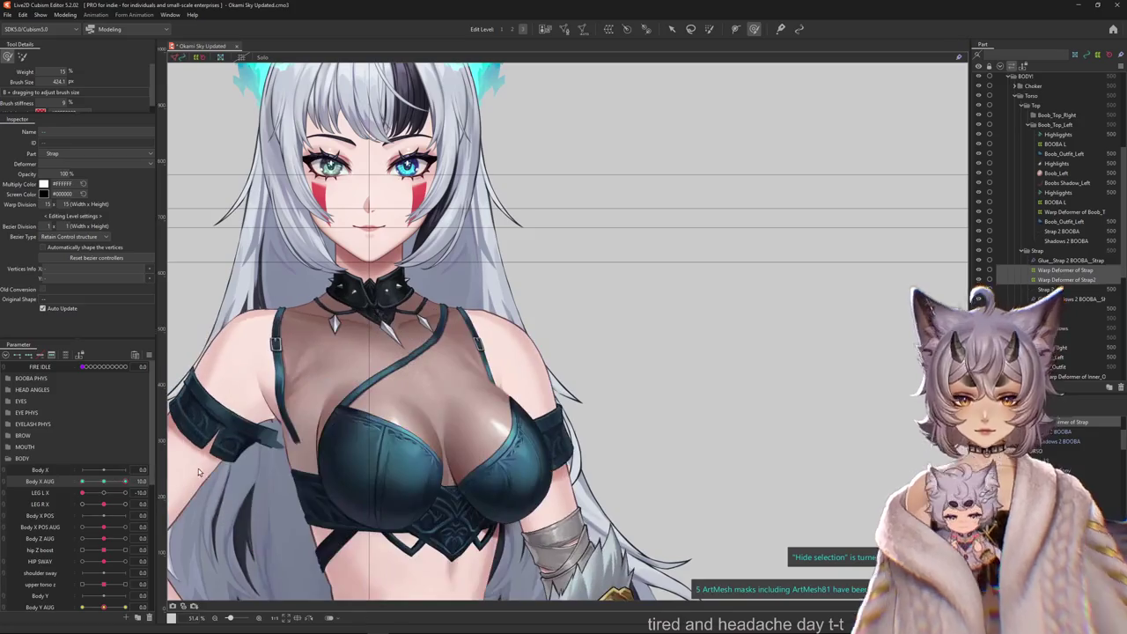
{"action": "mouse_move", "coordinate": [125, 482]}
{"action": "left_mouse_down"}
{"action": "mouse_move", "coordinate": [112, 484]}
{"action": "mouse_move", "coordinate": [142, 482]}
{"action": "left_mouse_up"}
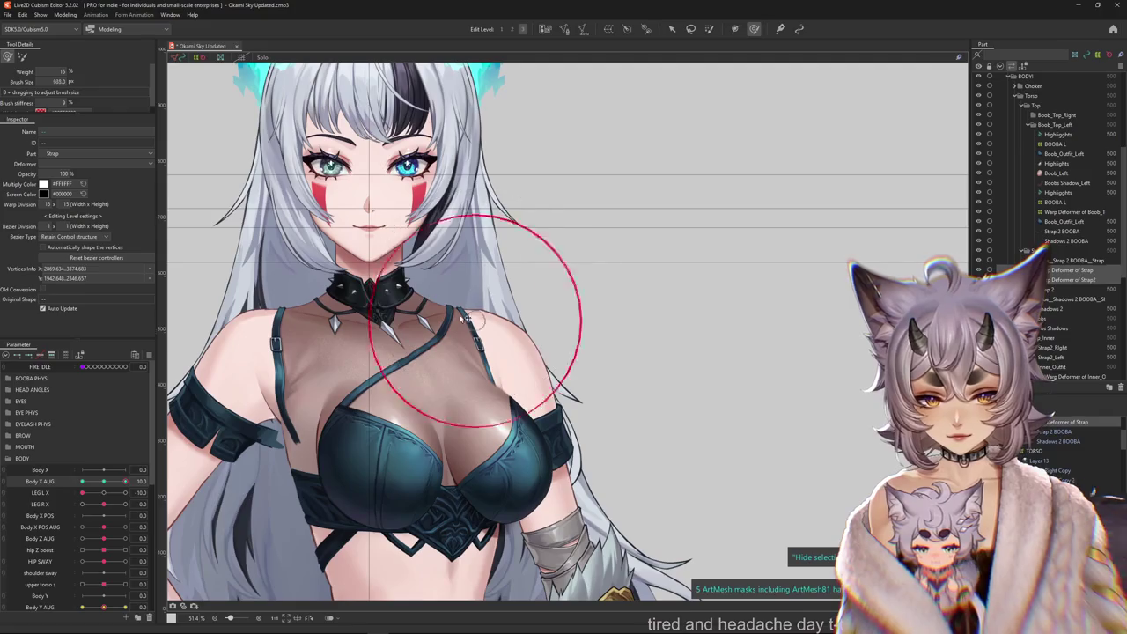
{"action": "mouse_move", "coordinate": [125, 482]}
{"action": "left_mouse_down"}
{"action": "mouse_move", "coordinate": [72, 483]}
{"action": "mouse_move", "coordinate": [196, 454]}
{"action": "left_mouse_up"}
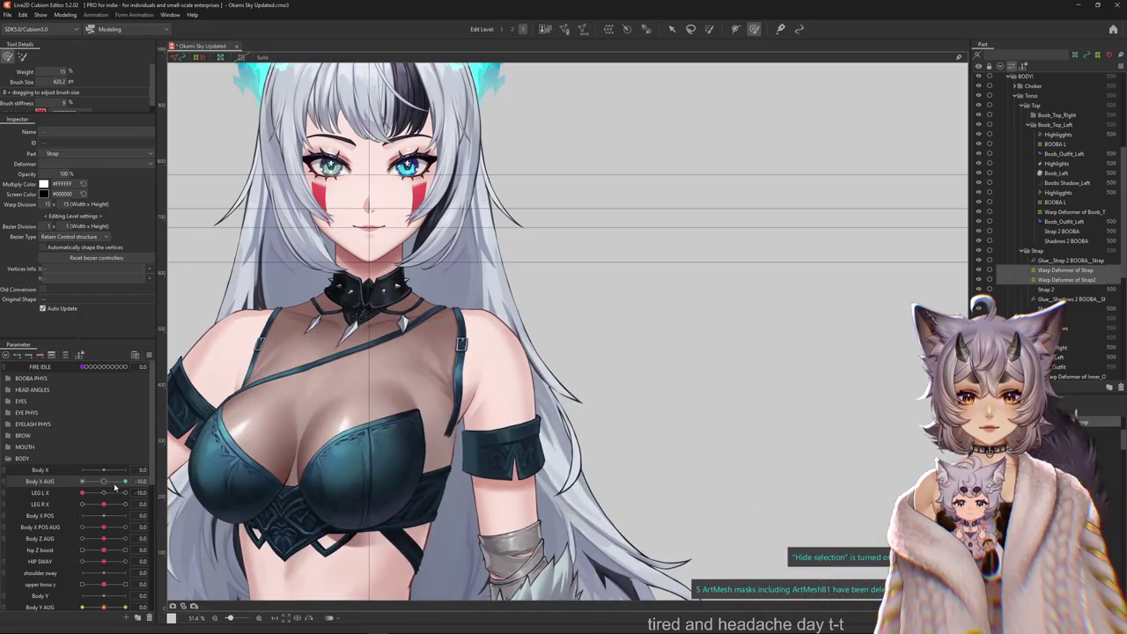
{"action": "left_click_drag", "start_coordinate": [114, 487], "coordinate": [125, 482]}
{"action": "key", "text": "ctrl+s"}
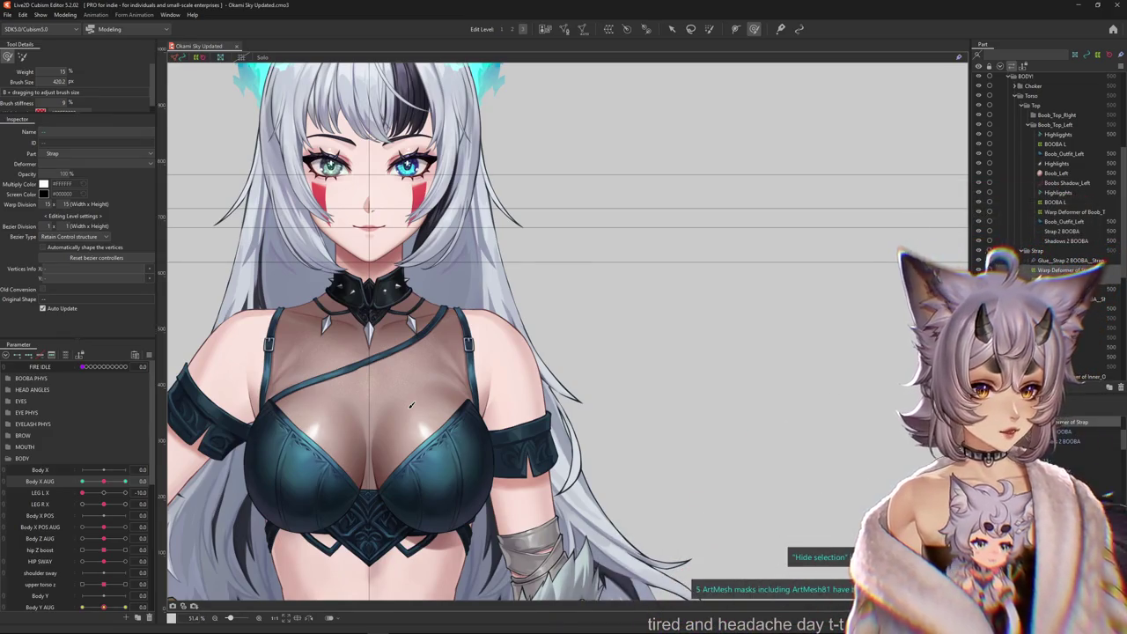
Toggle Hide selection with Ctrl+H to view the torso, strap and collar unobstructed.
{"action": "key", "text": "ctrl+h"}
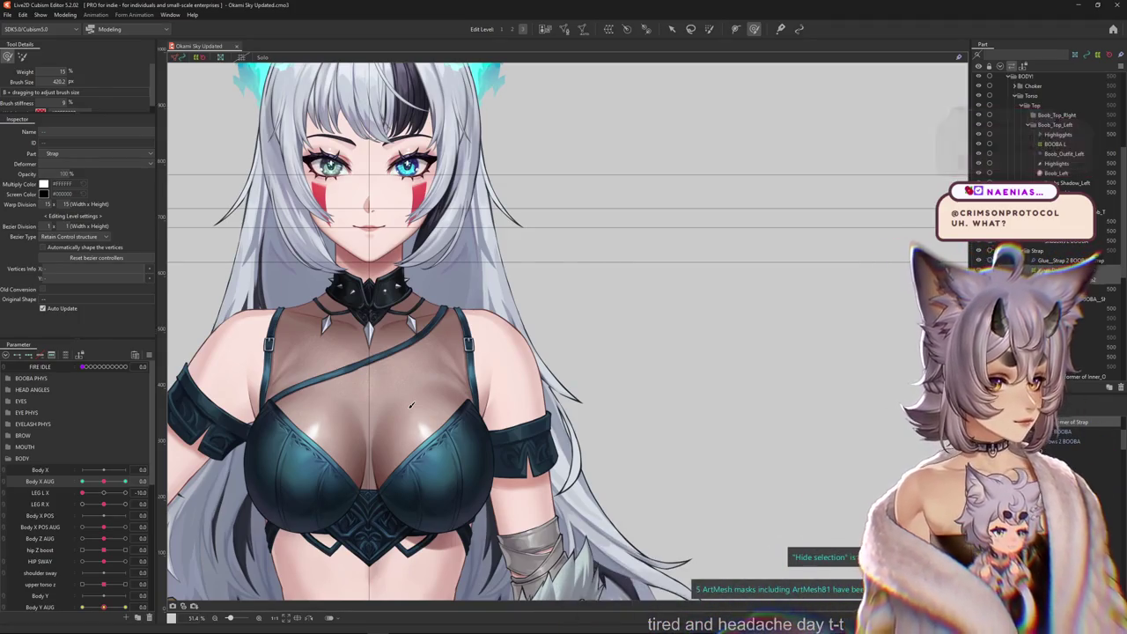
Set Body Y AUG to -10 and filter the parameter list to Body X AUG and Body Y AUG.
{"action": "scroll", "coordinate": [410, 405], "scroll_direction": "down", "scroll_amount": 4}
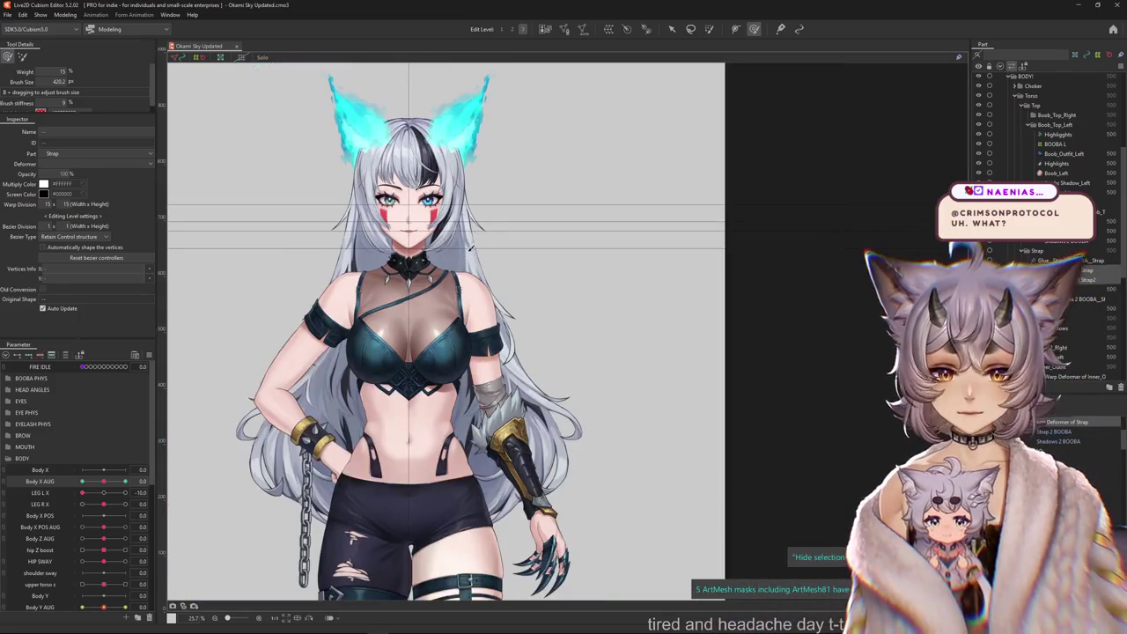
{"action": "mouse_move", "coordinate": [101, 484]}
{"action": "left_mouse_down"}
{"action": "mouse_move", "coordinate": [214, 493]}
{"action": "mouse_move", "coordinate": [104, 482]}
{"action": "left_mouse_up"}
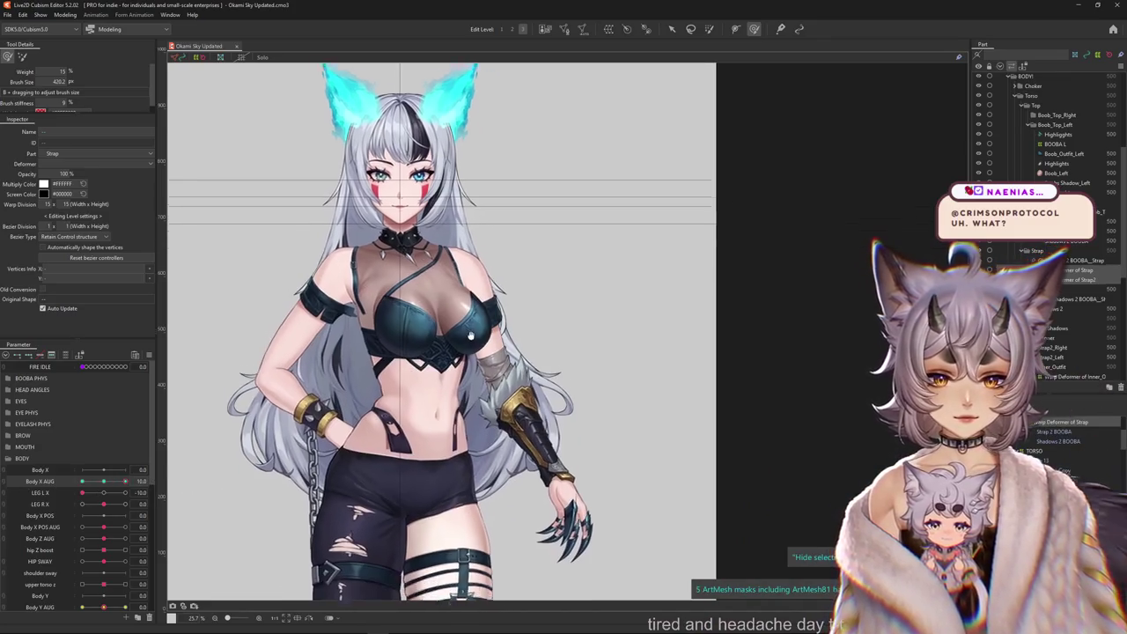
{"action": "scroll", "coordinate": [357, 254], "scroll_direction": "down", "scroll_amount": 2}
{"action": "left_click_drag", "start_coordinate": [104, 606], "coordinate": [72, 616]}
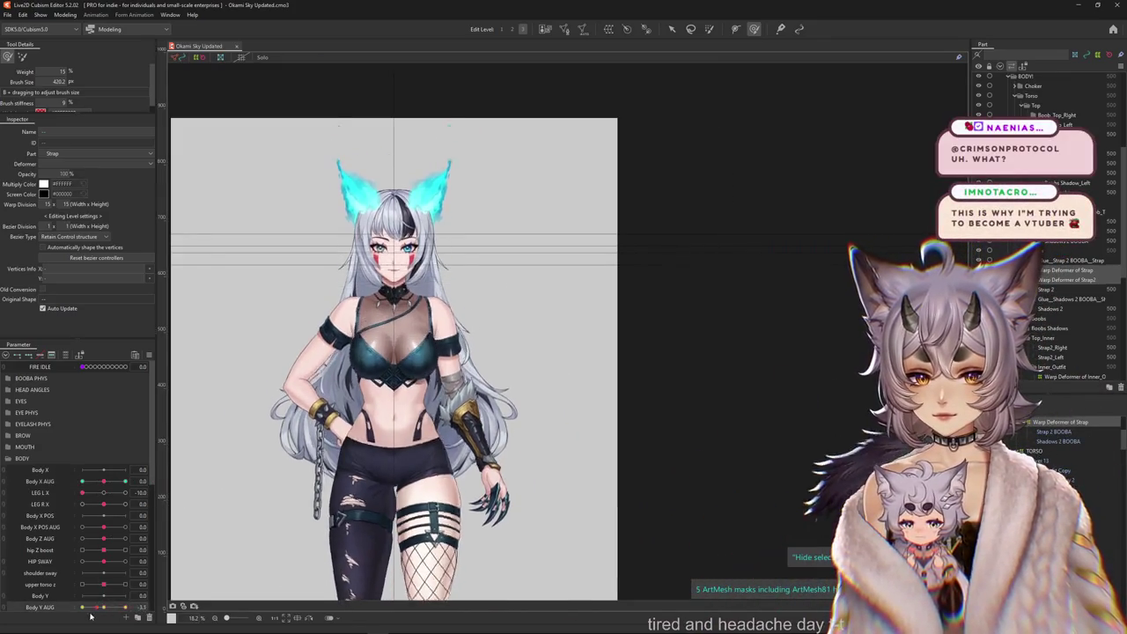
{"action": "scroll", "coordinate": [443, 405], "scroll_direction": "up", "scroll_amount": 4}
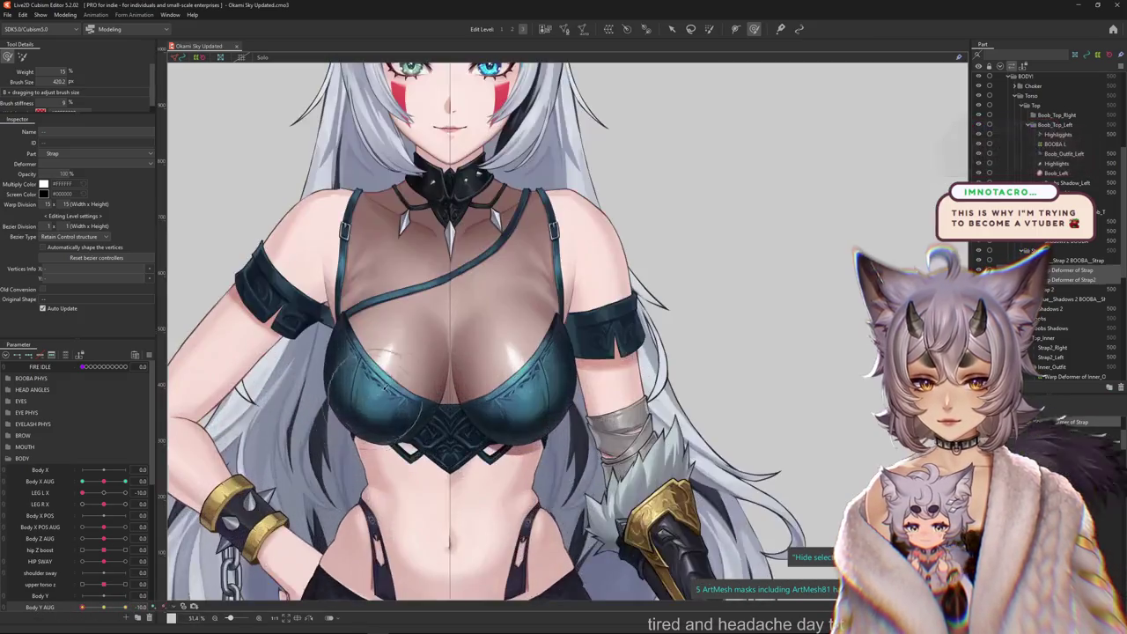
{"action": "scroll", "coordinate": [443, 404], "scroll_direction": "up", "scroll_amount": 3}
{"action": "scroll", "coordinate": [443, 404], "scroll_direction": "down", "scroll_amount": 3}
{"action": "left_click_drag", "start_coordinate": [82, 606], "coordinate": [110, 610]}
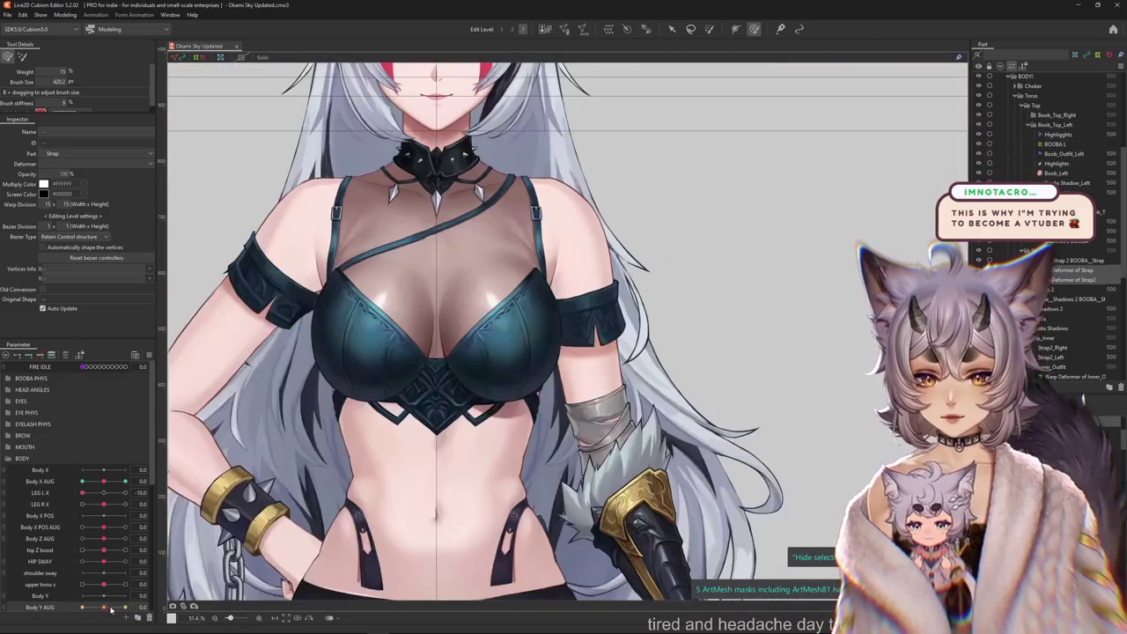
{"action": "left_click", "coordinate": [30, 354]}
{"action": "left_click_drag", "start_coordinate": [104, 377], "coordinate": [122, 383]}
Hide the strap deformer's selection and pick Torso_Base from the chest's overlapping layers.
{"action": "left_click", "coordinate": [528, 353]}
{"action": "left_click", "coordinate": [419, 385]}
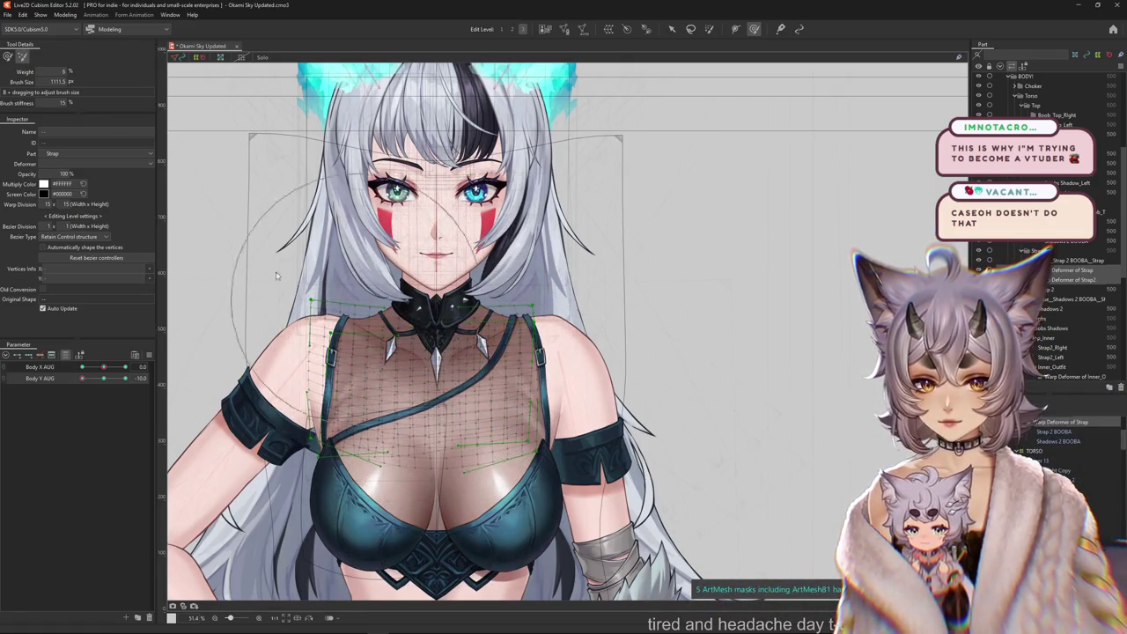
{"action": "left_click", "coordinate": [20, 58]}
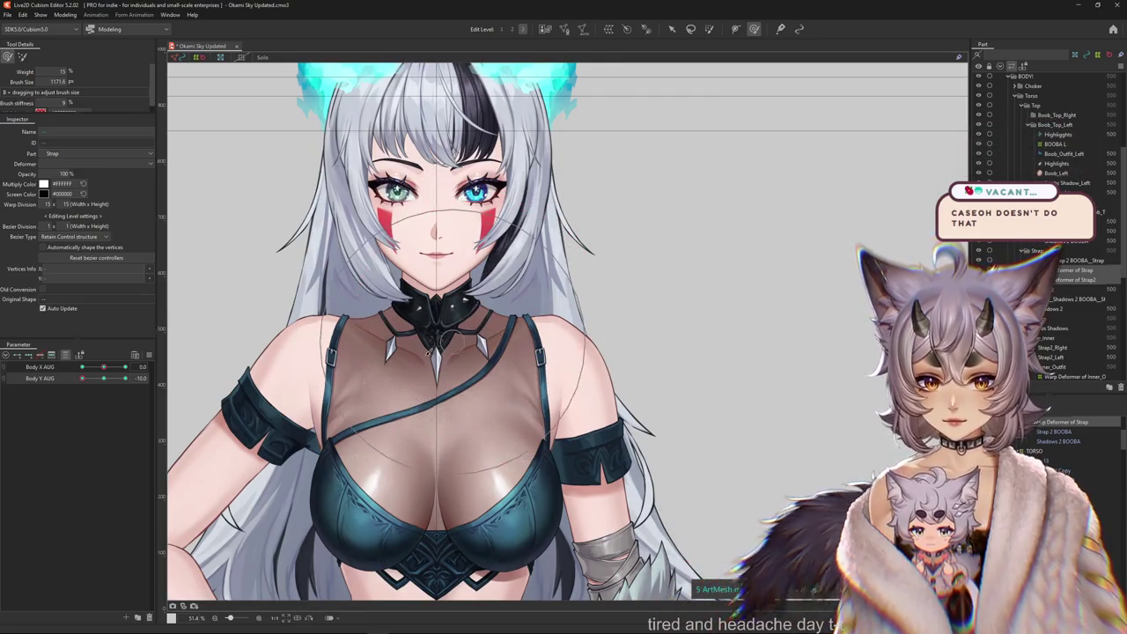
{"action": "right_click", "coordinate": [518, 352]}
{"action": "left_click", "coordinate": [563, 573]}
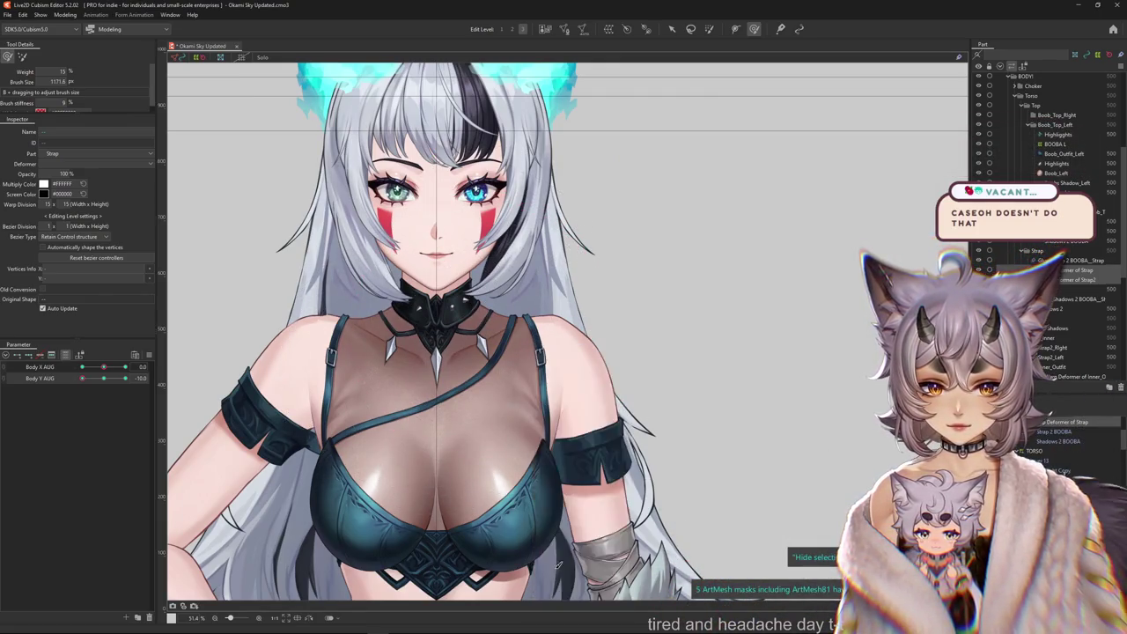
{"action": "left_click", "coordinate": [64, 357]}
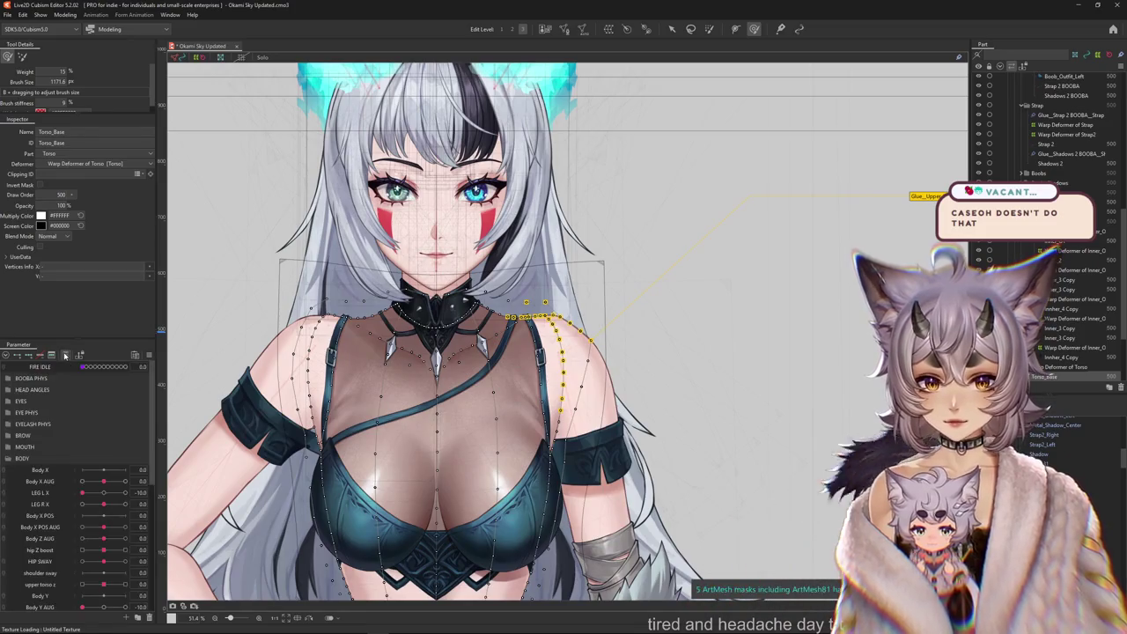
Filter the Parameter panel to show only the Body Y AUG parameter.
{"action": "scroll", "coordinate": [502, 367], "scroll_direction": "up", "scroll_amount": 2}
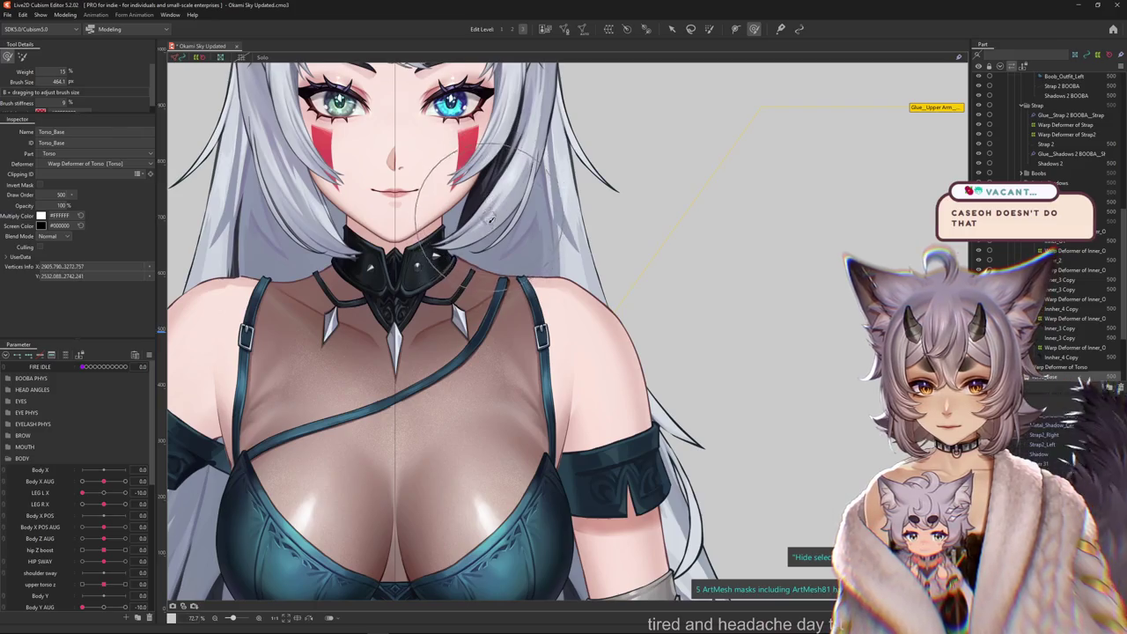
{"action": "scroll", "coordinate": [426, 320], "scroll_direction": "down", "scroll_amount": 2}
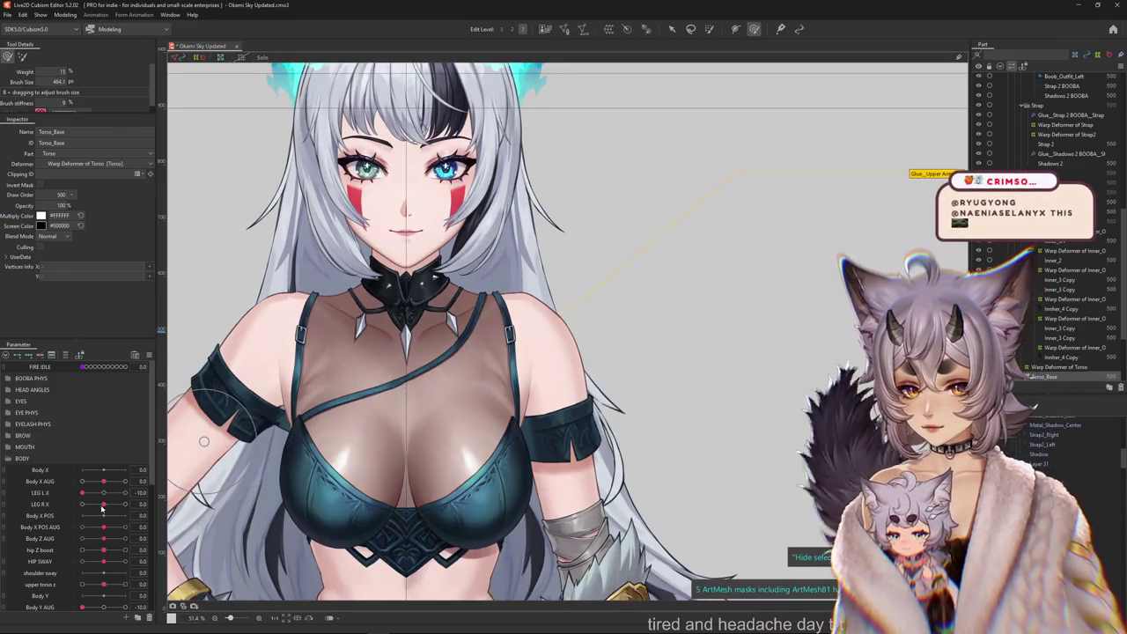
{"action": "scroll", "coordinate": [50, 481], "scroll_direction": "down", "scroll_amount": 2}
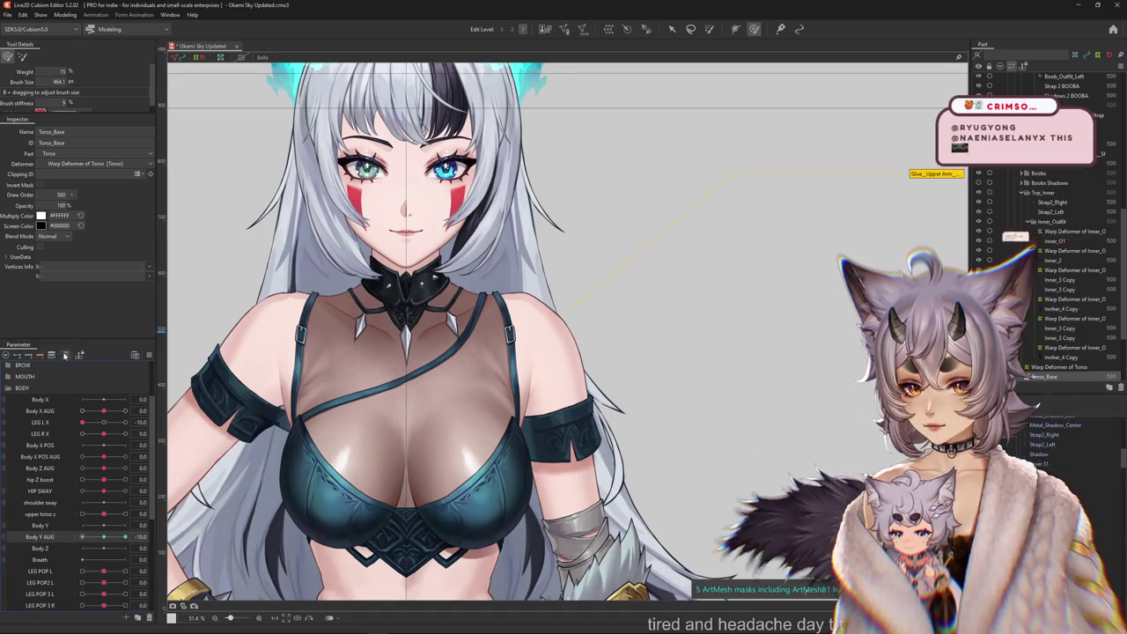
{"action": "left_click", "coordinate": [28, 354]}
Shrink the deform brush and reshape the vertices along the shoulder outline.
{"action": "scroll", "coordinate": [444, 207], "scroll_direction": "up", "scroll_amount": 3}
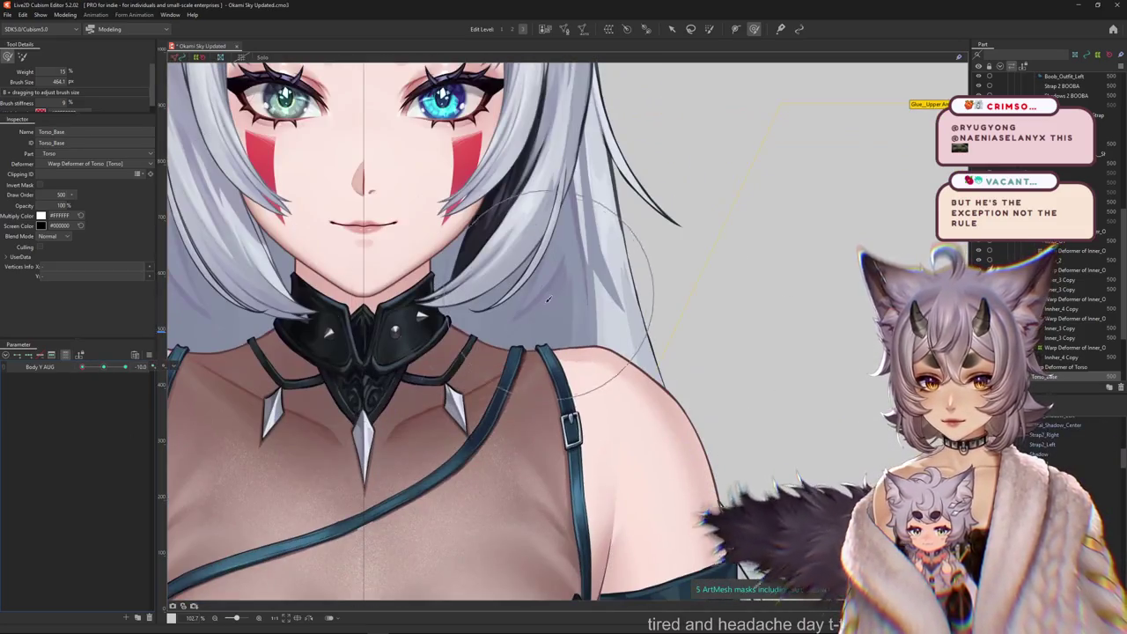
{"action": "left_click_drag", "start_coordinate": [547, 299], "coordinate": [509, 312]}
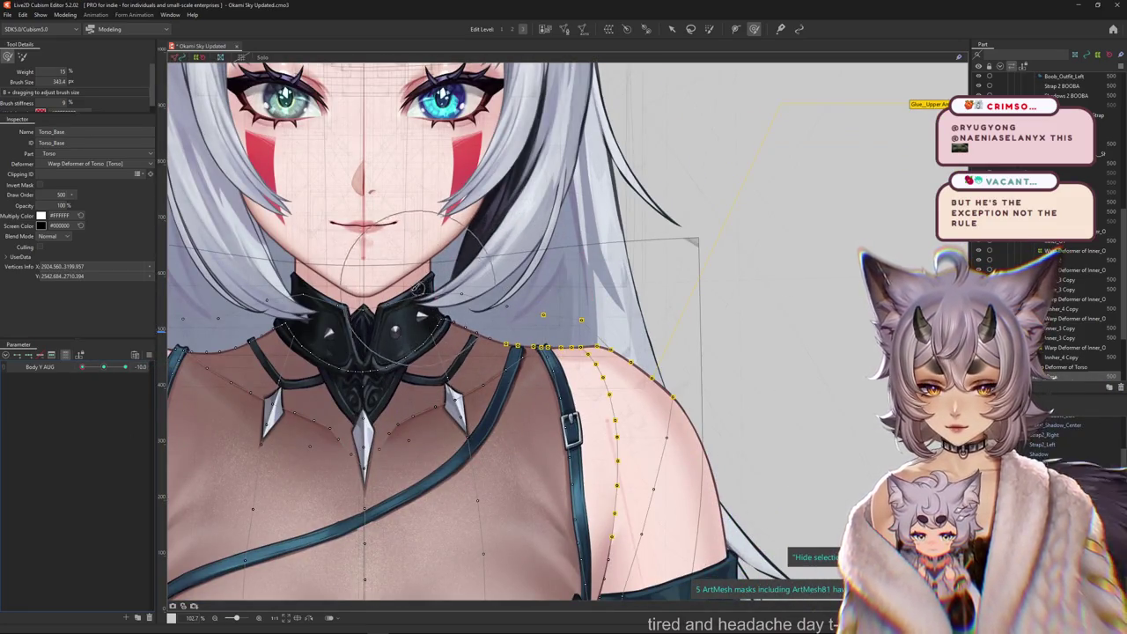
{"action": "left_click_drag", "start_coordinate": [419, 293], "coordinate": [509, 322]}
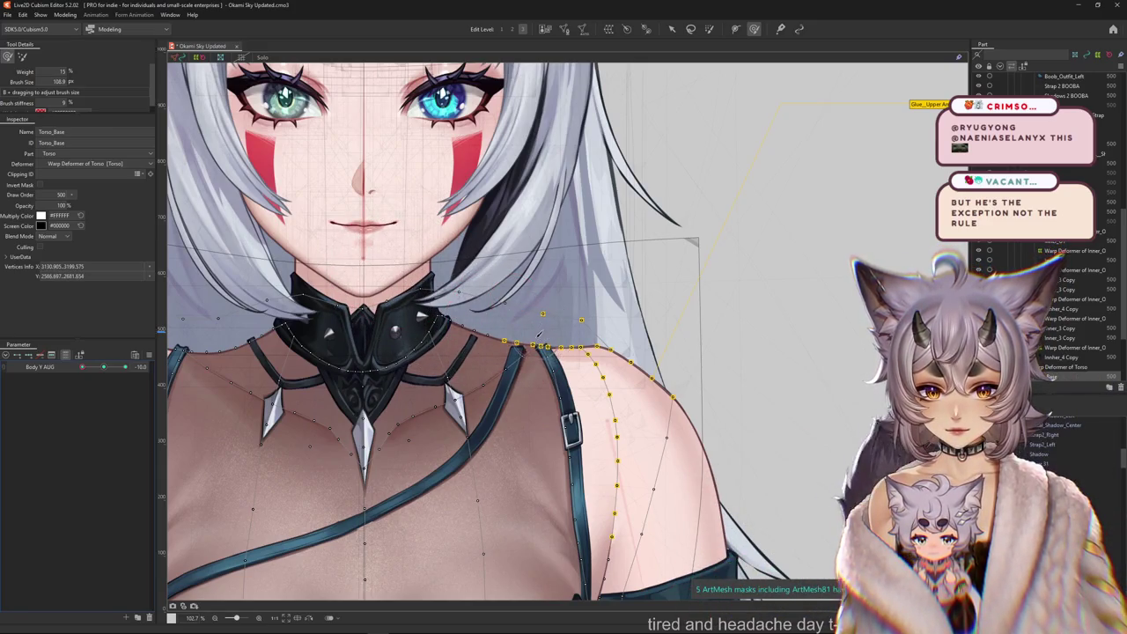
Recentre the view on the torso and make the deform brush smaller again.
{"action": "scroll", "coordinate": [538, 333], "scroll_direction": "down", "scroll_amount": 3}
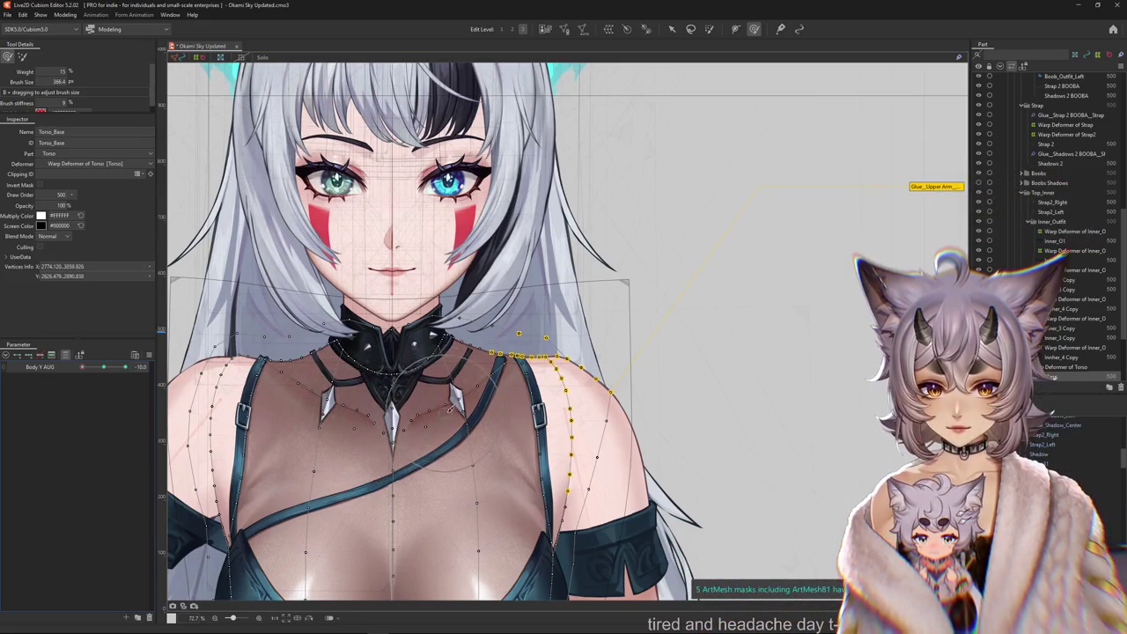
{"action": "left_click_drag", "start_coordinate": [529, 352], "coordinate": [558, 372]}
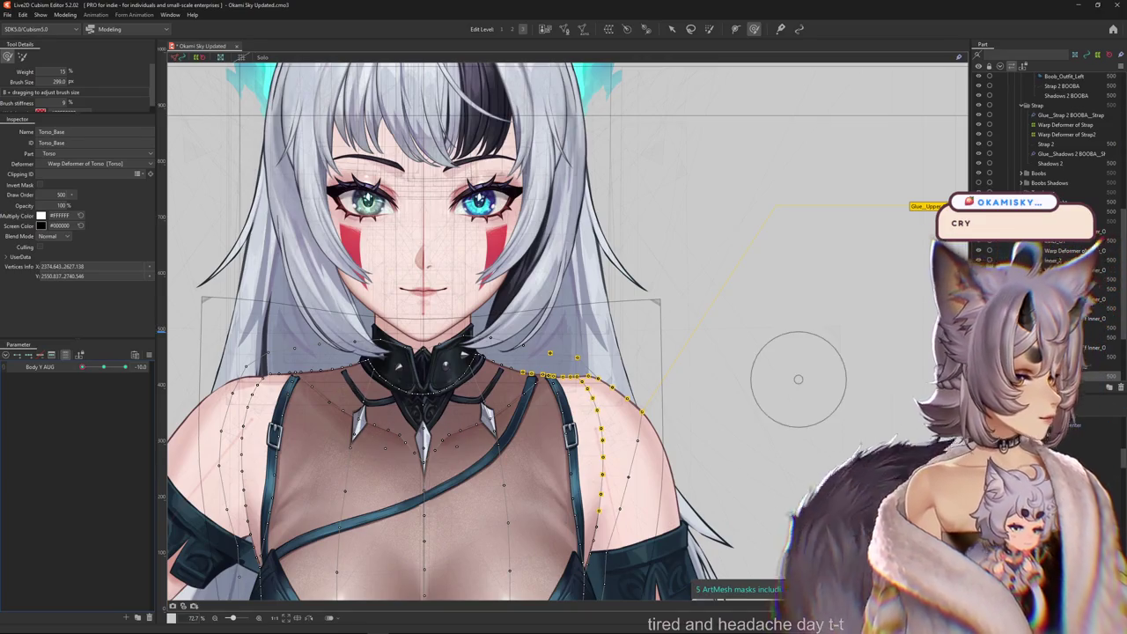
{"action": "scroll", "coordinate": [564, 370], "scroll_direction": "up", "scroll_amount": 2}
{"action": "scroll", "coordinate": [563, 370], "scroll_direction": "up", "scroll_amount": 2}
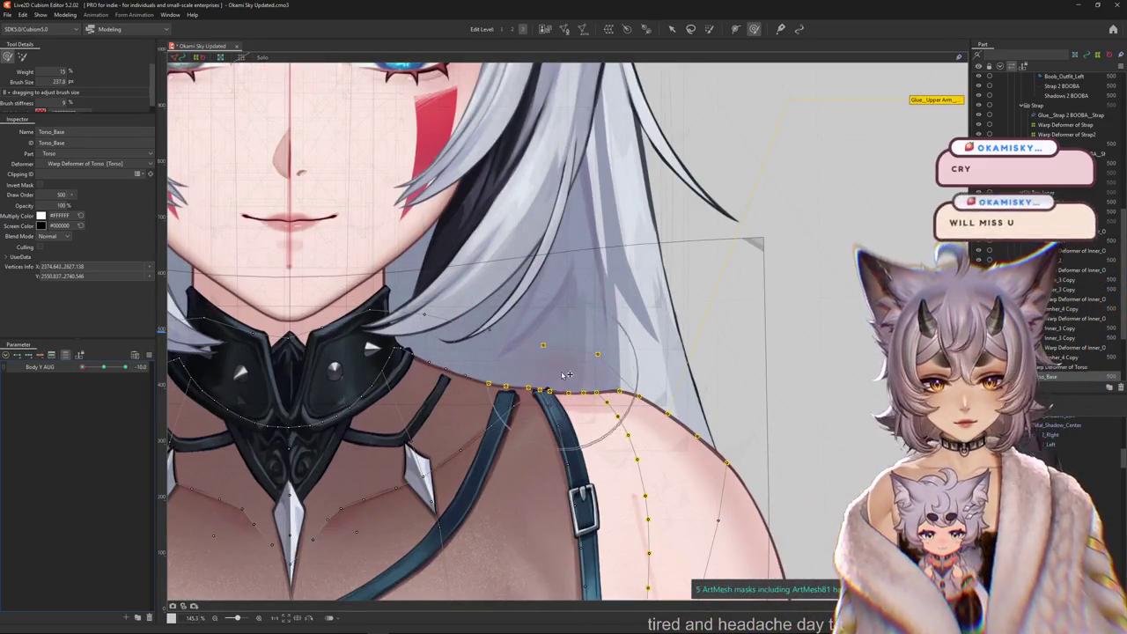
{"action": "scroll", "coordinate": [450, 330], "scroll_direction": "left", "scroll_amount": 2}
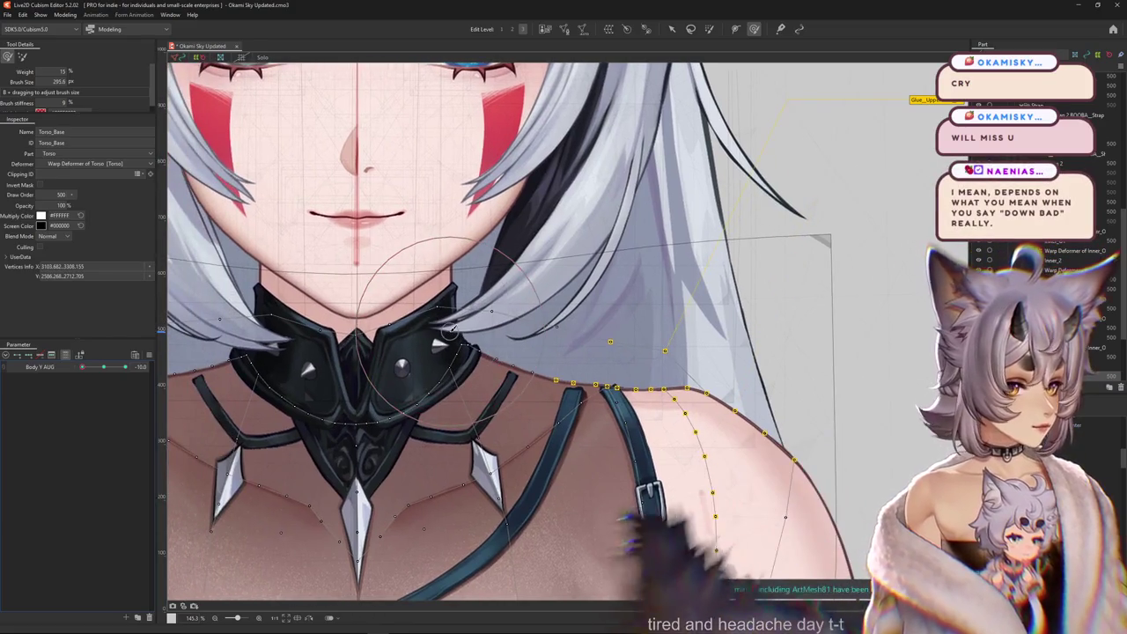
{"action": "scroll", "coordinate": [454, 327], "scroll_direction": "down", "scroll_amount": 2}
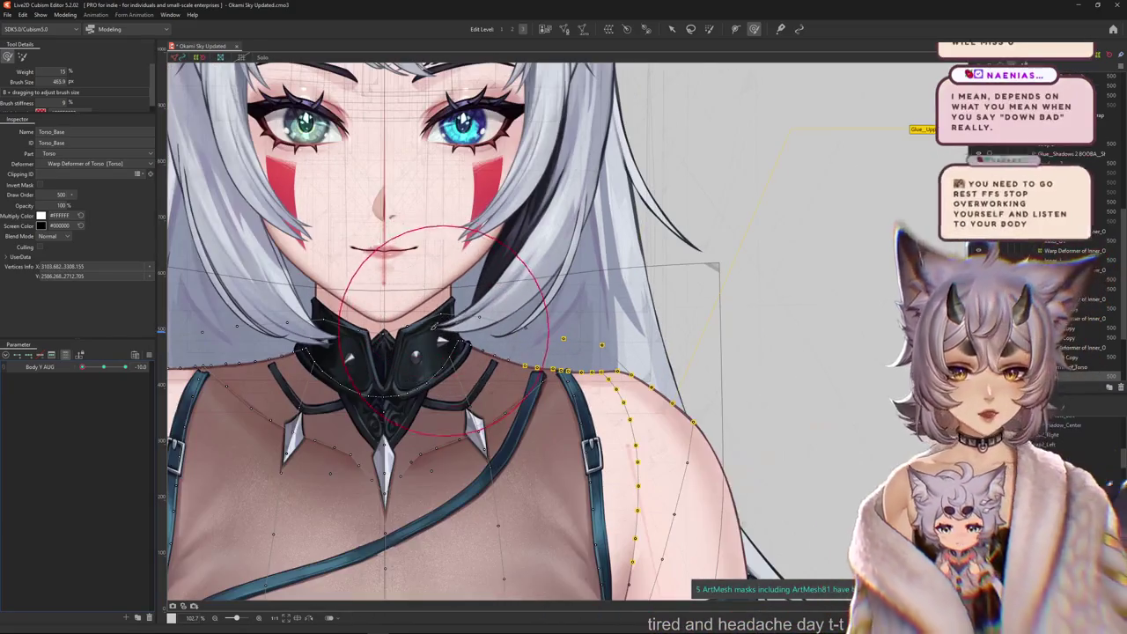
{"action": "scroll", "coordinate": [345, 310], "scroll_direction": "left", "scroll_amount": 4}
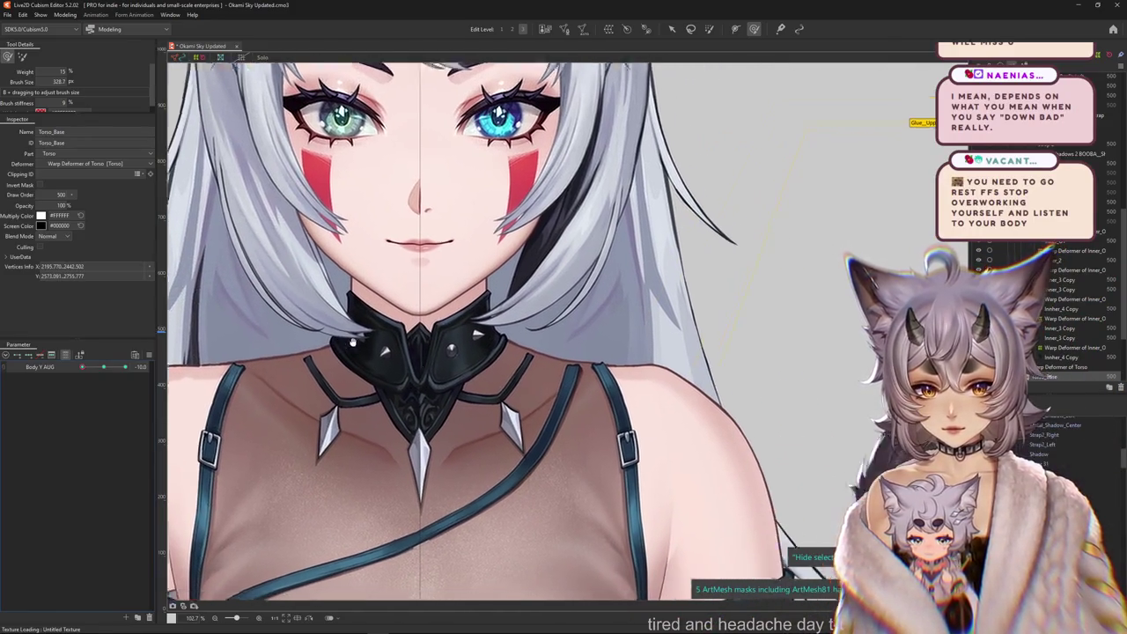
{"action": "scroll", "coordinate": [621, 348], "scroll_direction": "right", "scroll_amount": 5}
{"action": "mouse_move", "coordinate": [621, 348]}
{"action": "left_mouse_down"}
{"action": "mouse_move", "coordinate": [552, 329]}
{"action": "mouse_move", "coordinate": [435, 409]}
{"action": "left_mouse_up"}
{"action": "scroll", "coordinate": [105, 374], "scroll_direction": "down", "scroll_amount": 3}
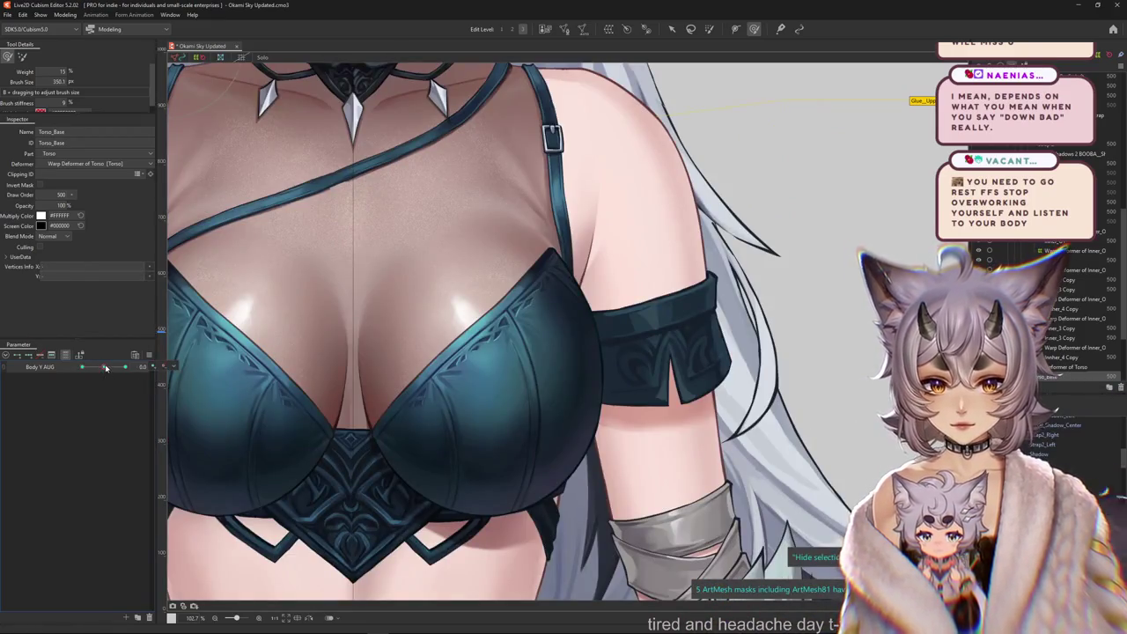
{"action": "scroll", "coordinate": [133, 378], "scroll_direction": "down", "scroll_amount": 2}
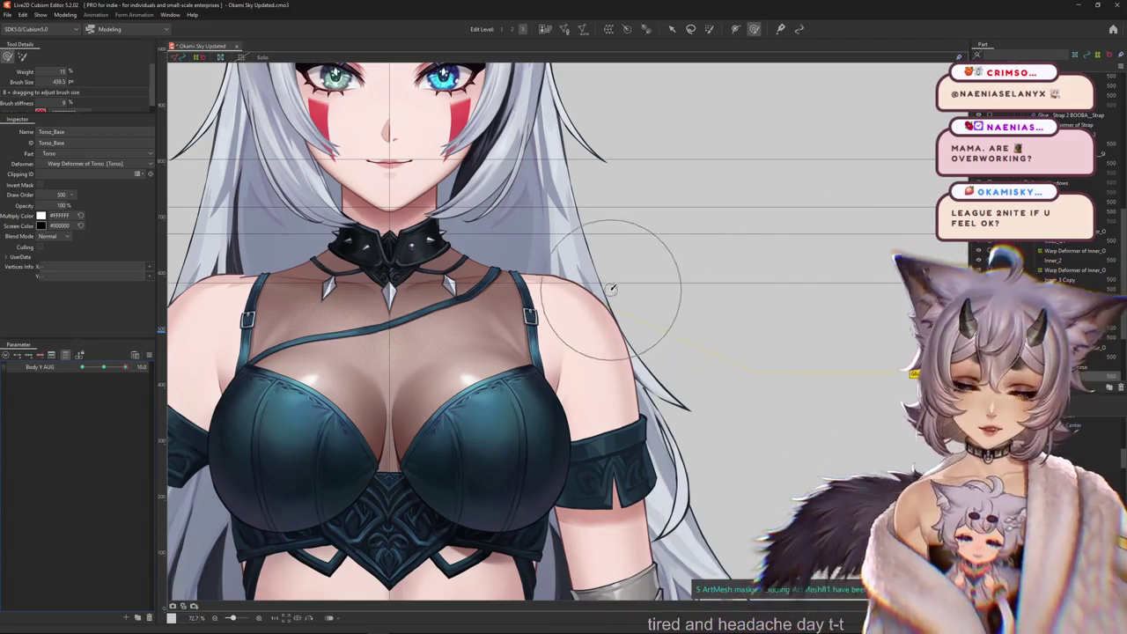
Over the collar and shoulder, resize the deform brush, finishing larger over the chest.
{"action": "scroll", "coordinate": [612, 304], "scroll_direction": "up", "scroll_amount": 5}
{"action": "scroll", "coordinate": [491, 331], "scroll_direction": "down", "scroll_amount": 2}
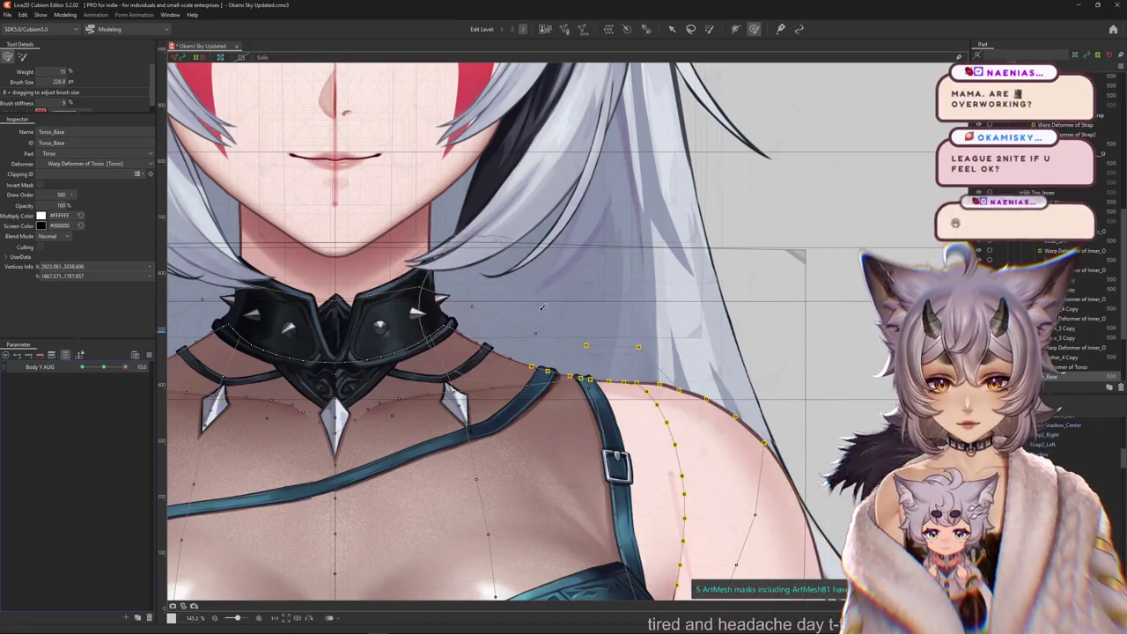
{"action": "mouse_move", "coordinate": [545, 361]}
{"action": "left_mouse_down"}
{"action": "mouse_move", "coordinate": [524, 368]}
{"action": "mouse_move", "coordinate": [502, 399]}
{"action": "left_mouse_up"}
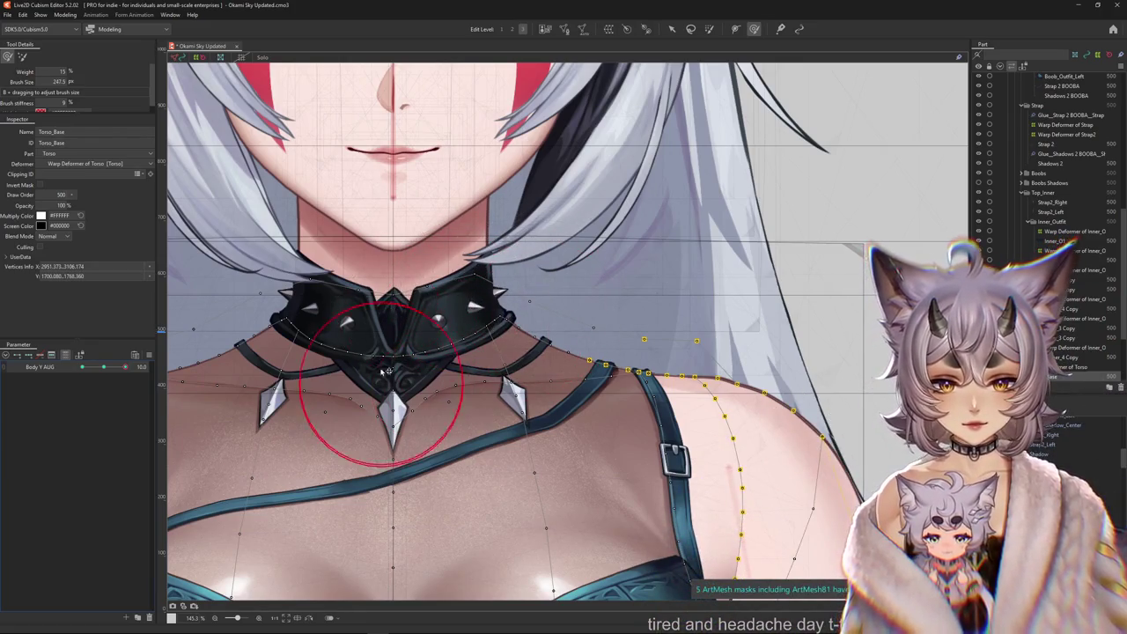
{"action": "scroll", "coordinate": [391, 321], "scroll_direction": "down", "scroll_amount": 2}
{"action": "scroll", "coordinate": [500, 360], "scroll_direction": "up", "scroll_amount": 2}
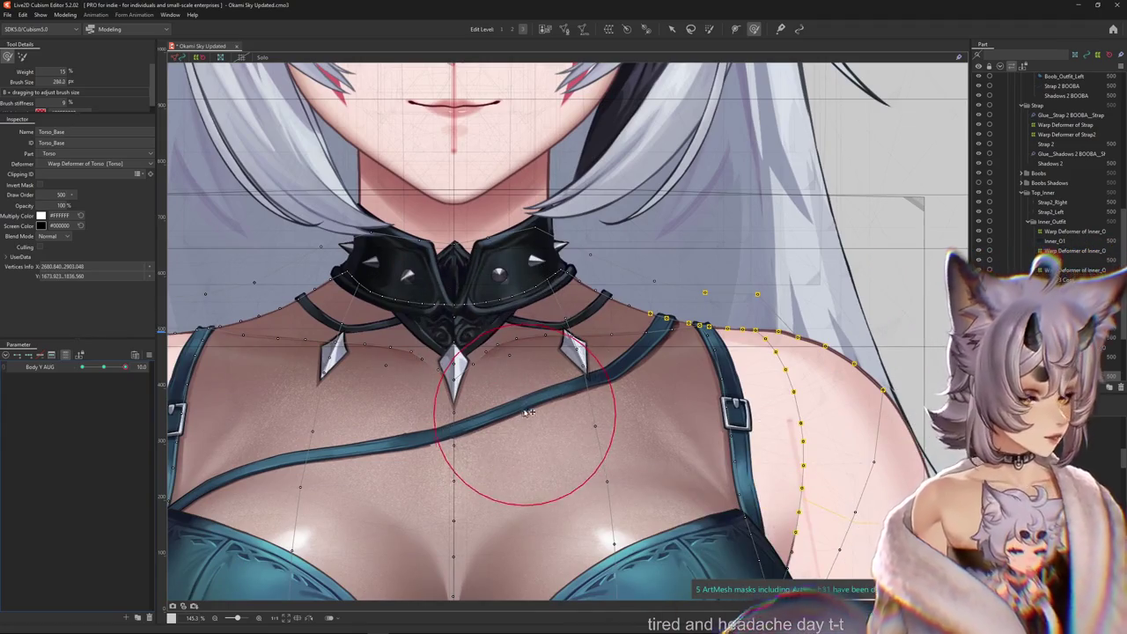
{"action": "left_click_drag", "start_coordinate": [529, 412], "coordinate": [522, 354]}
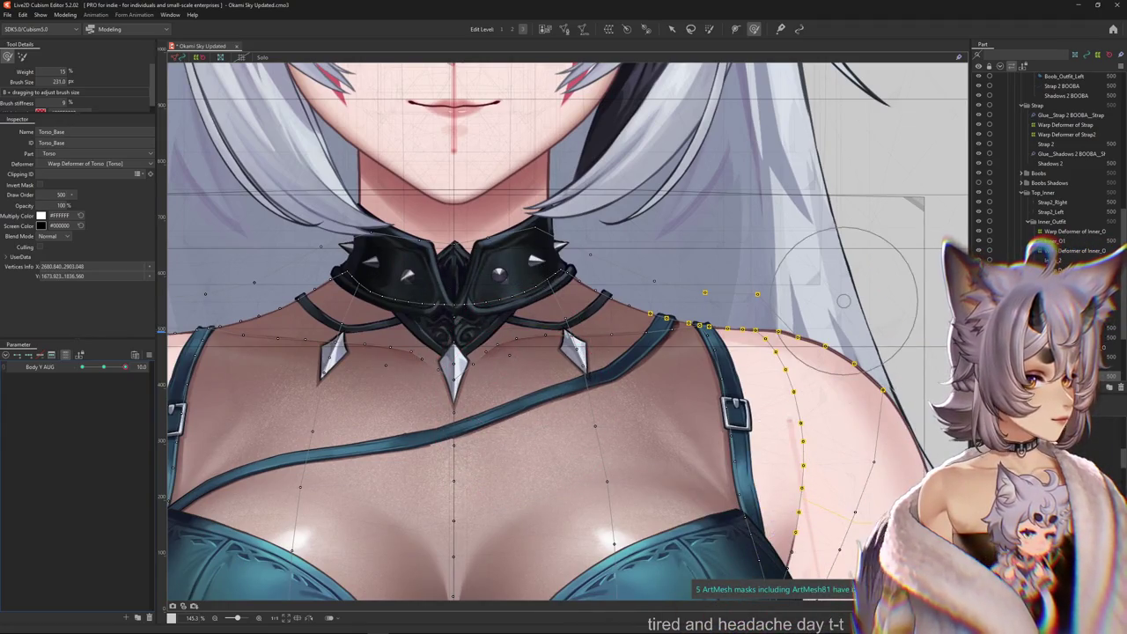
{"action": "left_click_drag", "start_coordinate": [528, 326], "coordinate": [529, 378]}
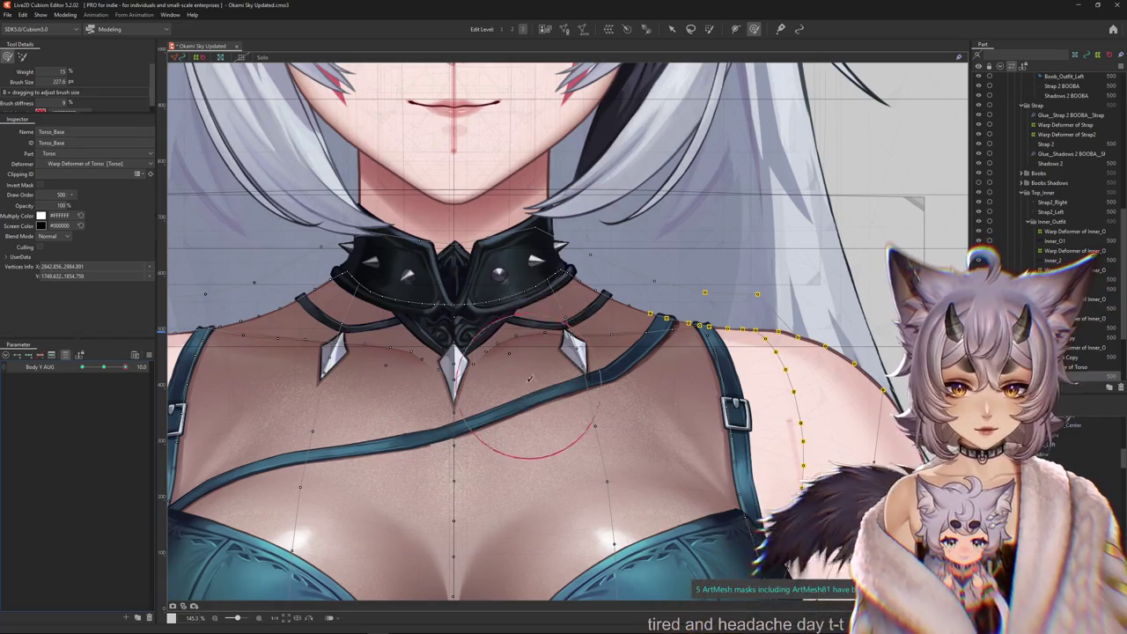
{"action": "left_click_drag", "start_coordinate": [632, 382], "coordinate": [596, 385]}
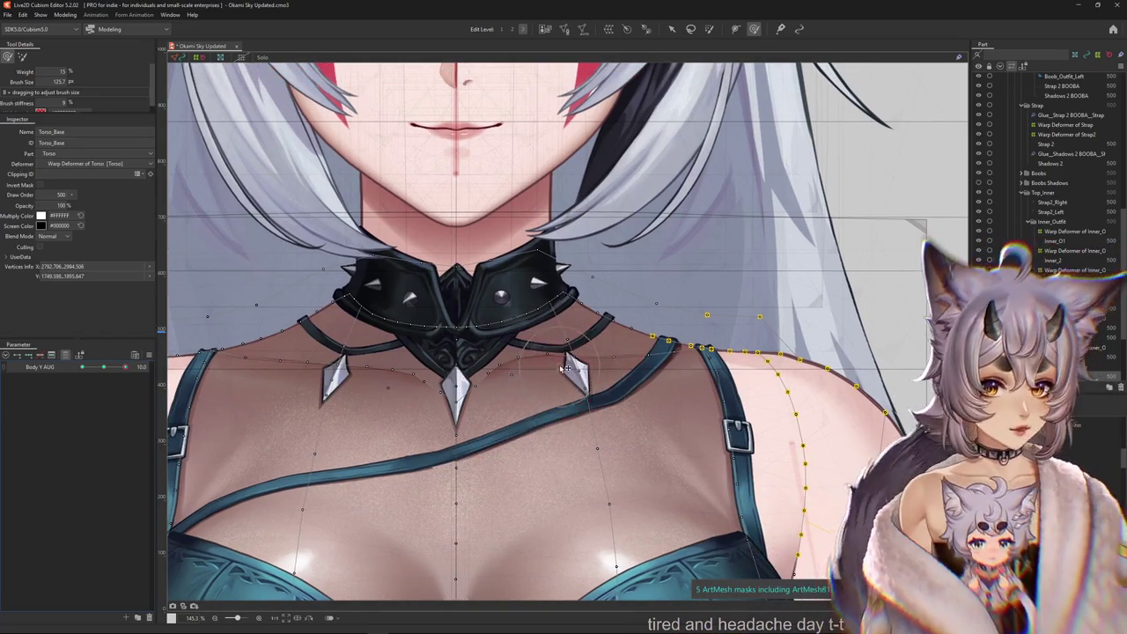
{"action": "left_click_drag", "start_coordinate": [656, 428], "coordinate": [660, 442]}
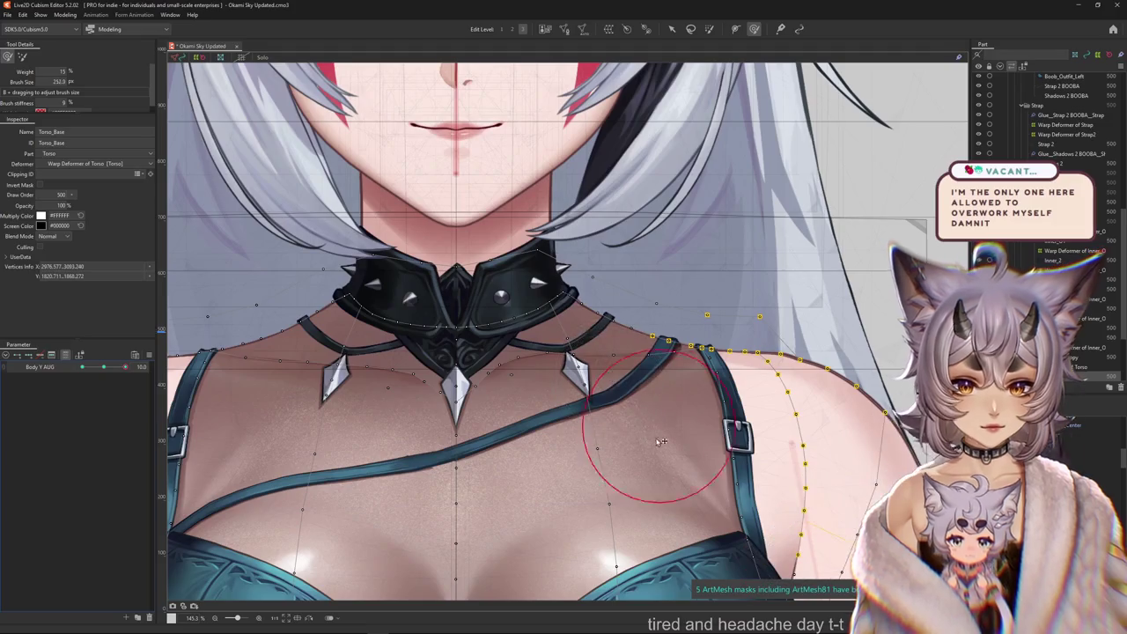
Move across the right shoulder, chin and face, enlarging the brush for reshaping.
{"action": "mouse_move", "coordinate": [350, 385]}
{"action": "left_mouse_down"}
{"action": "mouse_move", "coordinate": [471, 376]}
{"action": "mouse_move", "coordinate": [452, 368]}
{"action": "left_mouse_up"}
{"action": "mouse_move", "coordinate": [449, 328]}
{"action": "left_mouse_down"}
{"action": "mouse_move", "coordinate": [423, 314]}
{"action": "mouse_move", "coordinate": [494, 332]}
{"action": "left_mouse_up"}
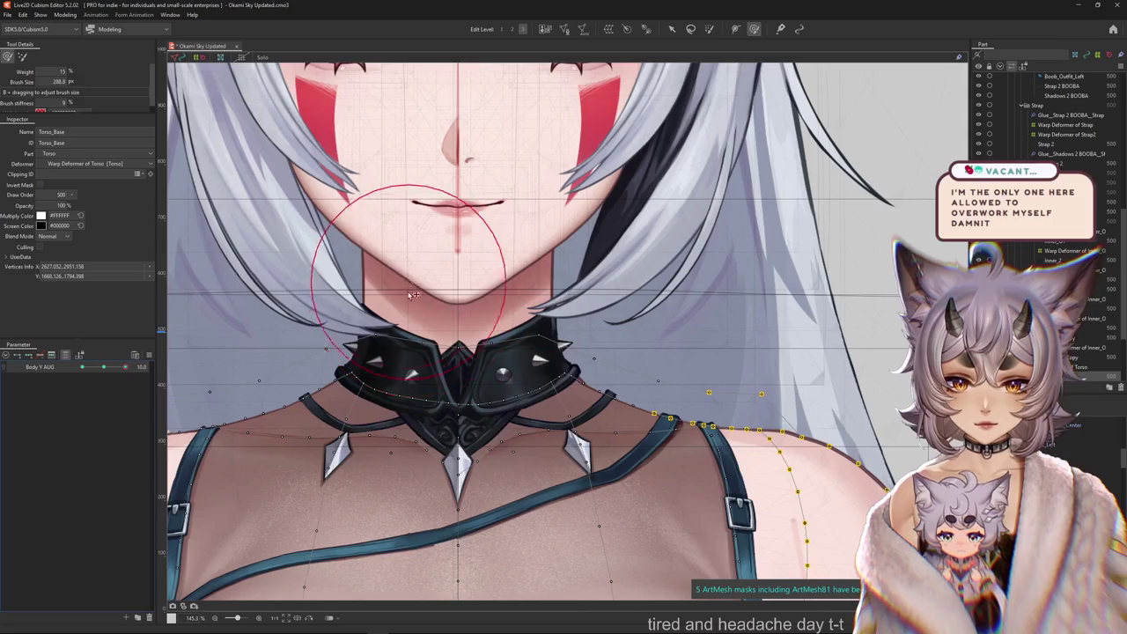
{"action": "left_click_drag", "start_coordinate": [560, 315], "coordinate": [607, 338]}
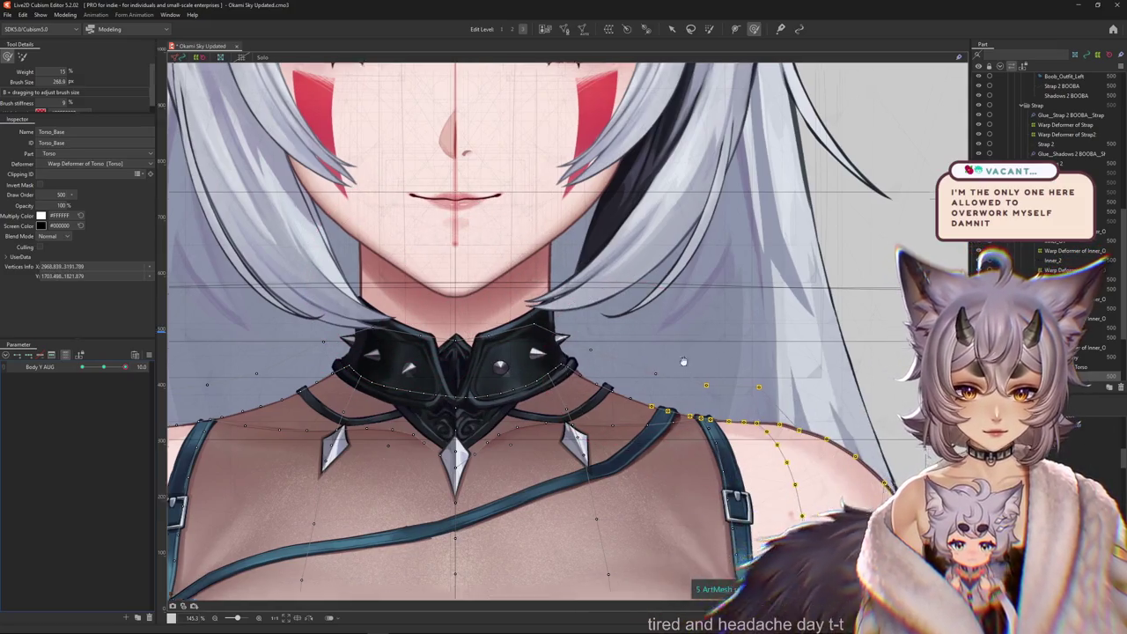
{"action": "mouse_move", "coordinate": [507, 390]}
{"action": "left_mouse_down"}
{"action": "mouse_move", "coordinate": [462, 204]}
{"action": "mouse_move", "coordinate": [451, 280]}
{"action": "left_mouse_up"}
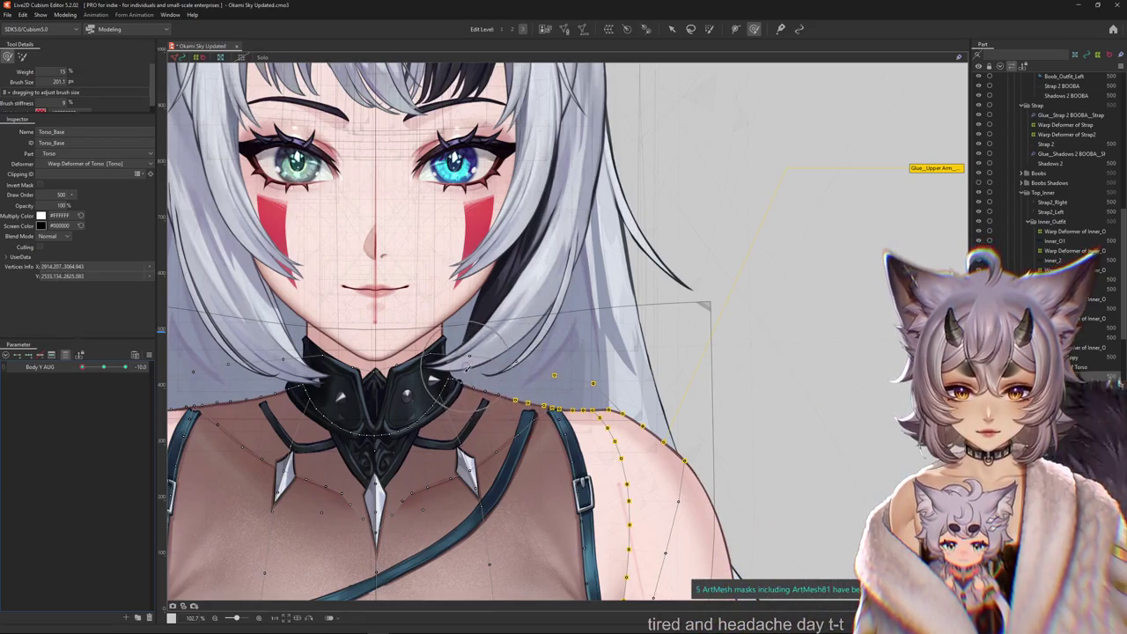
Enlarge the brush and hide the mesh overlay to check the reshaped shoulders.
{"action": "left_click_drag", "start_coordinate": [464, 385], "coordinate": [578, 390]}
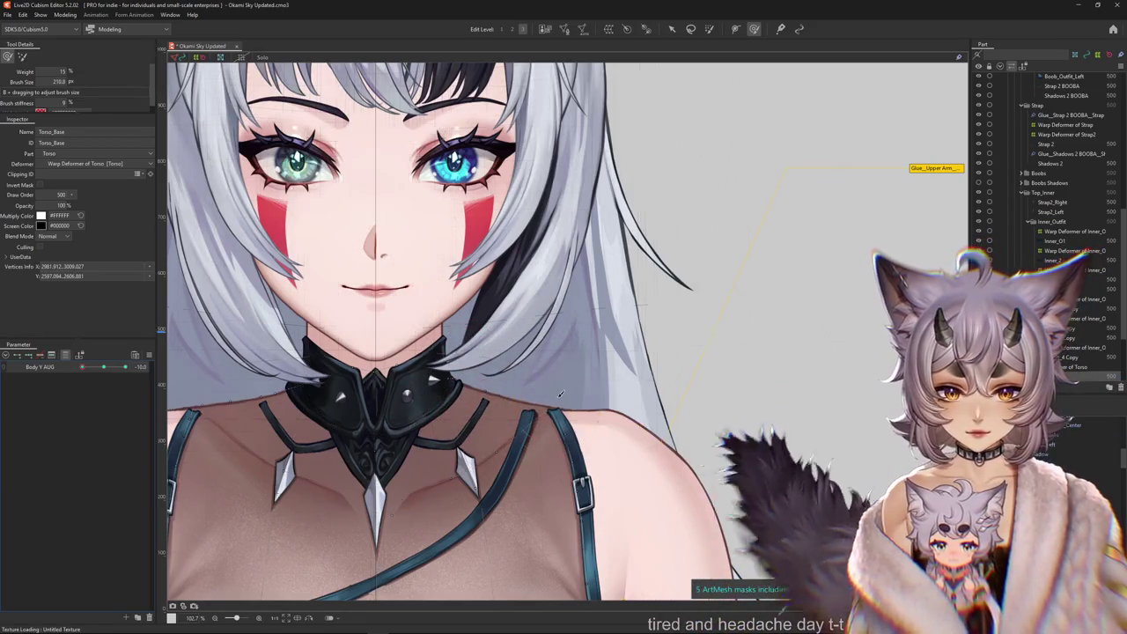
{"action": "scroll", "coordinate": [569, 394], "scroll_direction": "down", "scroll_amount": 1}
{"action": "scroll", "coordinate": [458, 352], "scroll_direction": "down", "scroll_amount": 1}
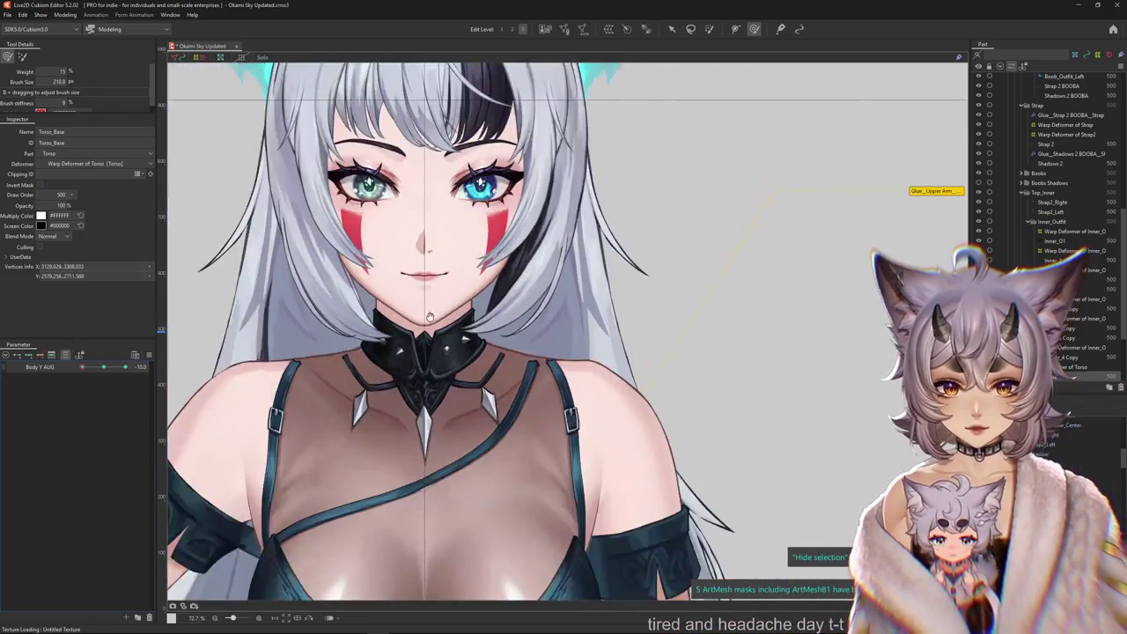
{"action": "scroll", "coordinate": [354, 323], "scroll_direction": "down", "scroll_amount": 1}
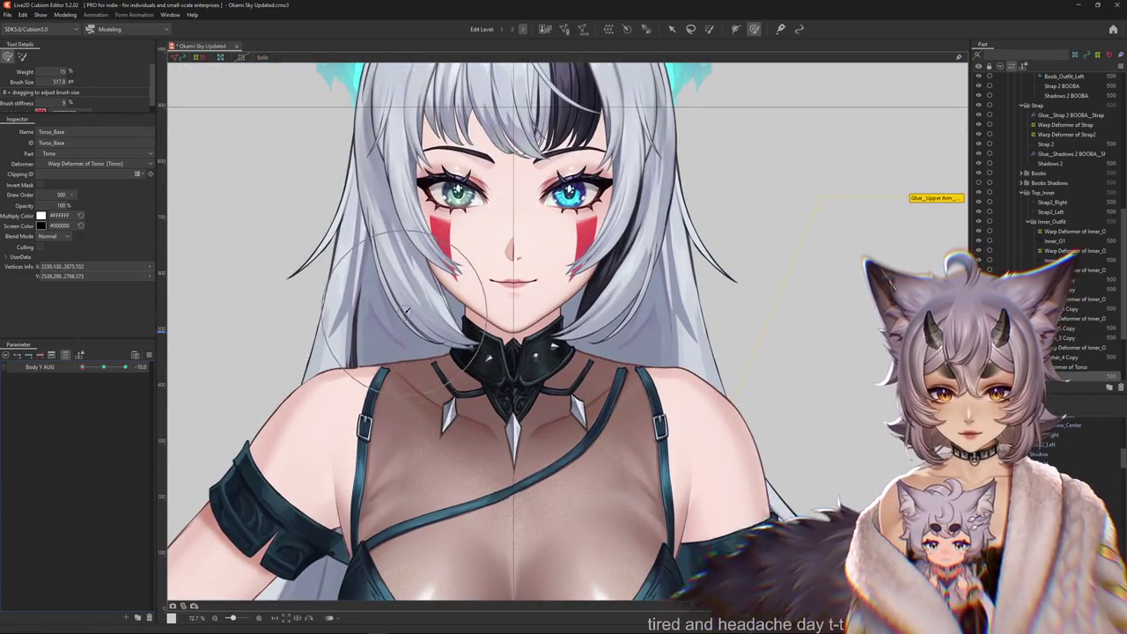
{"action": "scroll", "coordinate": [471, 326], "scroll_direction": "up", "scroll_amount": 2}
{"action": "scroll", "coordinate": [471, 325], "scroll_direction": "up", "scroll_amount": 1}
{"action": "key", "text": "ctrl+h"}
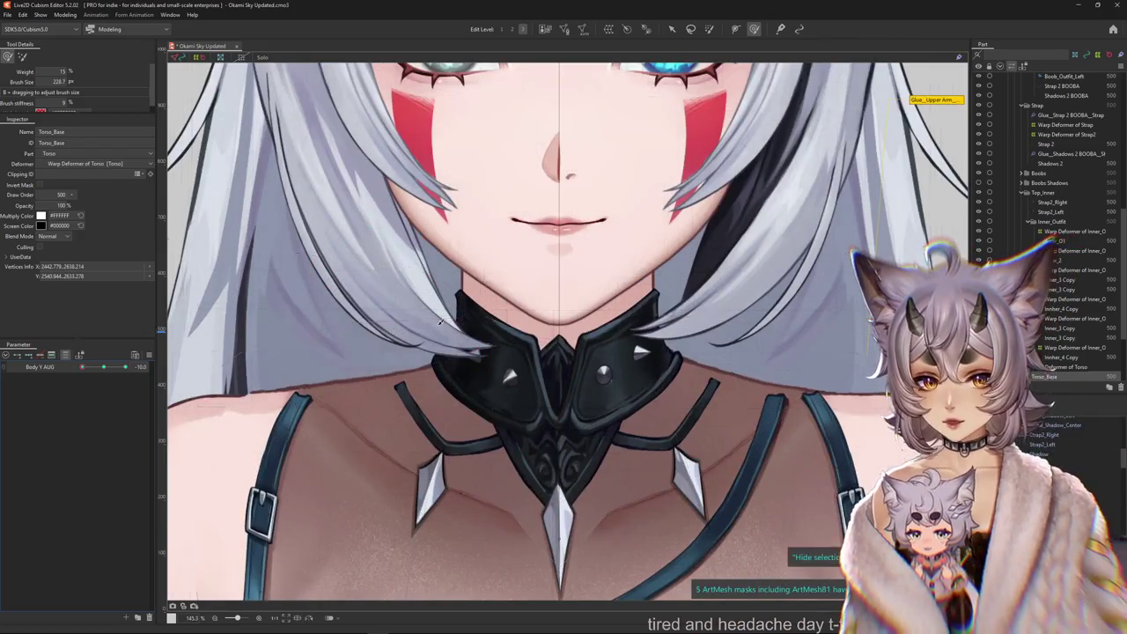
{"action": "scroll", "coordinate": [511, 361], "scroll_direction": "down", "scroll_amount": 1}
{"action": "scroll", "coordinate": [519, 357], "scroll_direction": "down", "scroll_amount": 1}
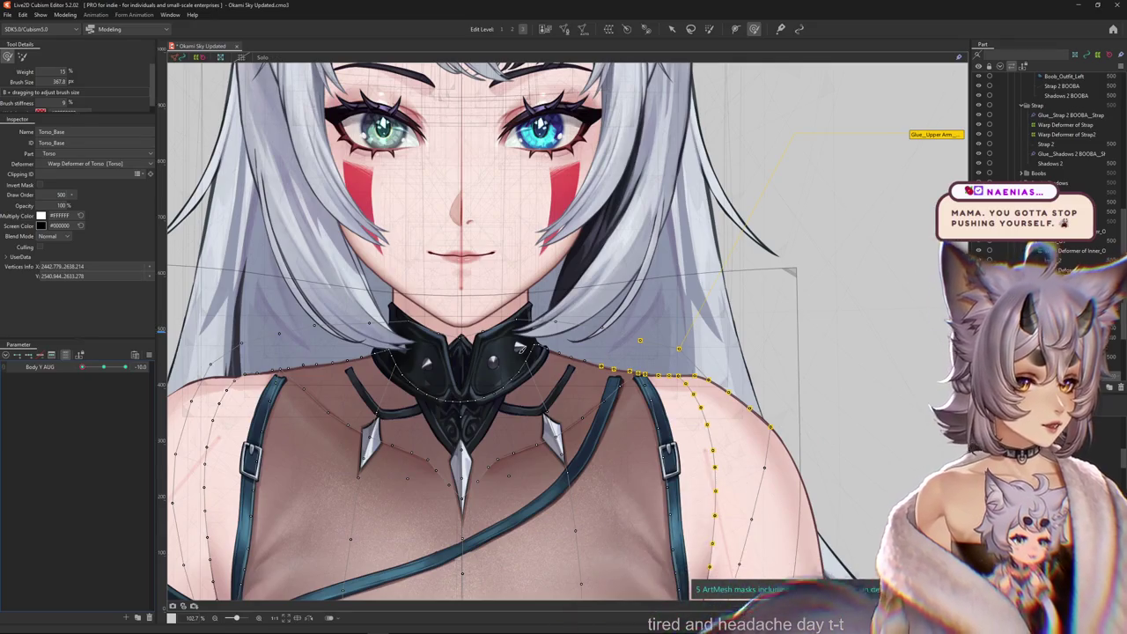
Toggle the mesh overlay off and on to compare the shoulder and collar shape.
{"action": "key", "text": "Delete"}
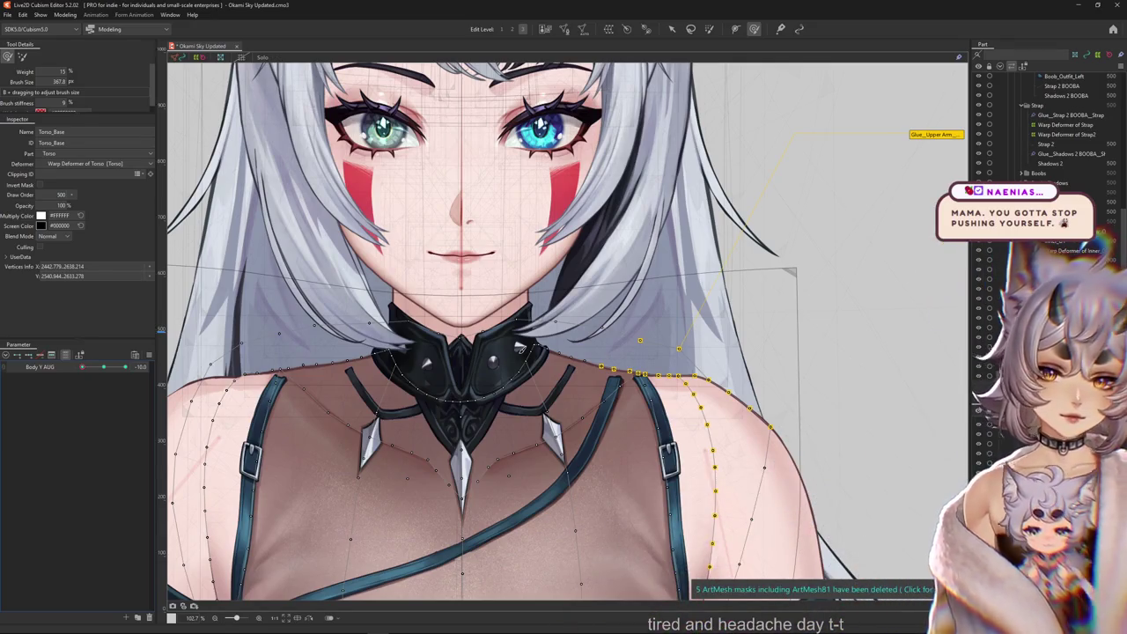
{"action": "scroll", "coordinate": [594, 329], "scroll_direction": "down", "scroll_amount": 3}
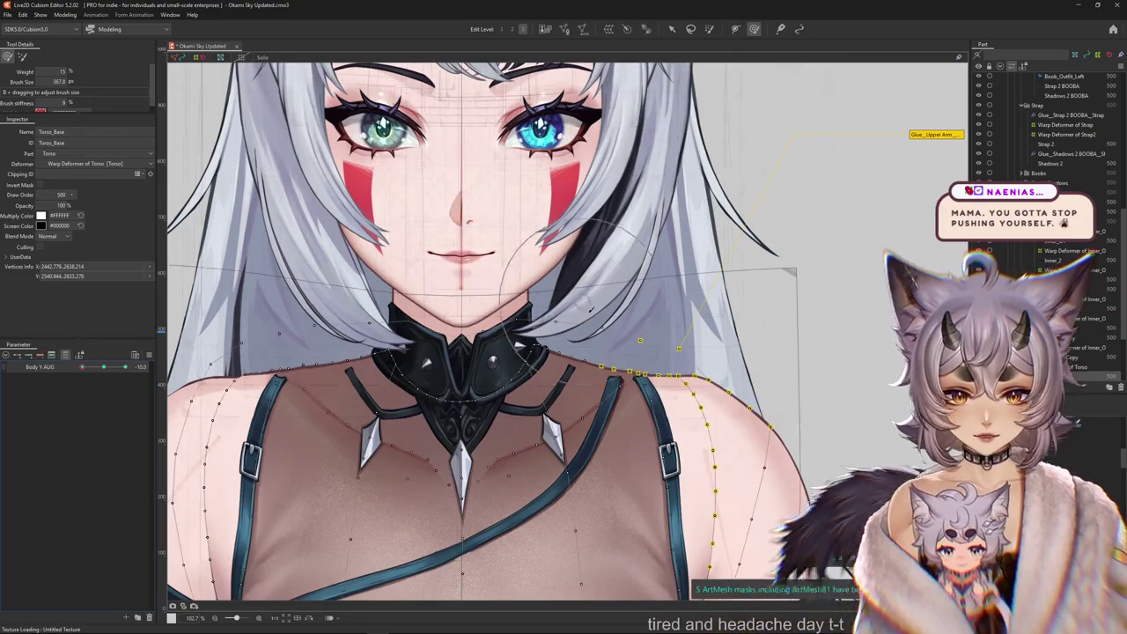
{"action": "key", "text": "ctrl+h"}
{"action": "scroll", "coordinate": [593, 332], "scroll_direction": "up", "scroll_amount": 3}
{"action": "key", "text": "ctrl+h"}
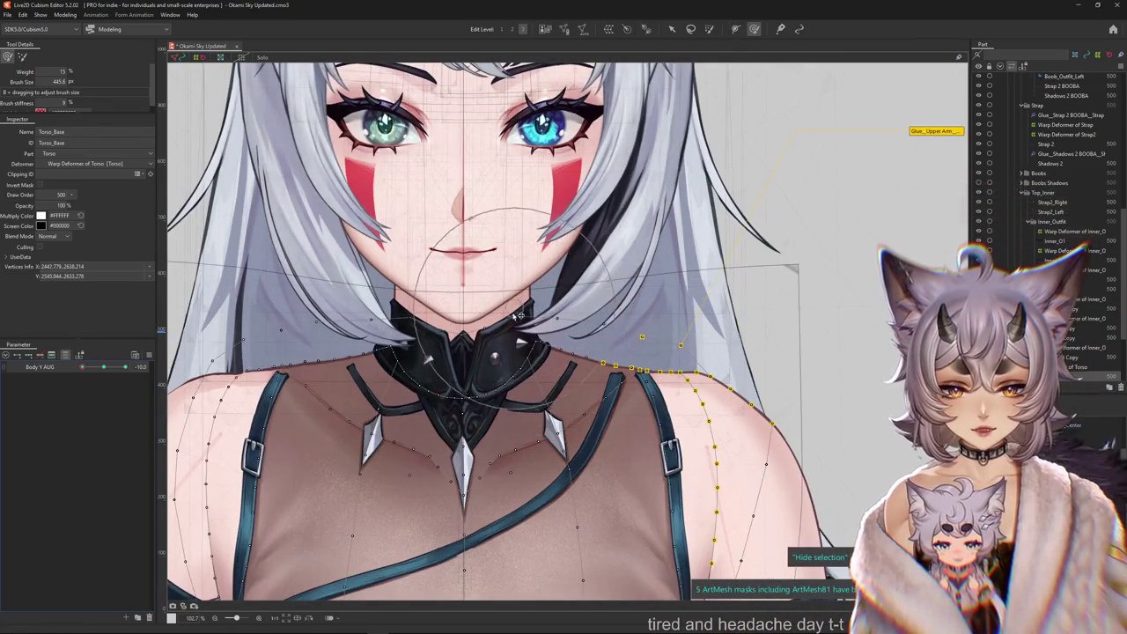
{"action": "key", "text": "ctrl+h"}
{"action": "key", "text": "ctrl+h"}
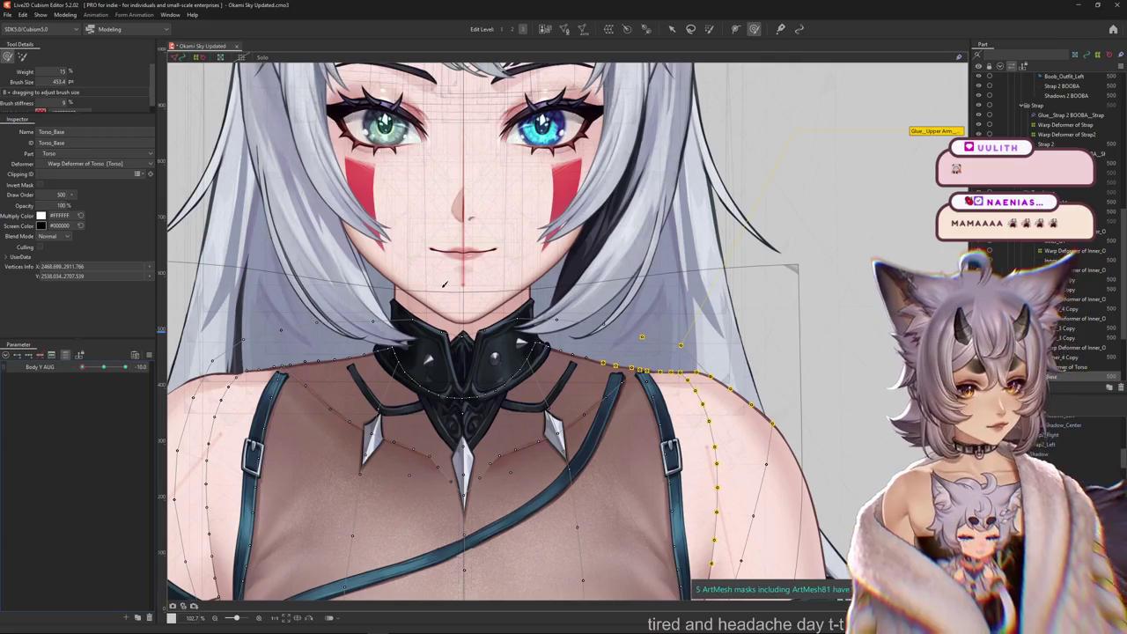
{"action": "scroll", "coordinate": [440, 286], "scroll_direction": "down", "scroll_amount": 3}
{"action": "scroll", "coordinate": [616, 370], "scroll_direction": "up", "scroll_amount": 3}
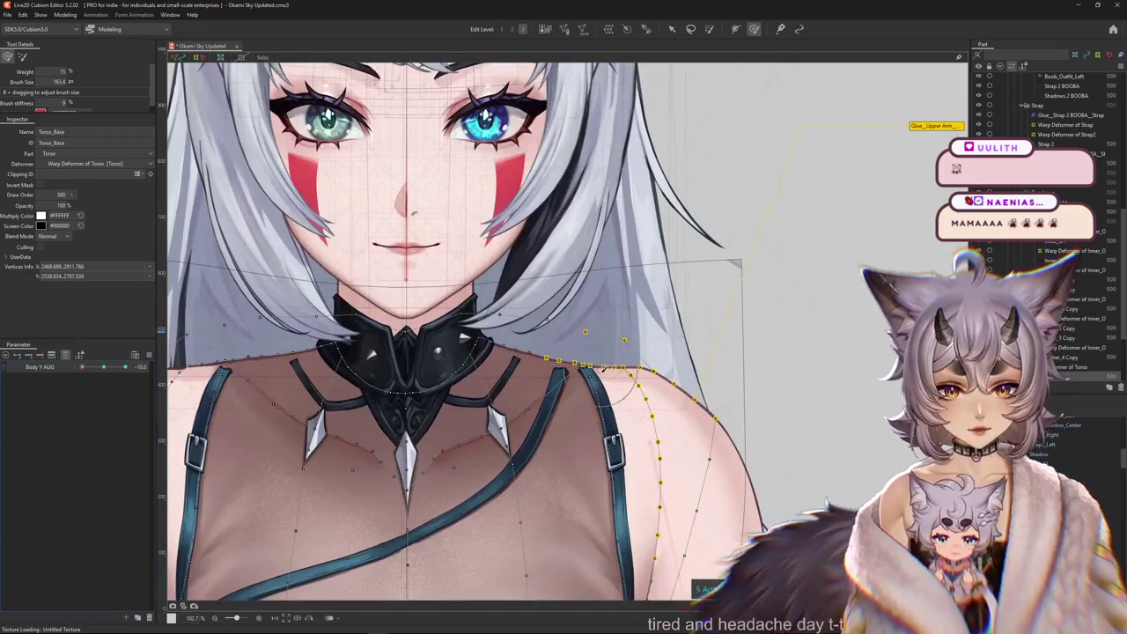
{"action": "scroll", "coordinate": [587, 373], "scroll_direction": "up", "scroll_amount": 5}
Reselect the torso mesh's shoulder-edge vertices.
{"action": "left_click", "coordinate": [587, 361]}
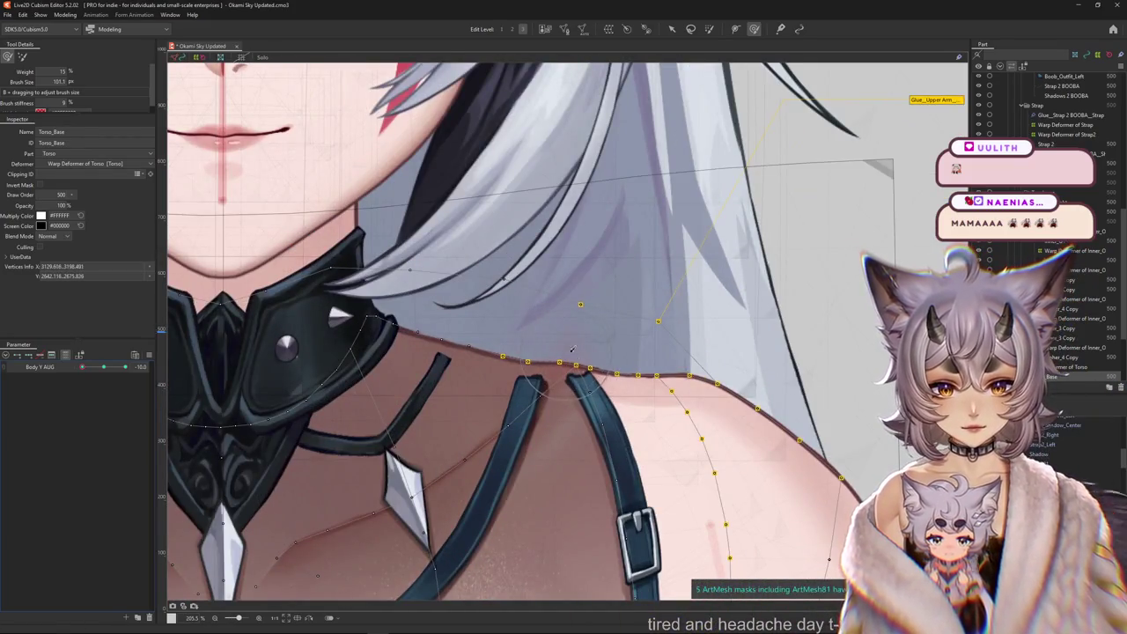
{"action": "scroll", "coordinate": [572, 350], "scroll_direction": "down", "scroll_amount": 3}
{"action": "scroll", "coordinate": [572, 349], "scroll_direction": "down", "scroll_amount": 2}
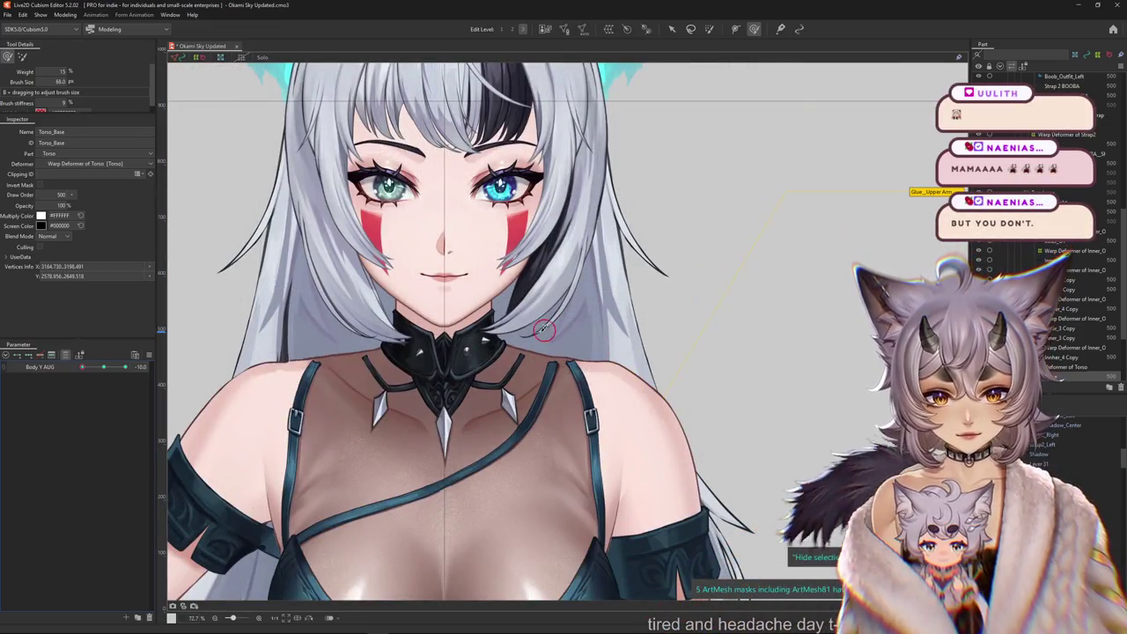
{"action": "scroll", "coordinate": [476, 339], "scroll_direction": "up", "scroll_amount": 1}
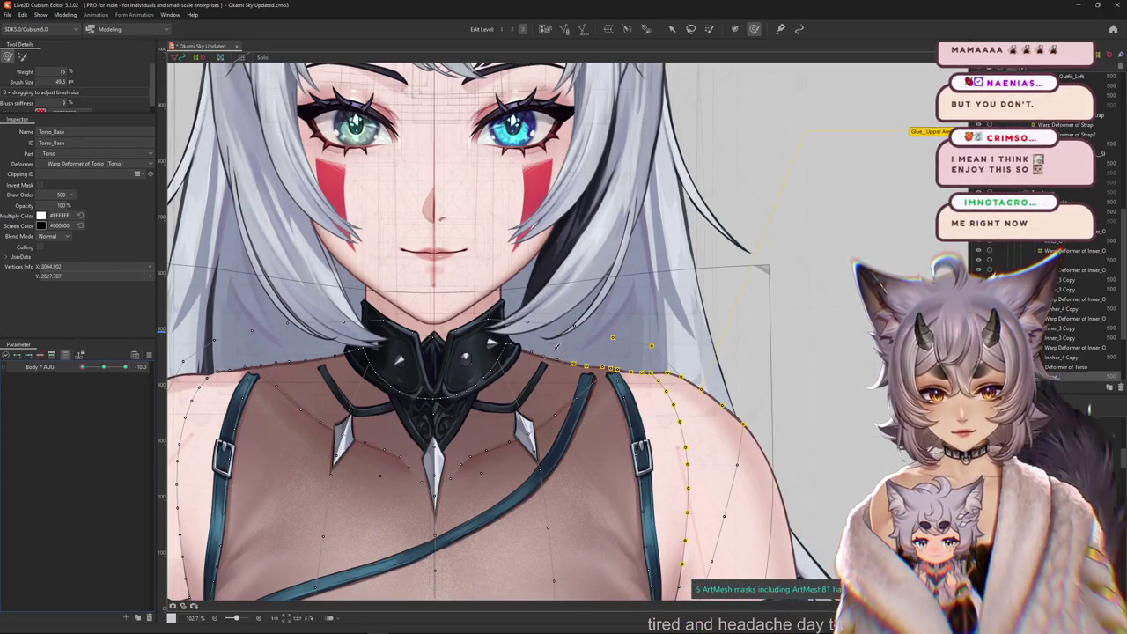
{"action": "scroll", "coordinate": [545, 347], "scroll_direction": "down", "scroll_amount": 2}
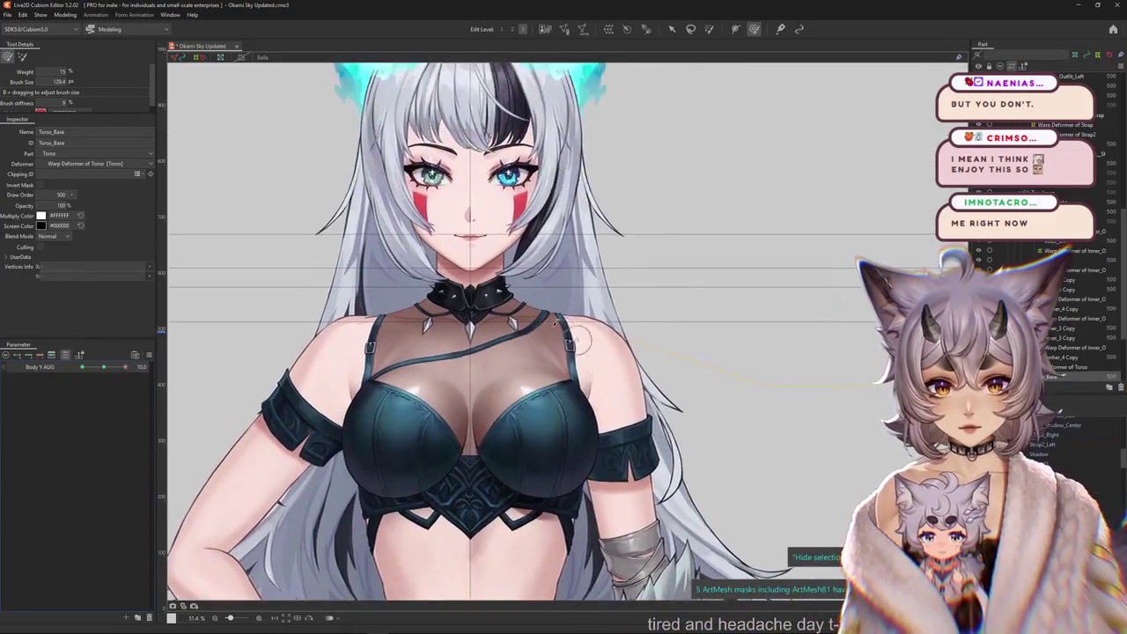
Enlarge the reshaping brush slightly with the chin and collar in view.
{"action": "scroll", "coordinate": [590, 315], "scroll_direction": "up", "scroll_amount": 5}
{"action": "left_click_drag", "start_coordinate": [592, 321], "coordinate": [595, 325]}
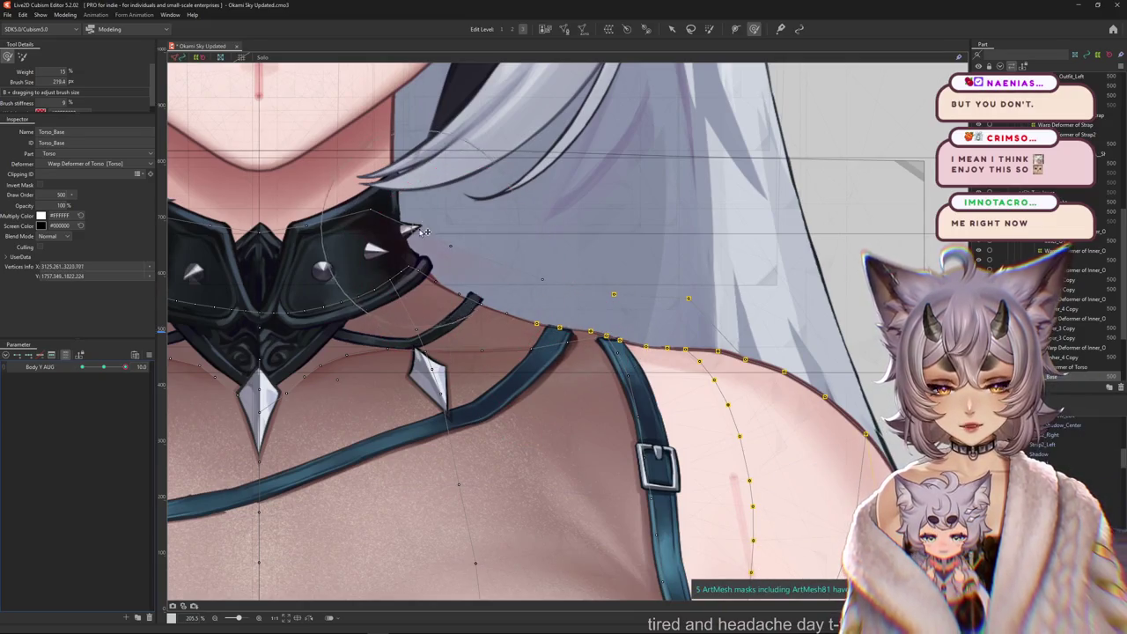
{"action": "left_click_drag", "start_coordinate": [407, 242], "coordinate": [468, 284]}
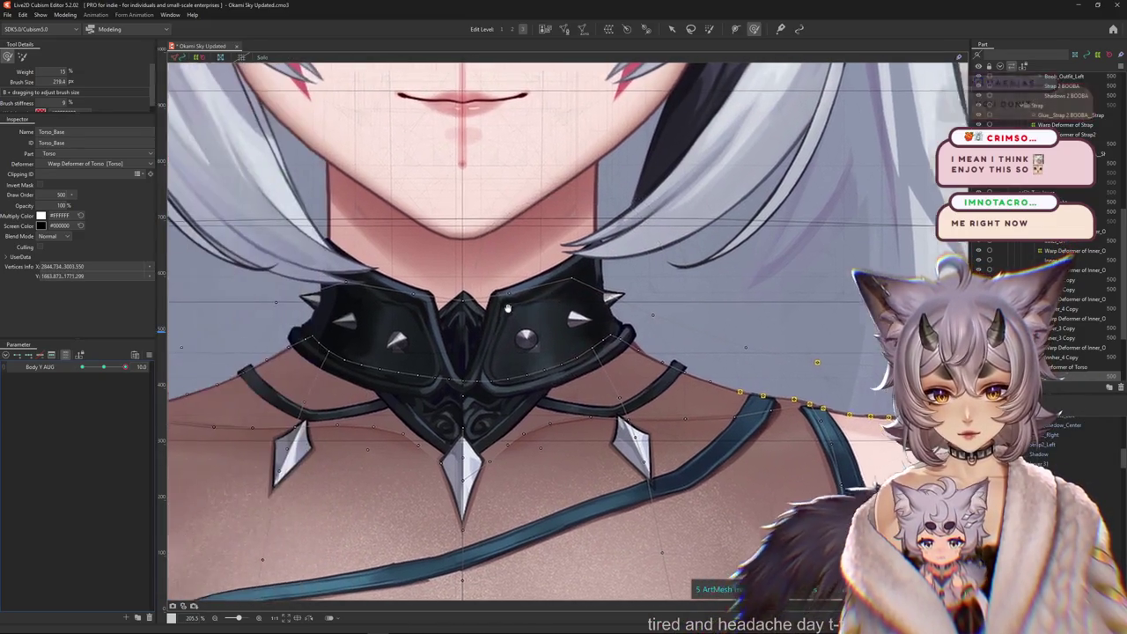
{"action": "left_click_drag", "start_coordinate": [473, 330], "coordinate": [466, 337]}
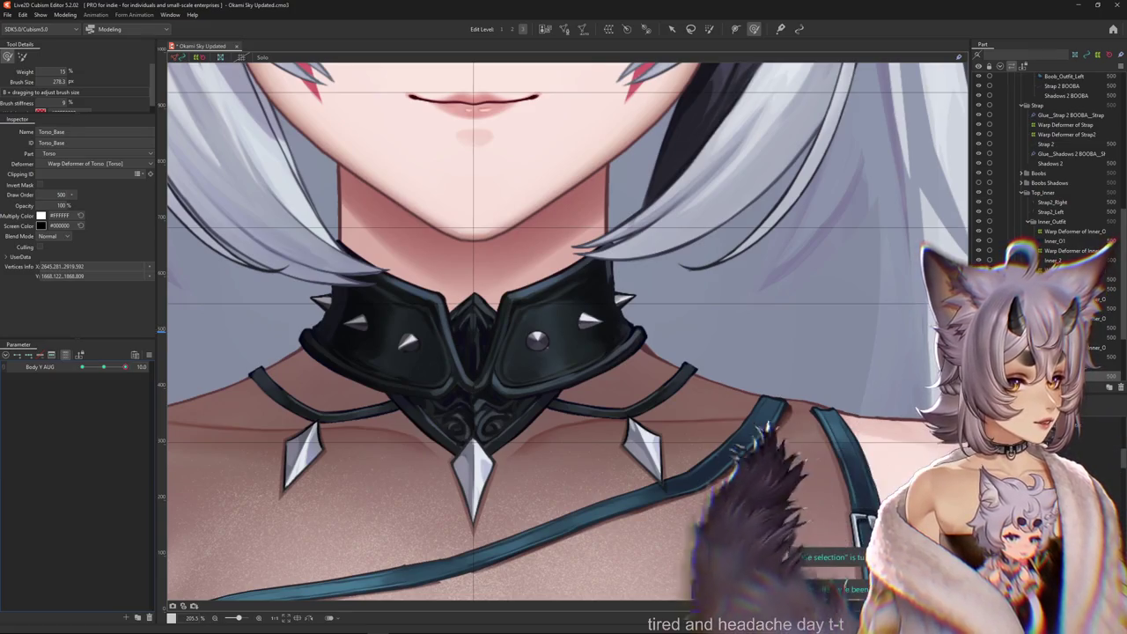
{"action": "scroll", "coordinate": [729, 319], "scroll_direction": "down", "scroll_amount": 5}
{"action": "scroll", "coordinate": [729, 319], "scroll_direction": "up", "scroll_amount": 4}
Close in on the right shoulder and strap, select the shoulder-edge vertices, and enlarge the brush.
{"action": "left_click_drag", "start_coordinate": [729, 319], "coordinate": [692, 333]}
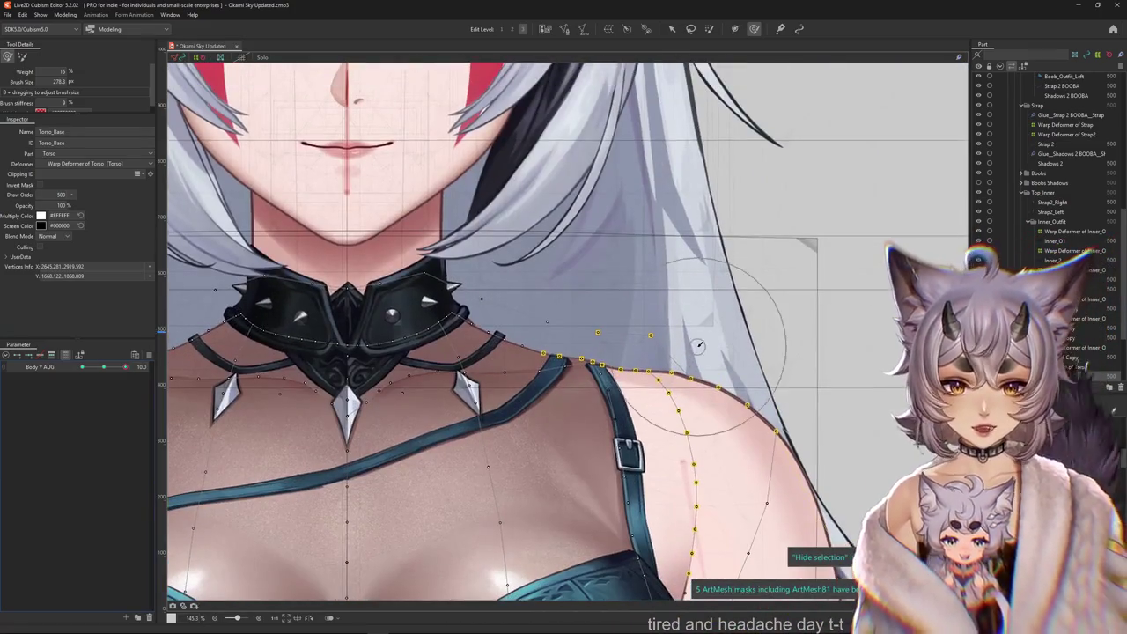
{"action": "left_click_drag", "start_coordinate": [615, 341], "coordinate": [625, 324]}
{"action": "scroll", "coordinate": [608, 330], "scroll_direction": "up", "scroll_amount": 4}
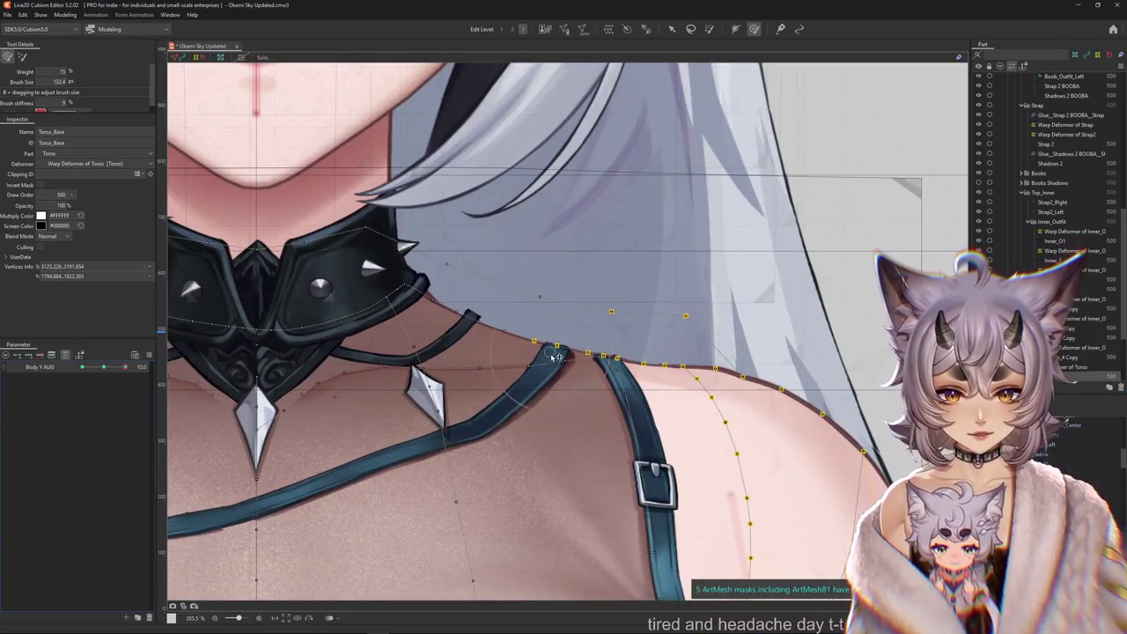
{"action": "scroll", "coordinate": [620, 353], "scroll_direction": "down", "scroll_amount": 2}
{"action": "scroll", "coordinate": [620, 352], "scroll_direction": "down", "scroll_amount": 2}
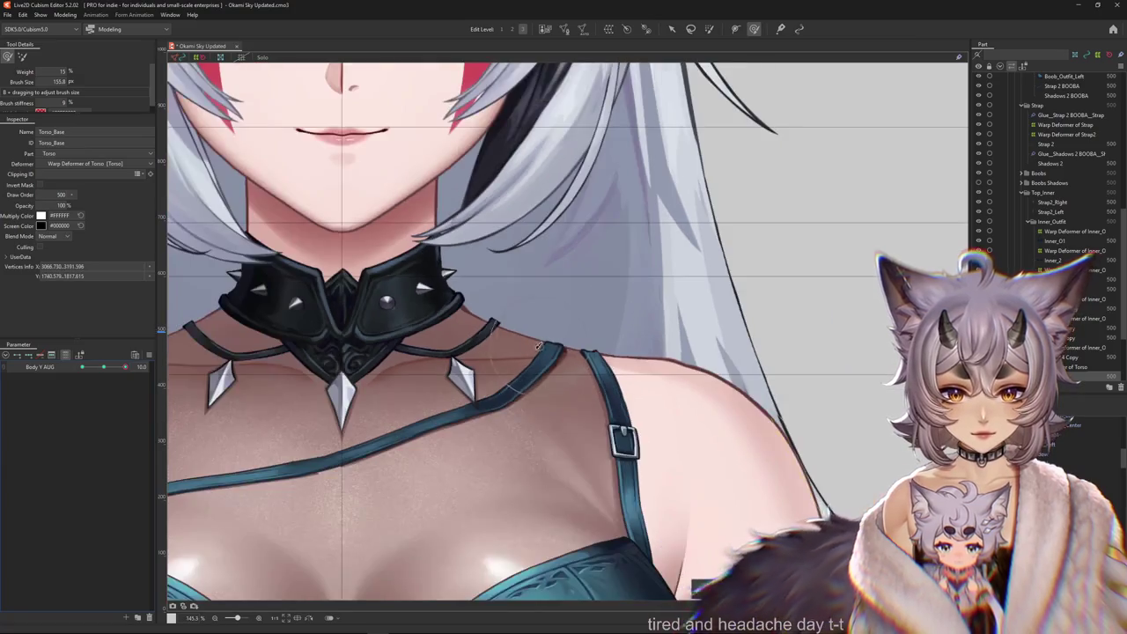
{"action": "scroll", "coordinate": [541, 376], "scroll_direction": "up", "scroll_amount": 2}
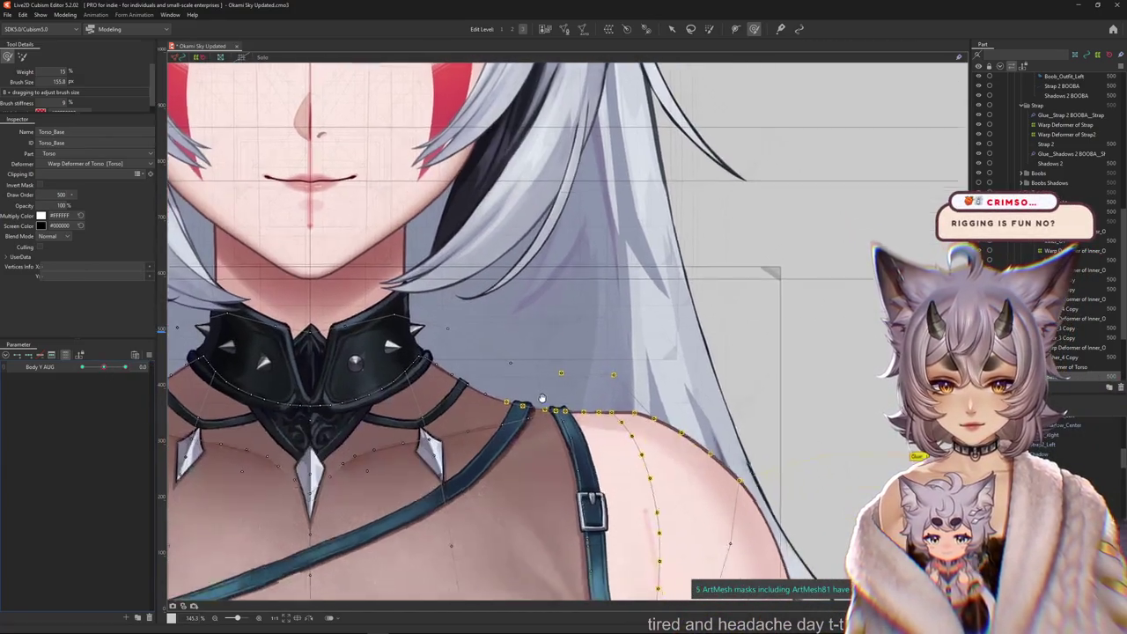
{"action": "scroll", "coordinate": [542, 376], "scroll_direction": "up", "scroll_amount": 2}
{"action": "left_click", "coordinate": [546, 376]}
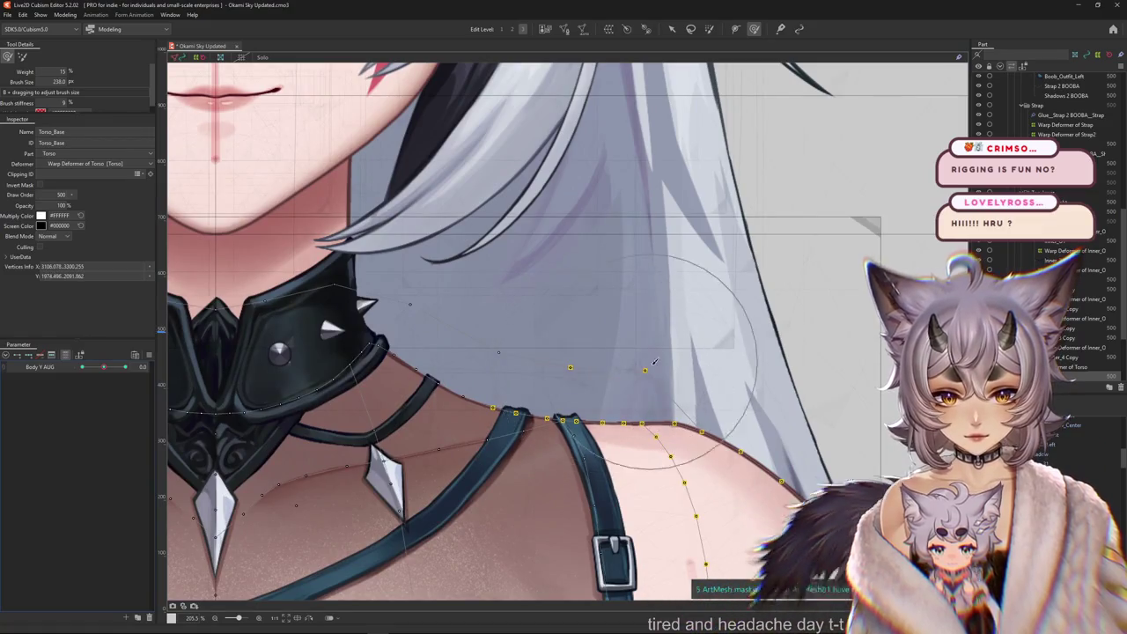
{"action": "scroll", "coordinate": [401, 327], "scroll_direction": "left", "scroll_amount": 2}
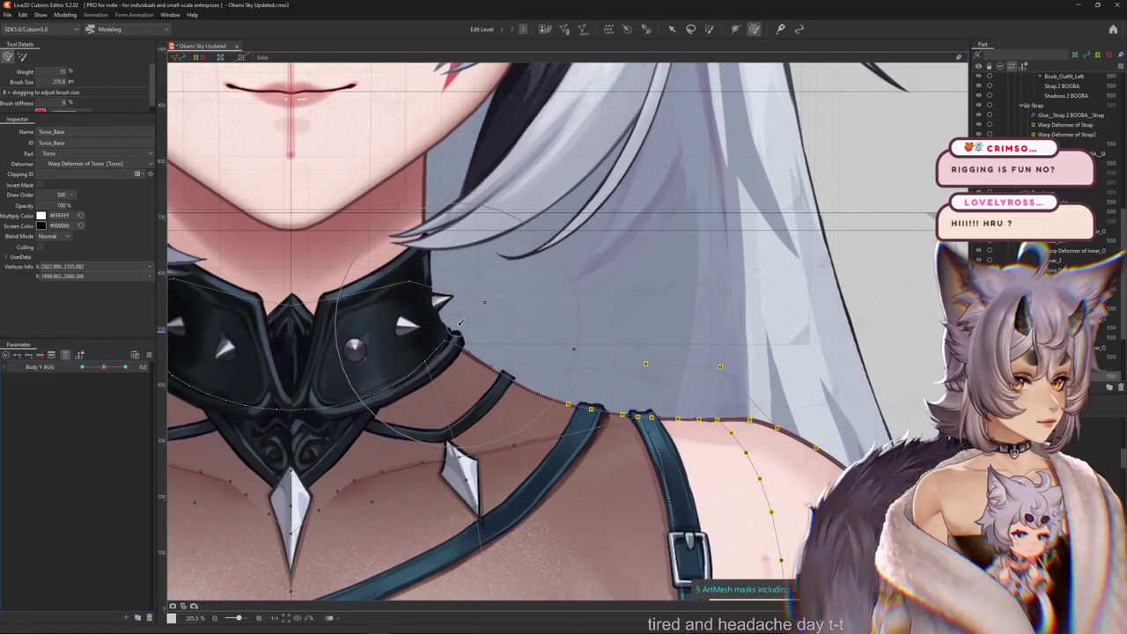
{"action": "left_click_drag", "start_coordinate": [460, 322], "coordinate": [459, 308]}
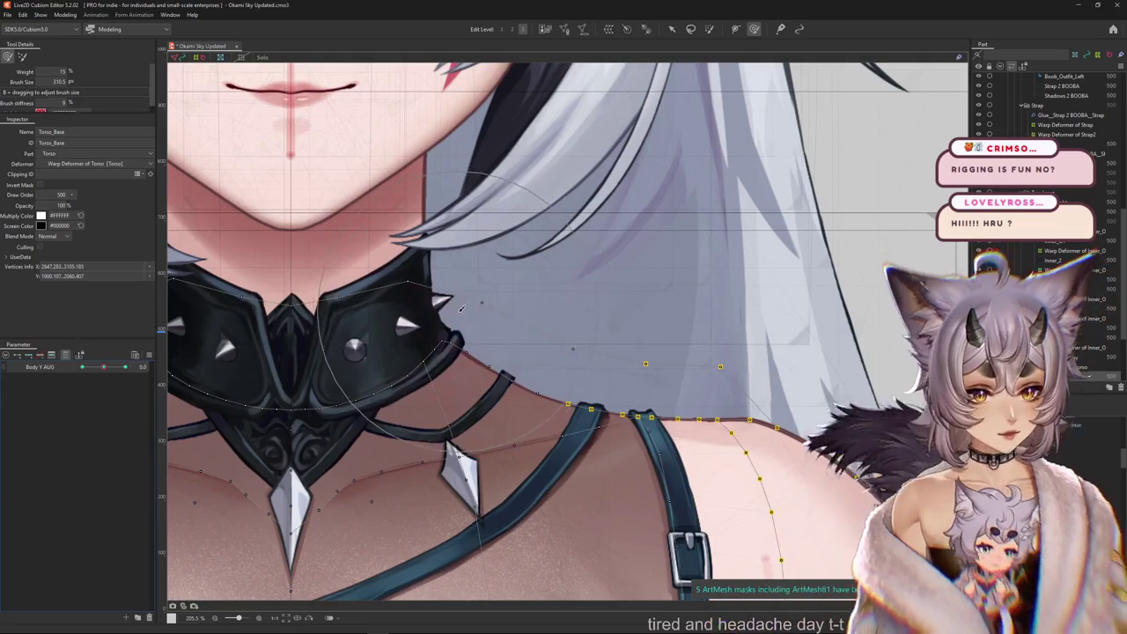
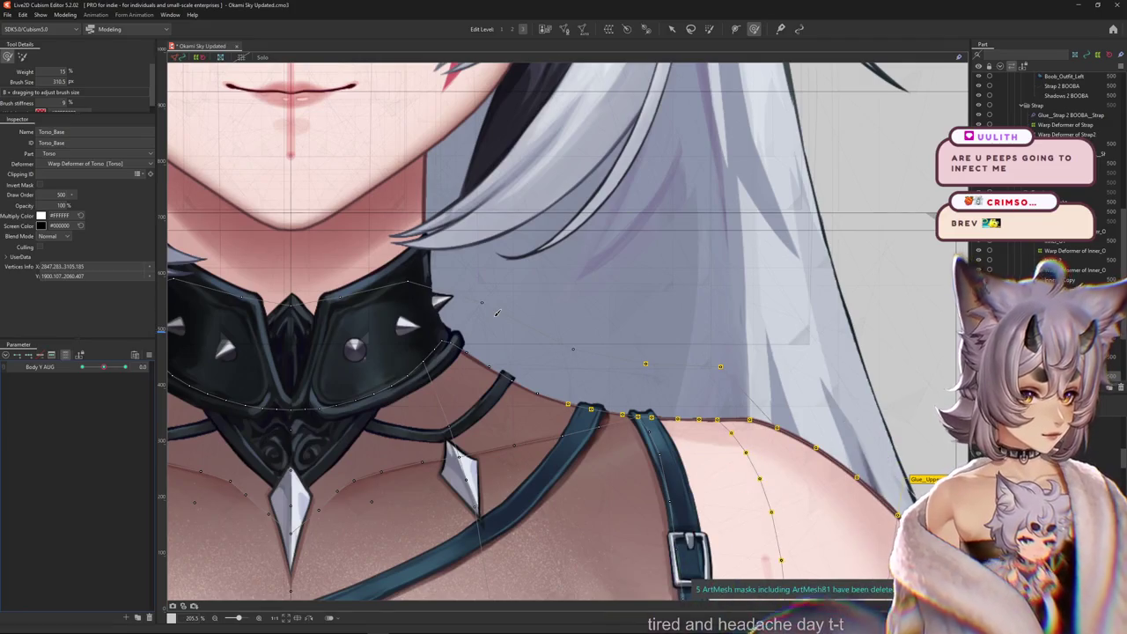
Zoom in over the face and chest and show the torso mesh and warp grid.
{"action": "scroll", "coordinate": [641, 383], "scroll_direction": "down", "scroll_amount": 3}
{"action": "scroll", "coordinate": [617, 387], "scroll_direction": "down", "scroll_amount": 2}
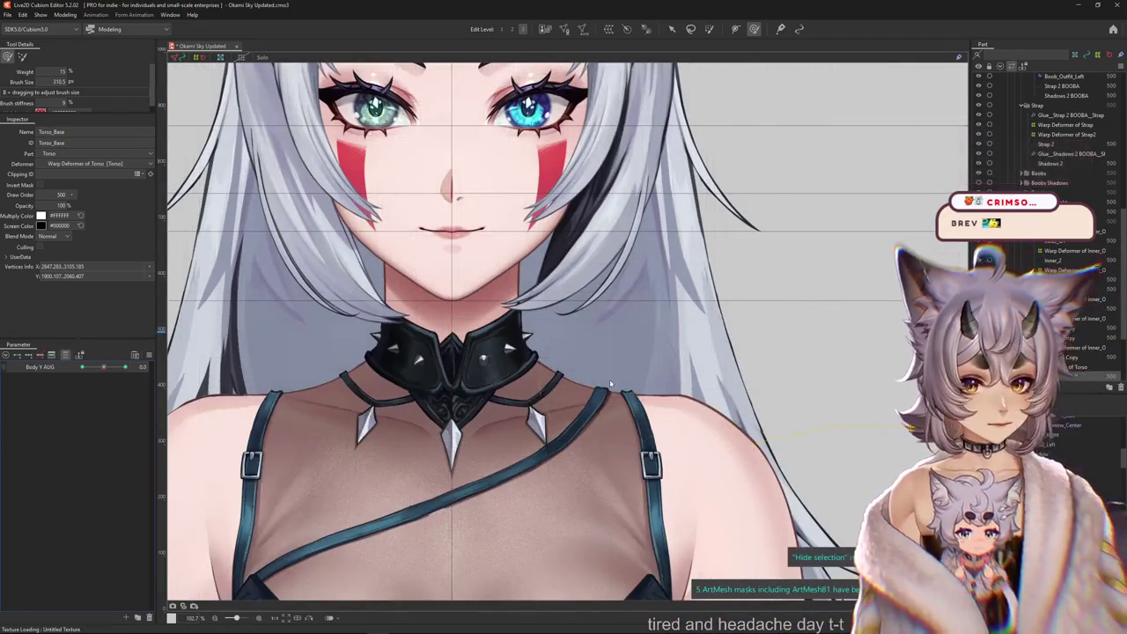
{"action": "scroll", "coordinate": [537, 392], "scroll_direction": "up", "scroll_amount": 2}
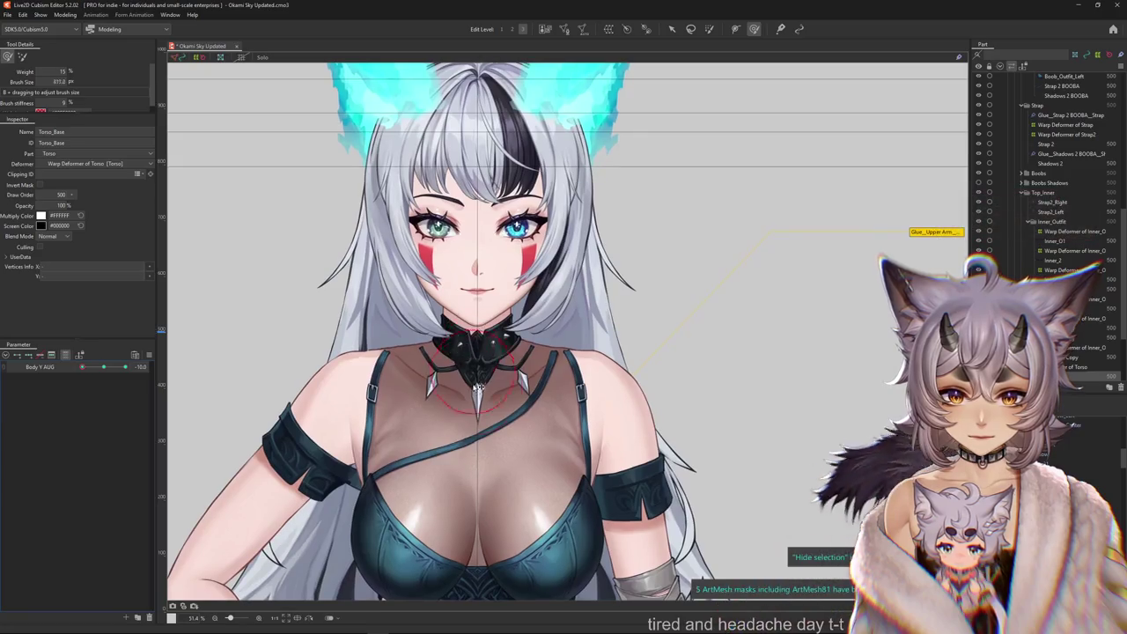
{"action": "scroll", "coordinate": [382, 343], "scroll_direction": "up", "scroll_amount": 5}
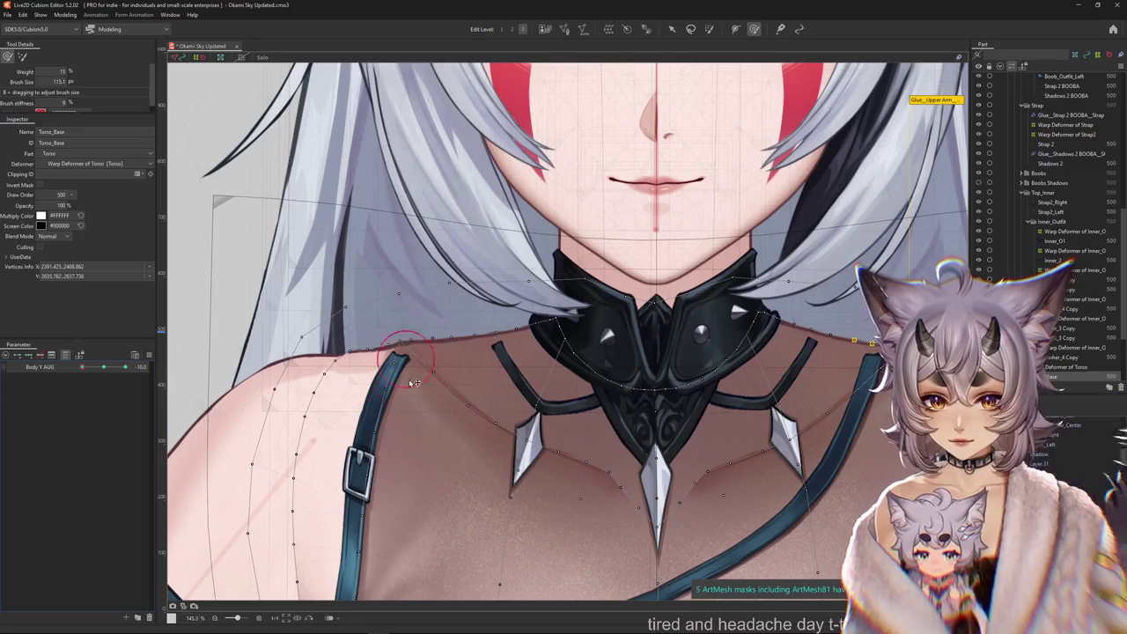
{"action": "scroll", "coordinate": [407, 346], "scroll_direction": "down", "scroll_amount": 4}
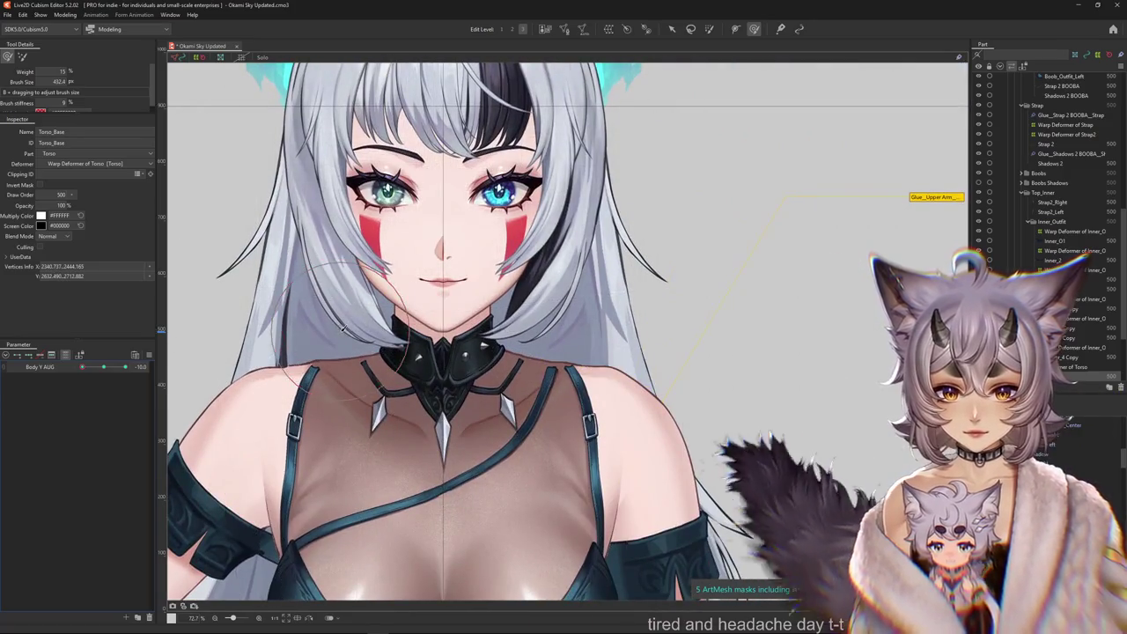
{"action": "left_click_drag", "start_coordinate": [374, 333], "coordinate": [409, 312]}
{"action": "key", "text": "ctrl+h"}
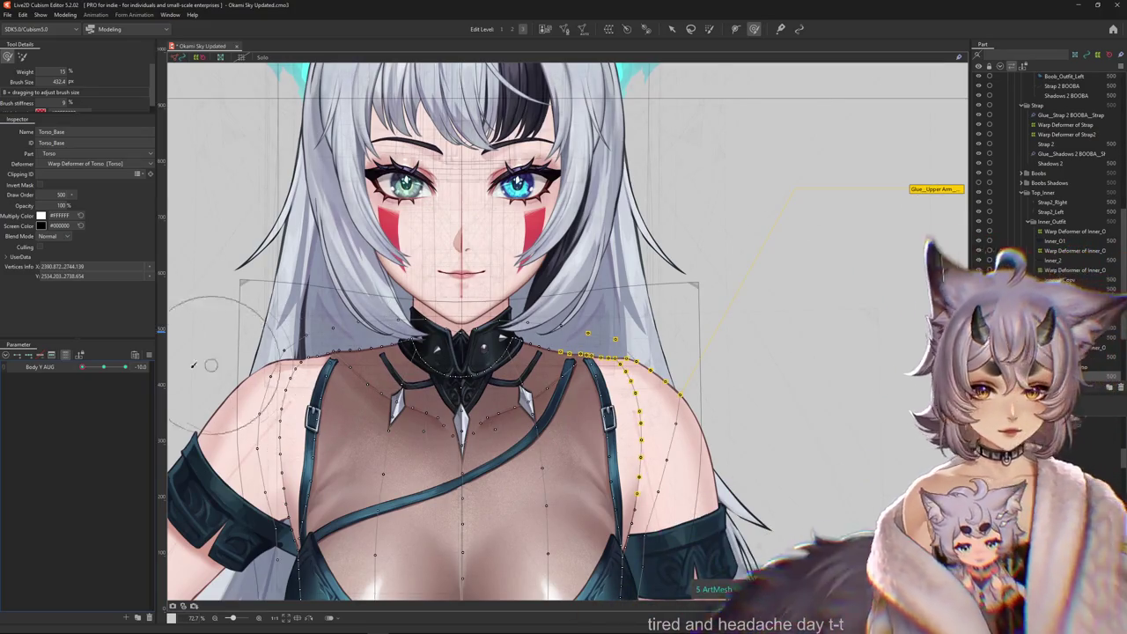
{"action": "scroll", "coordinate": [449, 402], "scroll_direction": "up", "scroll_amount": 4}
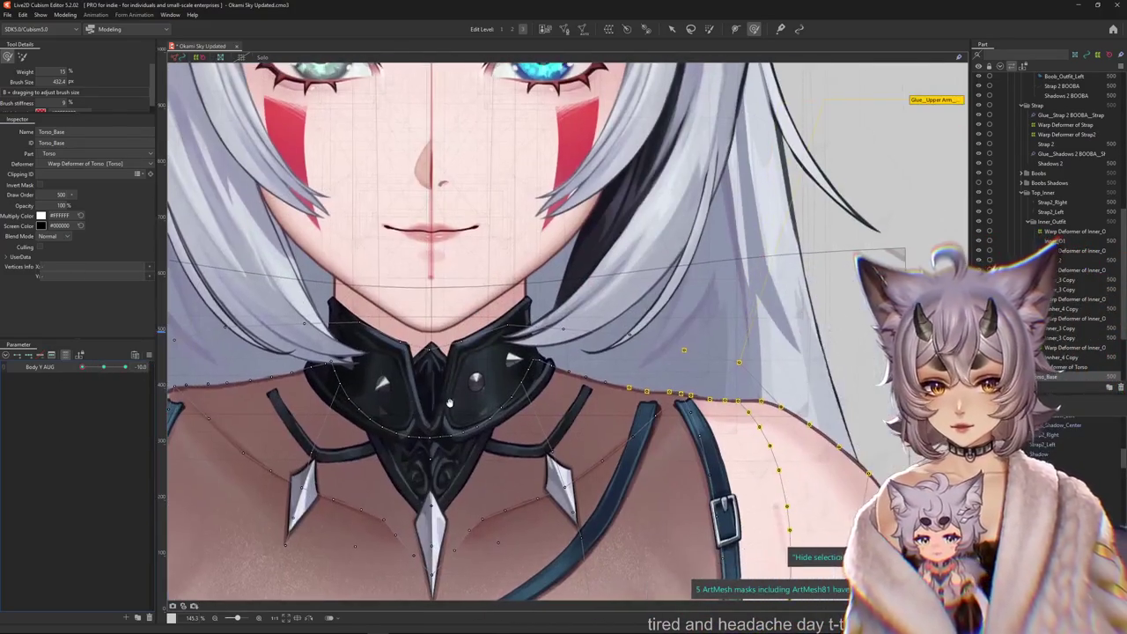
Resize the deformation brush and preview the Torso_Base collar bend at Body Y AUG 10 without the overlay.
{"action": "left_click_drag", "start_coordinate": [449, 402], "coordinate": [368, 415]}
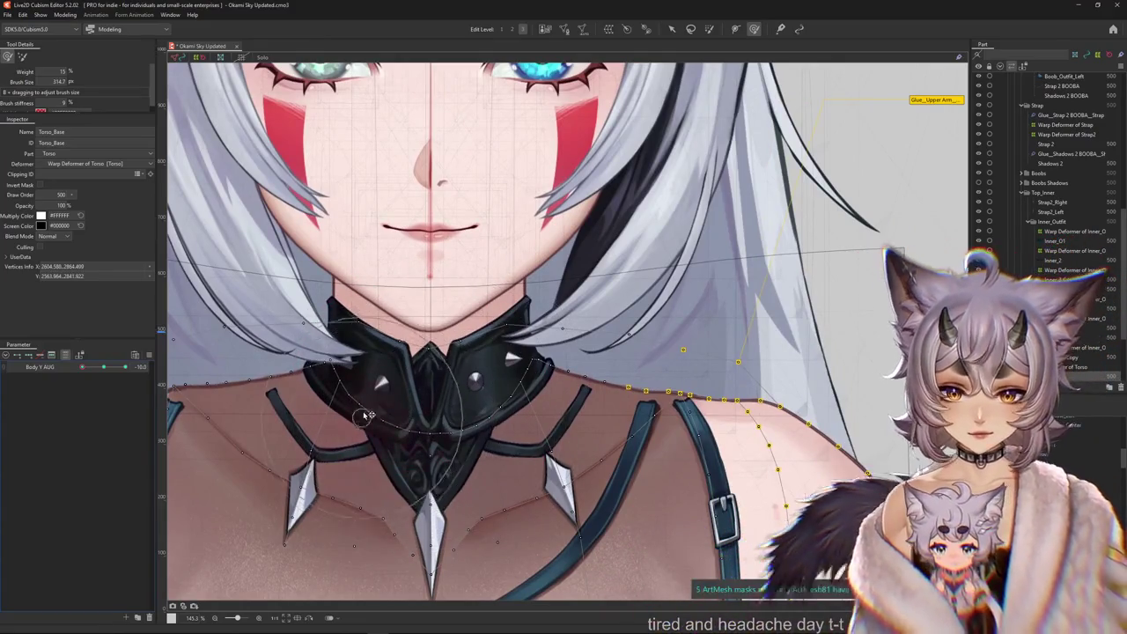
{"action": "scroll", "coordinate": [493, 414], "scroll_direction": "down", "scroll_amount": 6}
{"action": "key", "text": "ctrl+h"}
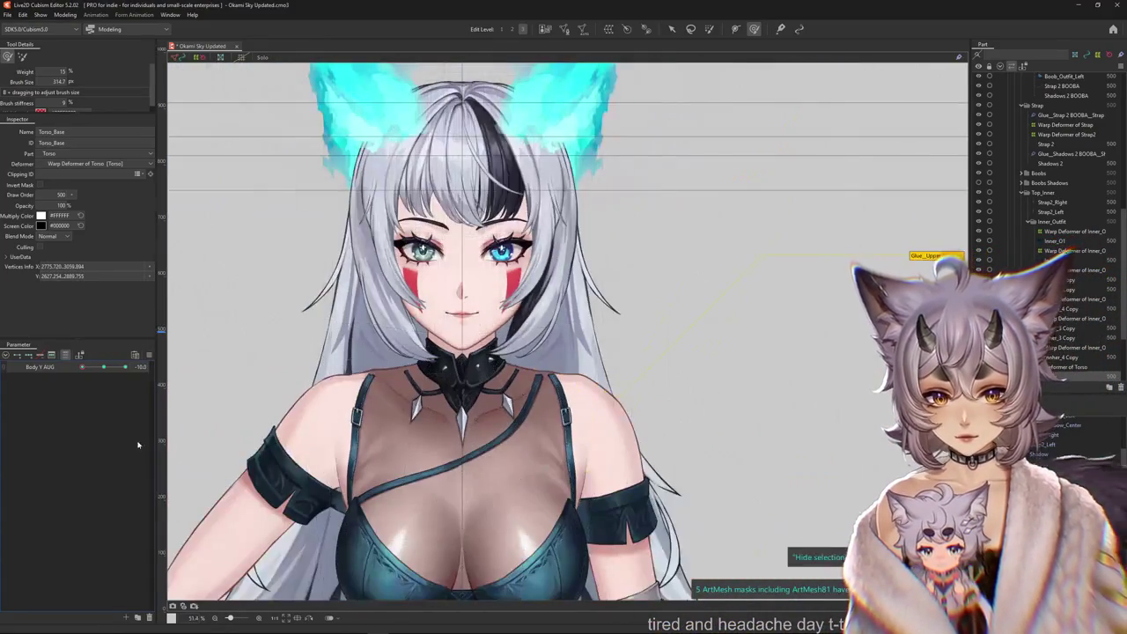
{"action": "scroll", "coordinate": [335, 476], "scroll_direction": "up", "scroll_amount": 4}
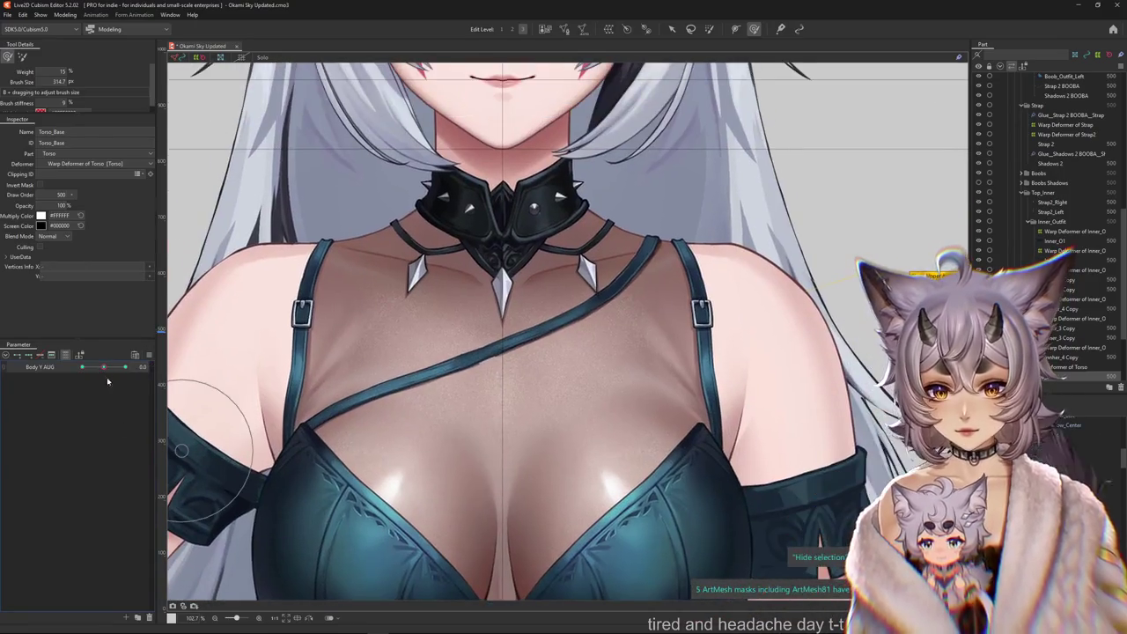
{"action": "scroll", "coordinate": [334, 477], "scroll_direction": "down", "scroll_amount": 3}
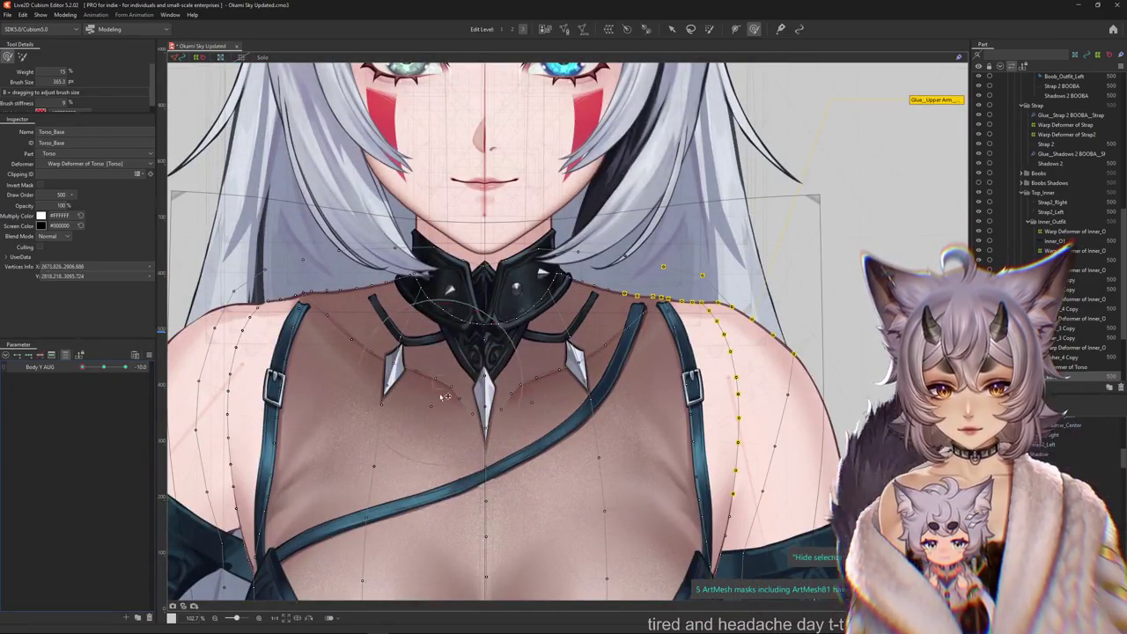
{"action": "left_click_drag", "start_coordinate": [446, 396], "coordinate": [354, 391]}
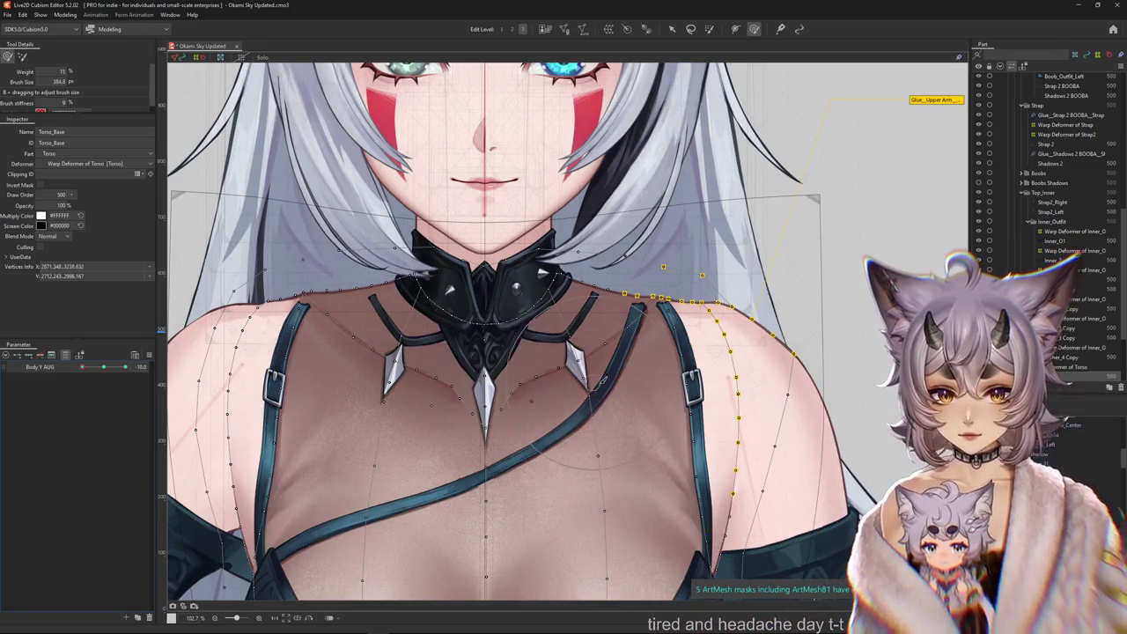
{"action": "left_click_drag", "start_coordinate": [591, 360], "coordinate": [543, 433]}
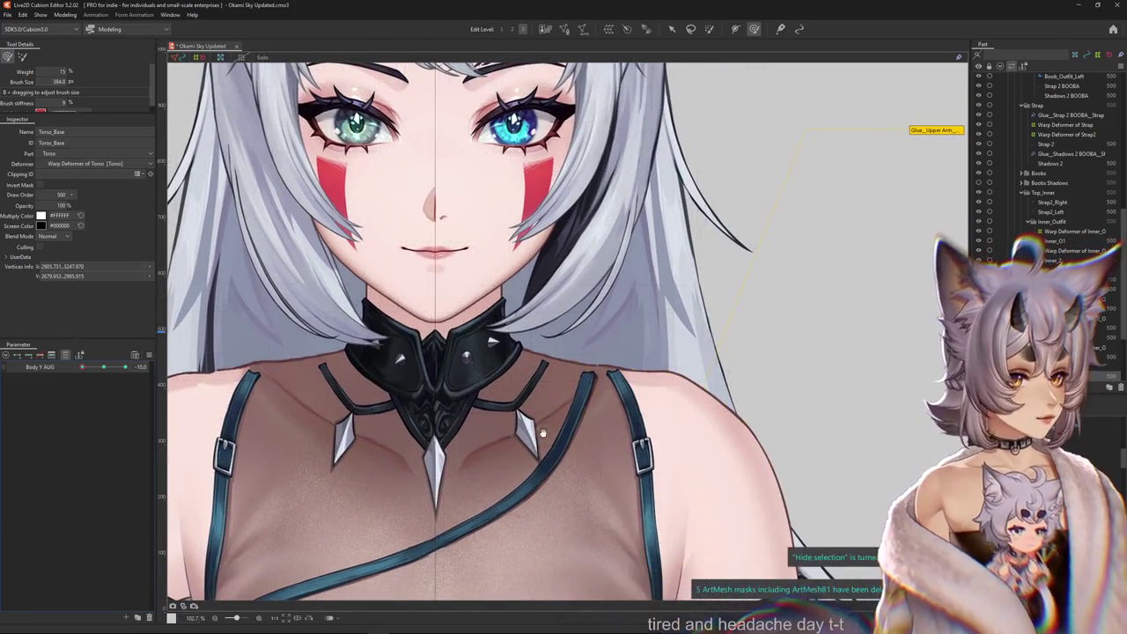
{"action": "scroll", "coordinate": [493, 339], "scroll_direction": "down", "scroll_amount": 3}
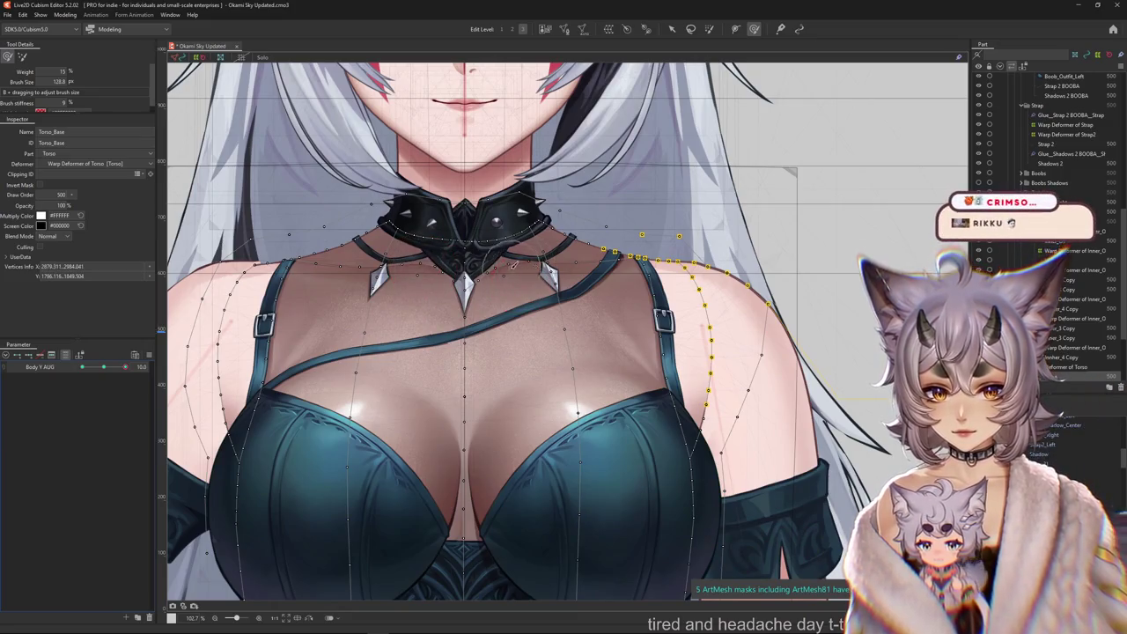
Pan and zoom the canvas to frame the whole face and chest.
{"action": "left_click_drag", "start_coordinate": [502, 258], "coordinate": [533, 342]}
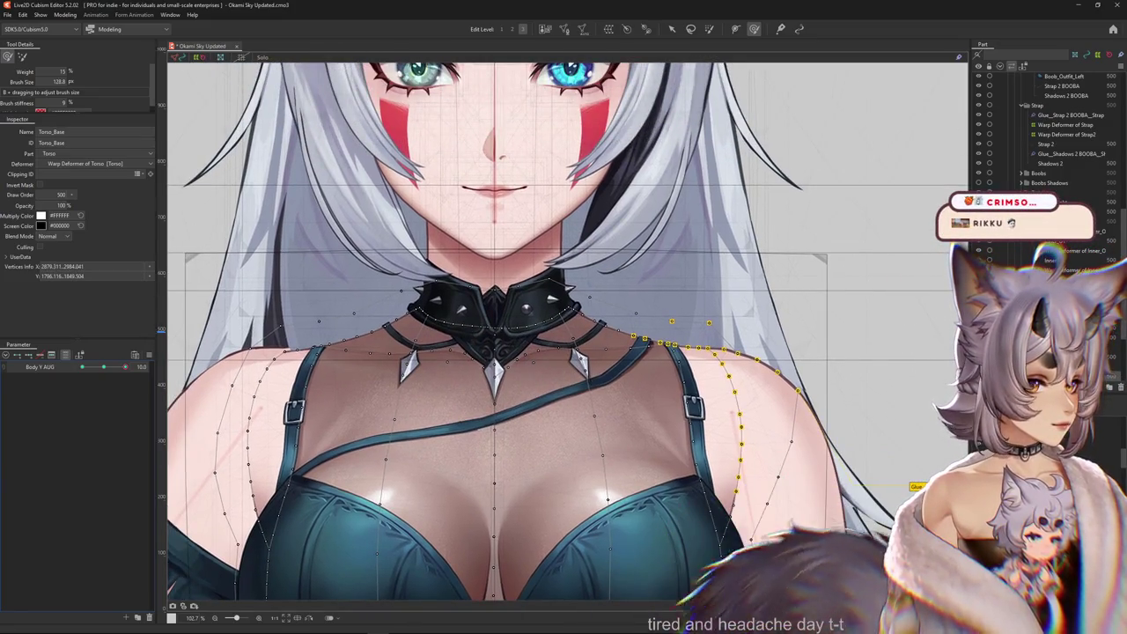
{"action": "scroll", "coordinate": [582, 368], "scroll_direction": "down", "scroll_amount": 3}
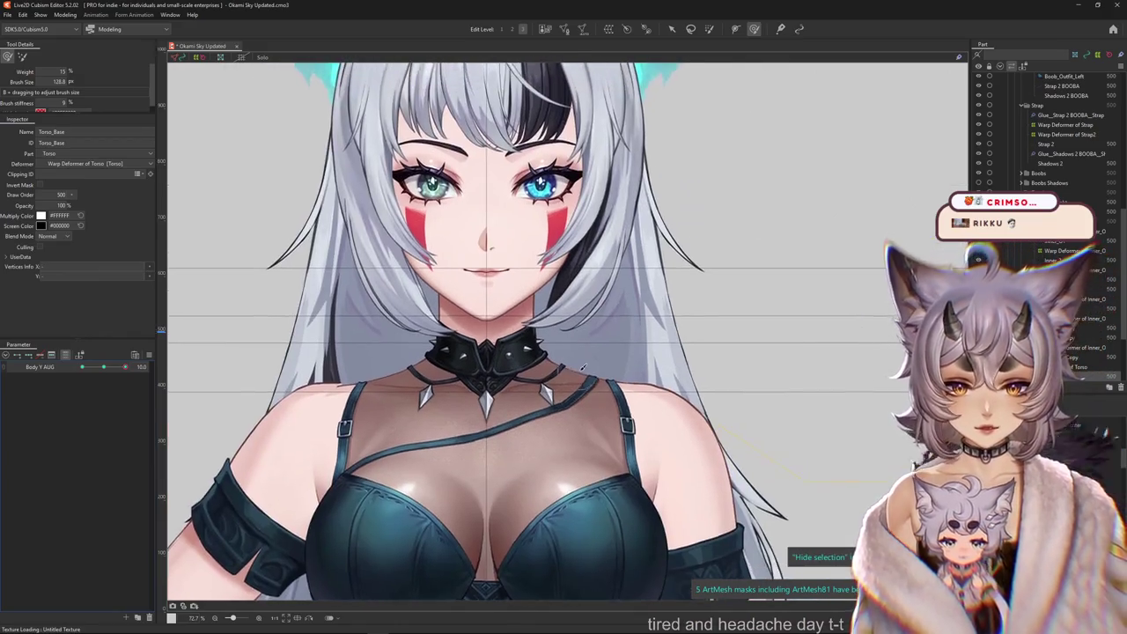
{"action": "scroll", "coordinate": [582, 368], "scroll_direction": "up", "scroll_amount": 3}
{"action": "left_click_drag", "start_coordinate": [582, 368], "coordinate": [231, 359]}
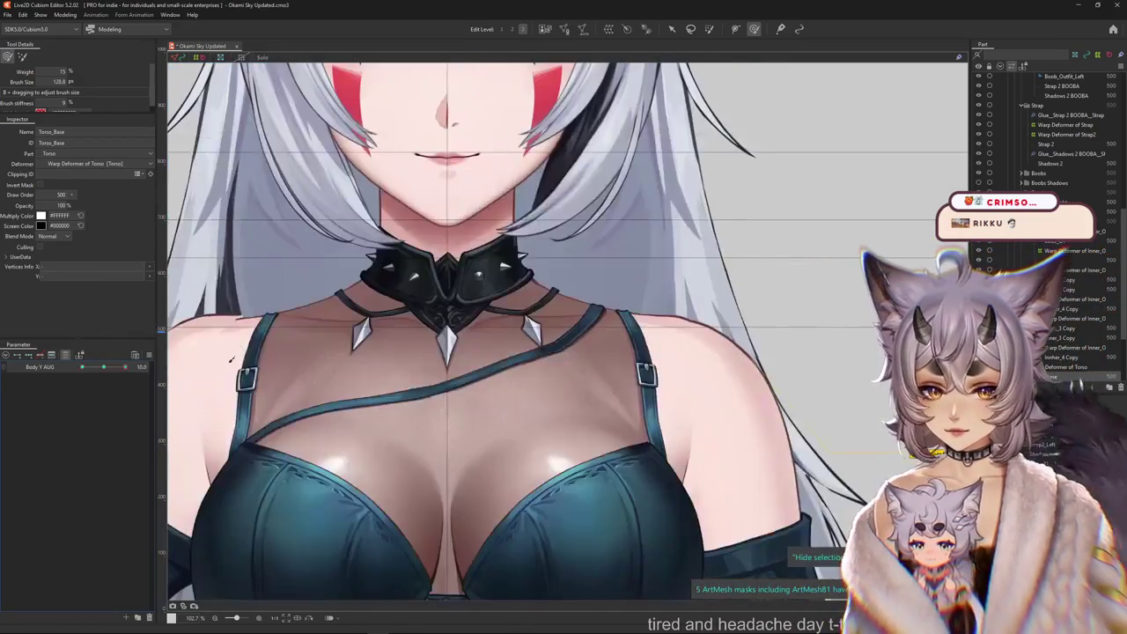
{"action": "scroll", "coordinate": [231, 359], "scroll_direction": "down", "scroll_amount": 3}
{"action": "left_click_drag", "start_coordinate": [469, 303], "coordinate": [443, 380]}
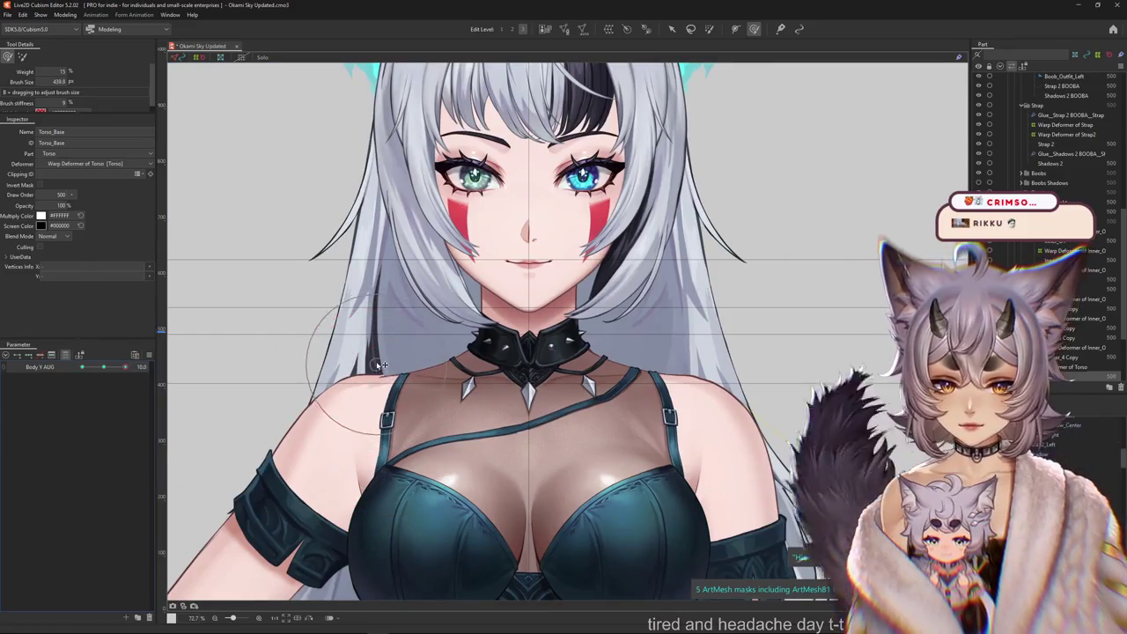
{"action": "scroll", "coordinate": [494, 378], "scroll_direction": "right", "scroll_amount": 3}
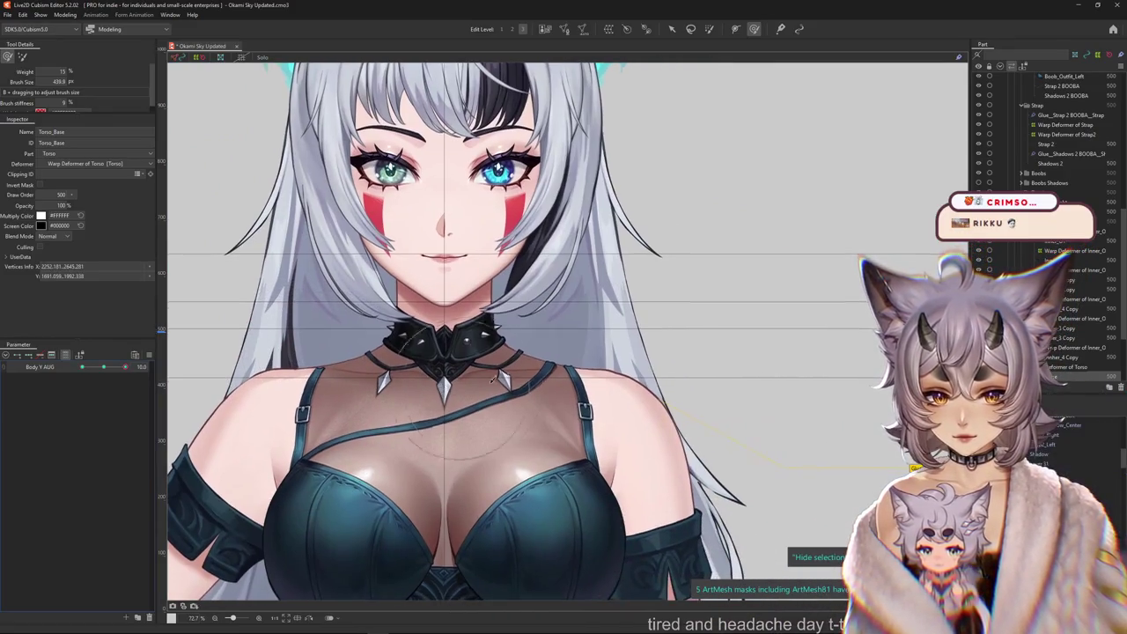
{"action": "scroll", "coordinate": [527, 388], "scroll_direction": "down", "scroll_amount": 2}
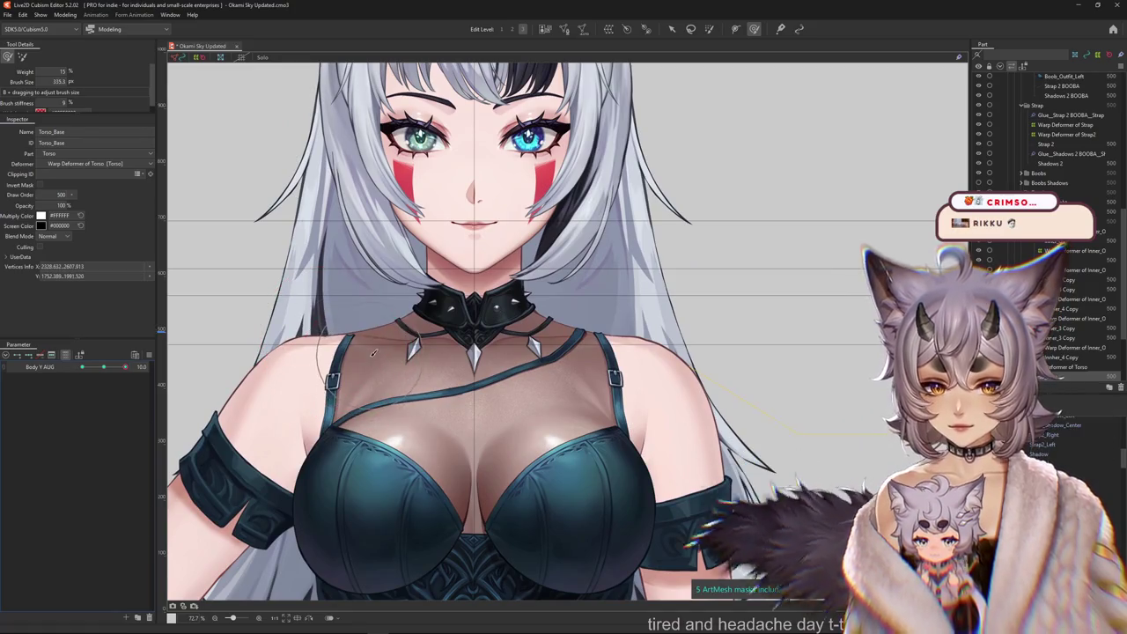
{"action": "scroll", "coordinate": [388, 356], "scroll_direction": "up", "scroll_amount": 3}
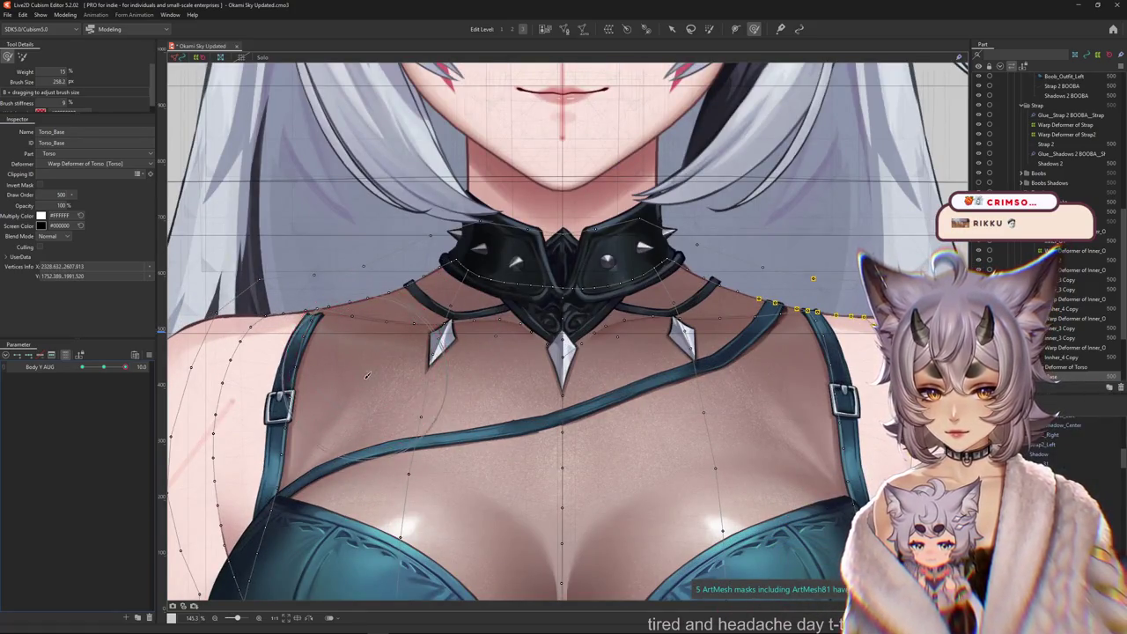
{"action": "scroll", "coordinate": [376, 361], "scroll_direction": "up", "scroll_amount": 2}
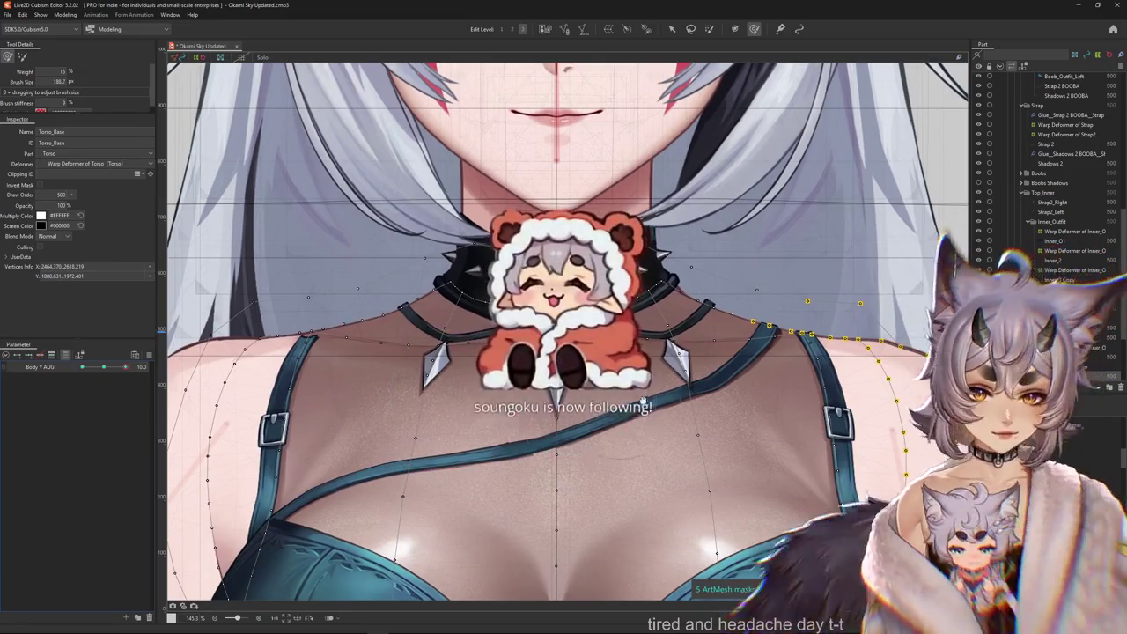
{"action": "scroll", "coordinate": [632, 441], "scroll_direction": "right", "scroll_amount": 1}
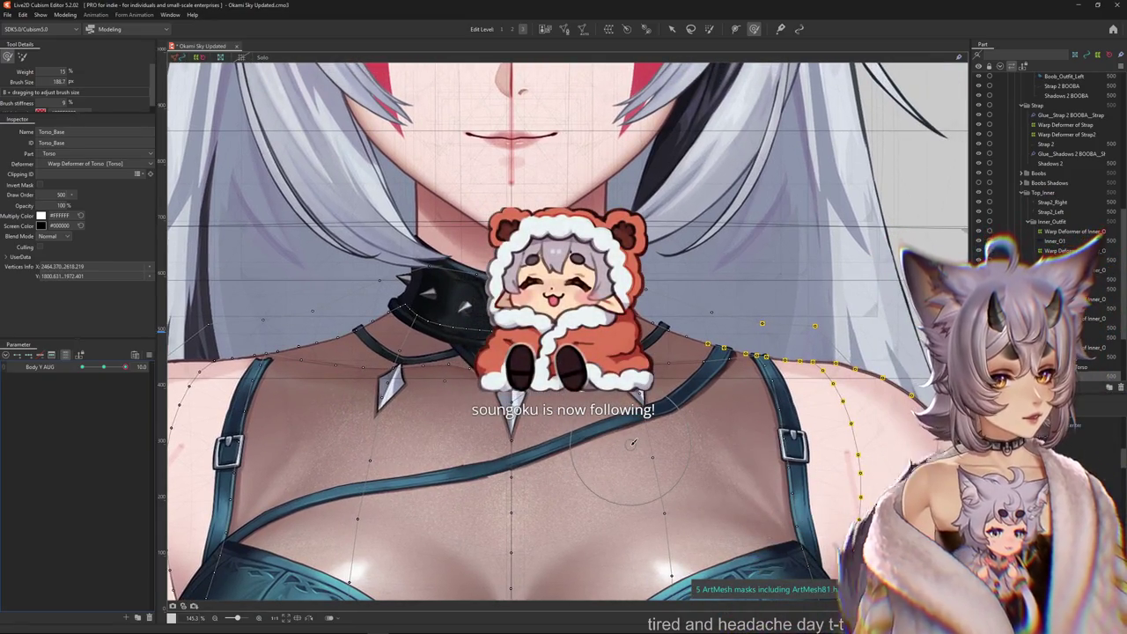
{"action": "scroll", "coordinate": [632, 442], "scroll_direction": "right", "scroll_amount": 3}
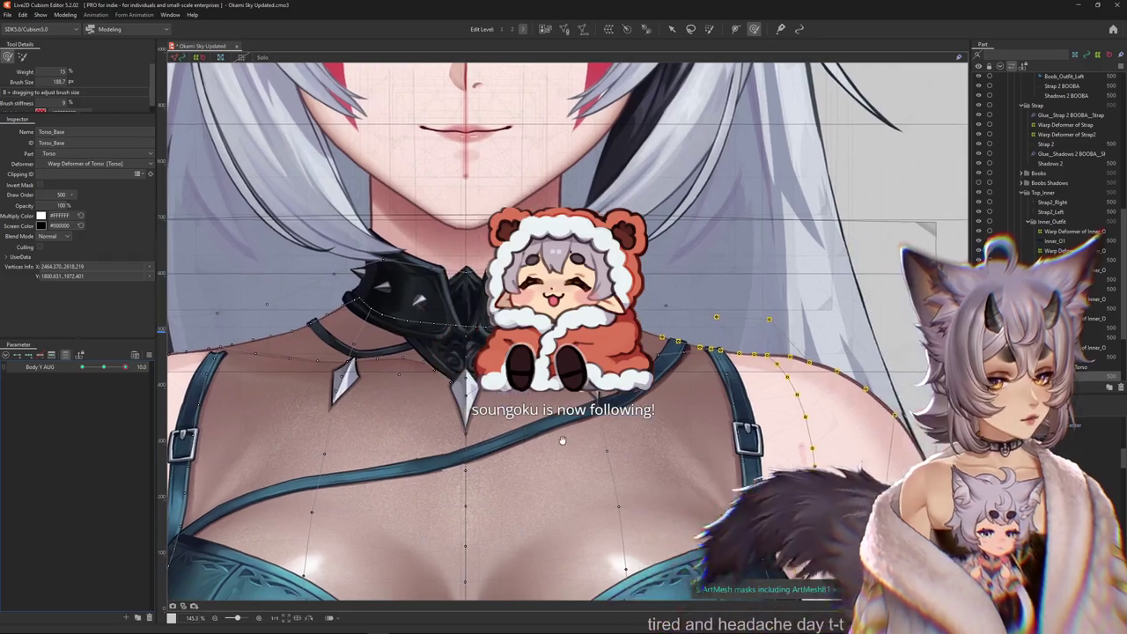
{"action": "scroll", "coordinate": [532, 403], "scroll_direction": "down", "scroll_amount": 2}
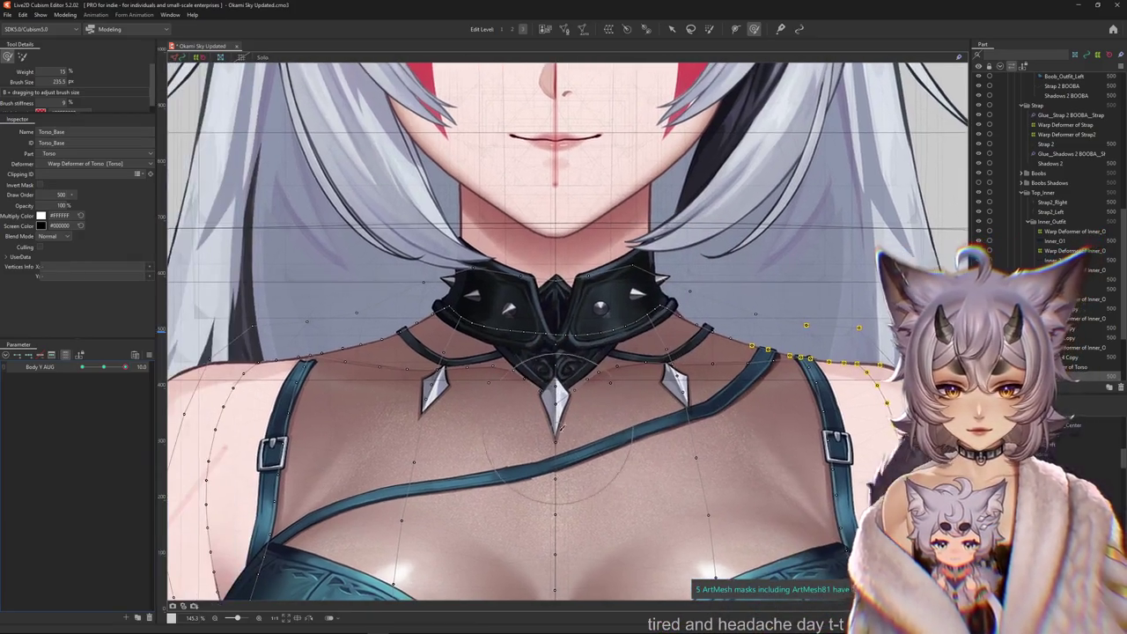
{"action": "scroll", "coordinate": [528, 414], "scroll_direction": "down", "scroll_amount": 2}
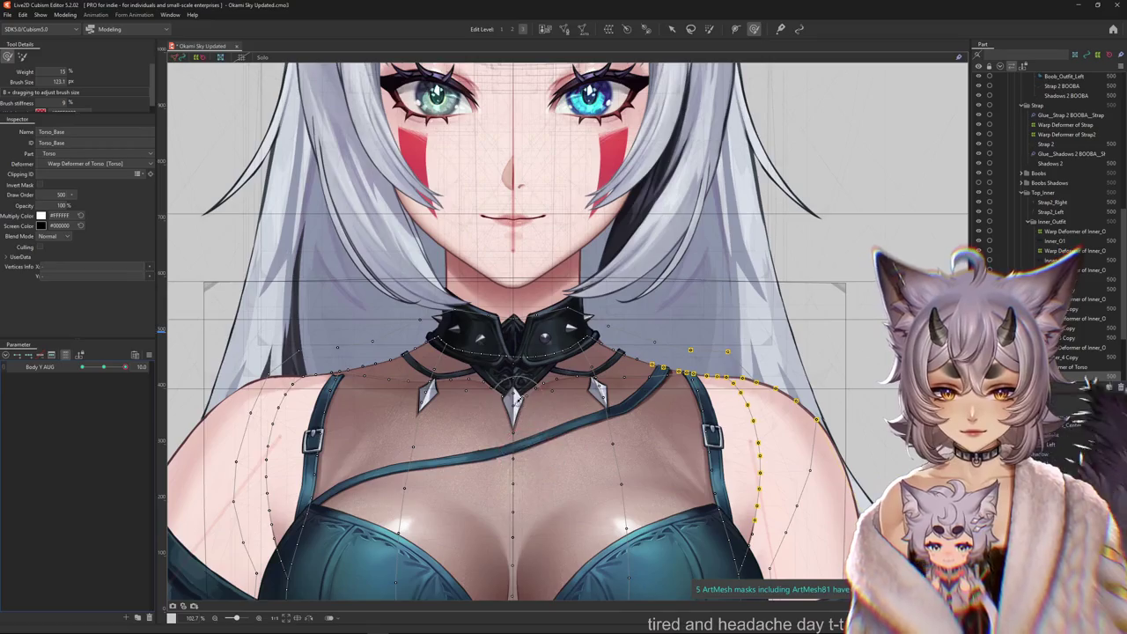
{"action": "scroll", "coordinate": [507, 407], "scroll_direction": "down", "scroll_amount": 1}
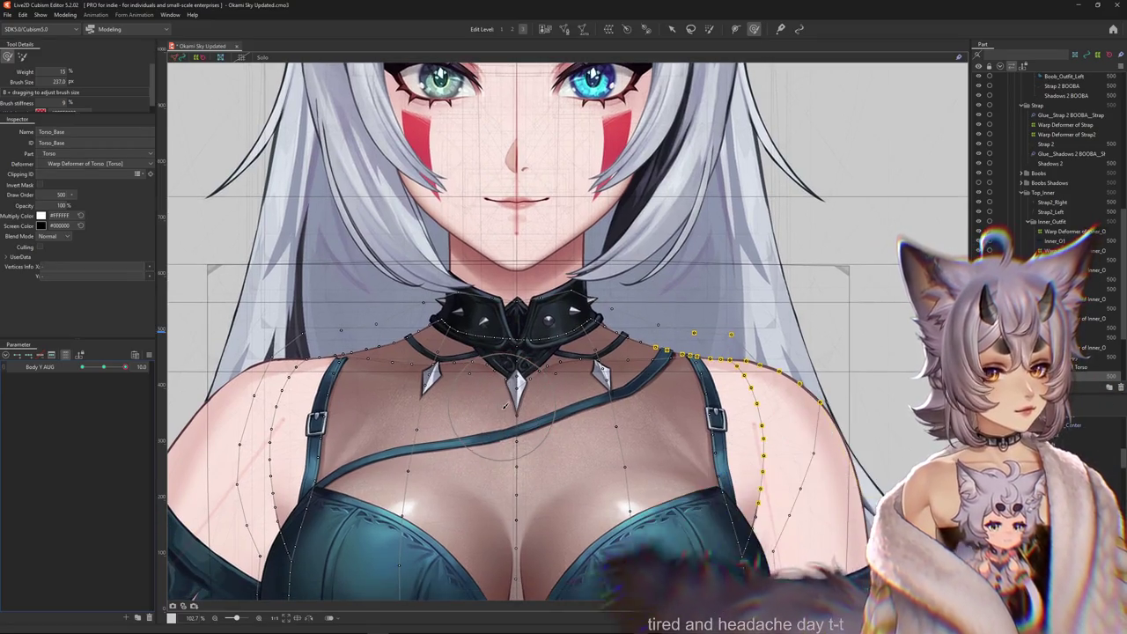
Preview Body Y AUG at -10, then reset it to 0.
{"action": "left_click_drag", "start_coordinate": [104, 366], "coordinate": [98, 371]}
{"action": "scroll", "coordinate": [553, 391], "scroll_direction": "down", "scroll_amount": 2}
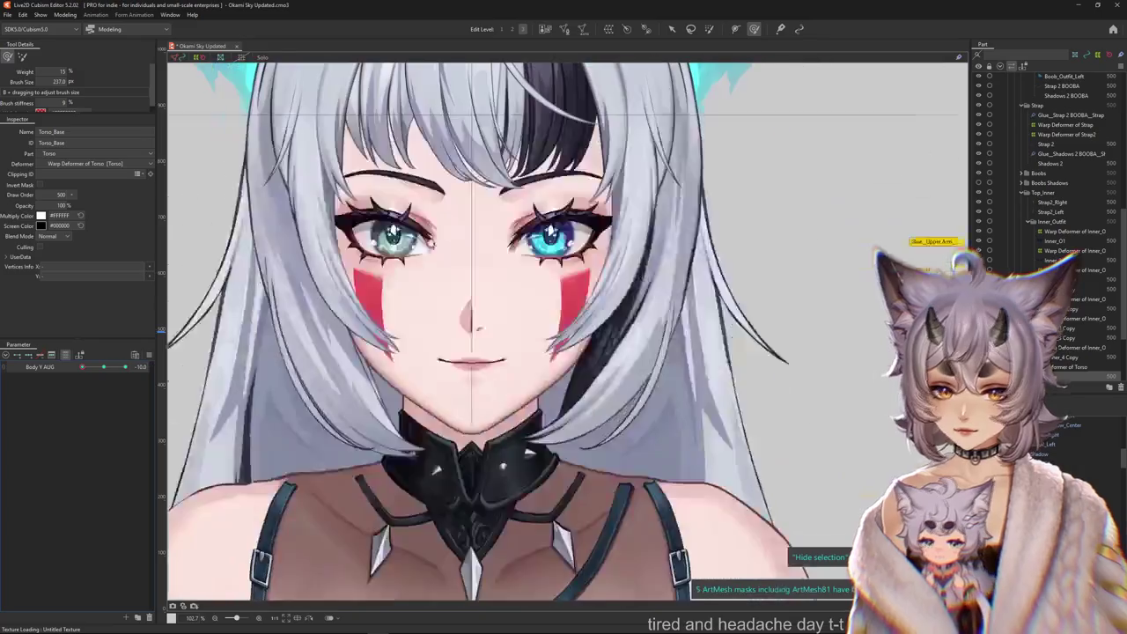
{"action": "scroll", "coordinate": [595, 414], "scroll_direction": "down", "scroll_amount": 2}
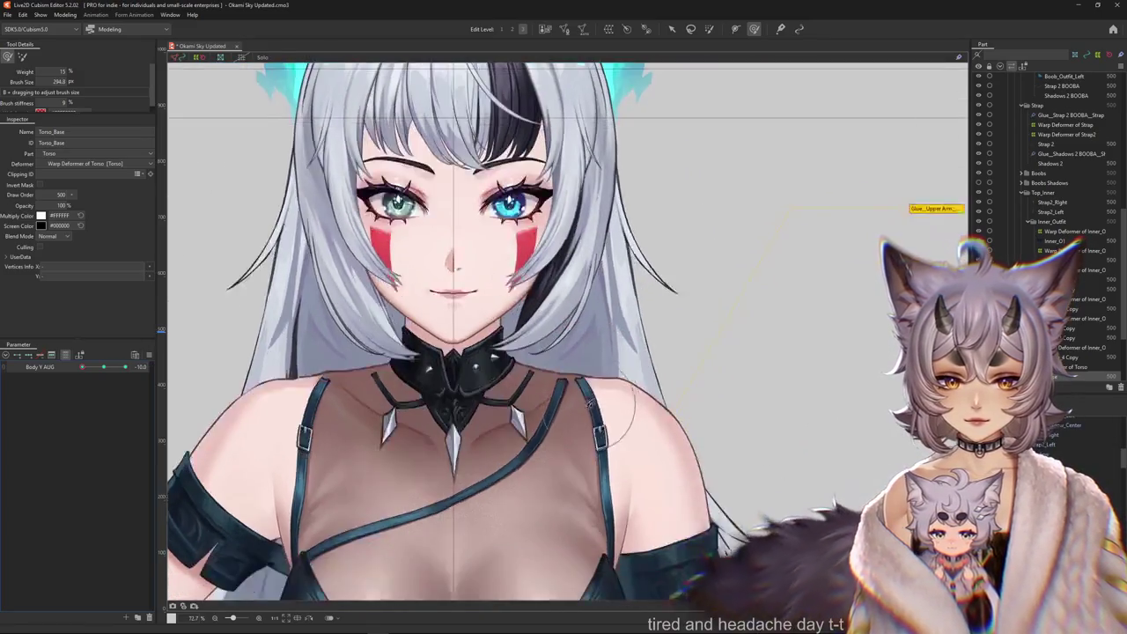
{"action": "left_click", "coordinate": [104, 368]}
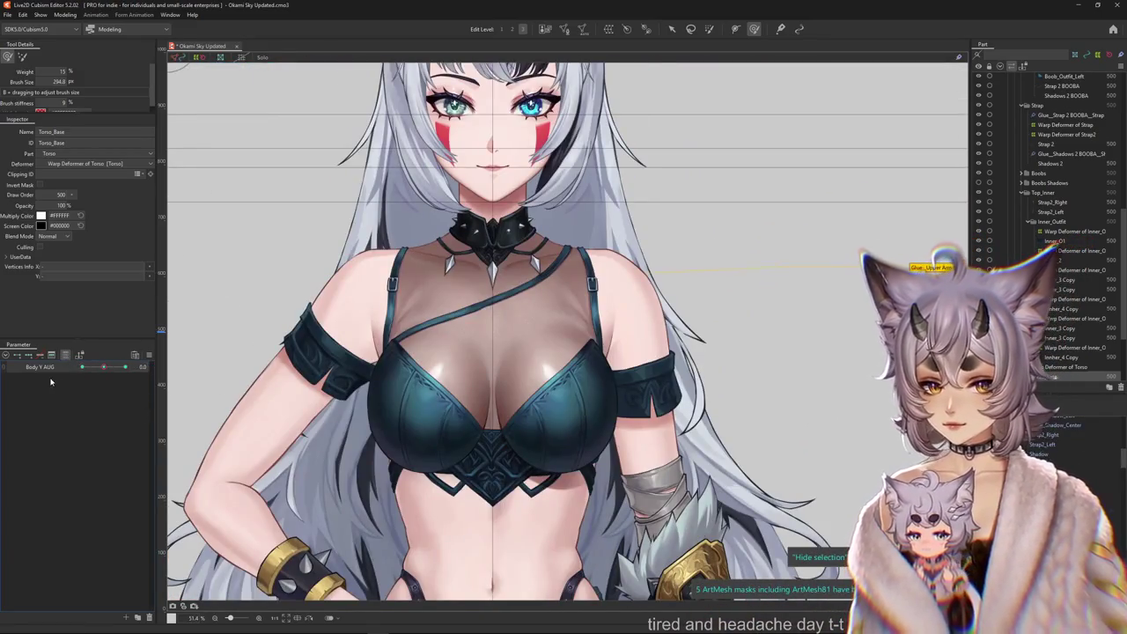
Test Body Y AUG at 10, then set it back to -10.
{"action": "left_click_drag", "start_coordinate": [103, 366], "coordinate": [134, 377]}
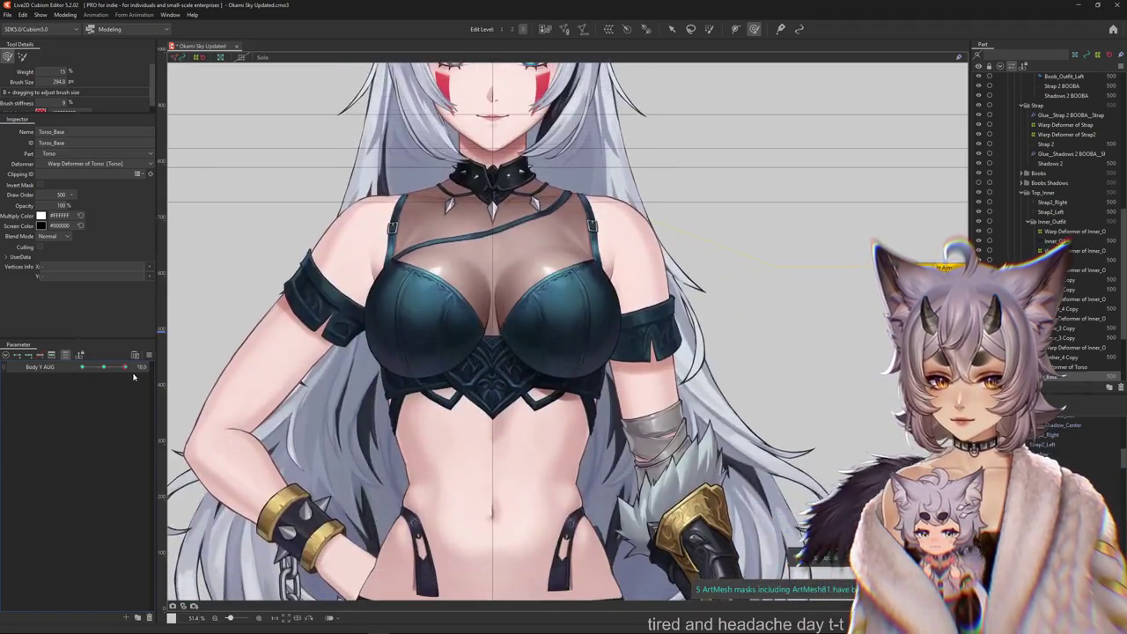
{"action": "scroll", "coordinate": [505, 332], "scroll_direction": "up", "scroll_amount": 1}
{"action": "scroll", "coordinate": [505, 332], "scroll_direction": "up", "scroll_amount": 1}
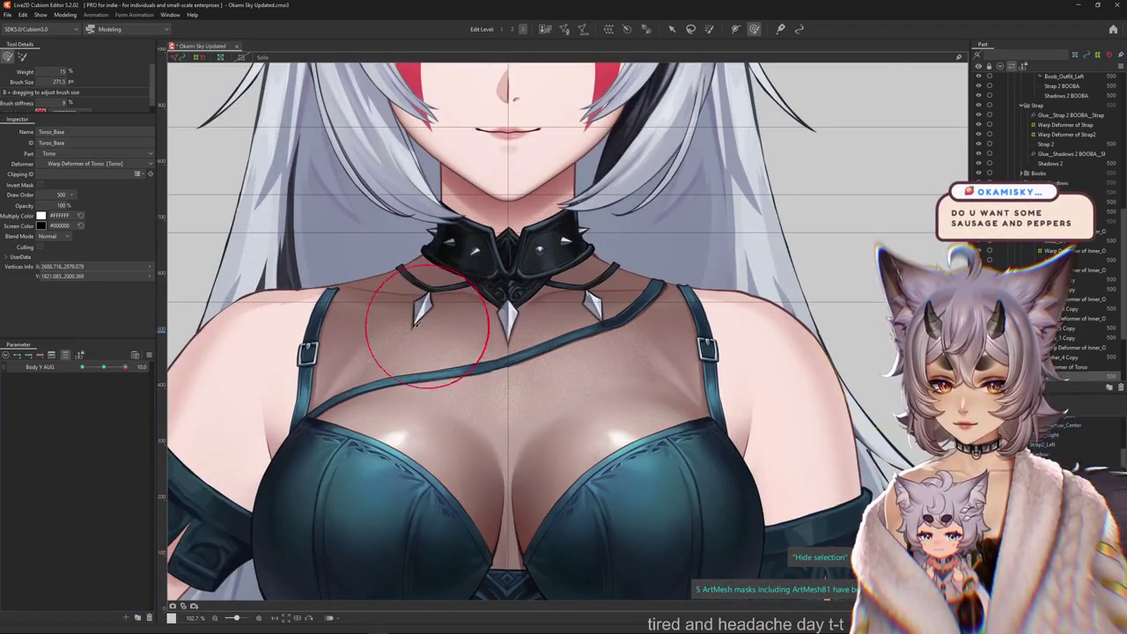
{"action": "left_click", "coordinate": [104, 367]}
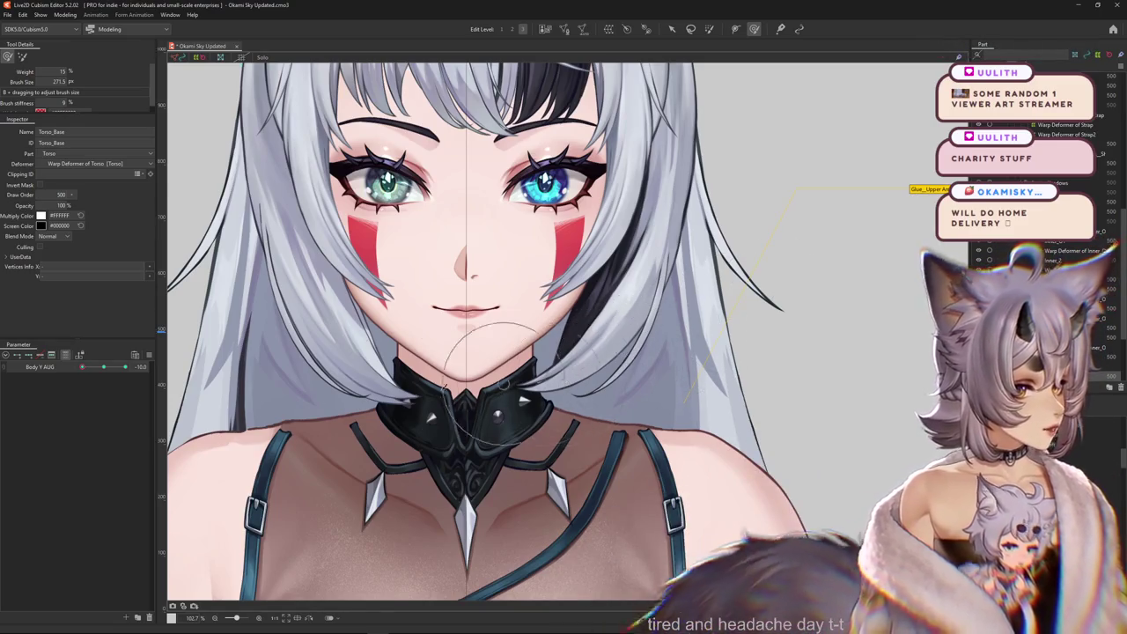
Select the Torso_Base mesh for editing with the brush shrunk to about 80.
{"action": "left_click", "coordinate": [615, 360]}
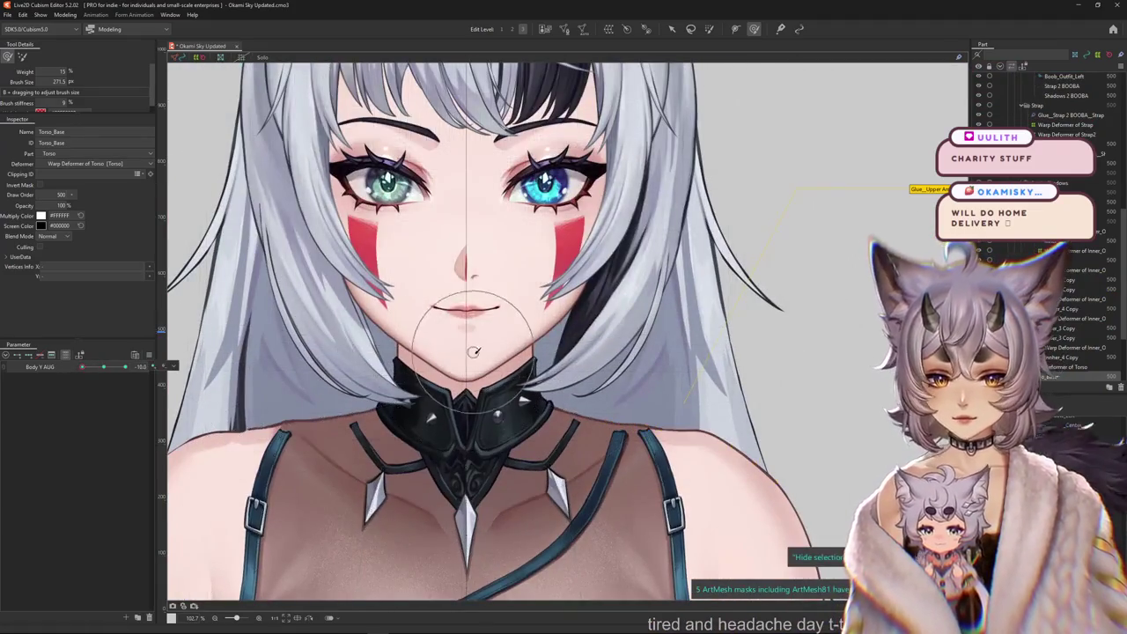
{"action": "scroll", "coordinate": [523, 435], "scroll_direction": "up", "scroll_amount": 3}
{"action": "left_click_drag", "start_coordinate": [523, 435], "coordinate": [440, 329]}
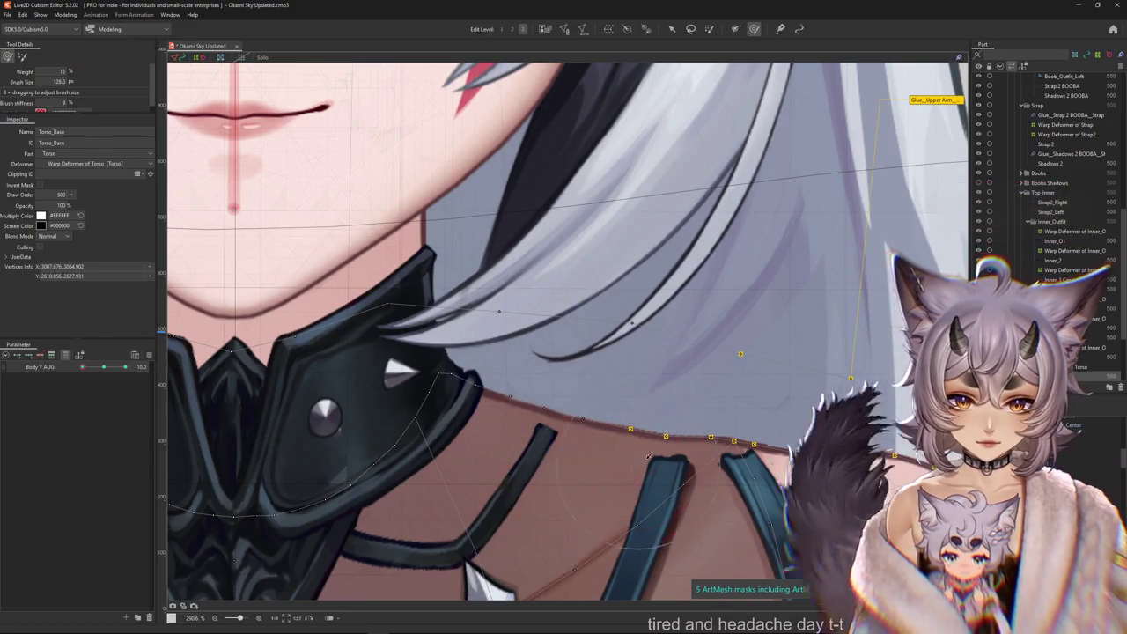
{"action": "scroll", "coordinate": [617, 411], "scroll_direction": "right", "scroll_amount": 3}
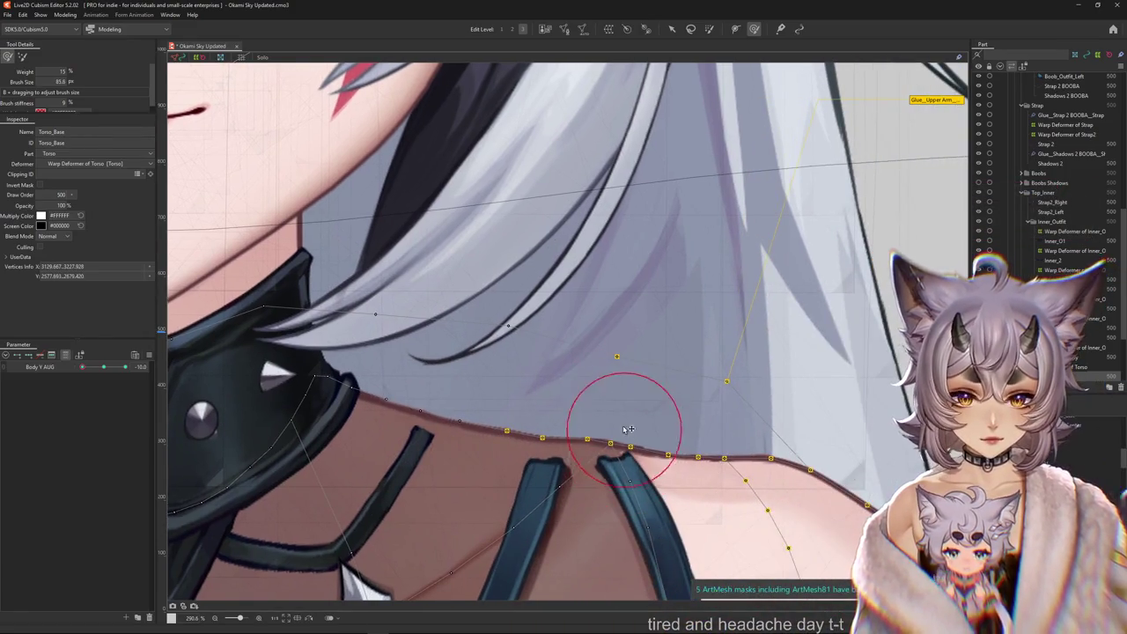
{"action": "scroll", "coordinate": [614, 427], "scroll_direction": "down", "scroll_amount": 5}
{"action": "scroll", "coordinate": [489, 352], "scroll_direction": "up", "scroll_amount": 5}
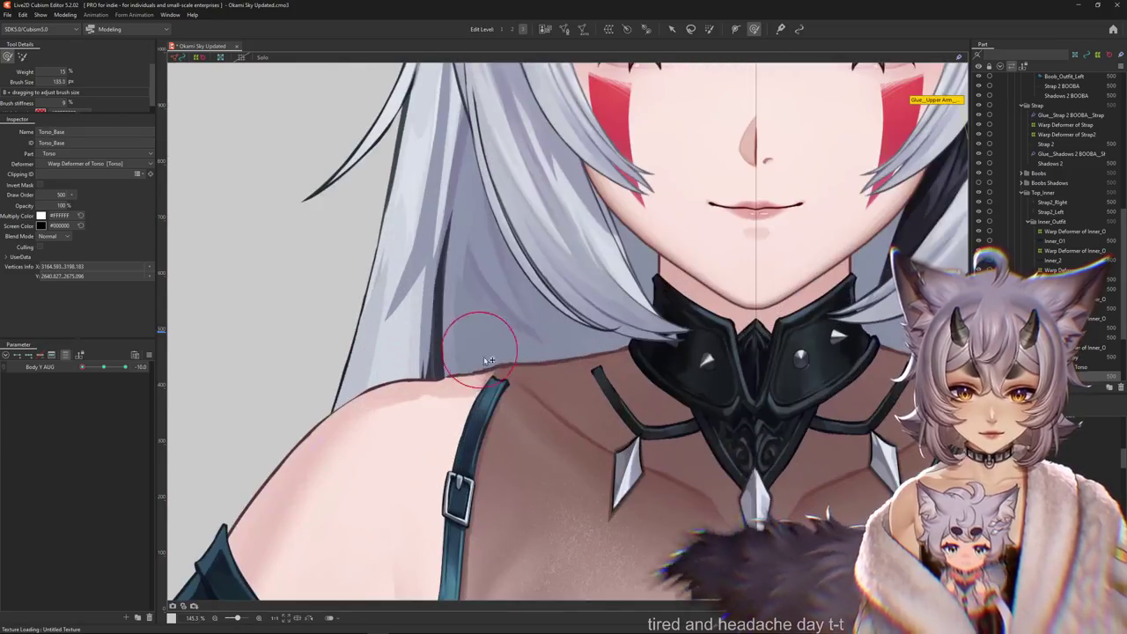
{"action": "scroll", "coordinate": [489, 352], "scroll_direction": "down", "scroll_amount": 2}
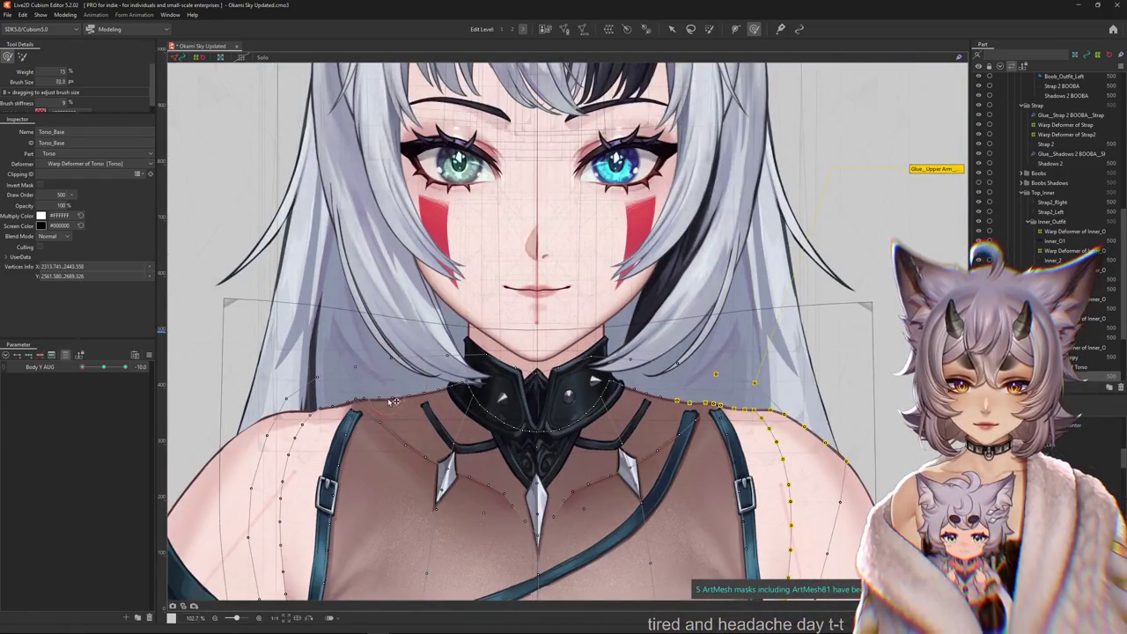
{"action": "scroll", "coordinate": [412, 379], "scroll_direction": "right", "scroll_amount": 2}
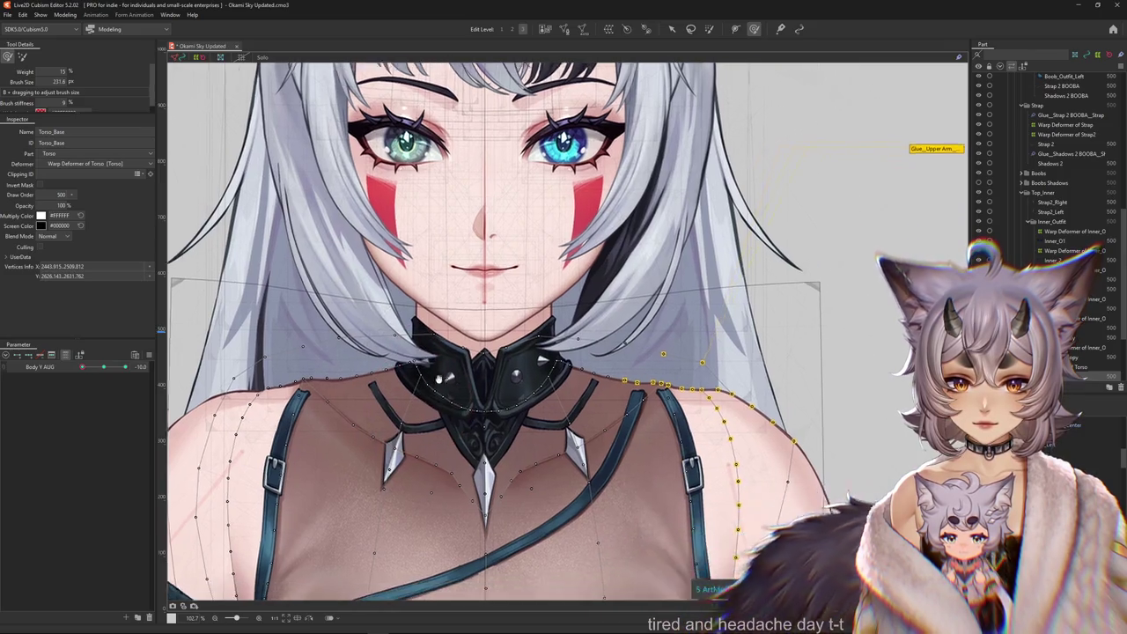
{"action": "key", "text": "w"}
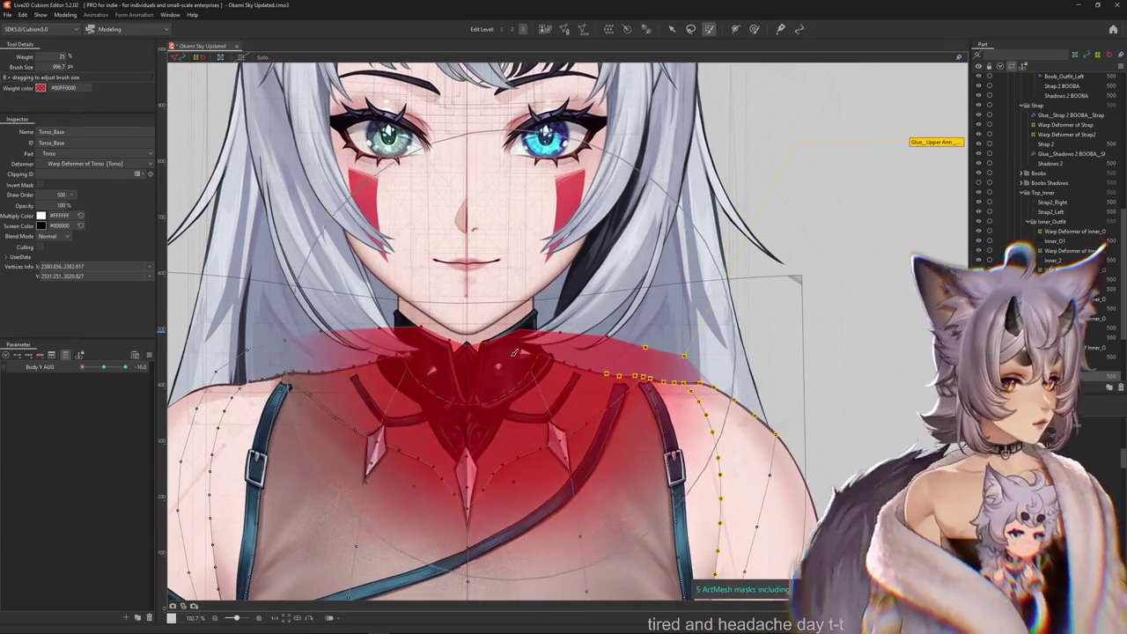
{"action": "key", "text": "Escape"}
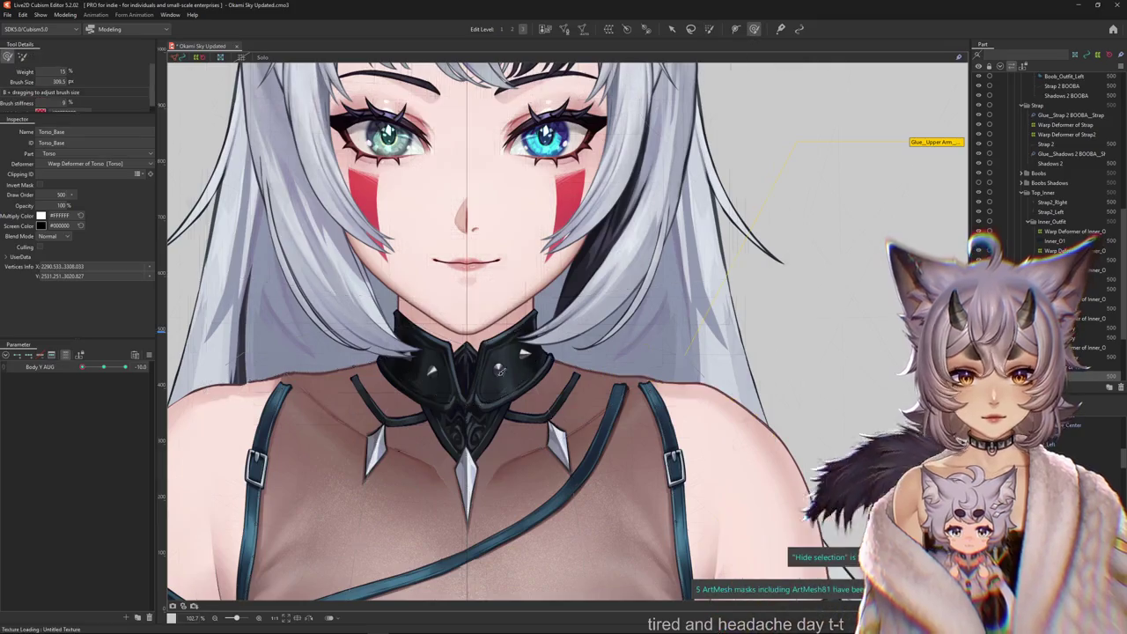
{"action": "left_click", "coordinate": [523, 352]}
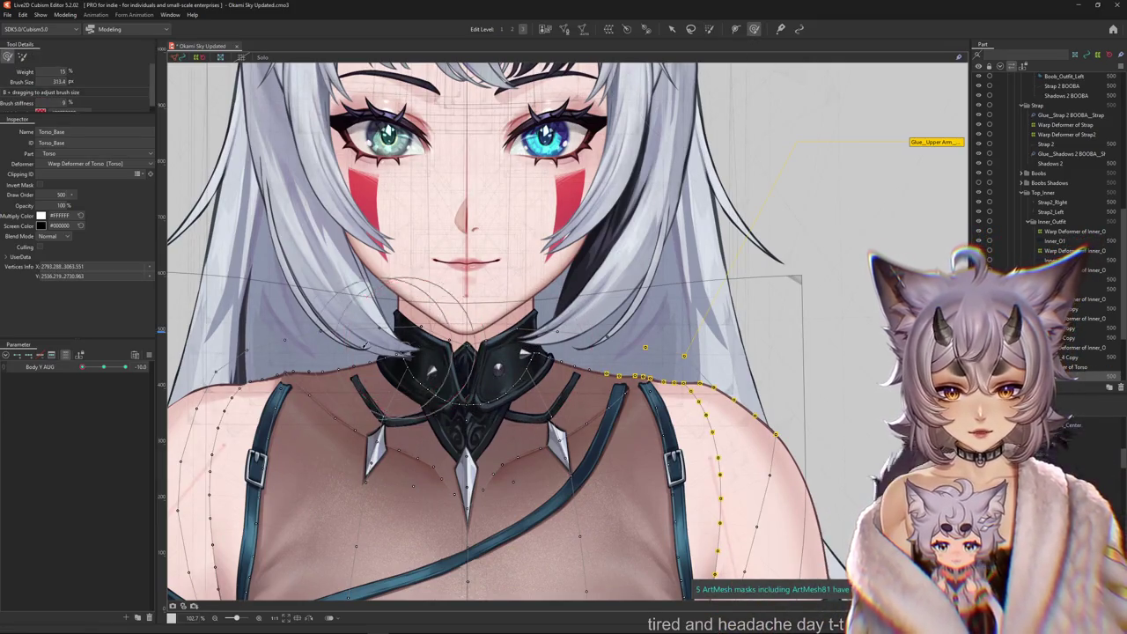
Resize the brush to about 219 and push the mesh around and right of the collar.
{"action": "left_click_drag", "start_coordinate": [363, 344], "coordinate": [344, 323]}
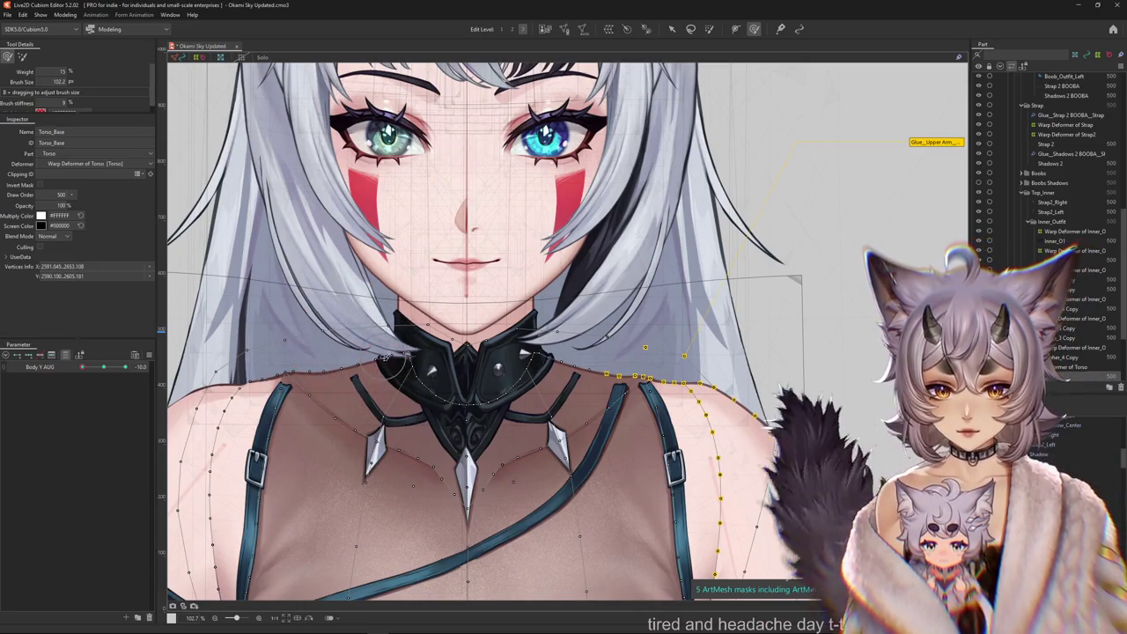
{"action": "left_click_drag", "start_coordinate": [389, 369], "coordinate": [601, 354]}
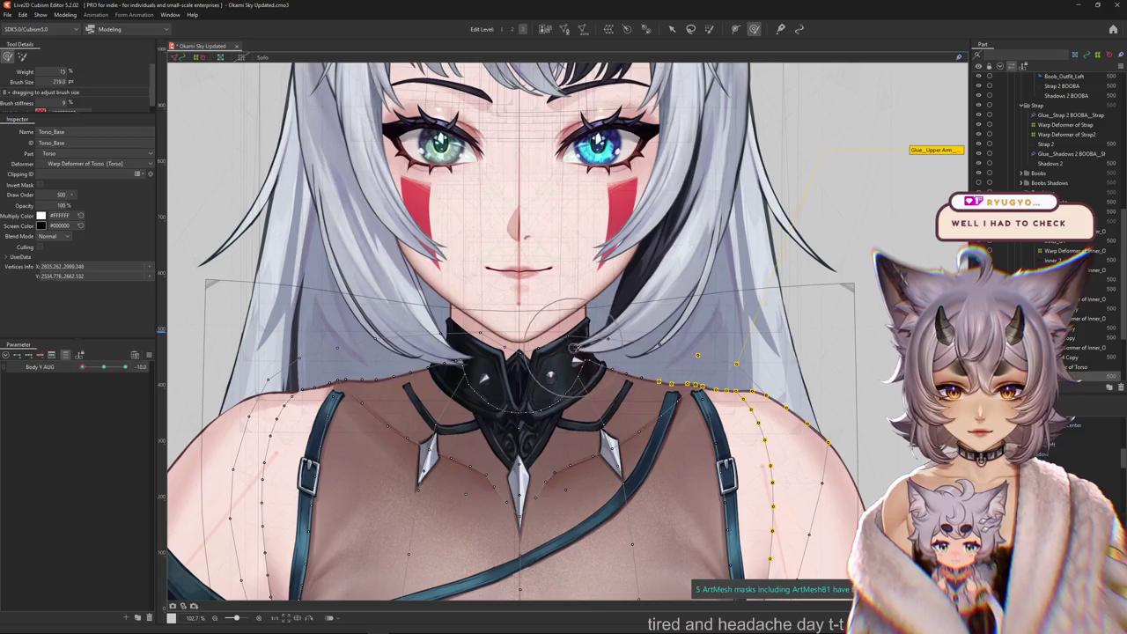
{"action": "left_click_drag", "start_coordinate": [583, 366], "coordinate": [482, 378]}
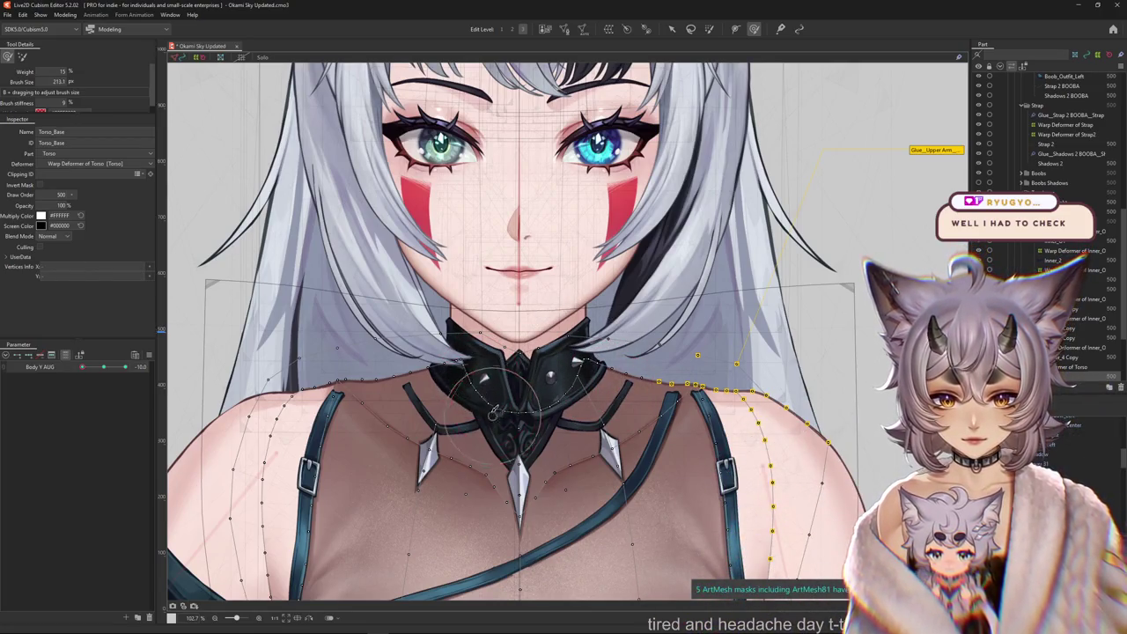
{"action": "left_click_drag", "start_coordinate": [557, 414], "coordinate": [592, 377]}
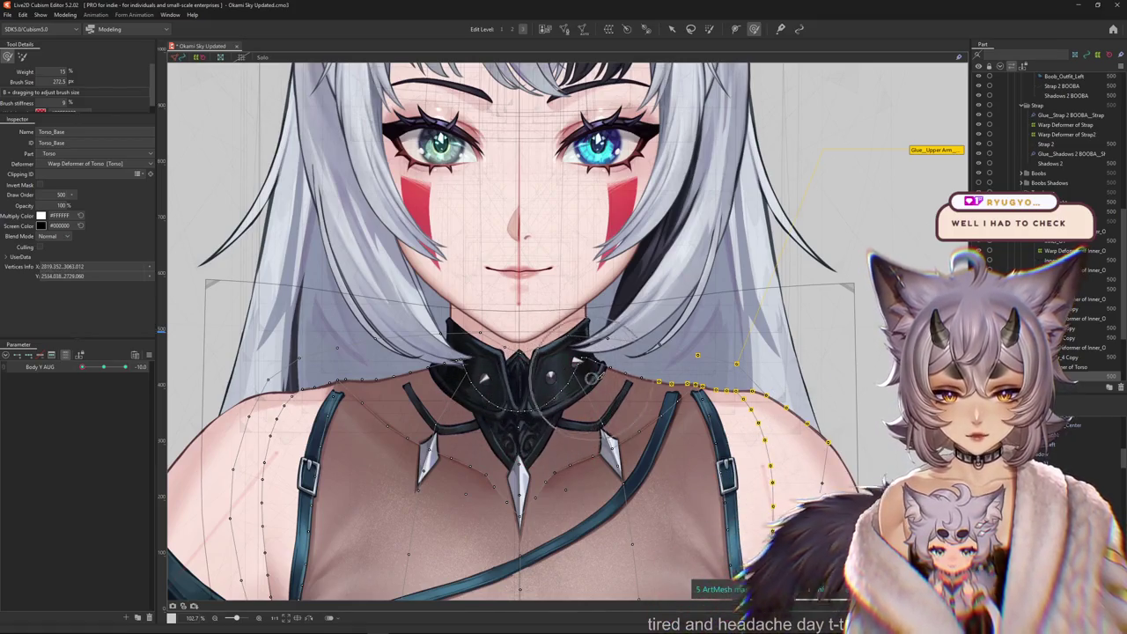
{"action": "scroll", "coordinate": [482, 368], "scroll_direction": "up", "scroll_amount": 3}
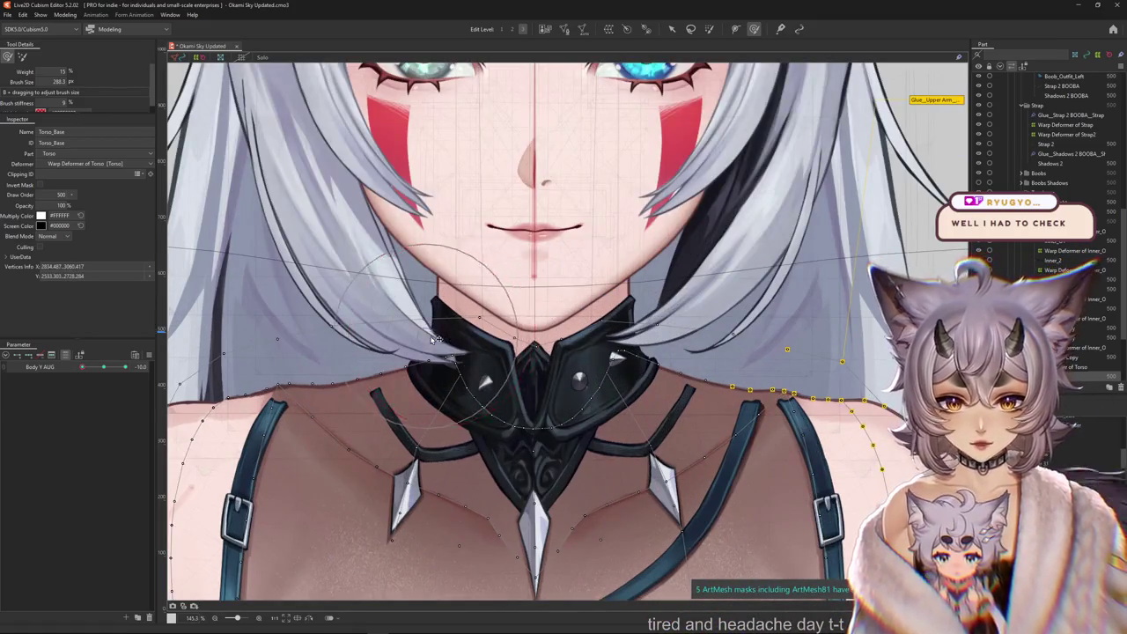
{"action": "key", "text": "h"}
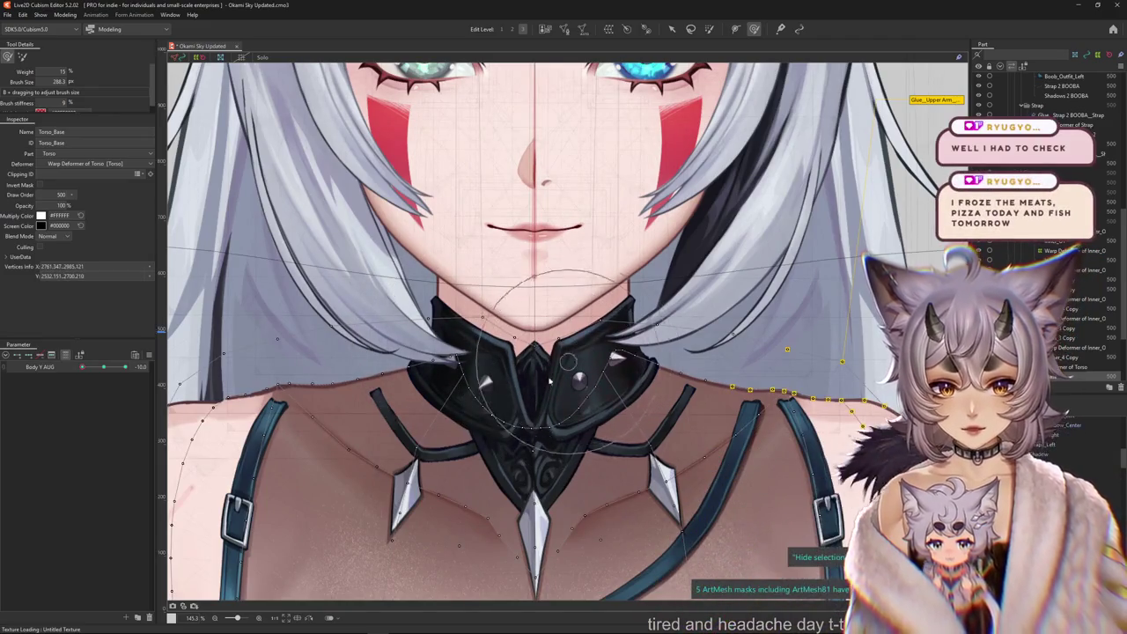
{"action": "key", "text": "h"}
{"action": "scroll", "coordinate": [553, 447], "scroll_direction": "down", "scroll_amount": 3}
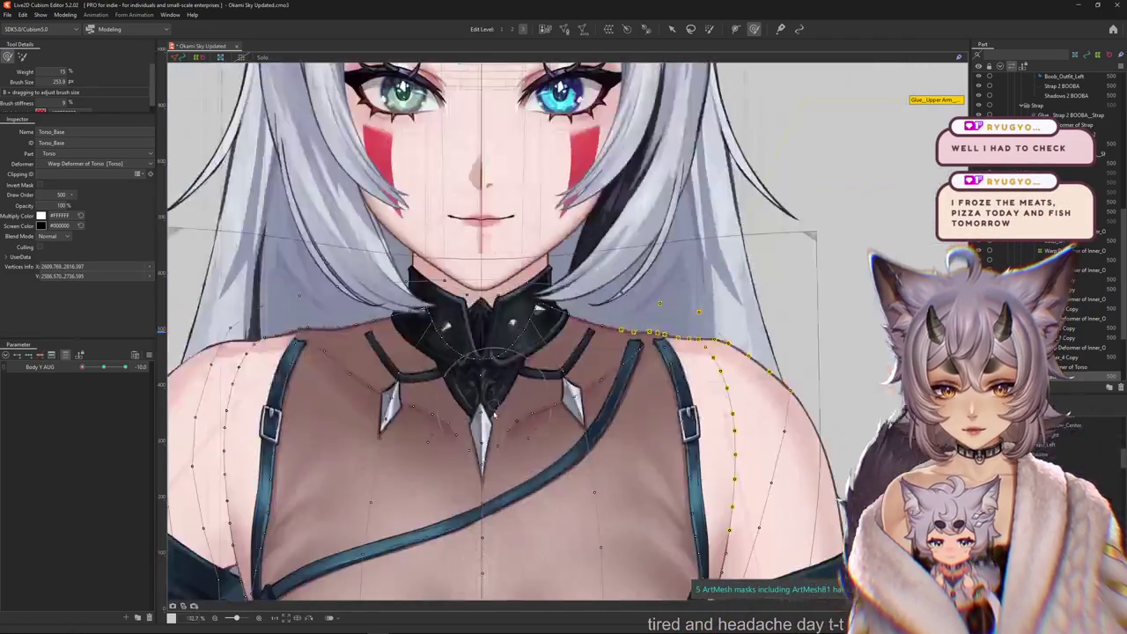
{"action": "scroll", "coordinate": [528, 436], "scroll_direction": "down", "scroll_amount": 2}
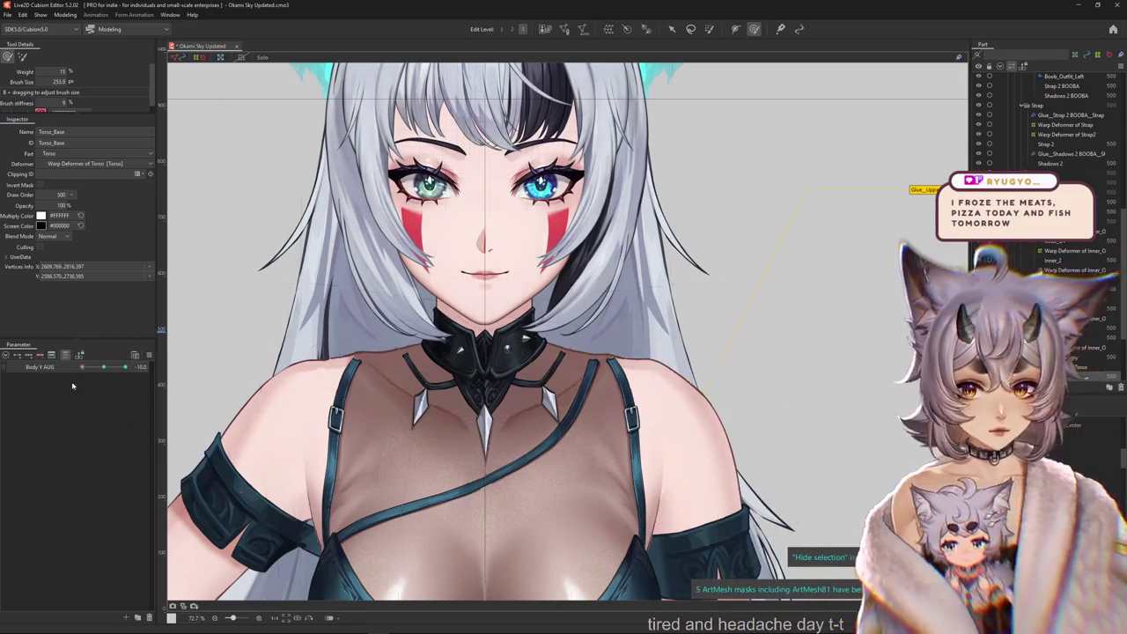
Set Body Y AUG to 10 and center the collar and chin in view.
{"action": "left_click", "coordinate": [108, 373]}
{"action": "scroll", "coordinate": [525, 350], "scroll_direction": "up", "scroll_amount": 3}
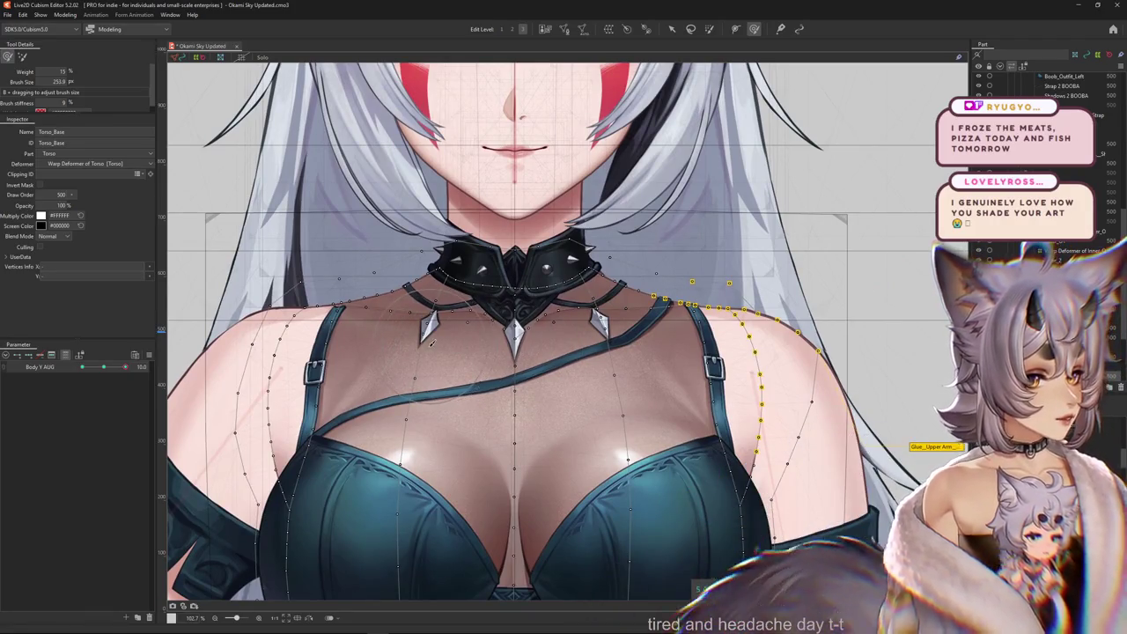
{"action": "left_click_drag", "start_coordinate": [458, 394], "coordinate": [454, 416]}
{"action": "scroll", "coordinate": [503, 424], "scroll_direction": "up", "scroll_amount": 5}
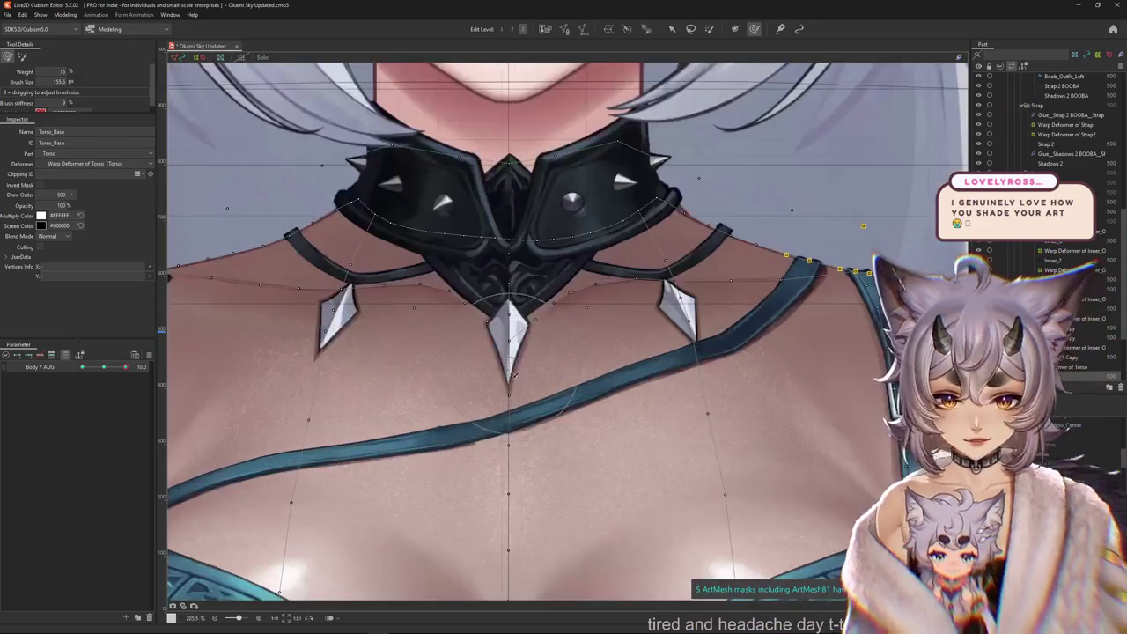
{"action": "left_click_drag", "start_coordinate": [503, 352], "coordinate": [493, 380]}
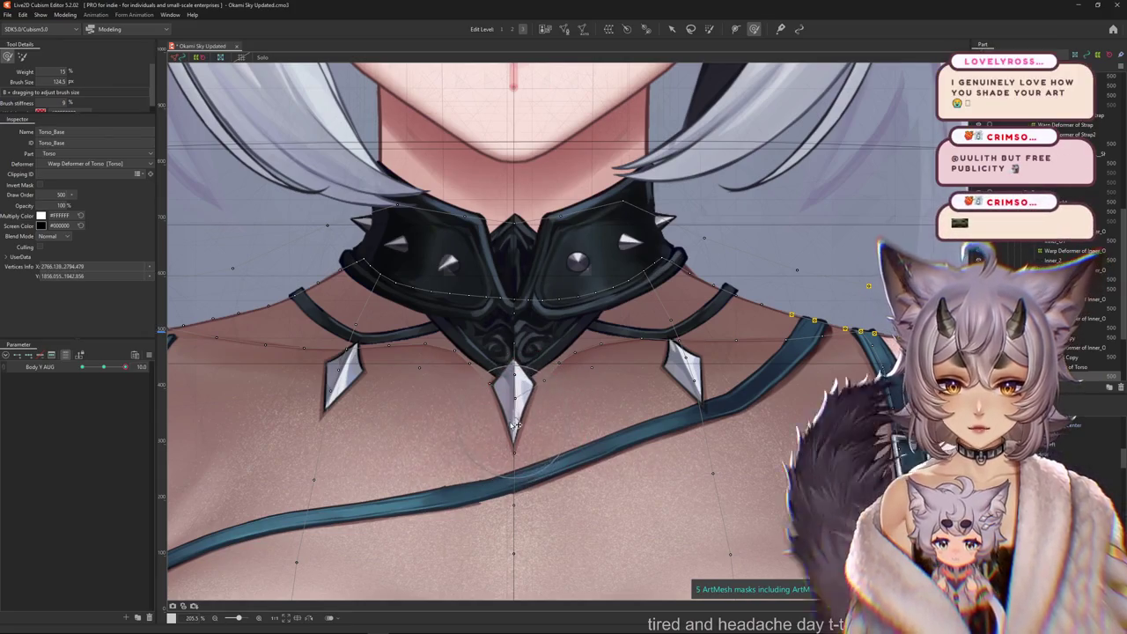
{"action": "left_click_drag", "start_coordinate": [528, 422], "coordinate": [515, 405]}
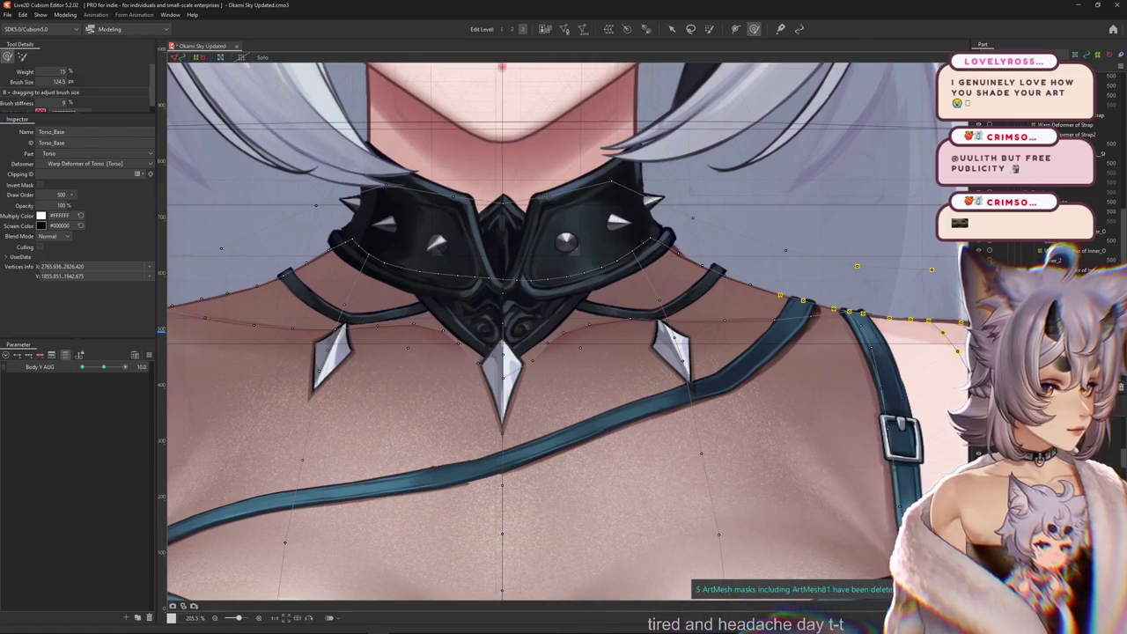
{"action": "scroll", "coordinate": [521, 380], "scroll_direction": "down", "scroll_amount": 1}
{"action": "scroll", "coordinate": [524, 387], "scroll_direction": "down", "scroll_amount": 2}
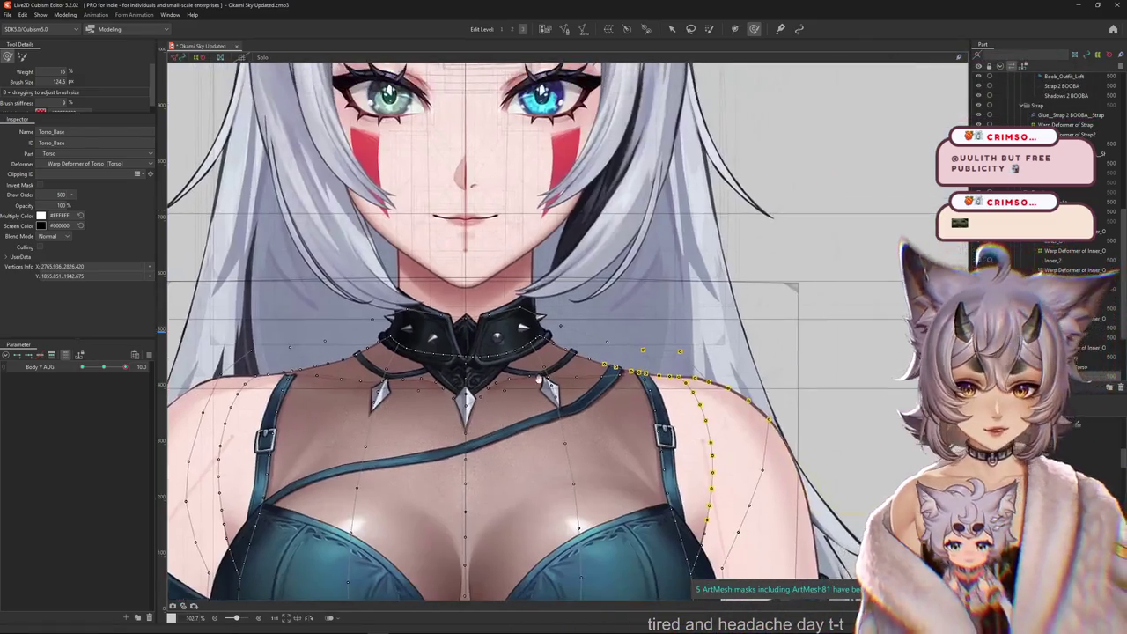
{"action": "scroll", "coordinate": [525, 396], "scroll_direction": "up", "scroll_amount": 2}
Resize the selection brush and select the Torso warp points around the collar.
{"action": "left_click_drag", "start_coordinate": [500, 396], "coordinate": [481, 370]}
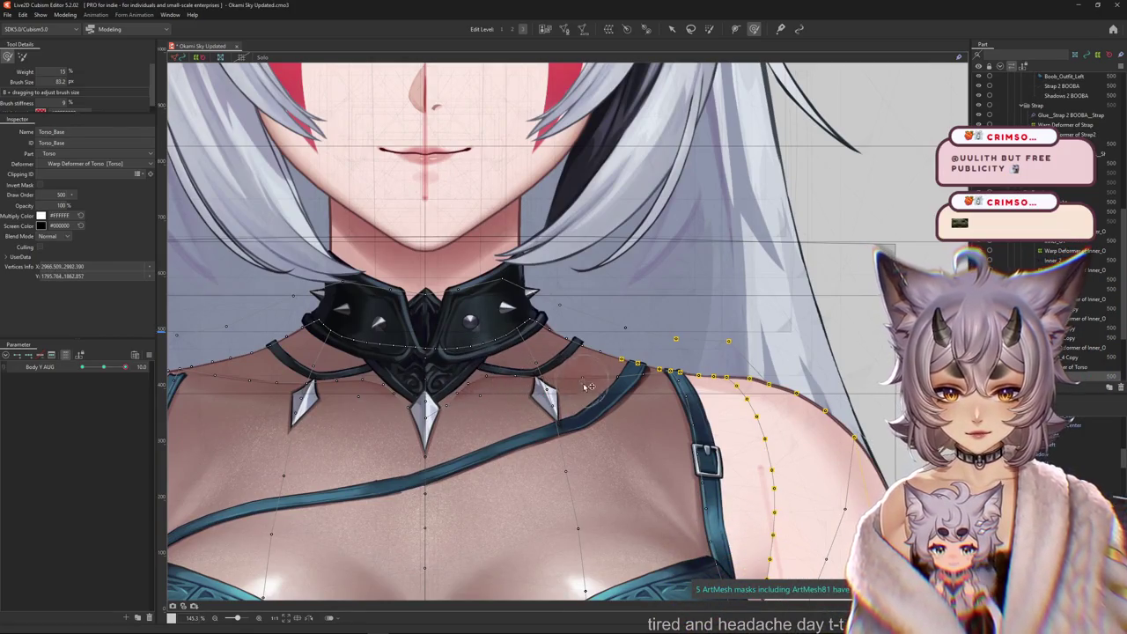
{"action": "left_click_drag", "start_coordinate": [611, 387], "coordinate": [578, 403]}
{"action": "mouse_move", "coordinate": [343, 406]}
{"action": "left_mouse_down"}
{"action": "mouse_move", "coordinate": [499, 421]}
{"action": "mouse_move", "coordinate": [483, 377]}
{"action": "left_mouse_up"}
{"action": "left_click_drag", "start_coordinate": [522, 466], "coordinate": [532, 408]}
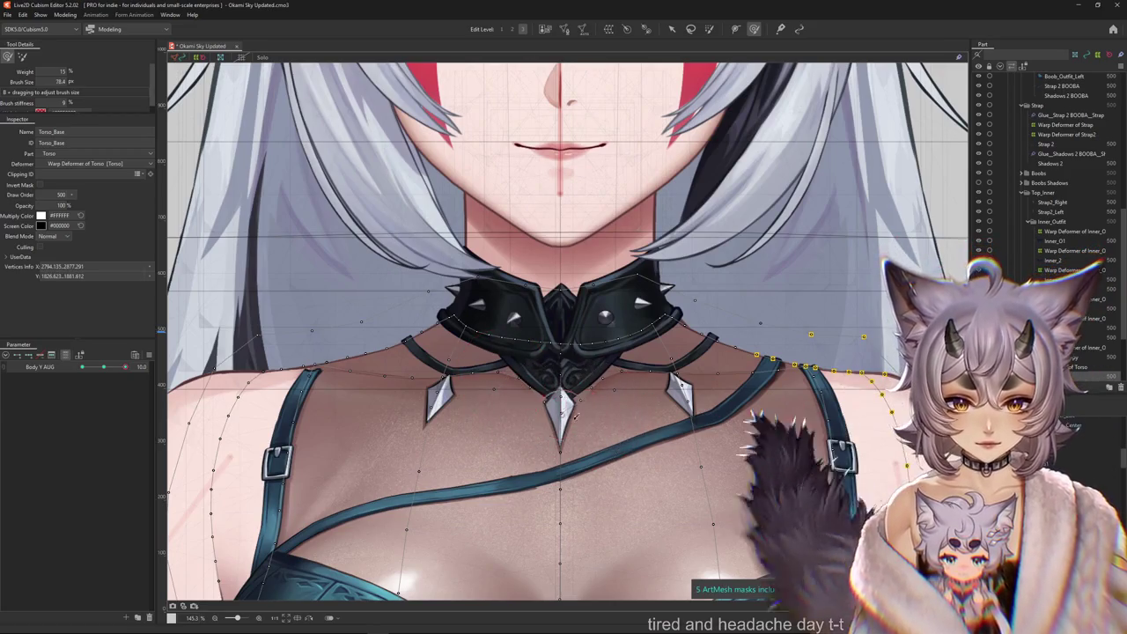
{"action": "left_click_drag", "start_coordinate": [546, 378], "coordinate": [521, 374]}
{"action": "scroll", "coordinate": [523, 377], "scroll_direction": "down", "scroll_amount": 2}
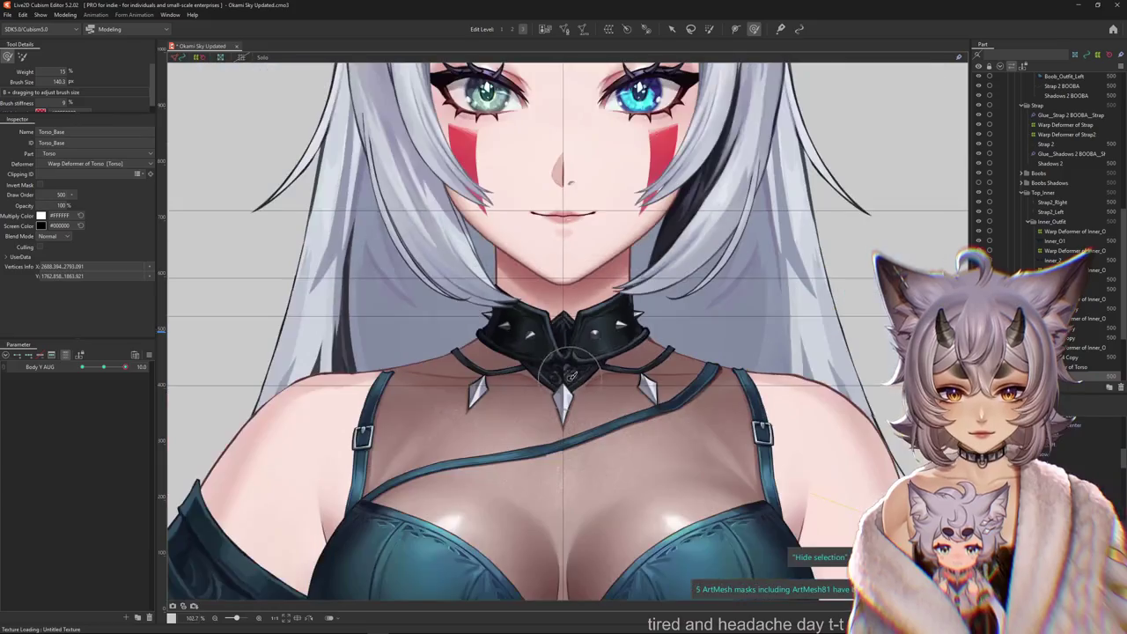
{"action": "scroll", "coordinate": [414, 330], "scroll_direction": "up", "scroll_amount": 2}
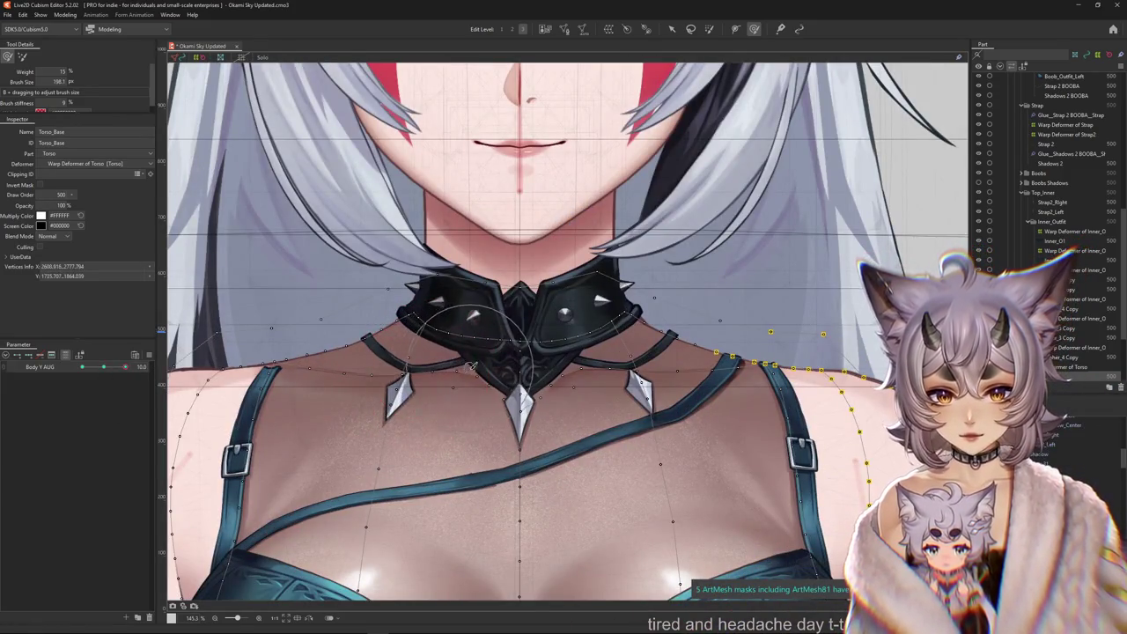
Preview the collar without overlay, then reselect a few collar points and reframe the view.
{"action": "key", "text": "ctrl+h"}
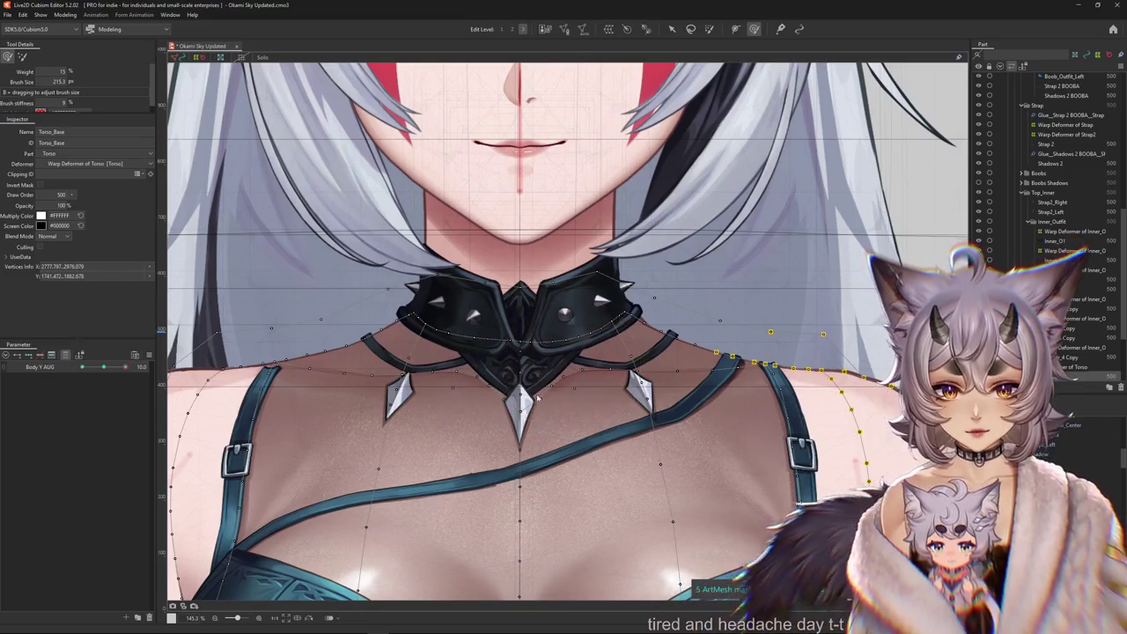
{"action": "left_click", "coordinate": [526, 370]}
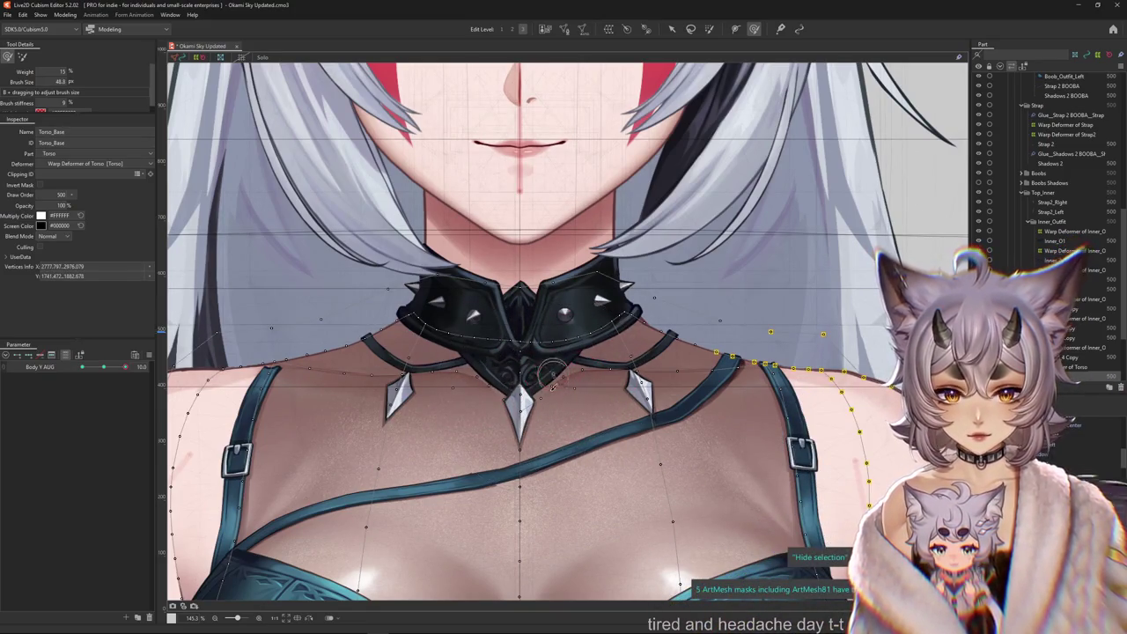
{"action": "left_click_drag", "start_coordinate": [553, 385], "coordinate": [567, 368]}
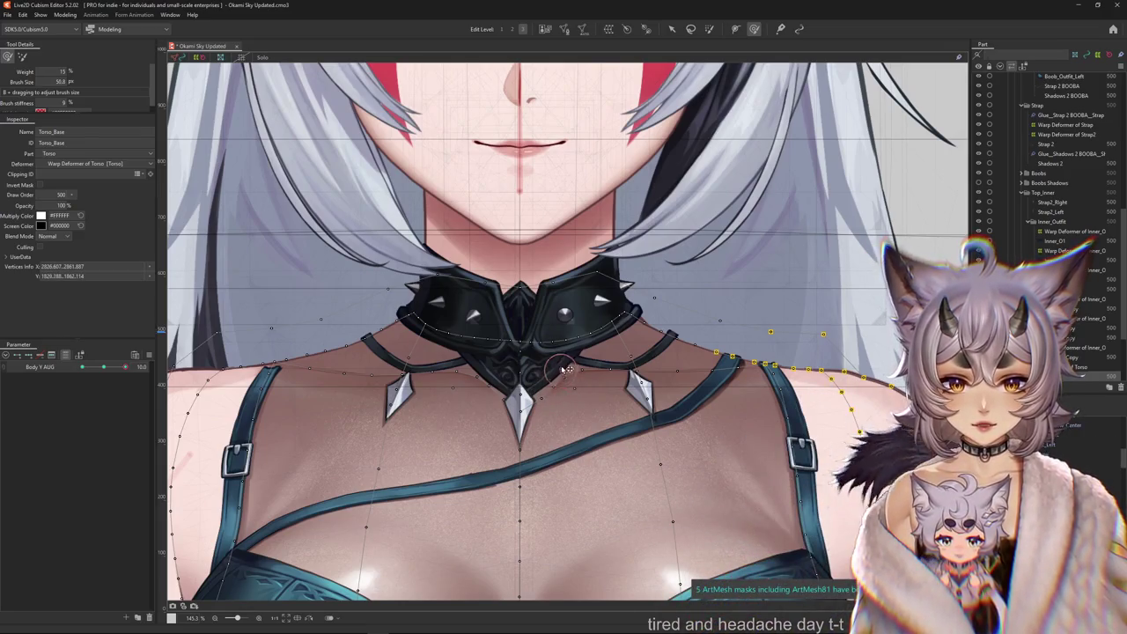
{"action": "left_click_drag", "start_coordinate": [491, 401], "coordinate": [440, 377]}
{"action": "left_click_drag", "start_coordinate": [500, 299], "coordinate": [469, 357]}
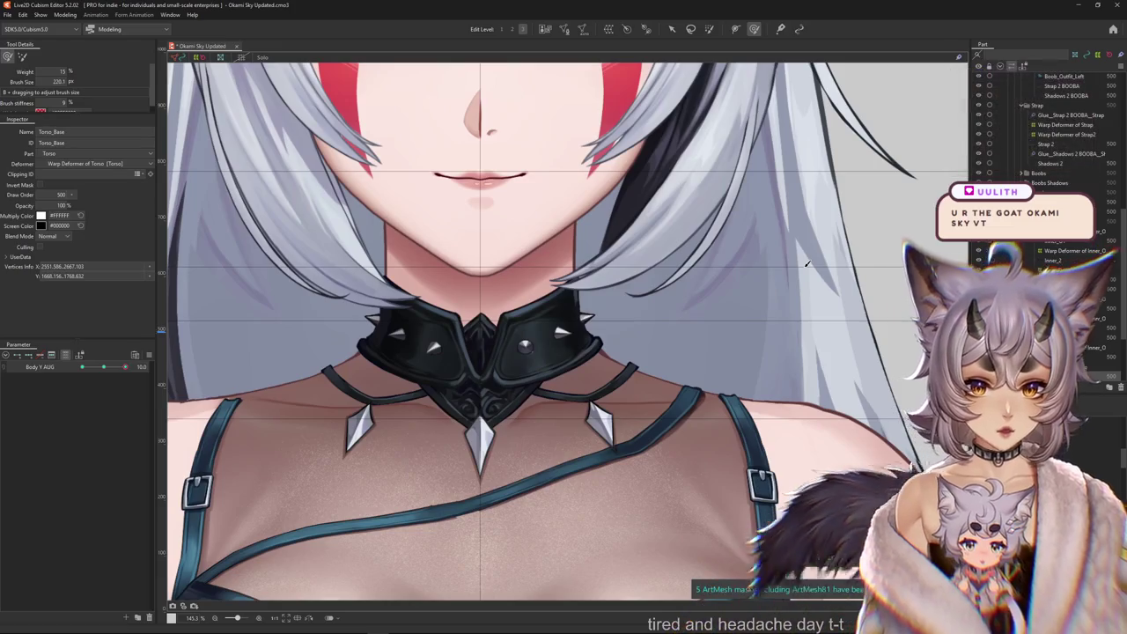
{"action": "key", "text": "ctrl+h"}
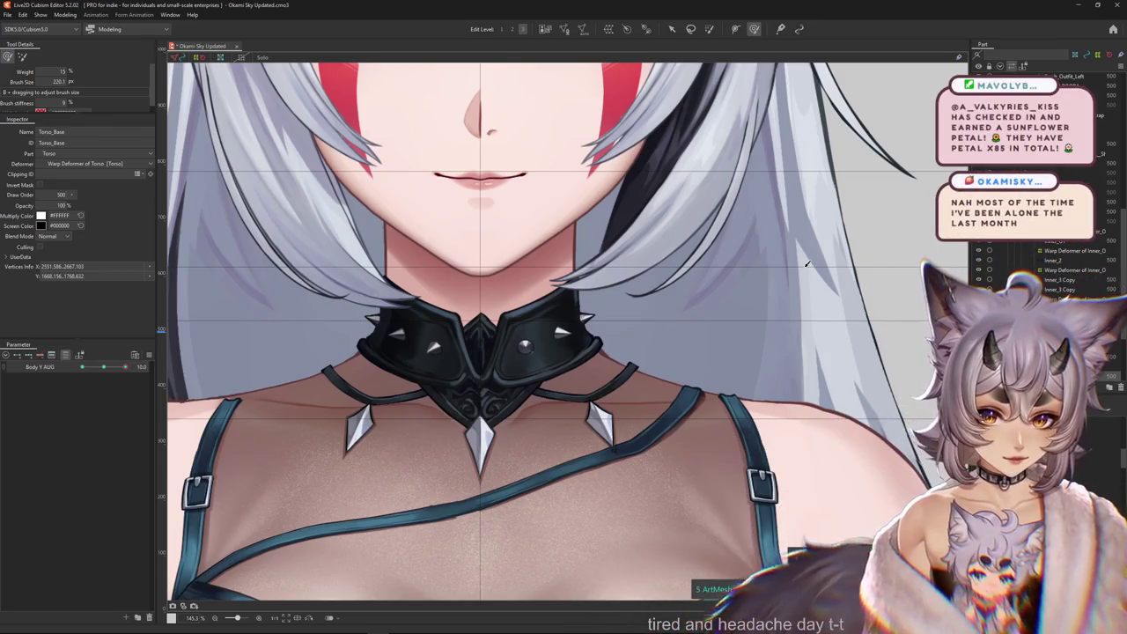
{"action": "key", "text": "ctrl+h"}
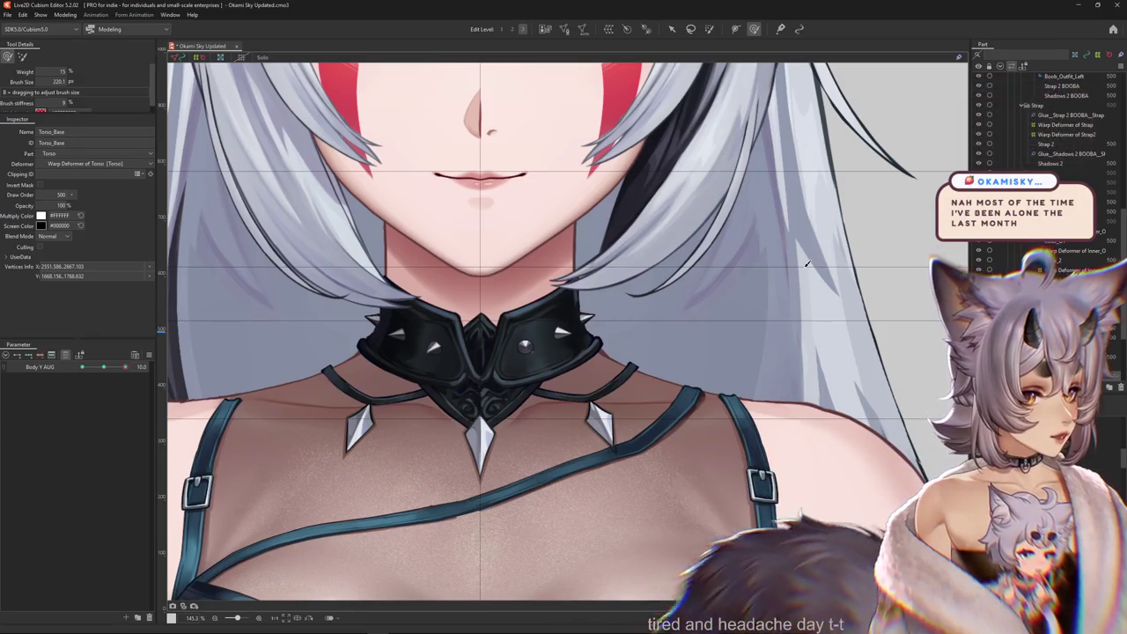
{"action": "key", "text": "ctrl+h"}
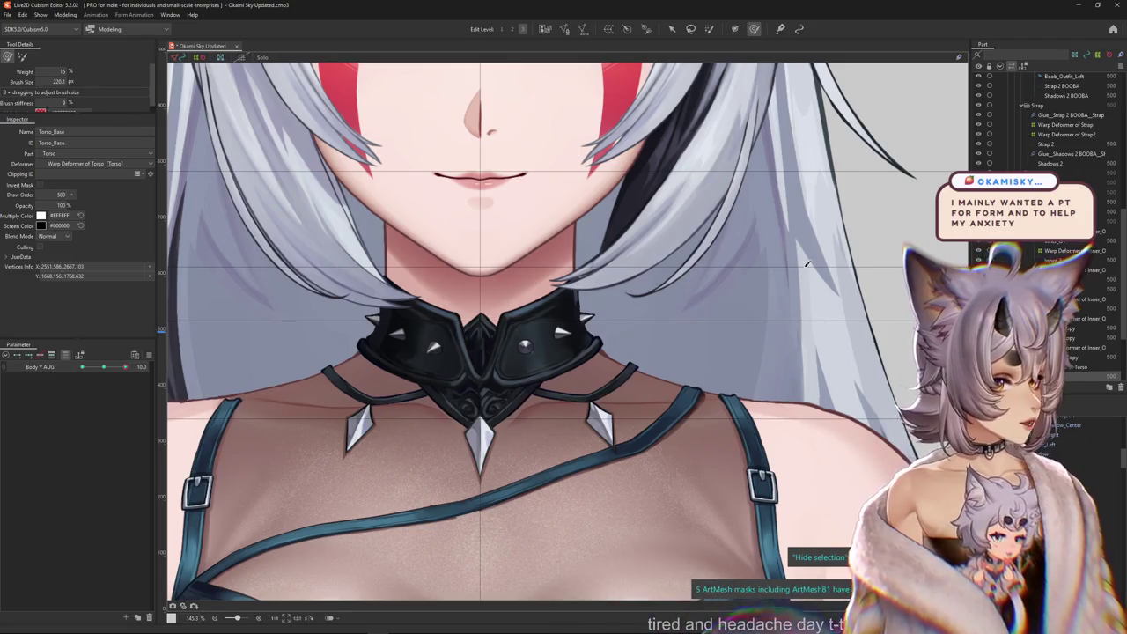
{"action": "key", "text": "ctrl+h"}
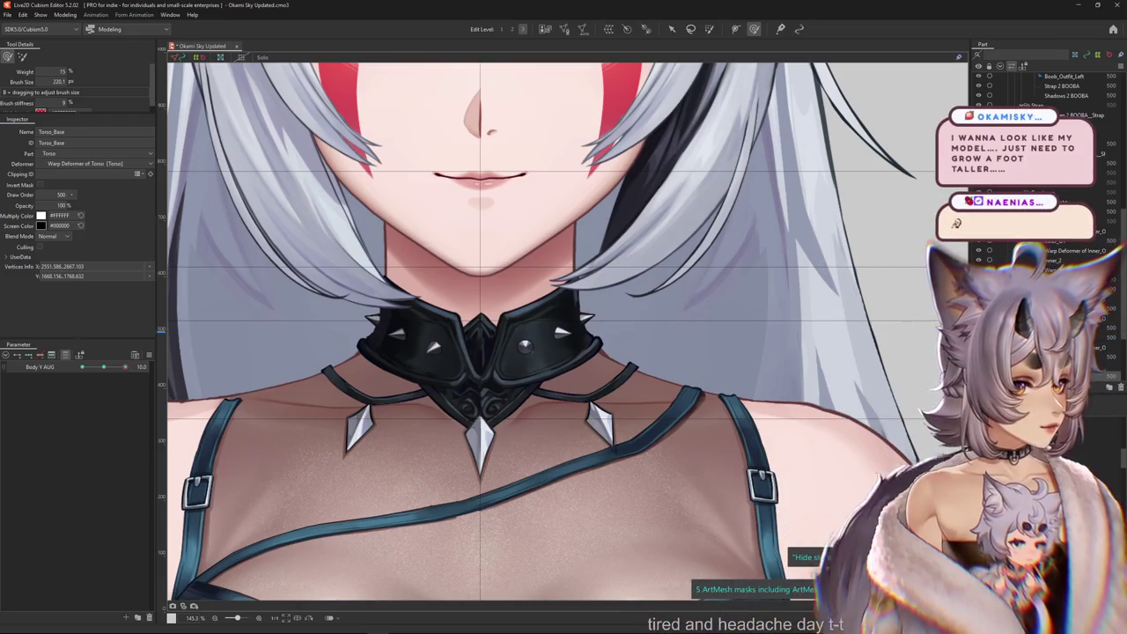
{"action": "scroll", "coordinate": [579, 349], "scroll_direction": "down", "scroll_amount": 5}
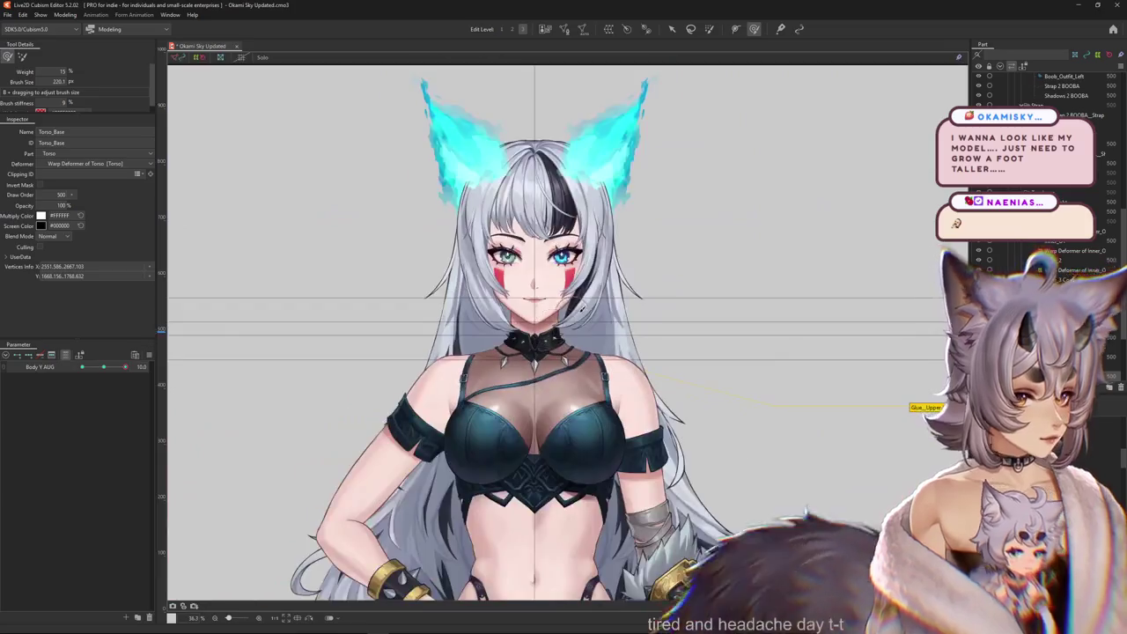
Reset the model's parameters to default so Body Y AUG is 0, and save.
{"action": "scroll", "coordinate": [579, 349], "scroll_direction": "down", "scroll_amount": 4}
{"action": "left_click", "coordinate": [150, 353]}
{"action": "scroll", "coordinate": [677, 336], "scroll_direction": "up", "scroll_amount": 1}
{"action": "scroll", "coordinate": [677, 336], "scroll_direction": "up", "scroll_amount": 2}
{"action": "scroll", "coordinate": [677, 337], "scroll_direction": "up", "scroll_amount": 1}
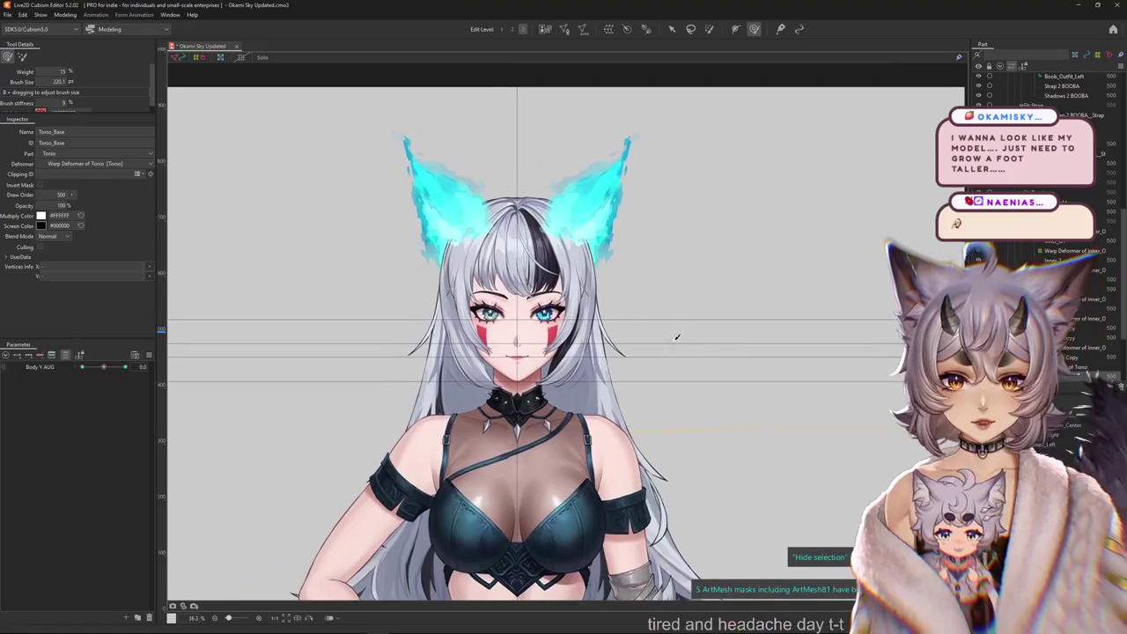
{"action": "key", "text": "ctrl+s"}
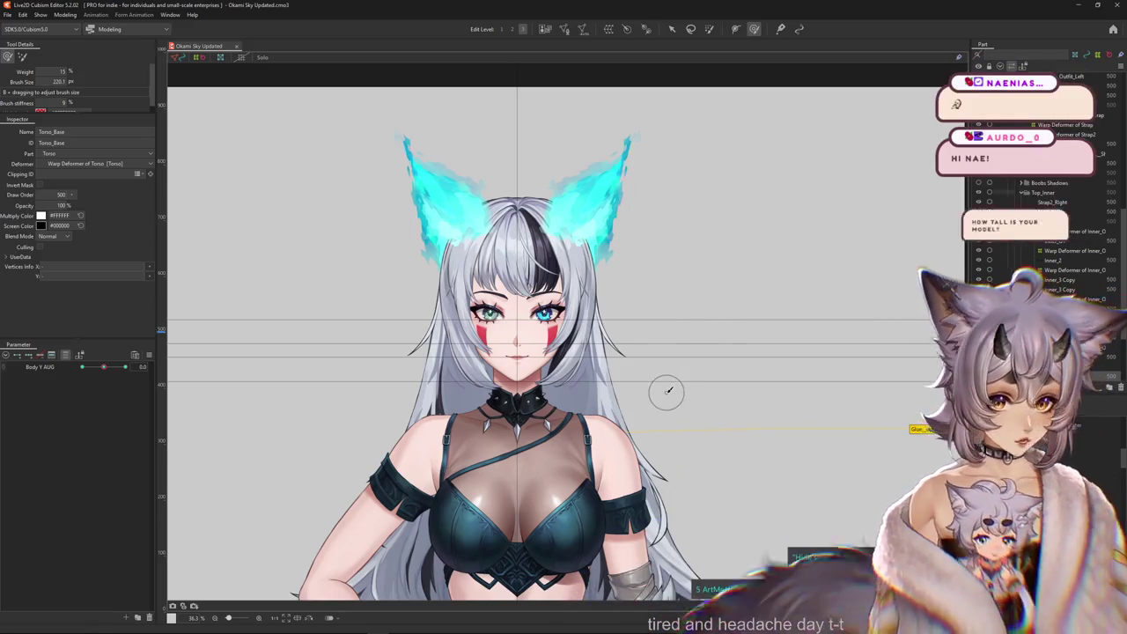
Review the full model including legs and boots, then save again.
{"action": "scroll", "coordinate": [670, 391], "scroll_direction": "down", "scroll_amount": 3}
{"action": "mouse_move", "coordinate": [671, 393]}
{"action": "left_mouse_down"}
{"action": "mouse_move", "coordinate": [666, 177]}
{"action": "mouse_move", "coordinate": [687, 388]}
{"action": "left_mouse_up"}
{"action": "scroll", "coordinate": [669, 213], "scroll_direction": "down", "scroll_amount": 1}
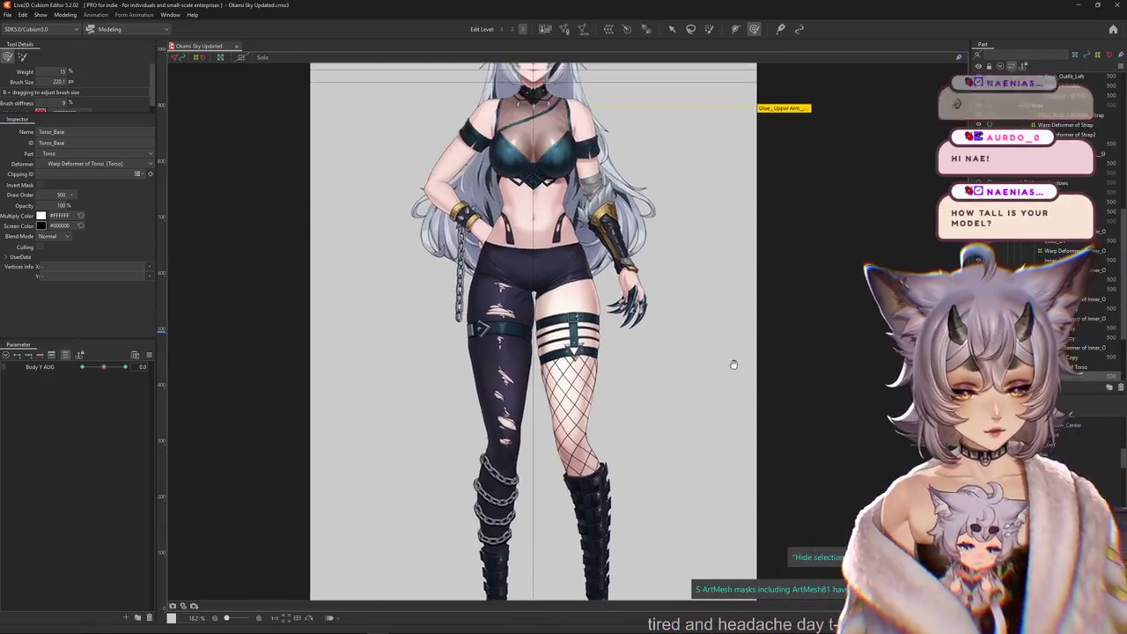
{"action": "scroll", "coordinate": [696, 308], "scroll_direction": "up", "scroll_amount": 1}
{"action": "scroll", "coordinate": [704, 311], "scroll_direction": "up", "scroll_amount": 1}
{"action": "scroll", "coordinate": [749, 413], "scroll_direction": "up", "scroll_amount": 1}
{"action": "scroll", "coordinate": [763, 317], "scroll_direction": "up", "scroll_amount": 2}
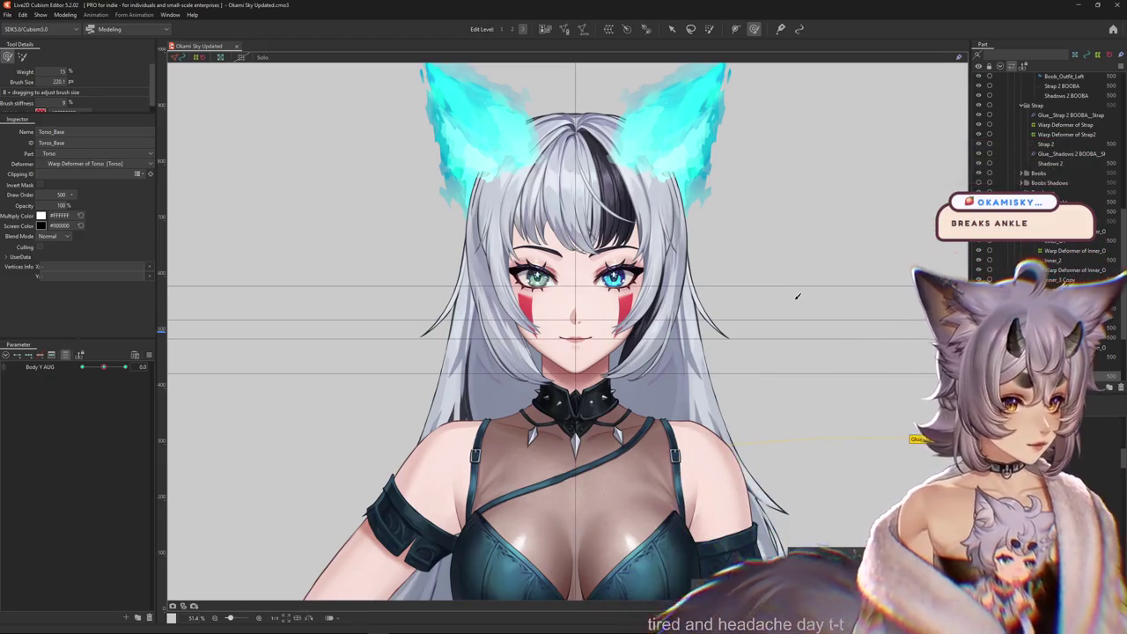
{"action": "key", "text": "ctrl+h"}
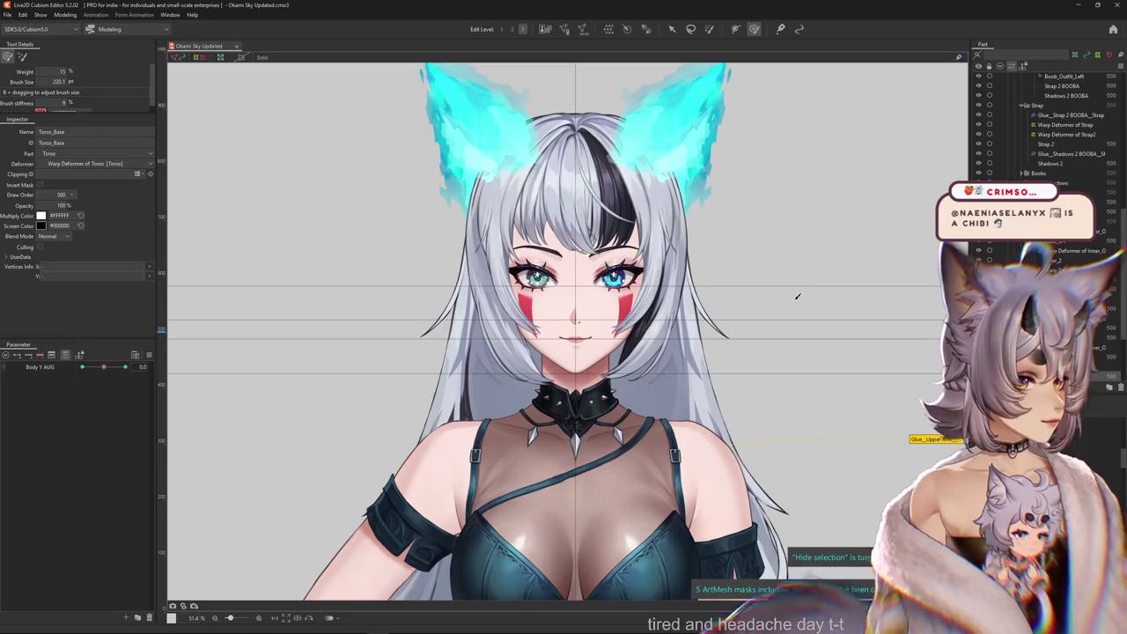
{"action": "scroll", "coordinate": [795, 295], "scroll_direction": "down", "scroll_amount": 2}
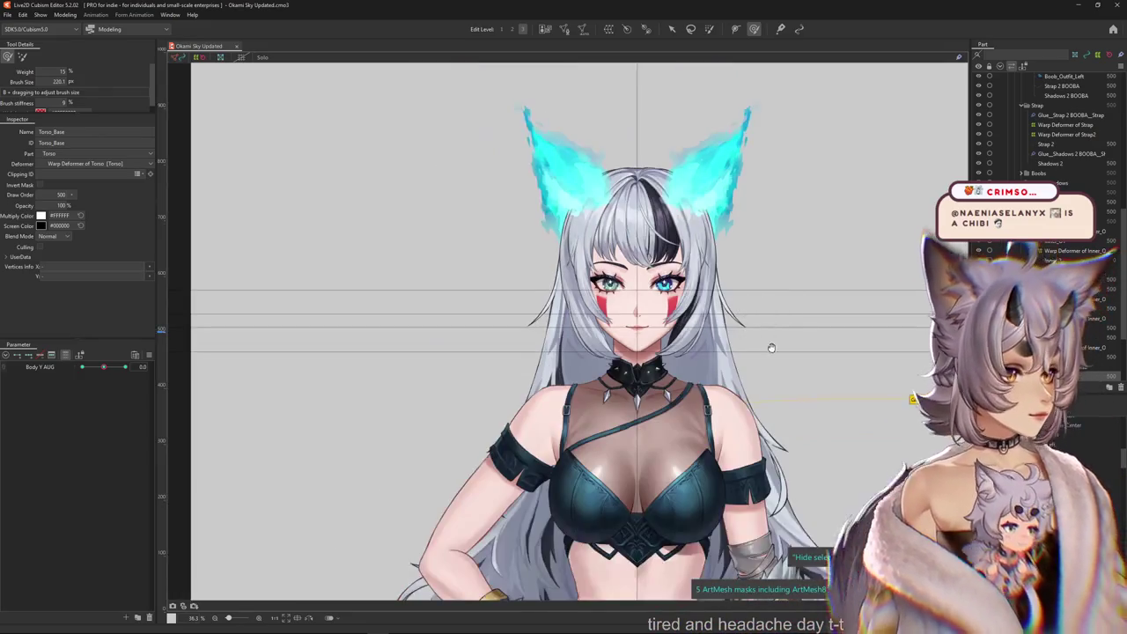
{"action": "left_click_drag", "start_coordinate": [771, 347], "coordinate": [674, 358]}
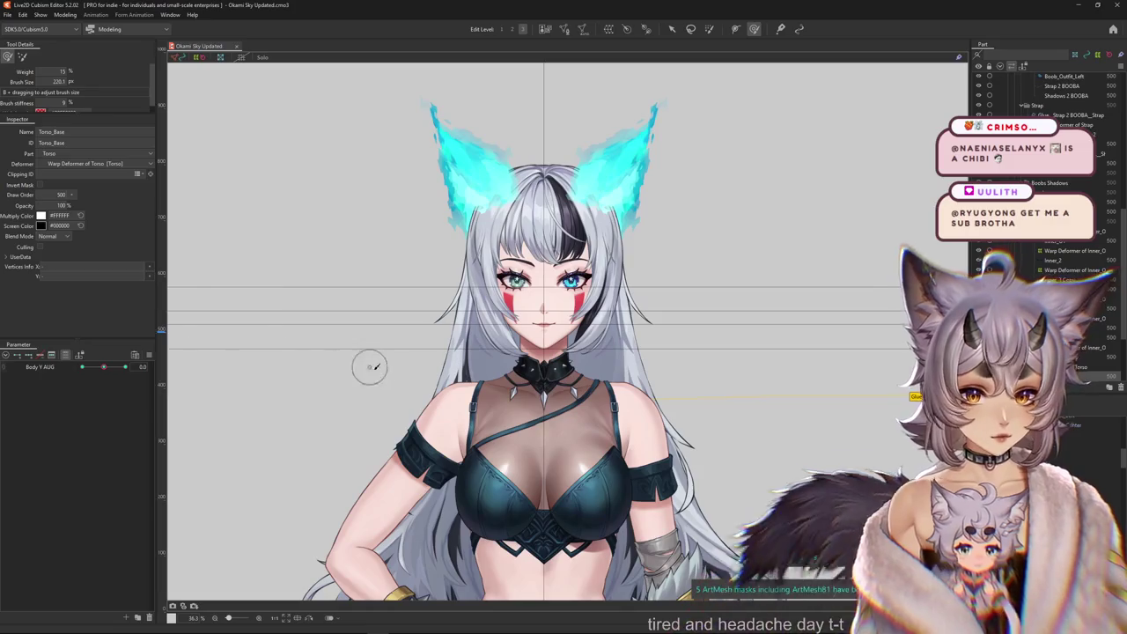
{"action": "key", "text": "ctrl+s"}
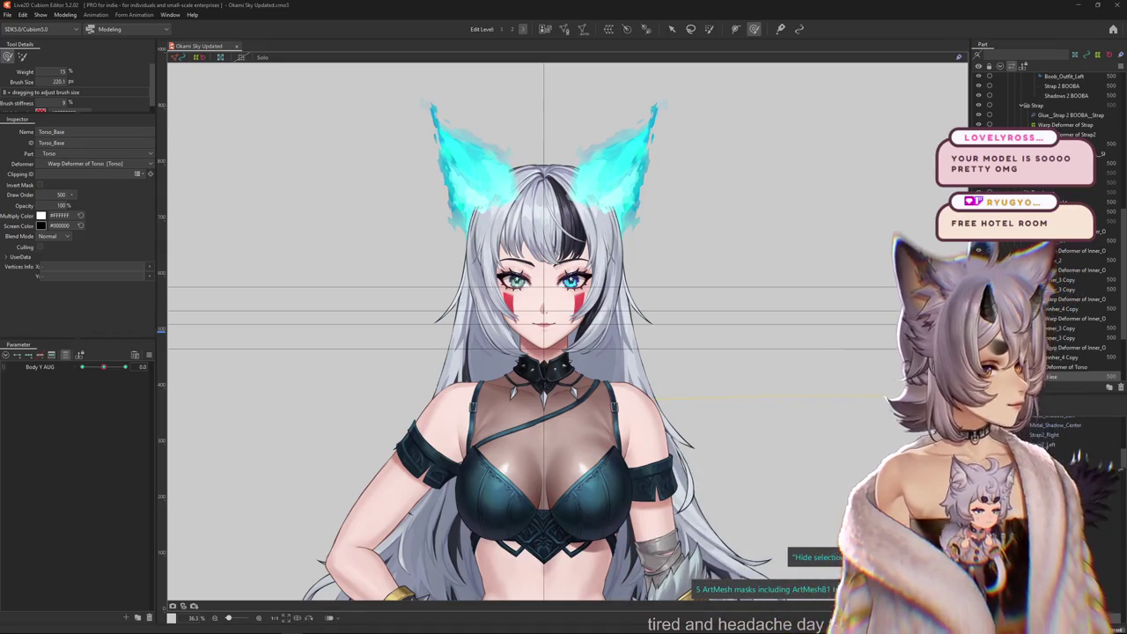
{"action": "scroll", "coordinate": [769, 277], "scroll_direction": "down", "scroll_amount": 5}
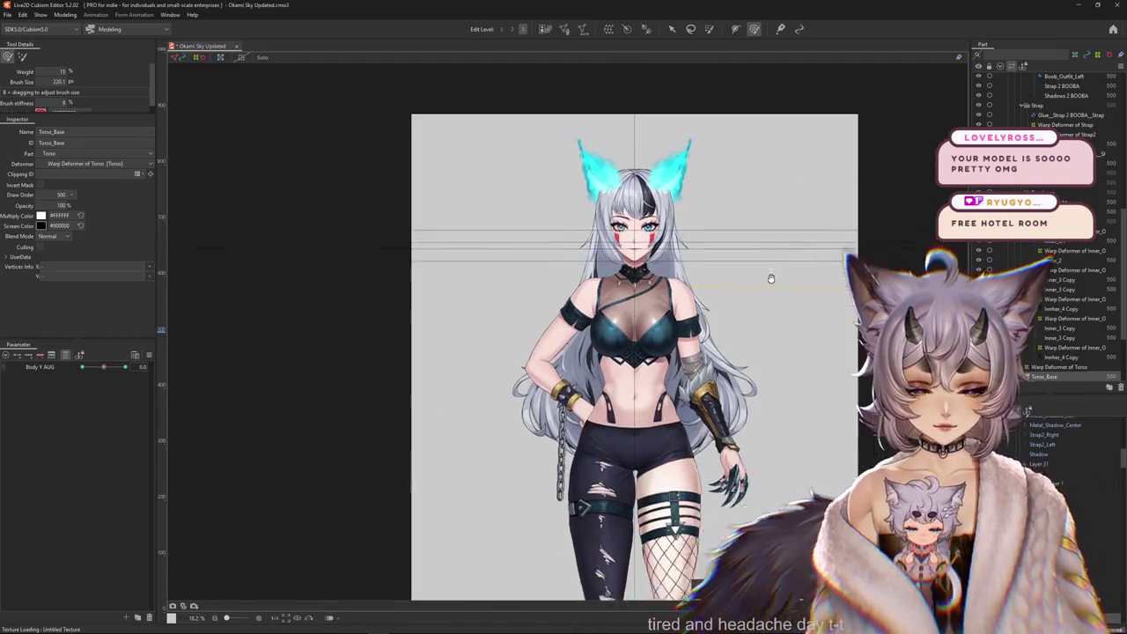
Open Physics Settings and swing the enlarged preview model to test body sway.
{"action": "scroll", "coordinate": [770, 277], "scroll_direction": "up", "scroll_amount": 2}
{"action": "left_click", "coordinate": [65, 15]}
{"action": "left_click", "coordinate": [88, 189]}
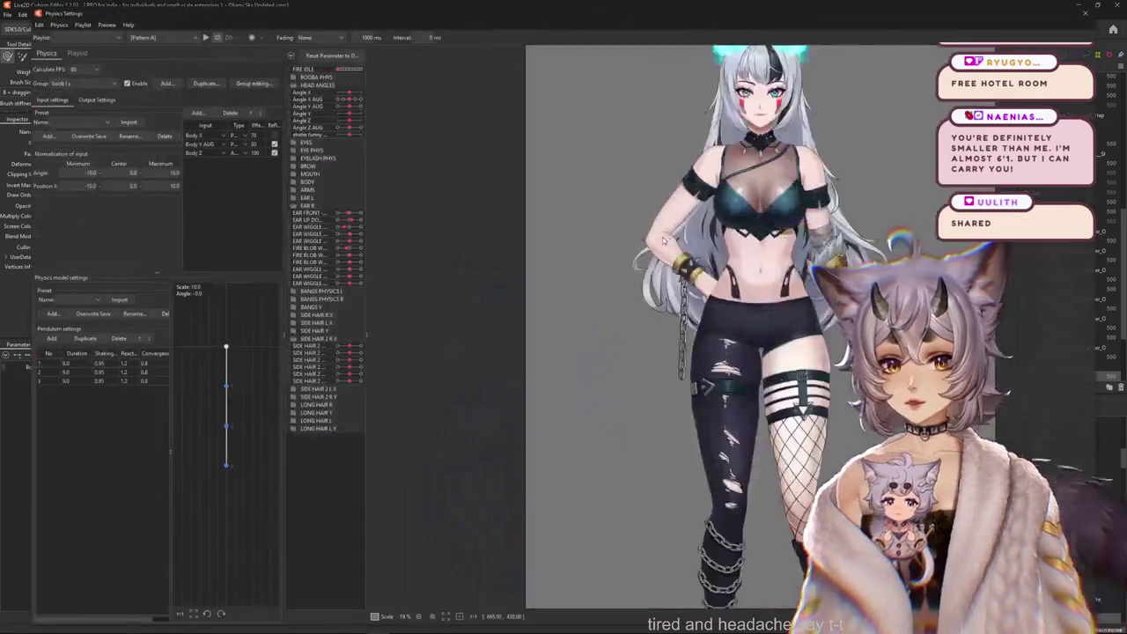
{"action": "scroll", "coordinate": [816, 299], "scroll_direction": "up", "scroll_amount": 2}
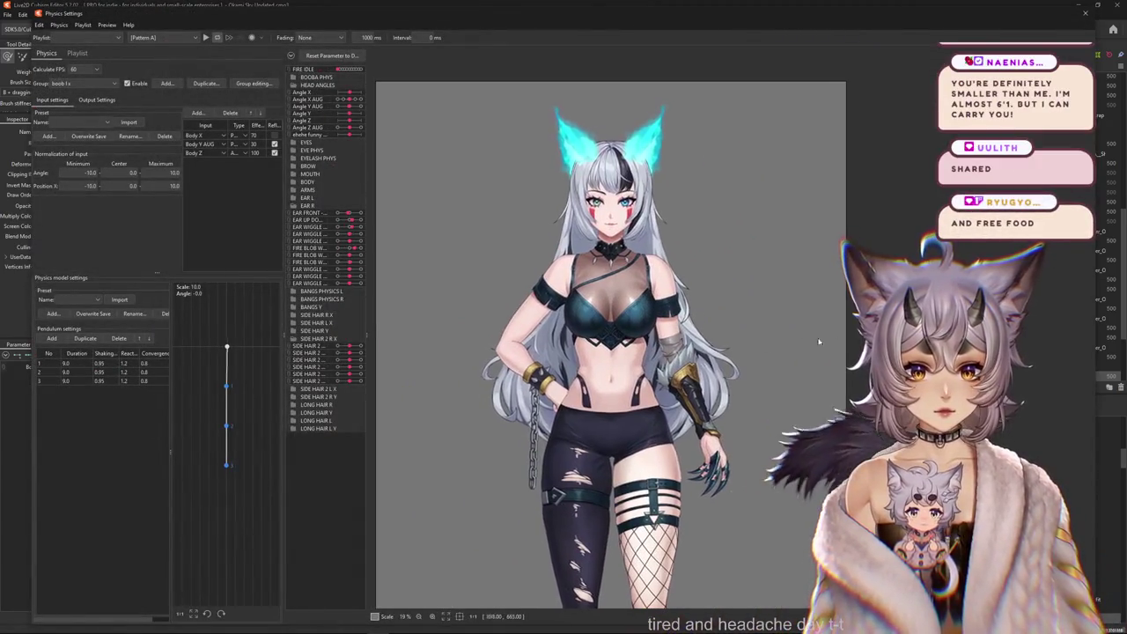
{"action": "left_click_drag", "start_coordinate": [817, 340], "coordinate": [634, 337]}
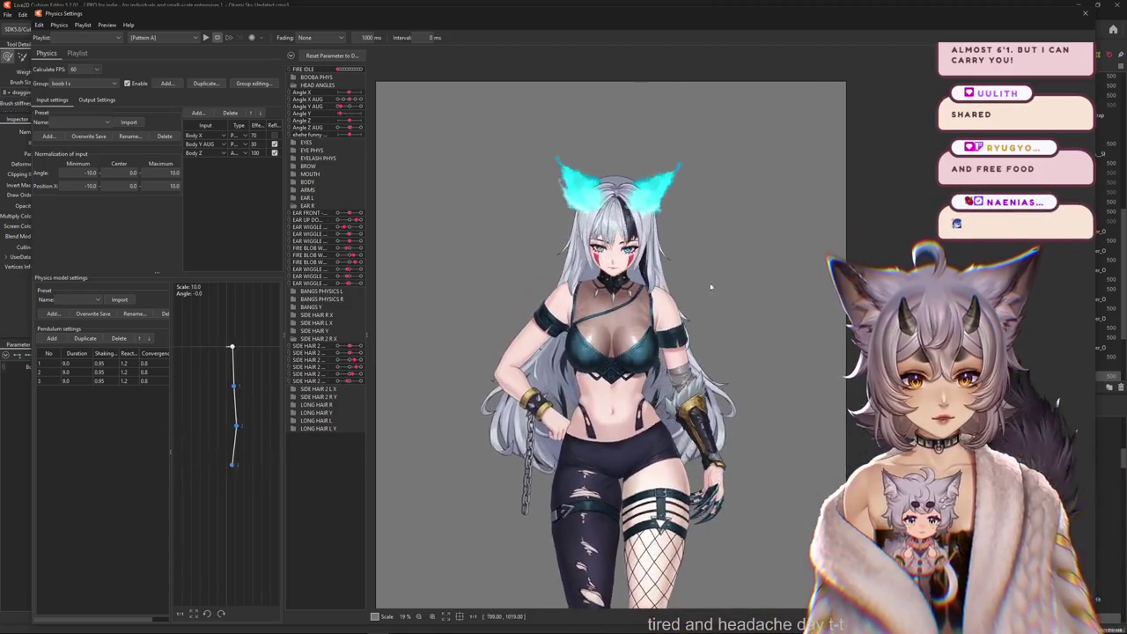
{"action": "left_click_drag", "start_coordinate": [734, 523], "coordinate": [761, 528]}
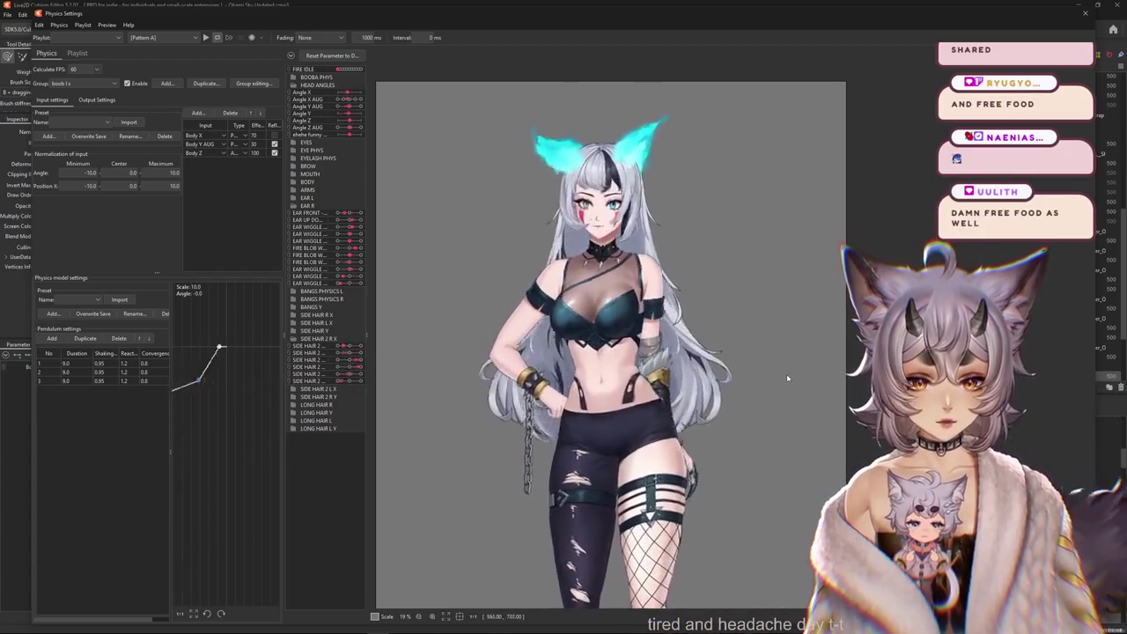
{"action": "left_click_drag", "start_coordinate": [786, 374], "coordinate": [850, 367]}
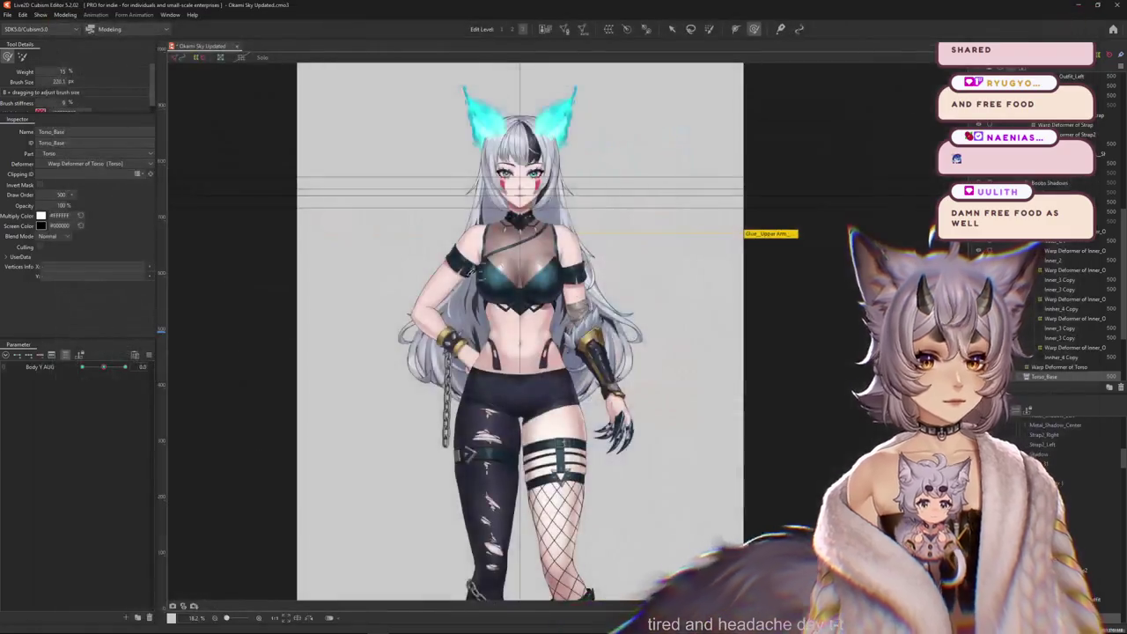
Select the Warp Deformer of Strap2 from the chest's object list.
{"action": "scroll", "coordinate": [483, 306], "scroll_direction": "up", "scroll_amount": 3}
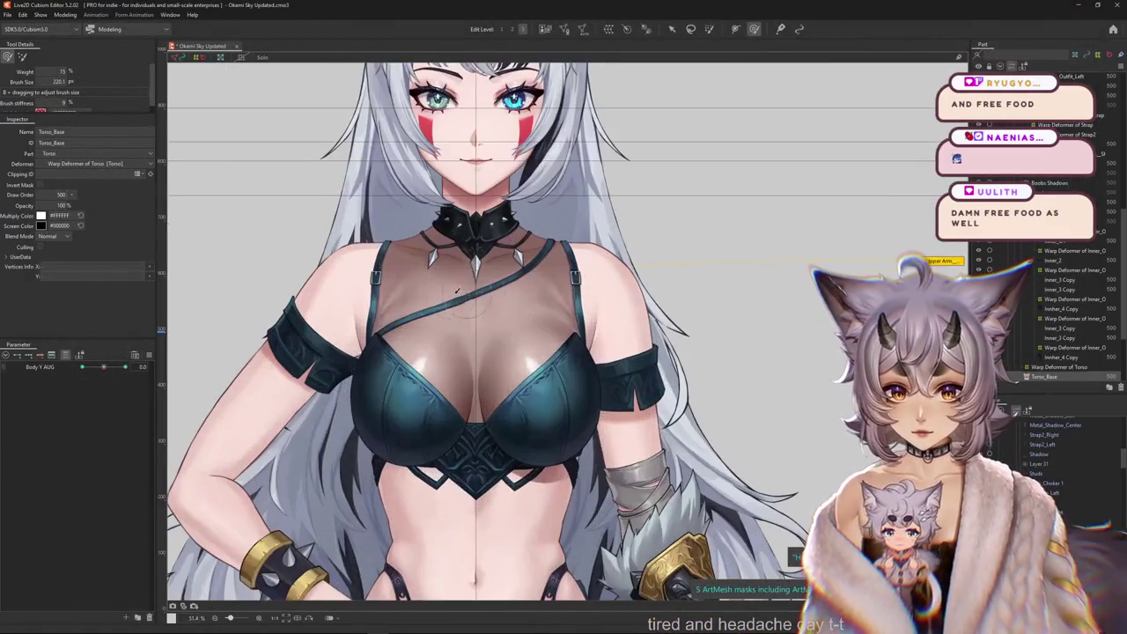
{"action": "left_click", "coordinate": [502, 299]}
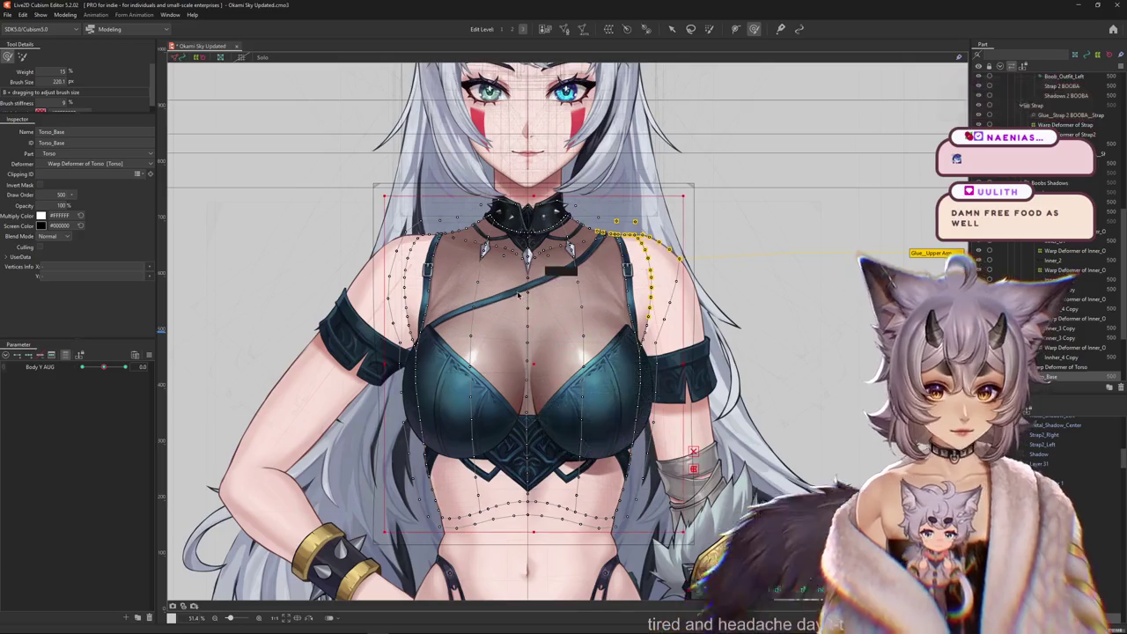
{"action": "right_click", "coordinate": [517, 294]}
{"action": "left_click", "coordinate": [557, 364]}
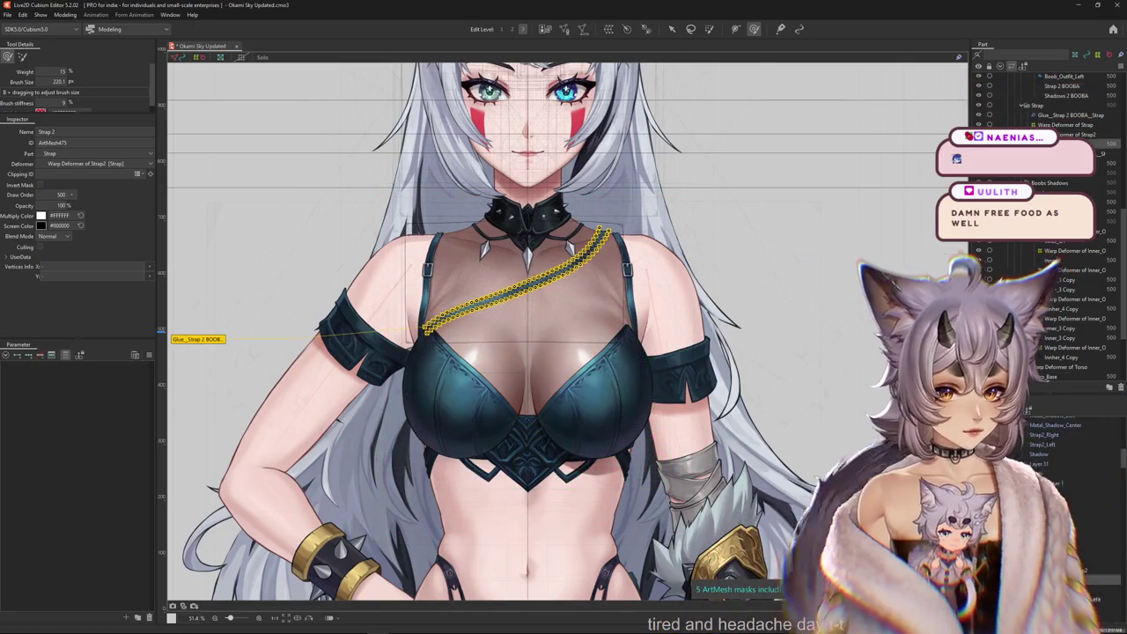
{"action": "left_click", "coordinate": [634, 319]}
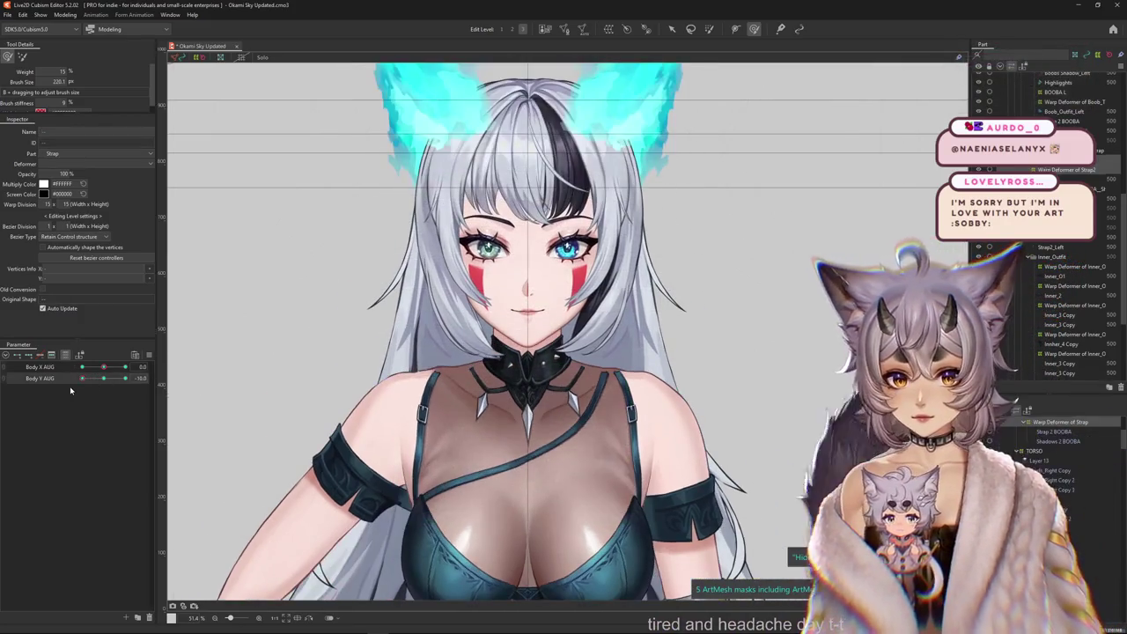
{"action": "mouse_move", "coordinate": [573, 449]}
{"action": "left_mouse_down"}
{"action": "mouse_move", "coordinate": [651, 352]}
{"action": "mouse_move", "coordinate": [572, 352]}
{"action": "left_mouse_up"}
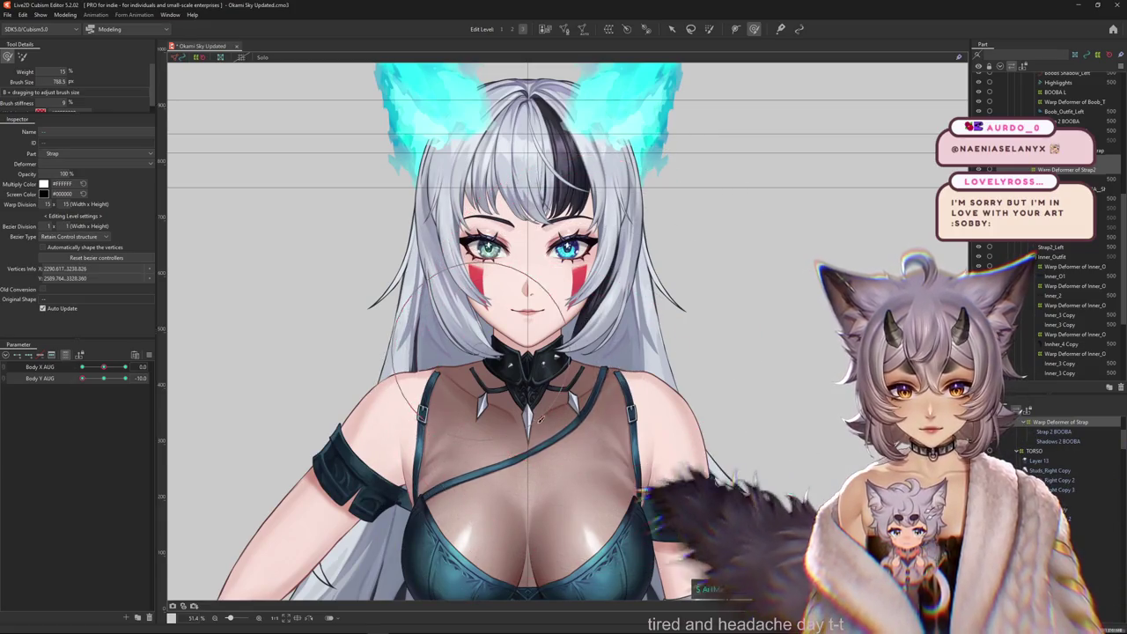
Swing Body Y AUG and Body X AUG between -10 and 10, ending both at 10.
{"action": "left_click_drag", "start_coordinate": [108, 380], "coordinate": [127, 379]}
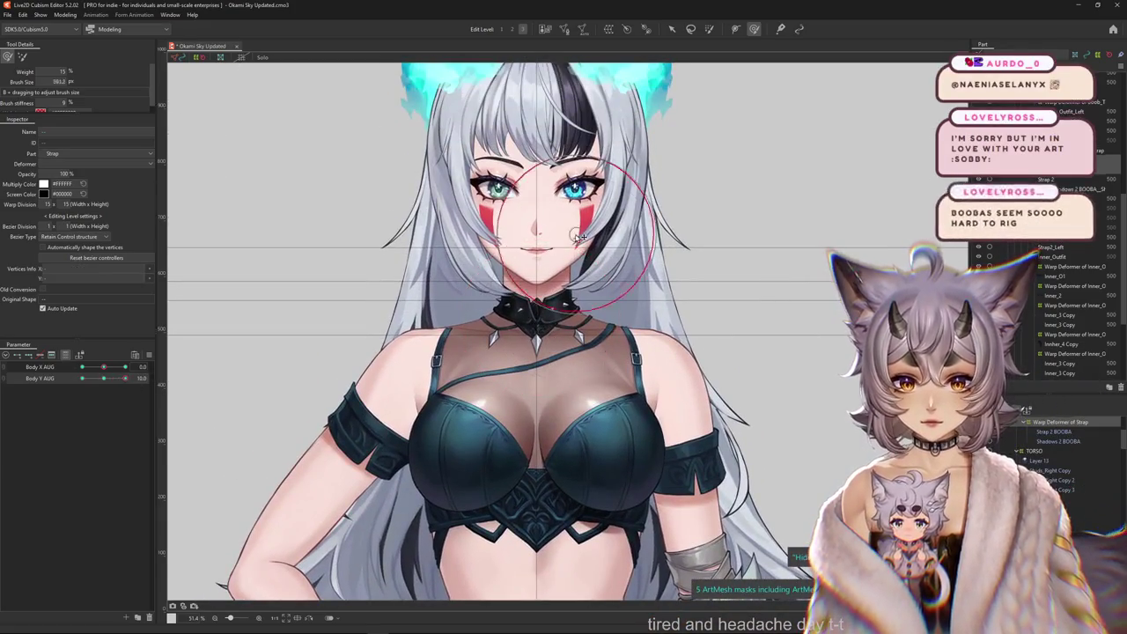
{"action": "left_click_drag", "start_coordinate": [572, 277], "coordinate": [526, 342]}
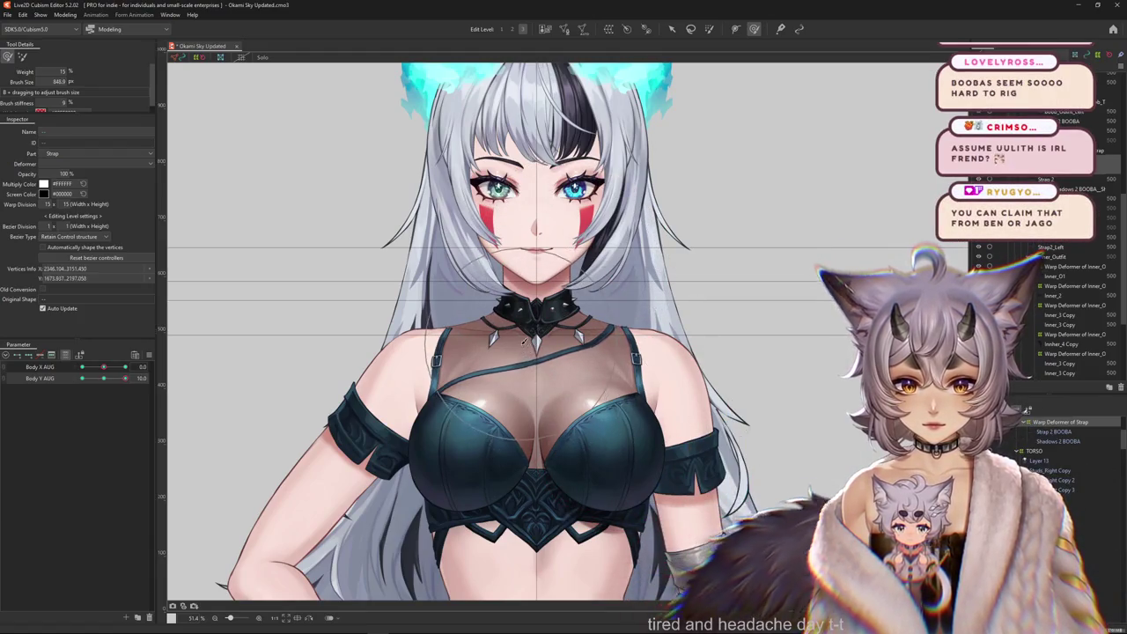
{"action": "left_click", "coordinate": [89, 383]}
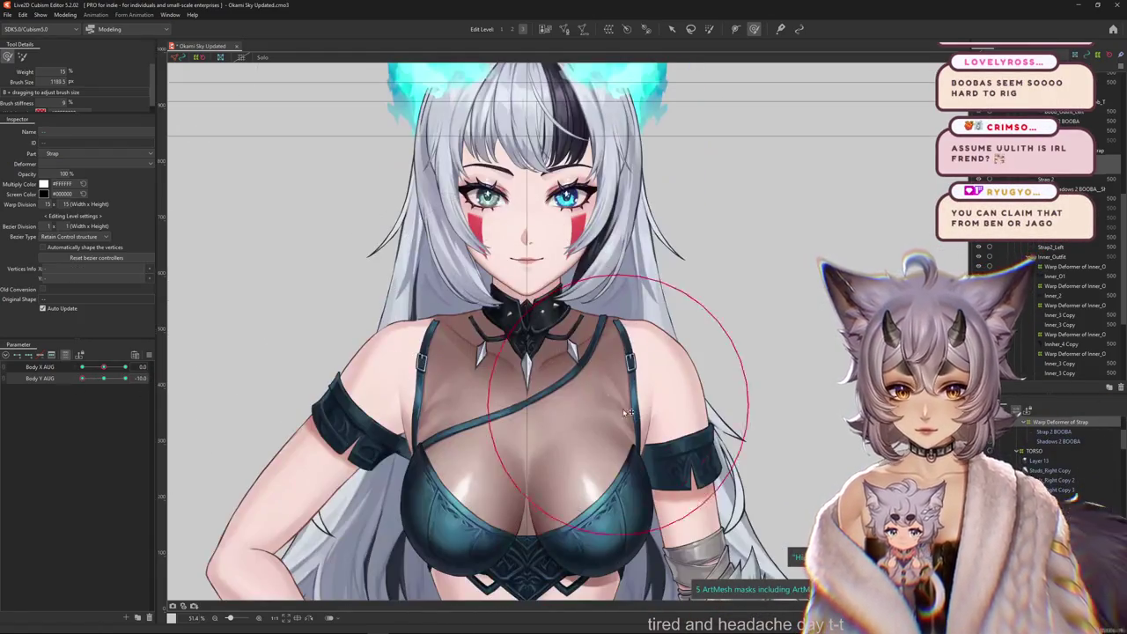
{"action": "mouse_move", "coordinate": [586, 399]}
{"action": "left_mouse_down"}
{"action": "mouse_move", "coordinate": [401, 358]}
{"action": "mouse_move", "coordinate": [616, 212]}
{"action": "left_mouse_up"}
{"action": "left_click_drag", "start_coordinate": [156, 370], "coordinate": [56, 369]}
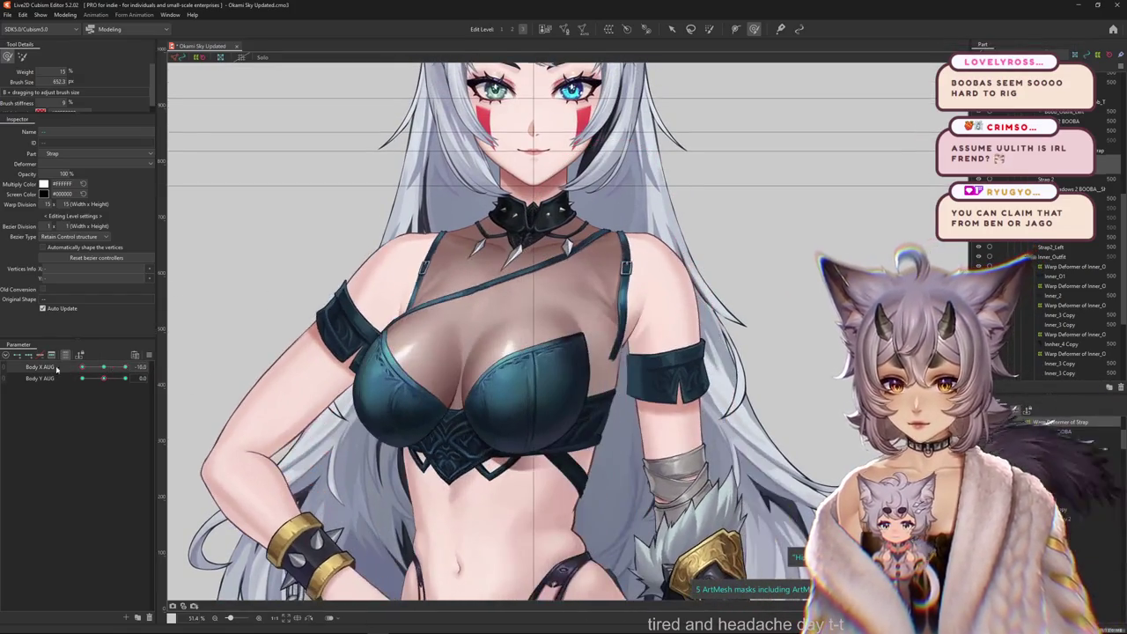
{"action": "left_click_drag", "start_coordinate": [240, 346], "coordinate": [159, 388]}
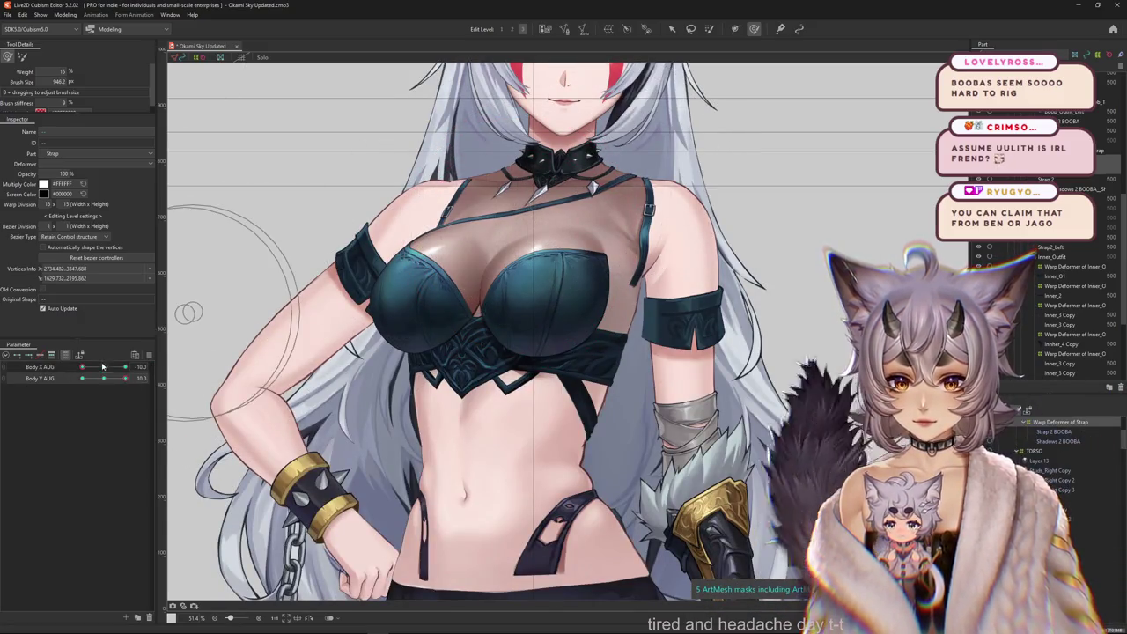
{"action": "left_click_drag", "start_coordinate": [103, 367], "coordinate": [104, 366]}
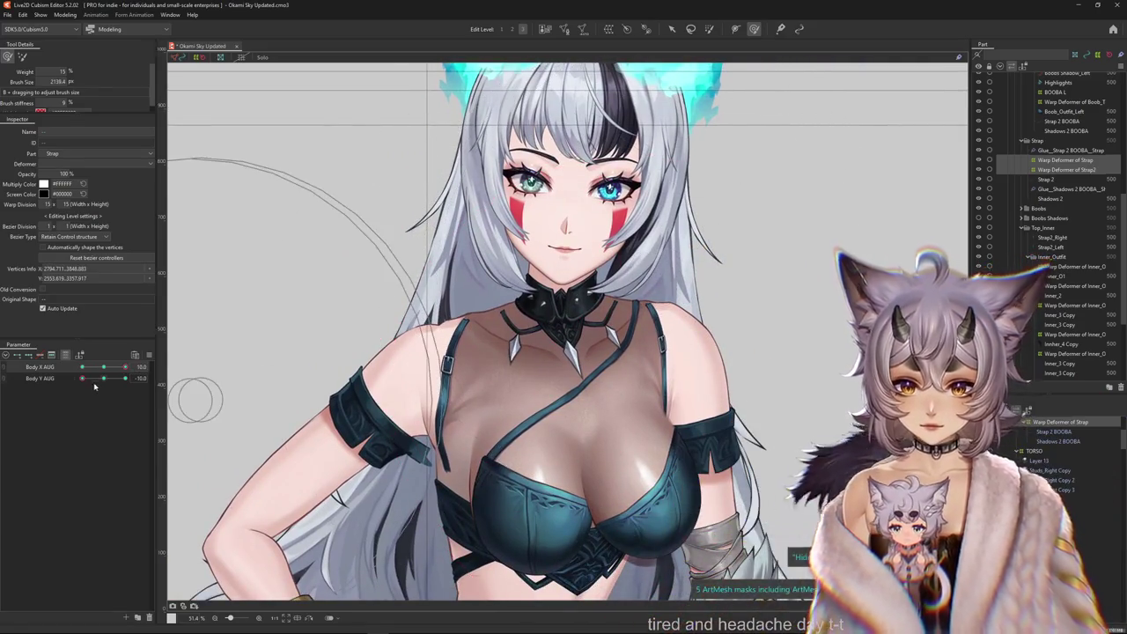
{"action": "scroll", "coordinate": [364, 304], "scroll_direction": "down", "scroll_amount": 5}
{"action": "scroll", "coordinate": [365, 304], "scroll_direction": "up", "scroll_amount": 3}
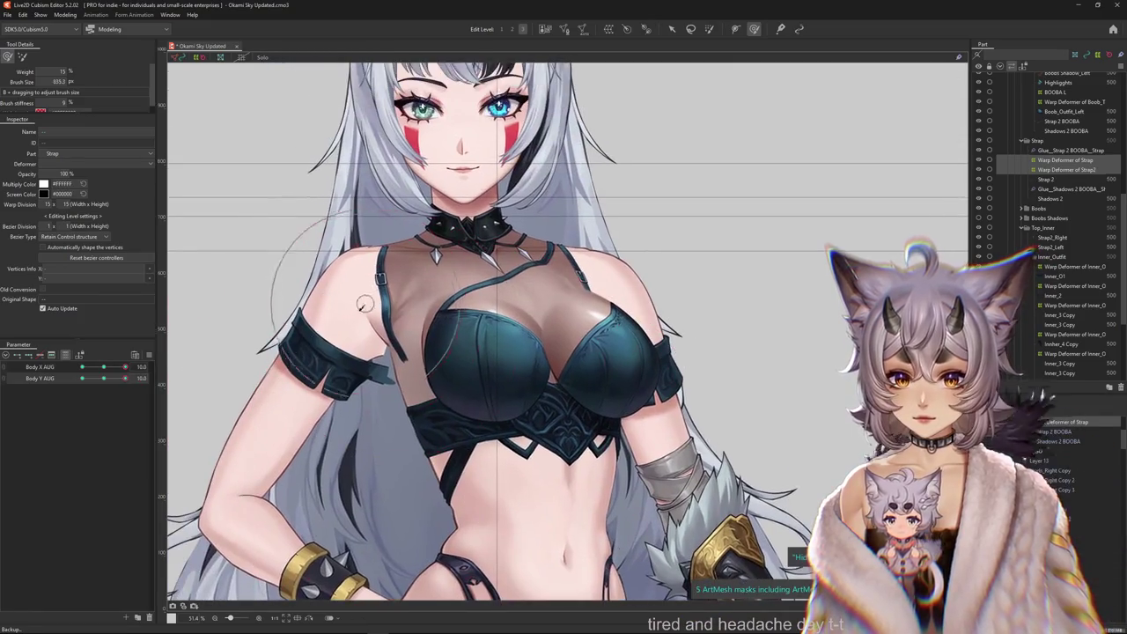
{"action": "scroll", "coordinate": [464, 227], "scroll_direction": "up", "scroll_amount": 3}
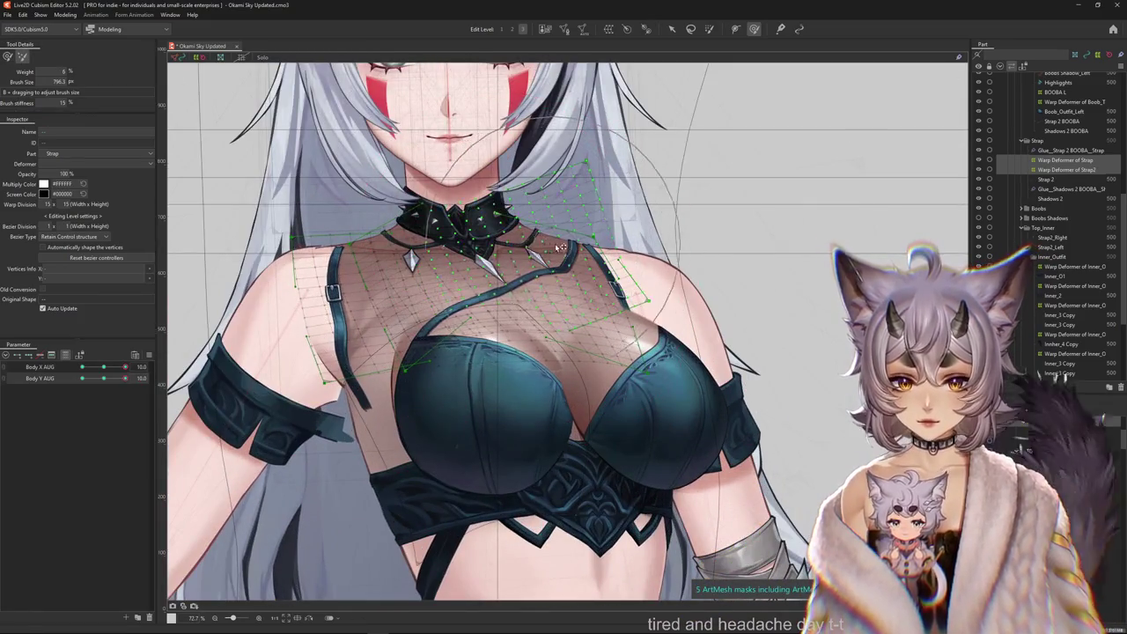
Switch to Edit Level 2, enlarge the brush and zoom onto the strap by the collar.
{"action": "left_click", "coordinate": [513, 30]}
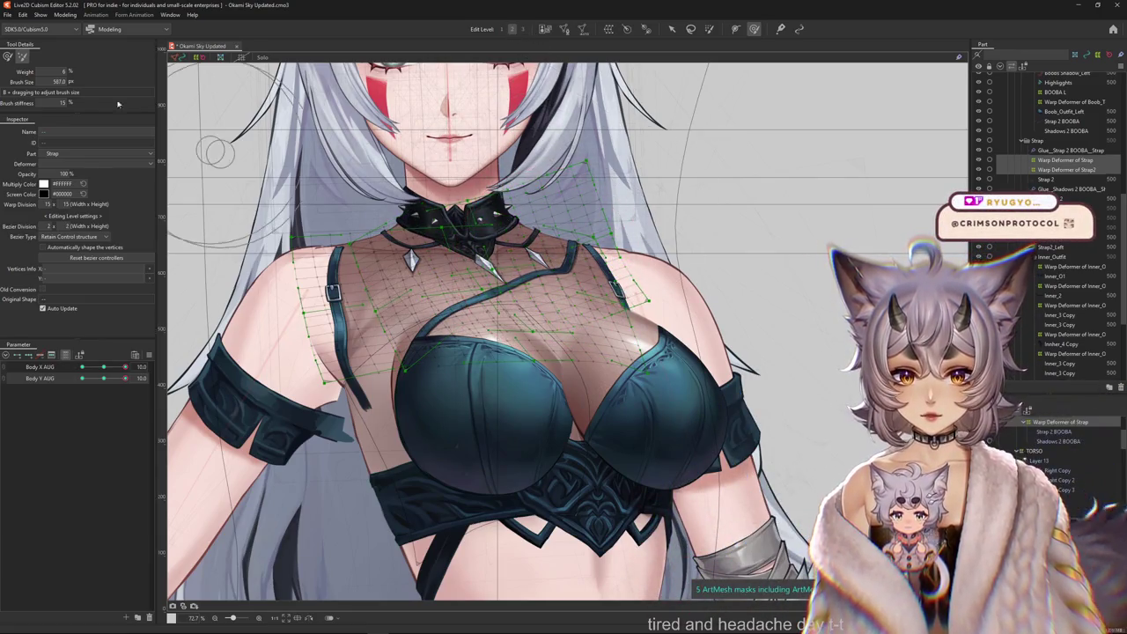
{"action": "scroll", "coordinate": [487, 225], "scroll_direction": "up", "scroll_amount": 2}
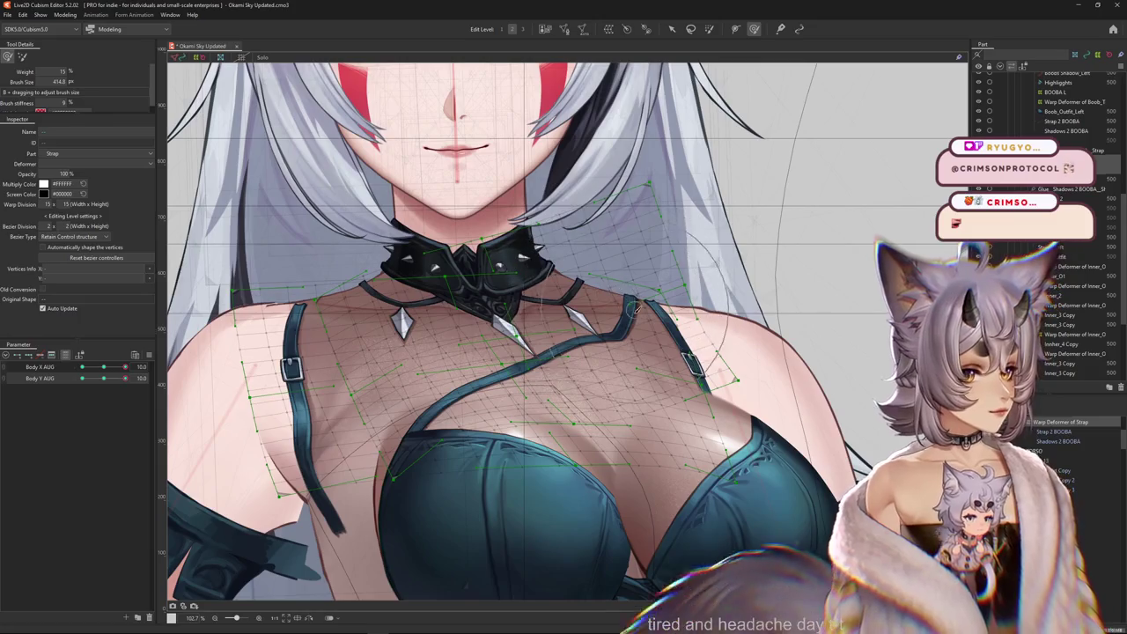
{"action": "scroll", "coordinate": [632, 307], "scroll_direction": "up", "scroll_amount": 2}
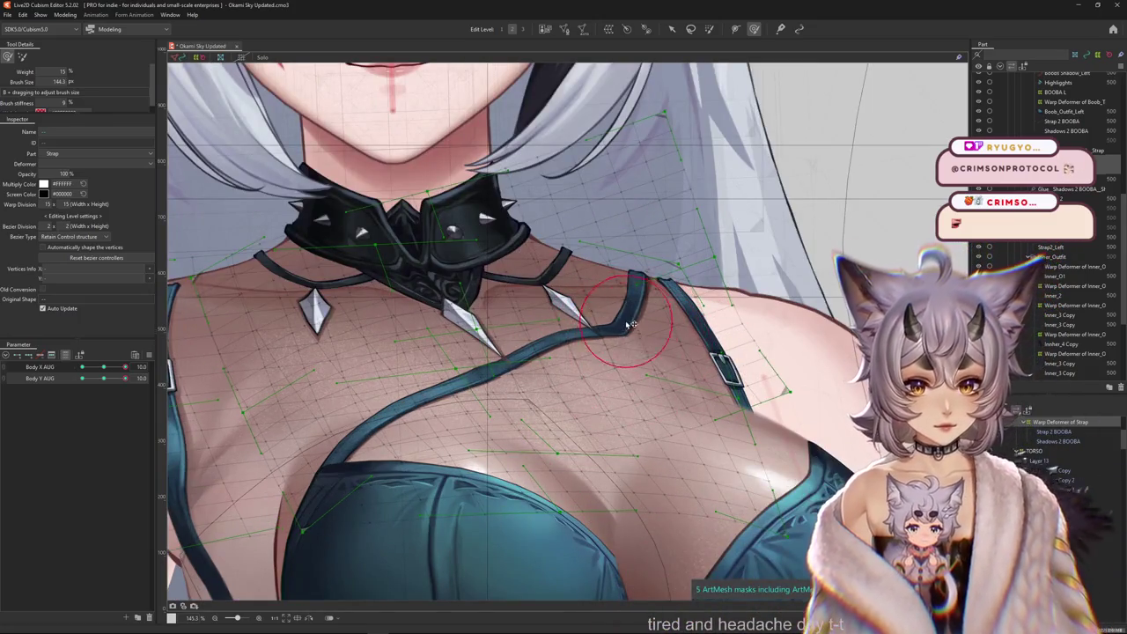
{"action": "left_click_drag", "start_coordinate": [631, 325], "coordinate": [484, 346]}
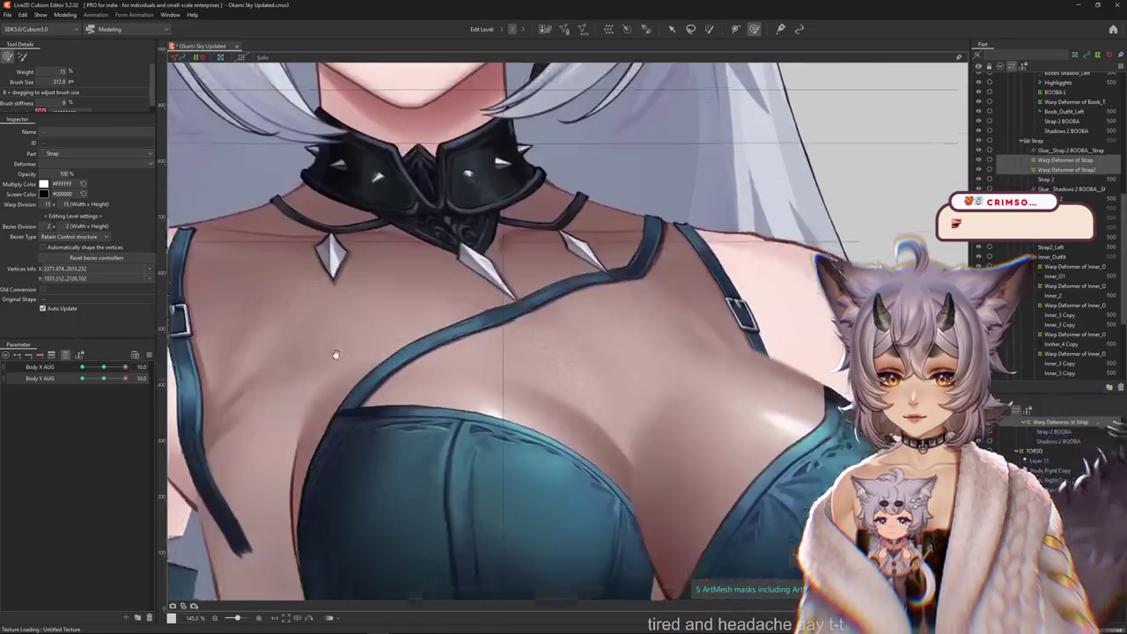
{"action": "mouse_move", "coordinate": [335, 355]}
{"action": "left_mouse_down"}
{"action": "mouse_move", "coordinate": [424, 461]}
{"action": "mouse_move", "coordinate": [502, 476]}
{"action": "mouse_move", "coordinate": [497, 408]}
{"action": "mouse_move", "coordinate": [516, 417]}
{"action": "left_mouse_up"}
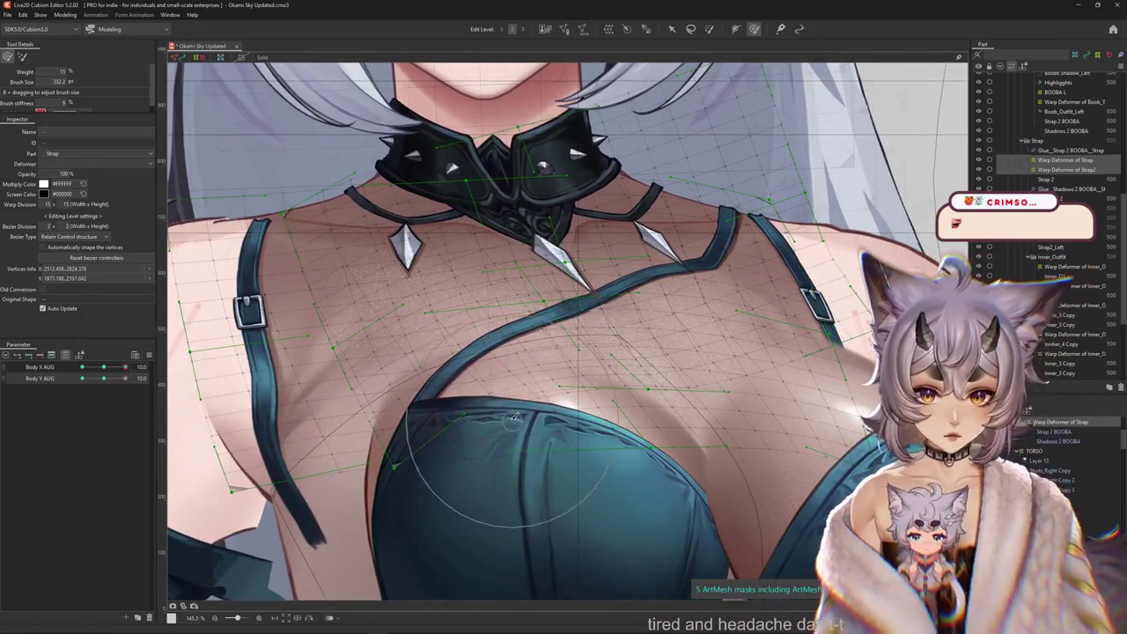
{"action": "left_click_drag", "start_coordinate": [676, 359], "coordinate": [528, 344]}
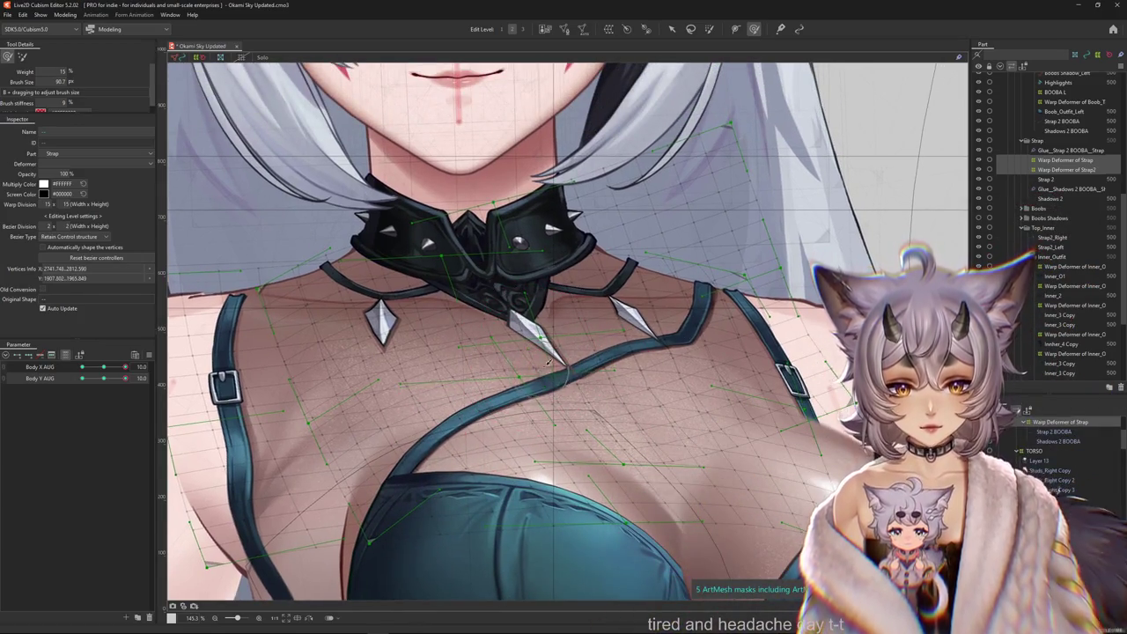
Push the strap warp grid points near the collar and shoulder buckle.
{"action": "left_click_drag", "start_coordinate": [549, 362], "coordinate": [470, 379]}
{"action": "mouse_move", "coordinate": [553, 402]}
{"action": "left_mouse_down"}
{"action": "mouse_move", "coordinate": [680, 348]}
{"action": "mouse_move", "coordinate": [667, 203]}
{"action": "left_mouse_up"}
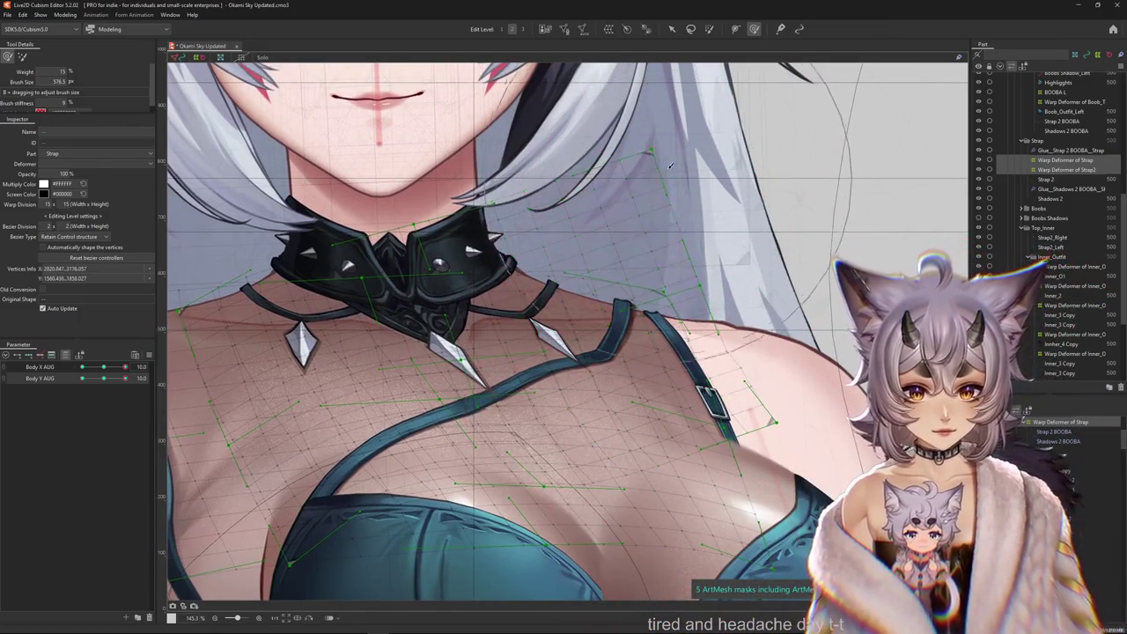
{"action": "left_click_drag", "start_coordinate": [669, 164], "coordinate": [606, 341]}
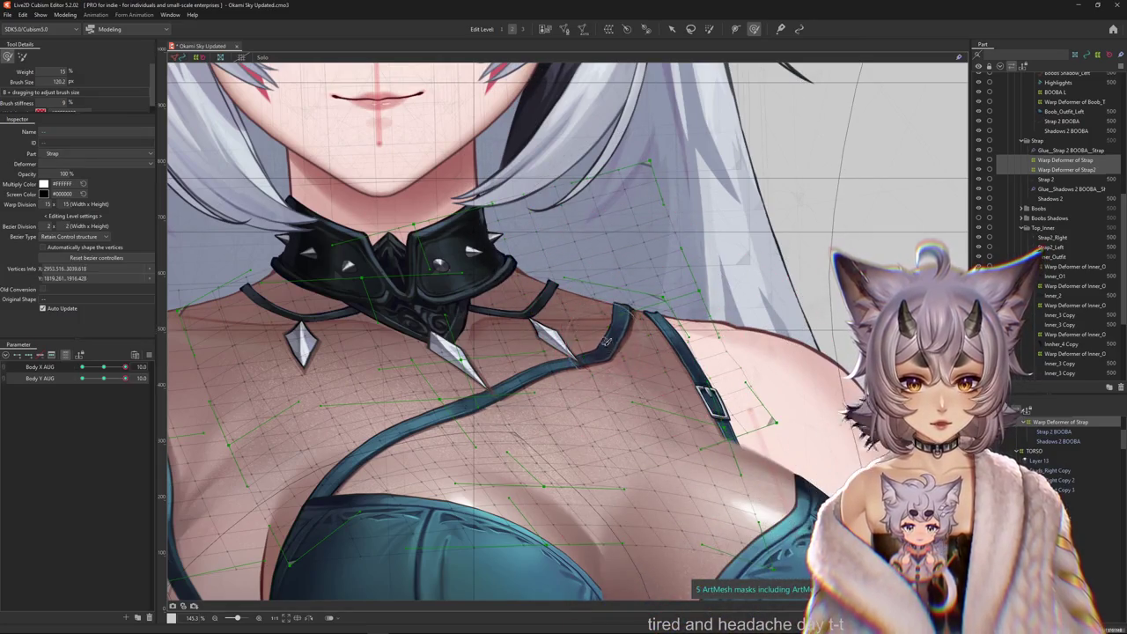
{"action": "mouse_move", "coordinate": [558, 396]}
{"action": "left_mouse_down"}
{"action": "mouse_move", "coordinate": [612, 434]}
{"action": "mouse_move", "coordinate": [492, 420]}
{"action": "left_mouse_up"}
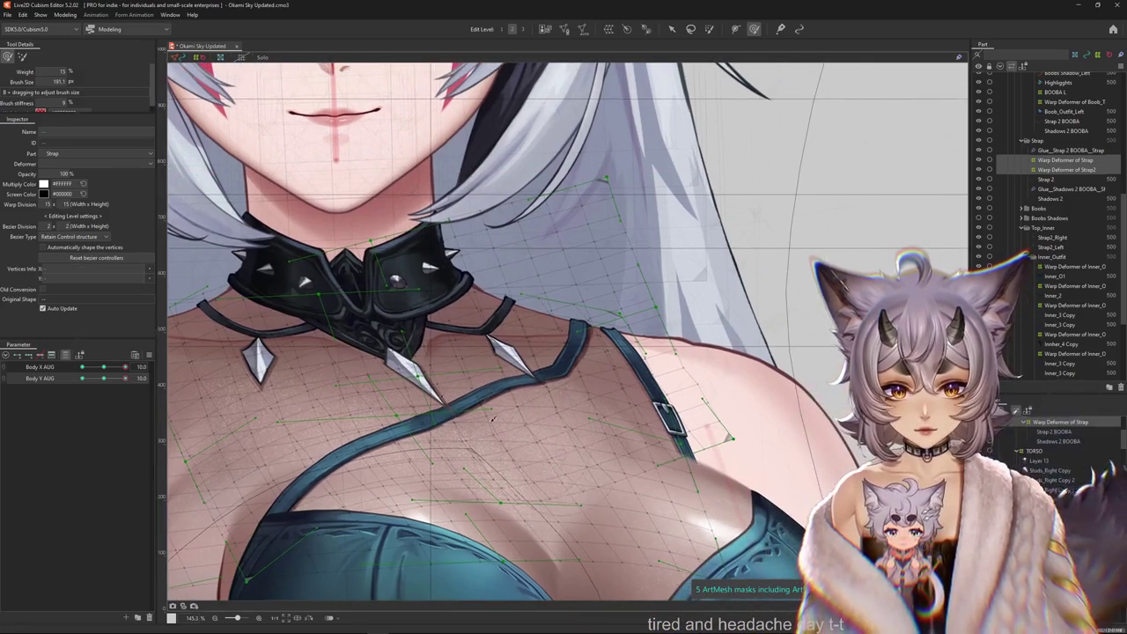
{"action": "left_click_drag", "start_coordinate": [541, 277], "coordinate": [493, 291]}
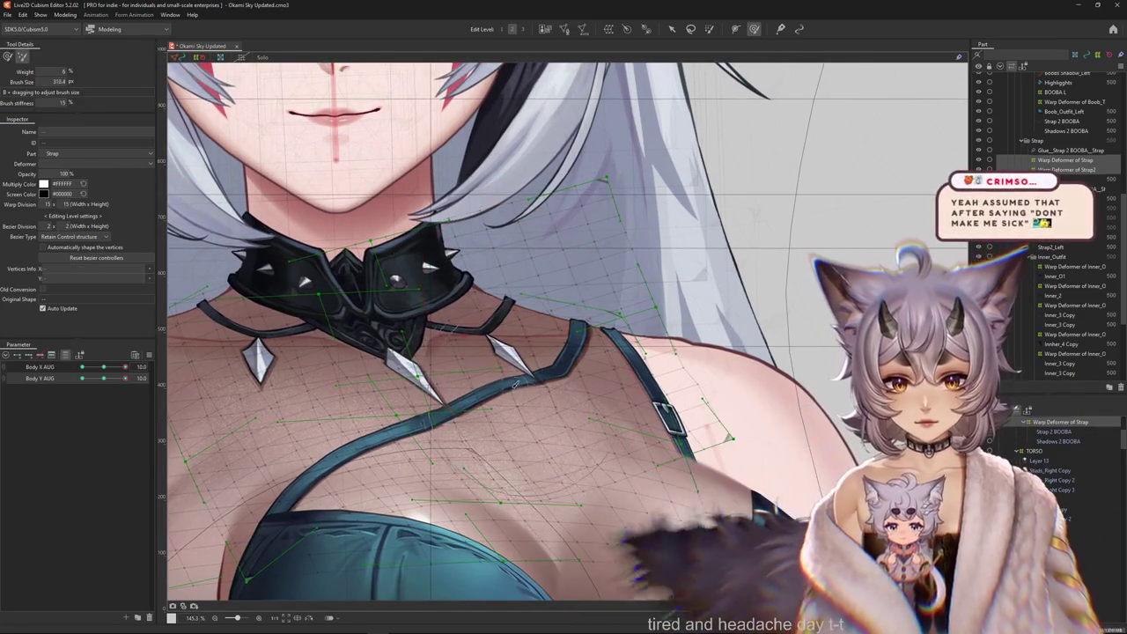